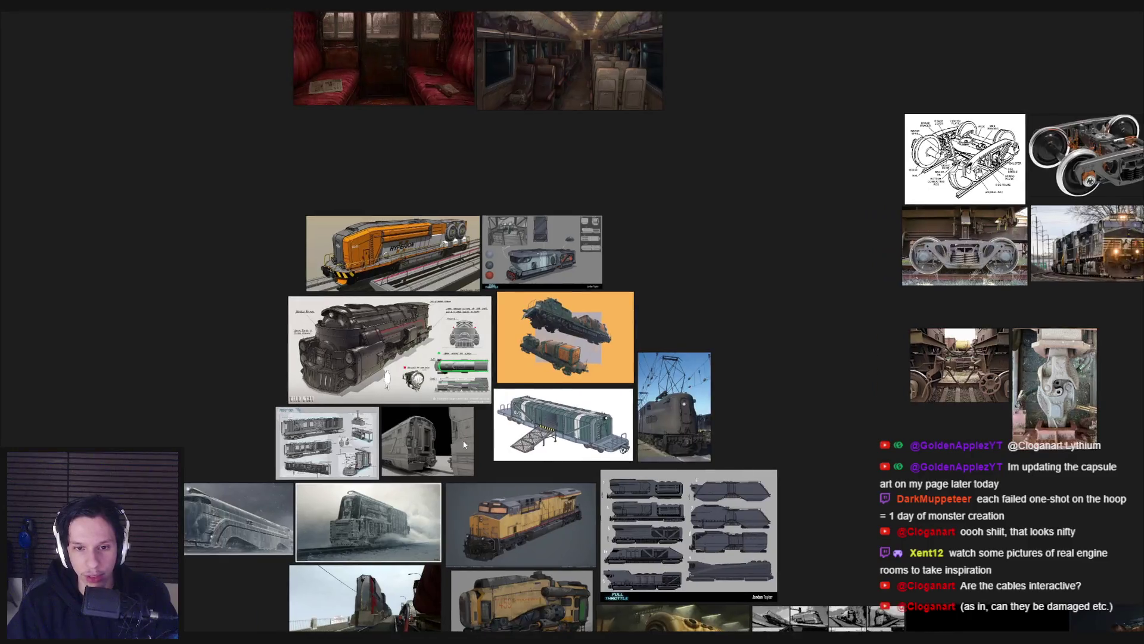
# Step: Switch to Unreal, hide editor icons with G, and start a full-screen play session
pyautogui.scroll(3, 475, 435)
pyautogui.scroll(-3, 474, 437)
pyautogui.scroll(-3, 474, 438)
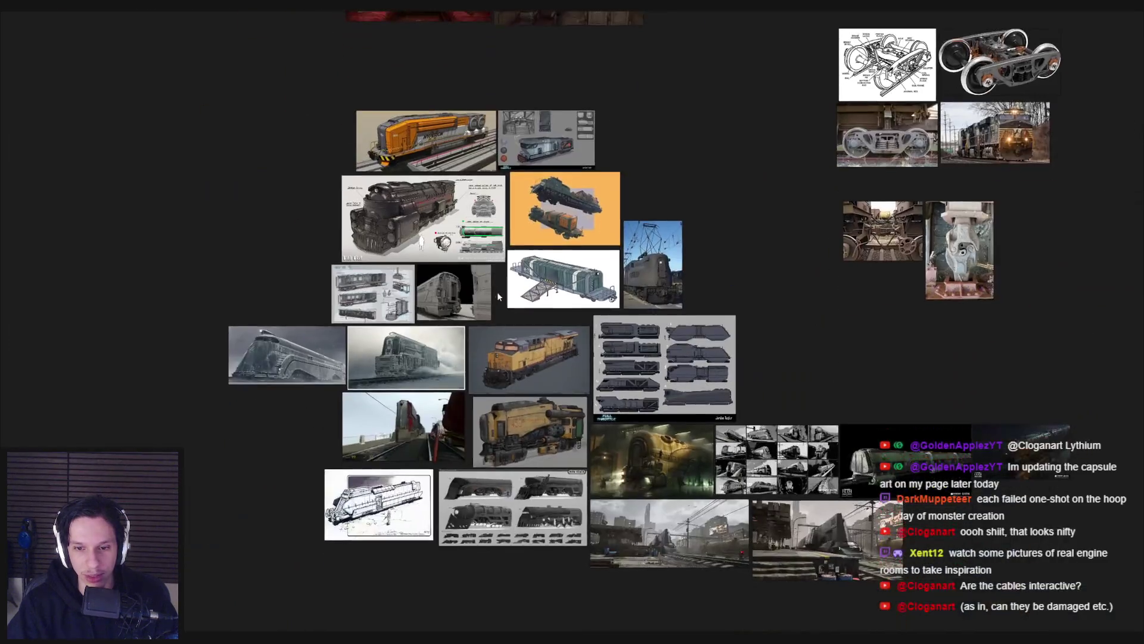
pyautogui.scroll(5, 484, 427)
pyautogui.scroll(-5, 485, 426)
pyautogui.scroll(3, 703, 441)
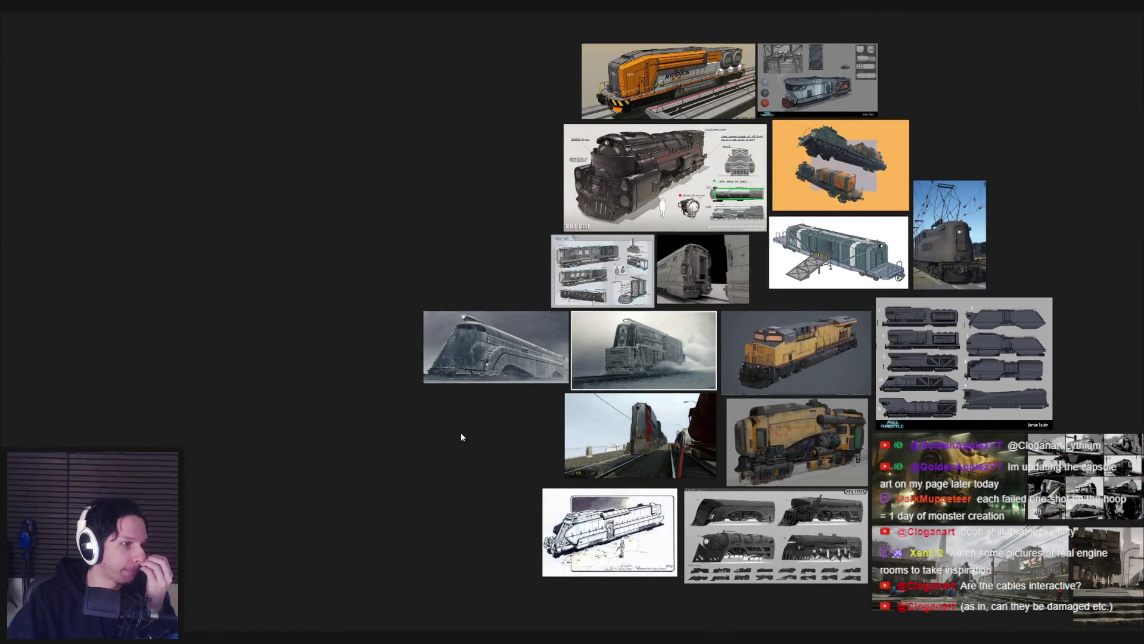
pyautogui.moveTo(382, 637)
pyautogui.click(390, 581)
pyautogui.press('g')
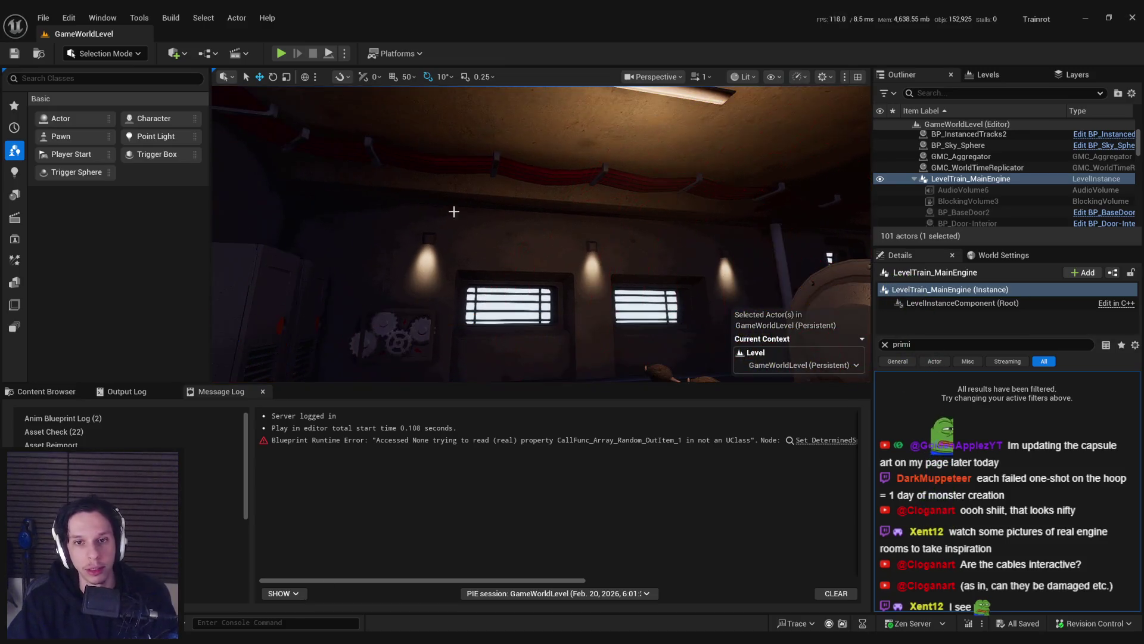
pyautogui.click(280, 54)
pyautogui.press('F11')
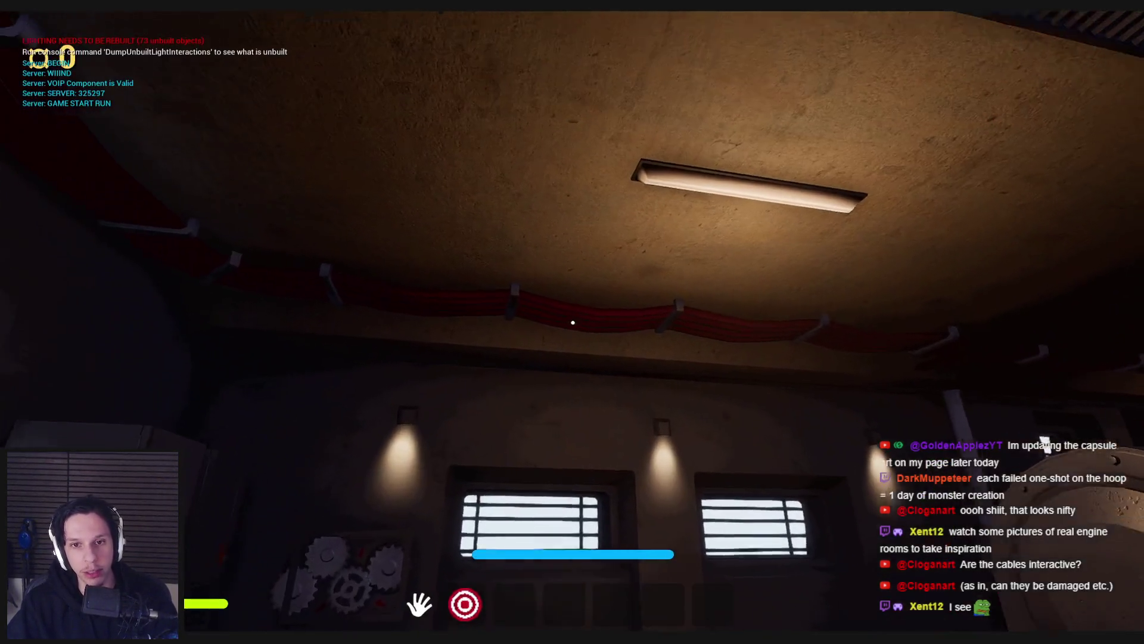
# Step: Walk through the engine room to the plug board and try the green plug
pyautogui.press('w')
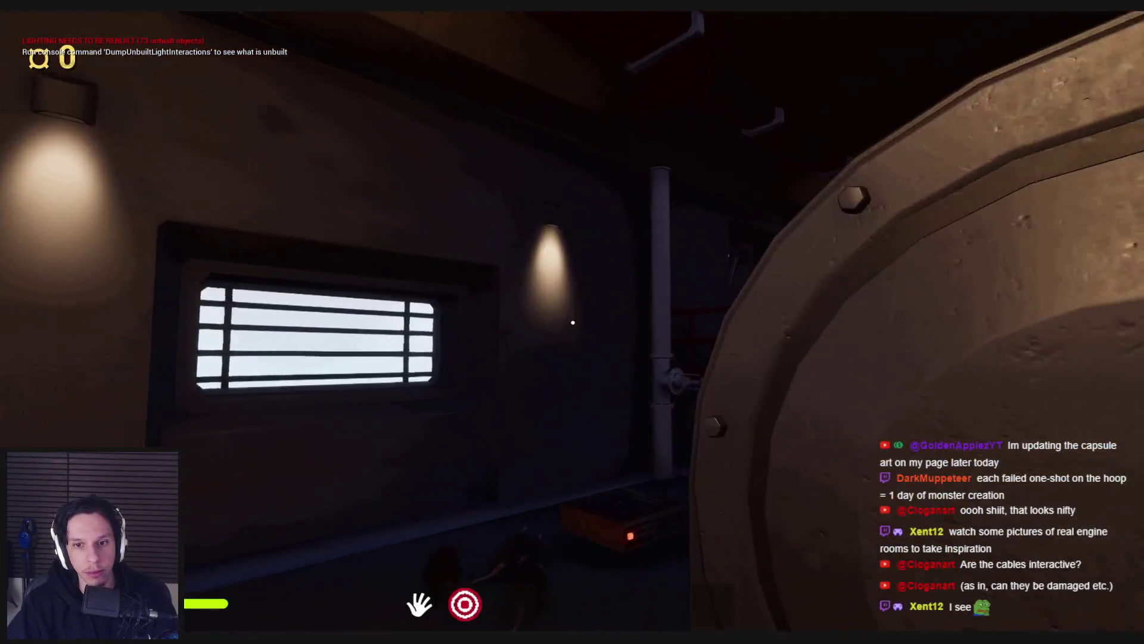
pyautogui.press('w')
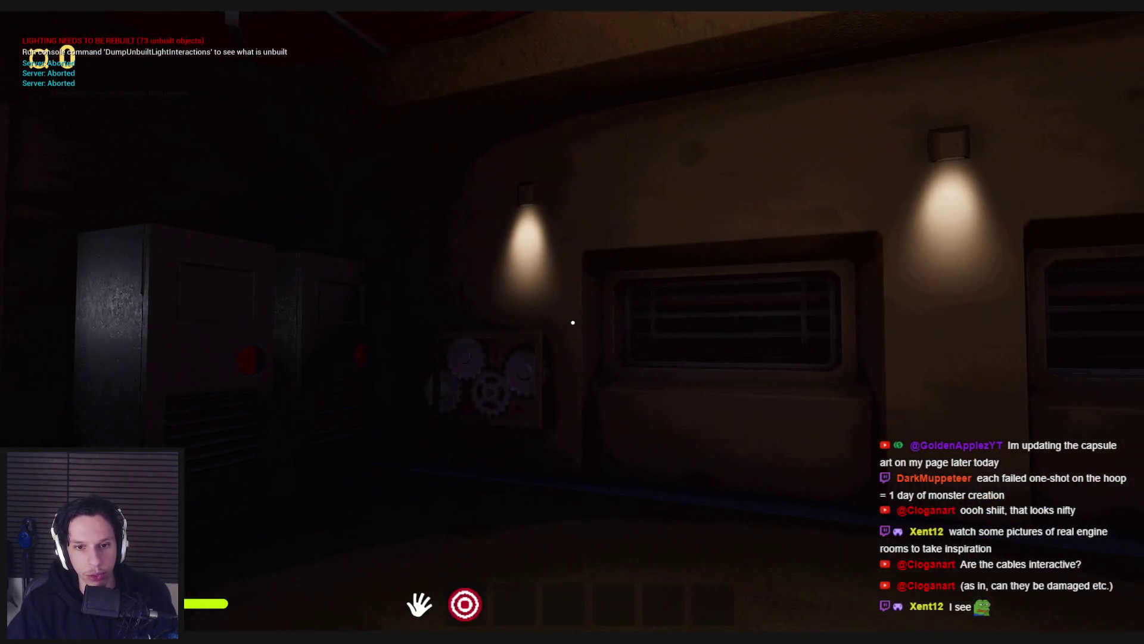
pyautogui.press('e')
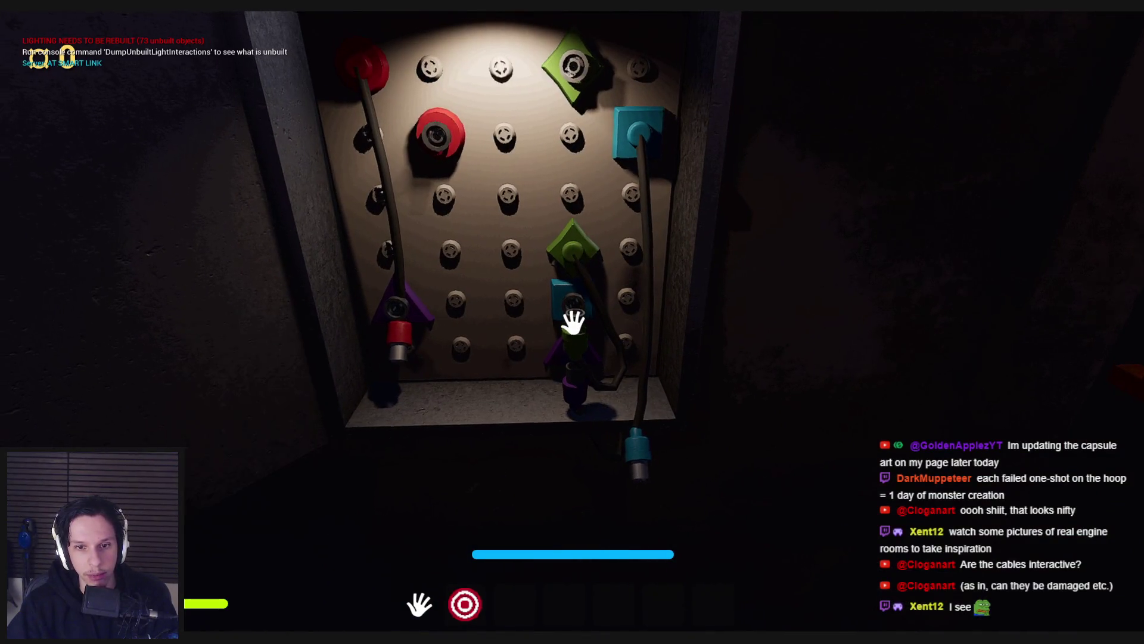
pyautogui.click(572, 322)
pyautogui.press('e')
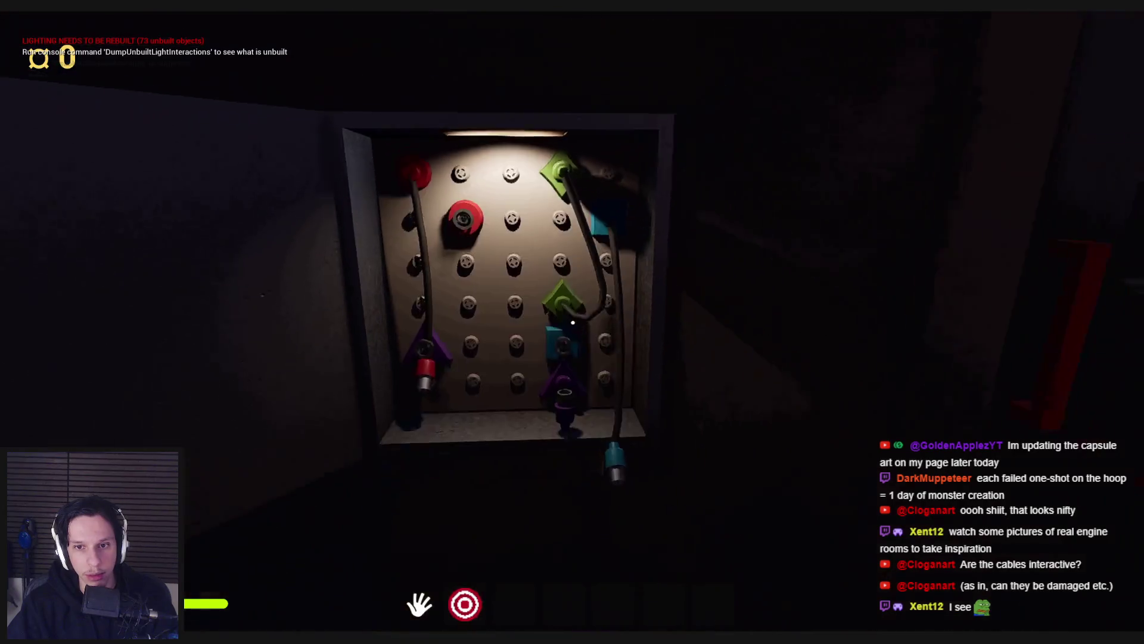
# Step: Plug the purple cable into its socket, grab the red plug, then stop play-testing
pyautogui.press('w')
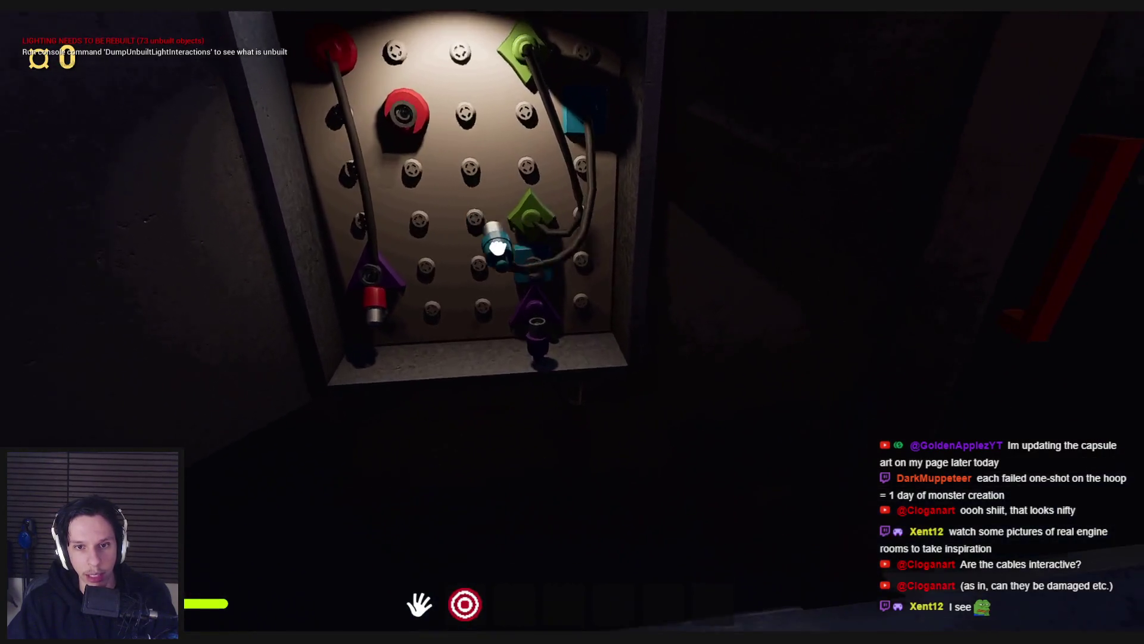
pyautogui.click(572, 322)
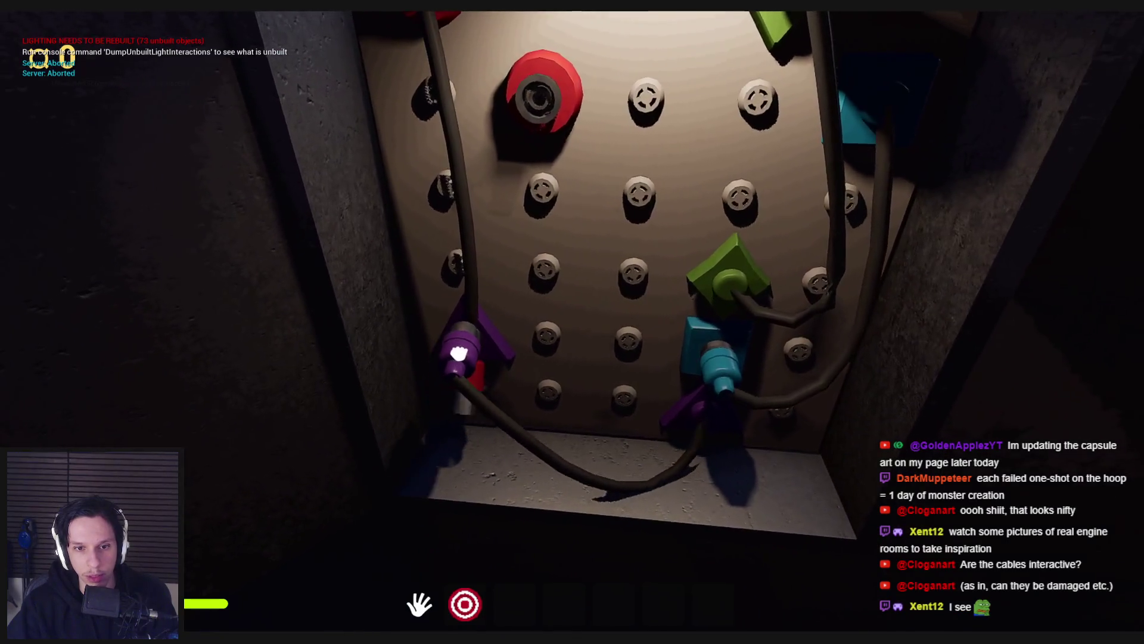
pyautogui.click(573, 321)
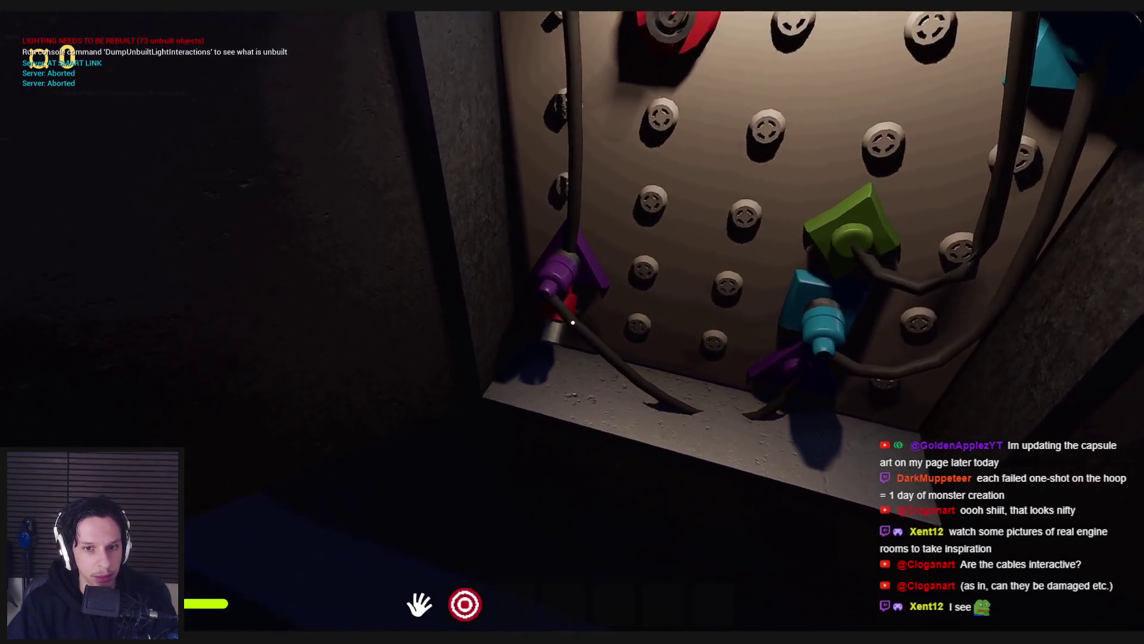
pyautogui.click(572, 322)
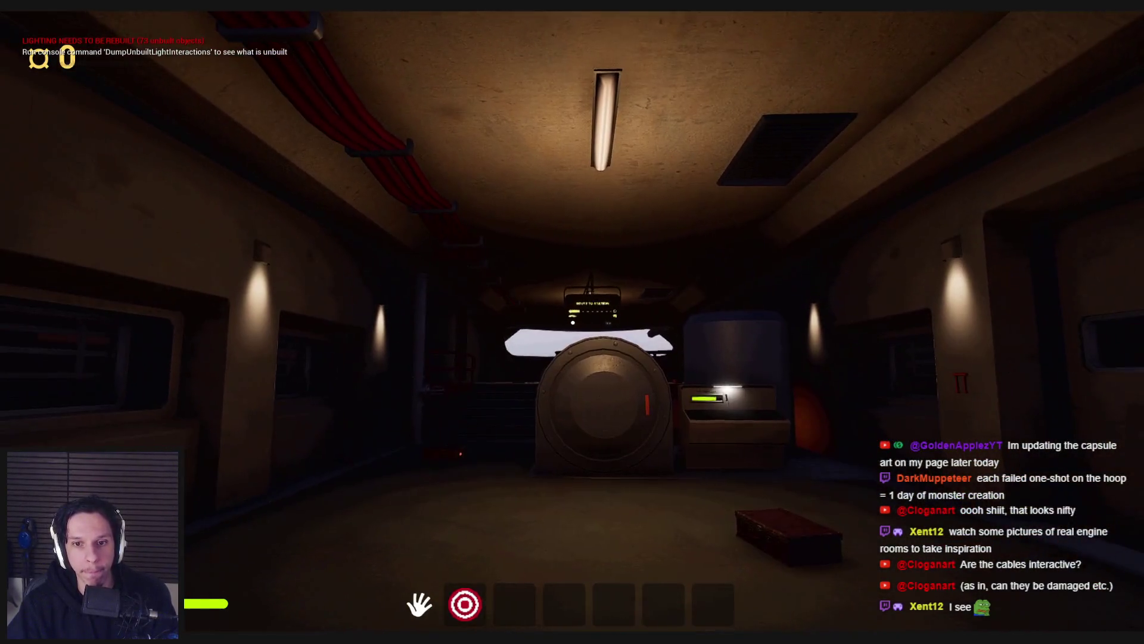
pyautogui.press('Escape')
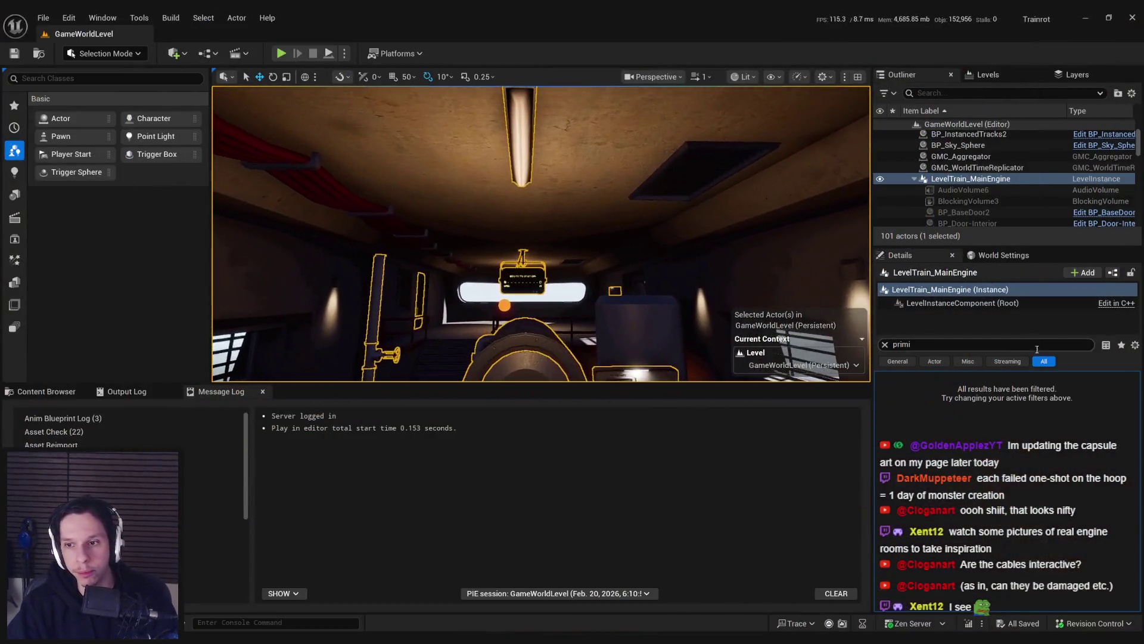
# Step: Edit the LevelTrain_MainEngine level instance and show the Content Browser's top Content folder
pyautogui.click(885, 344)
pyautogui.click(988, 396)
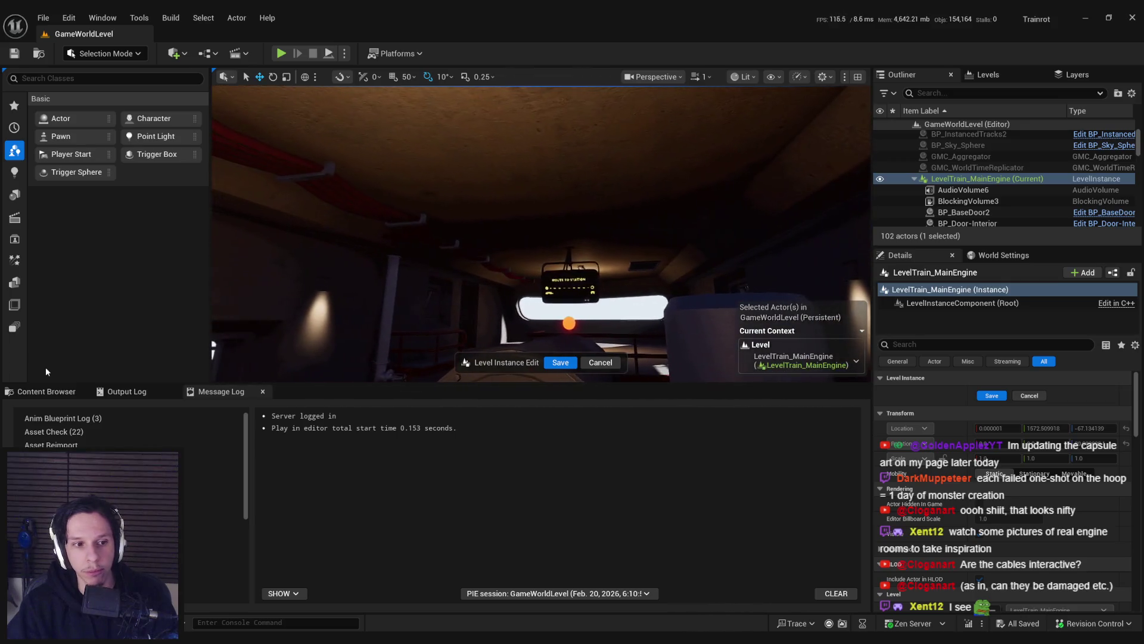
pyautogui.click(46, 391)
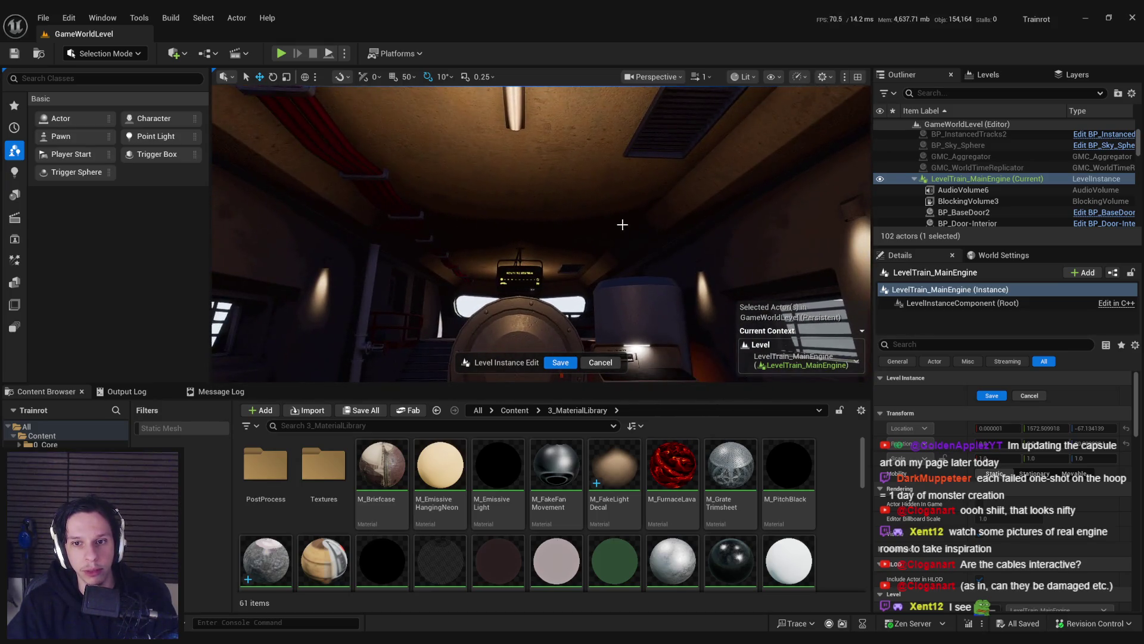
pyautogui.moveTo(541, 233)
pyautogui.mouseDown()
pyautogui.moveTo(572, 232)
pyautogui.moveTo(541, 232)
pyautogui.moveTo(525, 206)
pyautogui.moveTo(477, 227)
pyautogui.moveTo(494, 211)
pyautogui.moveTo(584, 288)
pyautogui.mouseUp()
pyautogui.moveTo(515, 298)
pyautogui.mouseDown()
pyautogui.moveTo(506, 286)
pyautogui.moveTo(456, 302)
pyautogui.mouseUp()
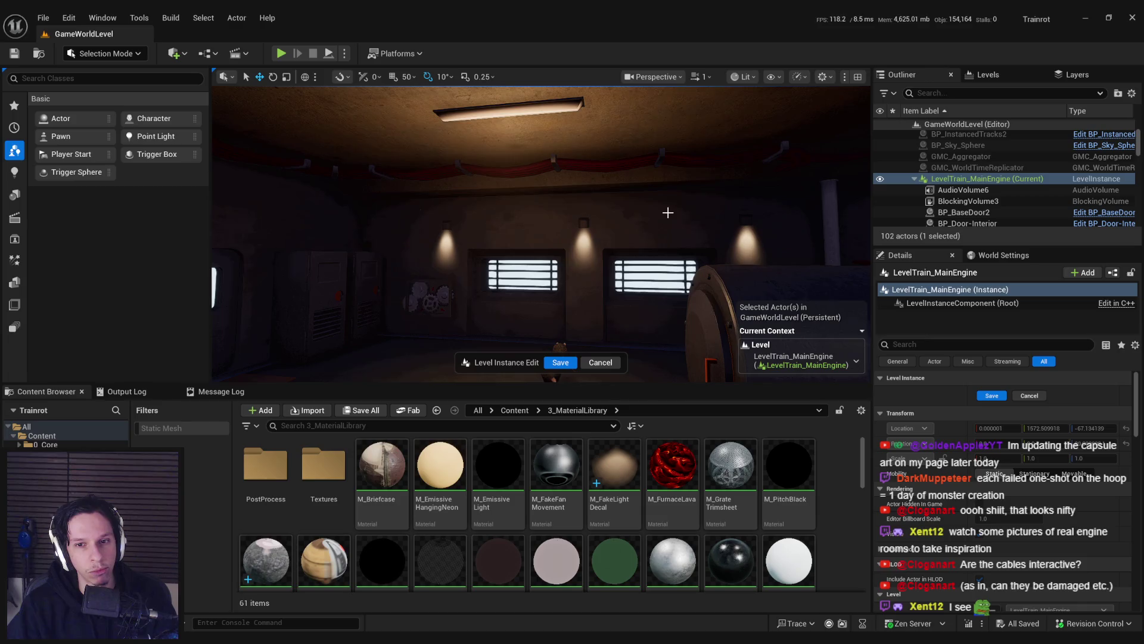
pyautogui.moveTo(668, 213); pyautogui.dragTo(405, 364)
pyautogui.click(515, 410)
# Step: Filter the Content Browser by 'pipe' and place S_Pipe_StraightS in the engine room
pyautogui.click(358, 427)
pyautogui.write('pipe')
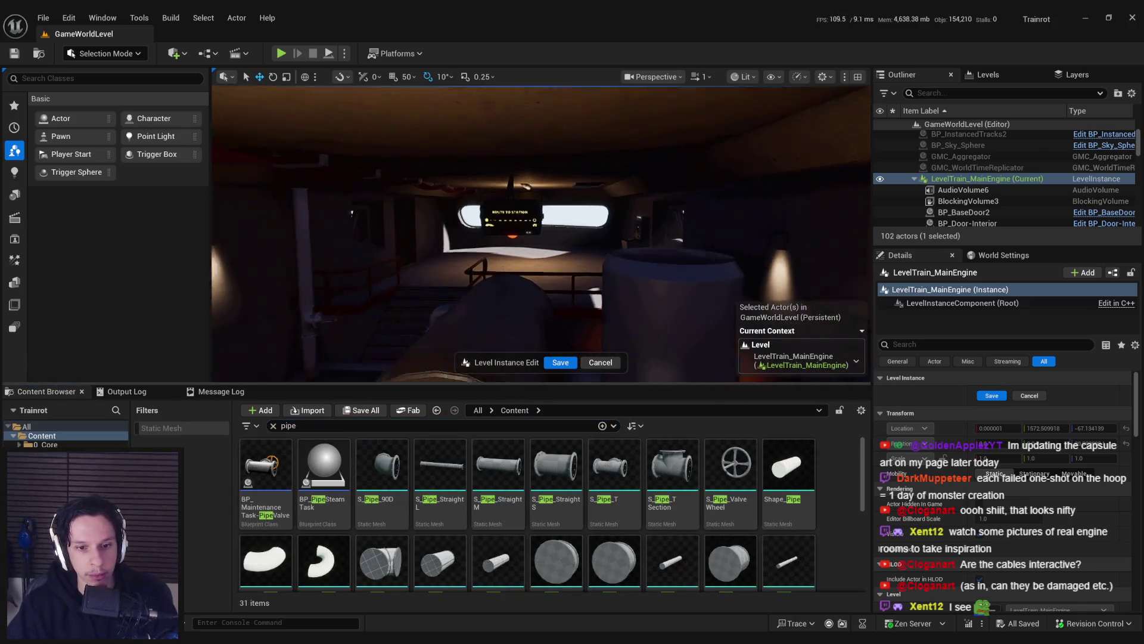
pyautogui.moveTo(582, 345); pyautogui.dragTo(590, 345)
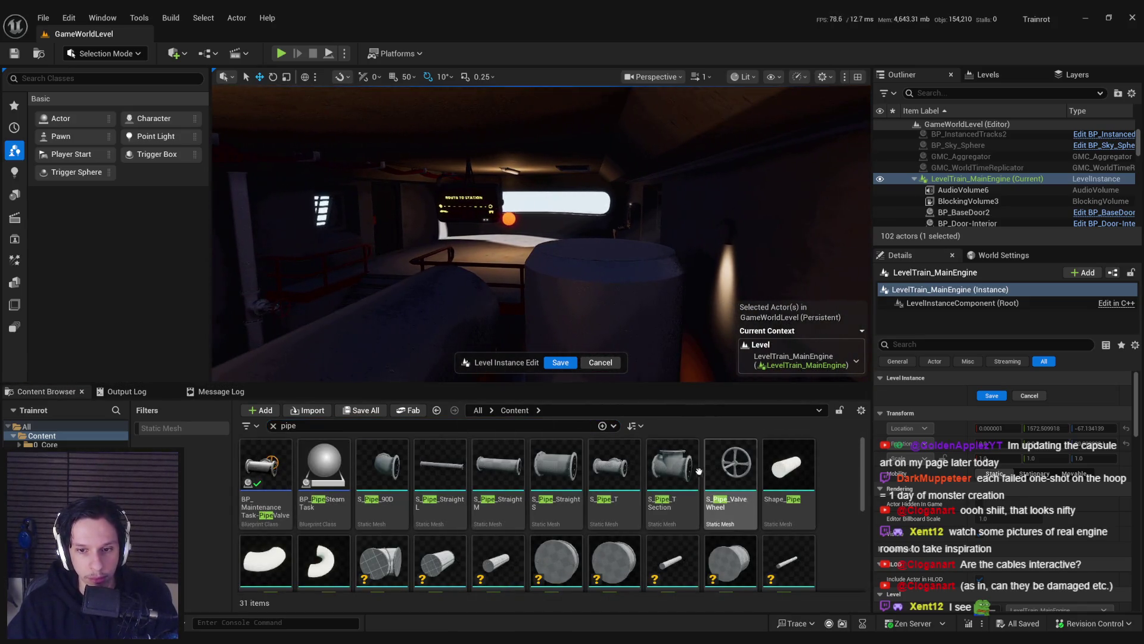
pyautogui.moveTo(545, 446)
pyautogui.mouseDown()
pyautogui.moveTo(603, 246)
pyautogui.moveTo(555, 215)
pyautogui.moveTo(588, 296)
pyautogui.mouseUp()
# Step: Give the pipe a metal material and rotate it to stand upright
pyautogui.click(1029, 523)
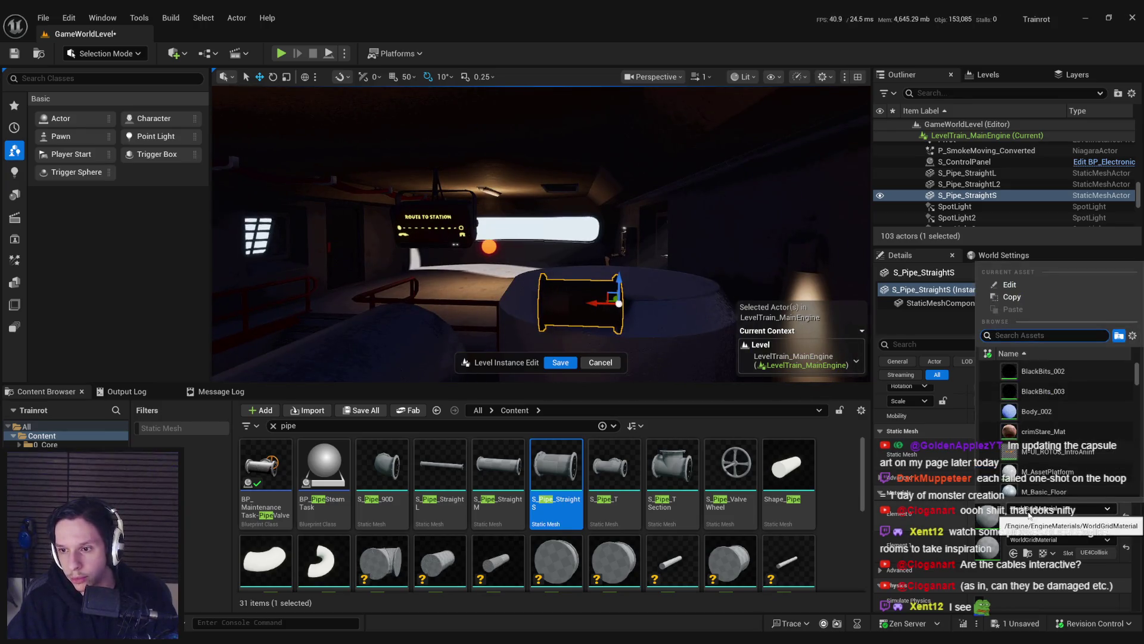
pyautogui.write('metal')
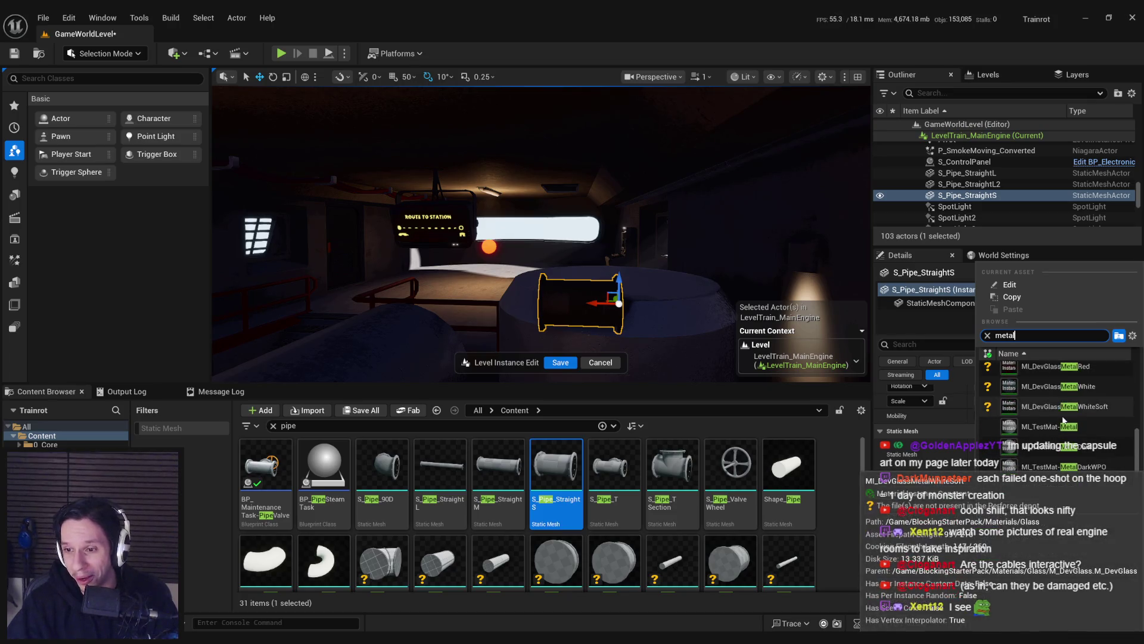
pyautogui.click(1044, 367)
pyautogui.moveTo(629, 238); pyautogui.dragTo(628, 262)
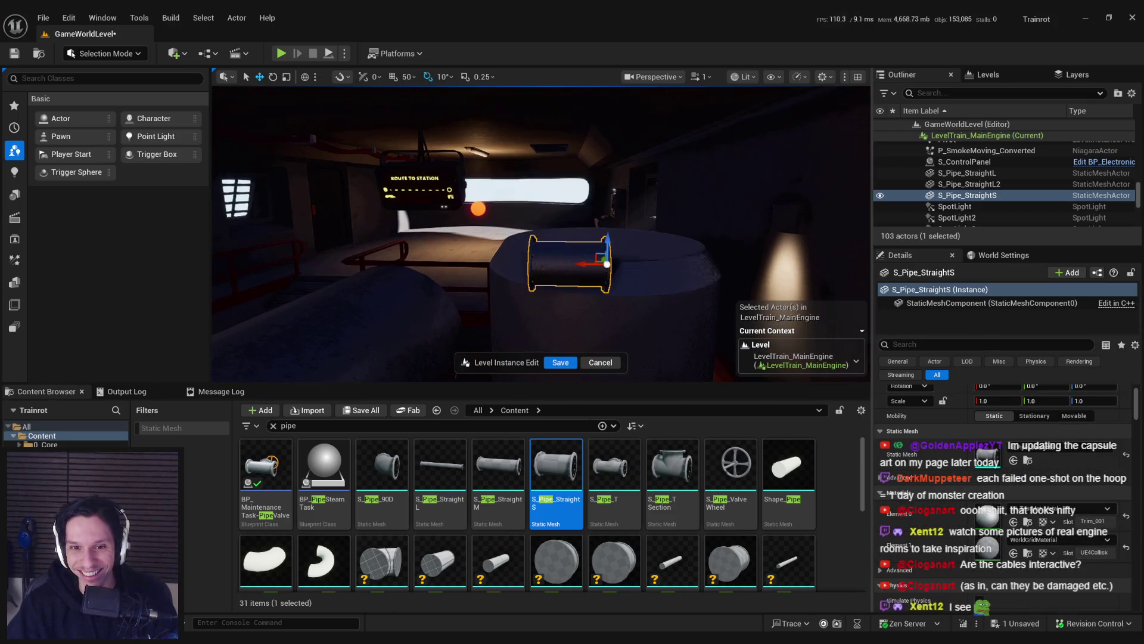
pyautogui.click(1061, 512)
pyautogui.moveTo(605, 221); pyautogui.dragTo(605, 238)
pyautogui.press('e')
pyautogui.moveTo(533, 303)
pyautogui.mouseDown()
pyautogui.moveTo(614, 306)
pyautogui.moveTo(543, 301)
pyautogui.moveTo(489, 322)
pyautogui.moveTo(537, 301)
pyautogui.mouseUp()
pyautogui.moveTo(594, 337); pyautogui.dragTo(595, 345)
pyautogui.scroll(-1, 594, 345)
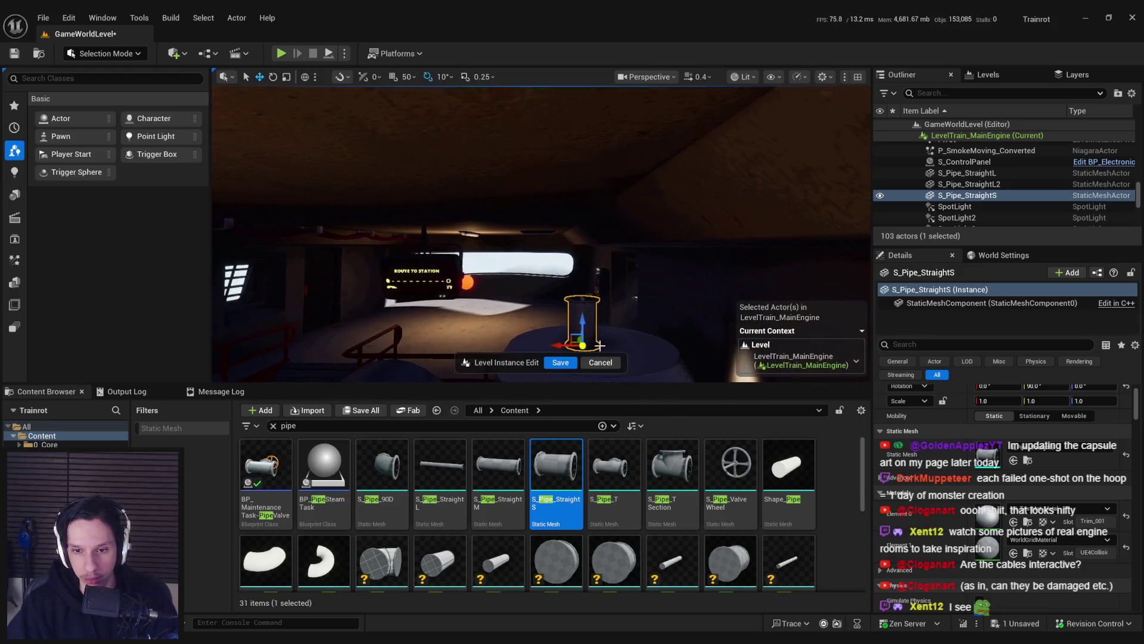
# Step: Duplicate the pipe above the first and turn the copy into an S_Pipe_90D elbow
pyautogui.hotkey('ctrl', 'd')
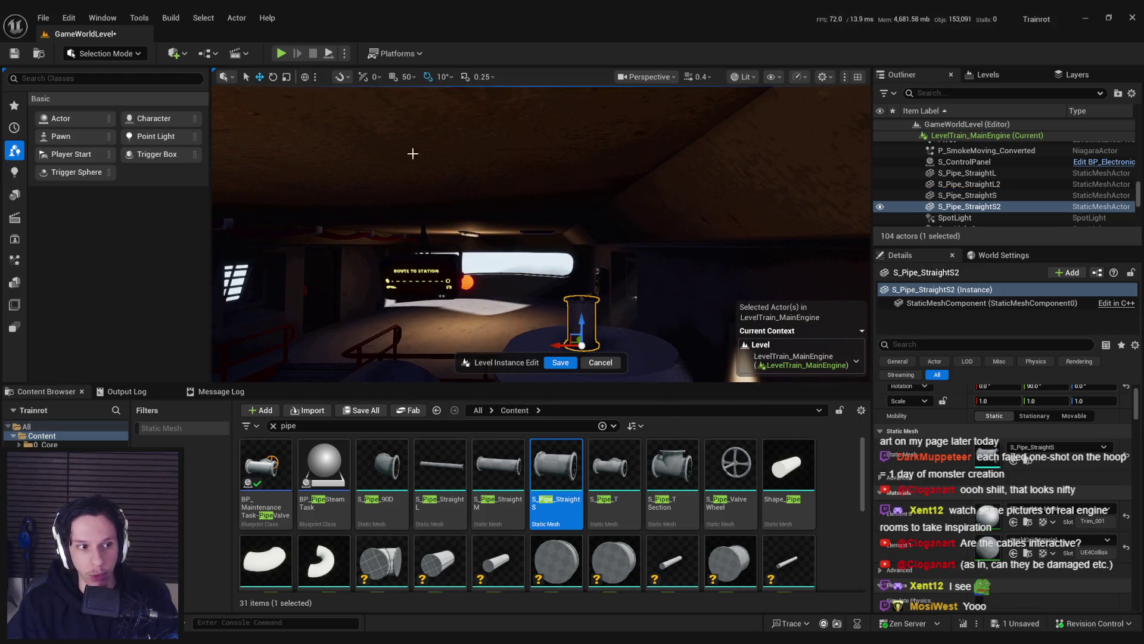
pyautogui.moveTo(569, 263); pyautogui.dragTo(598, 356)
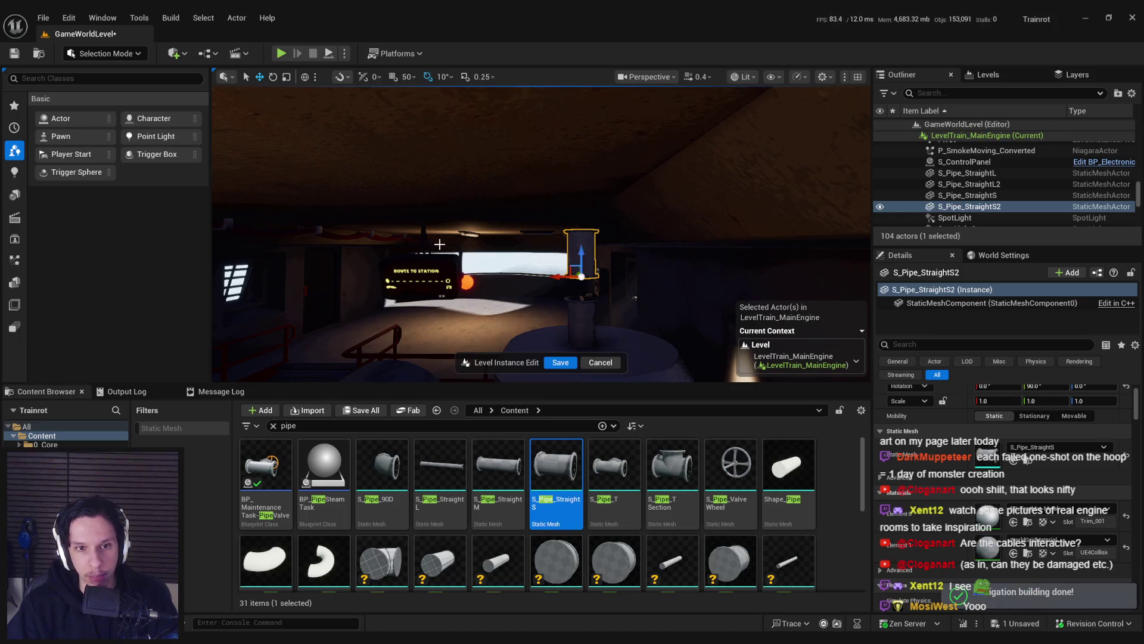
pyautogui.moveTo(388, 474)
pyautogui.mouseDown()
pyautogui.moveTo(489, 358)
pyautogui.moveTo(581, 280)
pyautogui.mouseUp()
pyautogui.press('e')
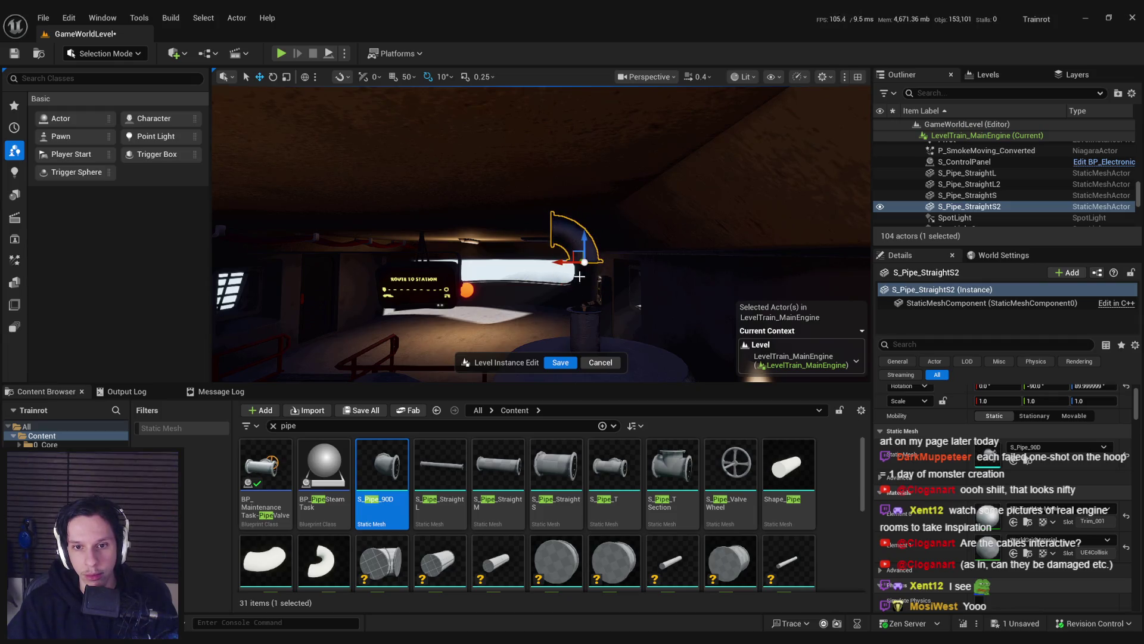
# Step: Swap the lower pipe to S_Pipe_StraightM, check both pieces, and open the S_Pipe_90D mesh
pyautogui.press('Up')
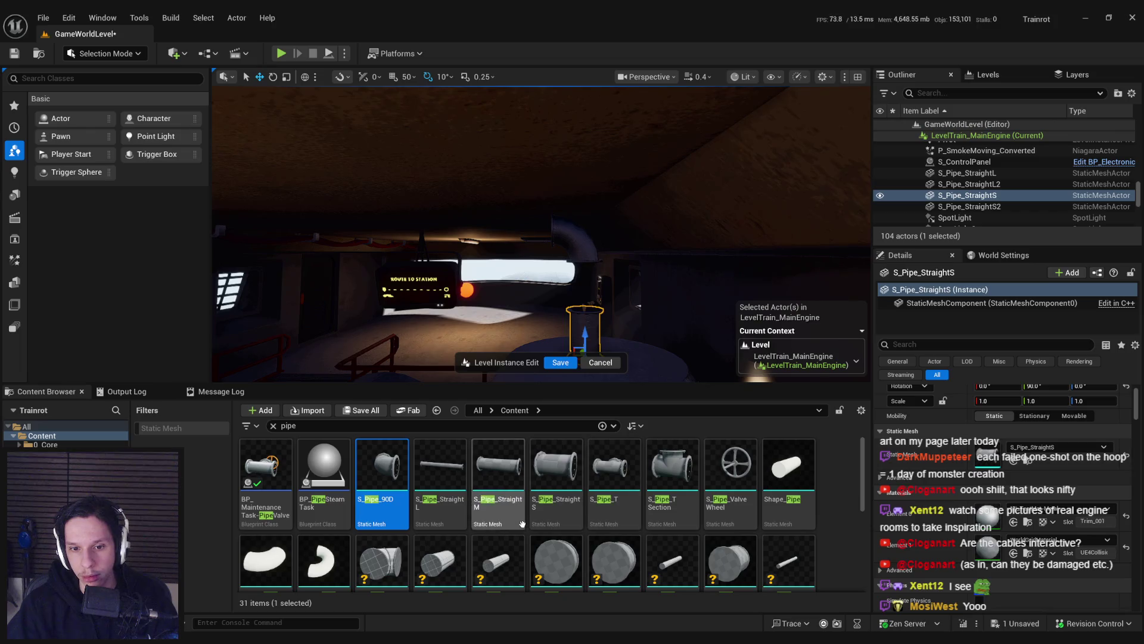
pyautogui.moveTo(498, 468); pyautogui.dragTo(1055, 446)
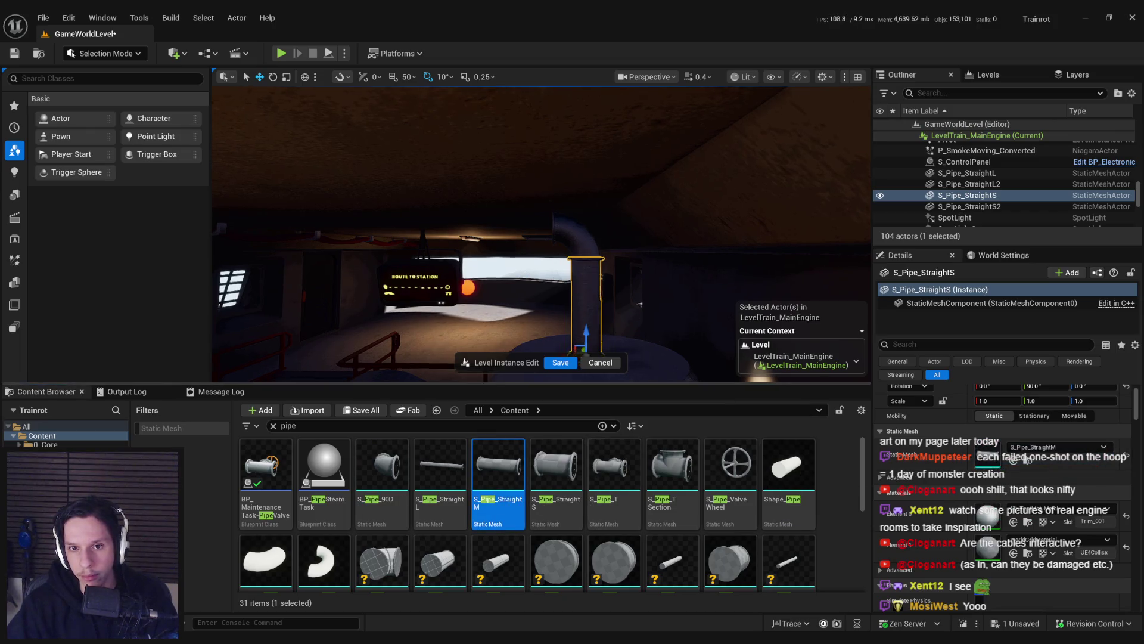
pyautogui.press('Down')
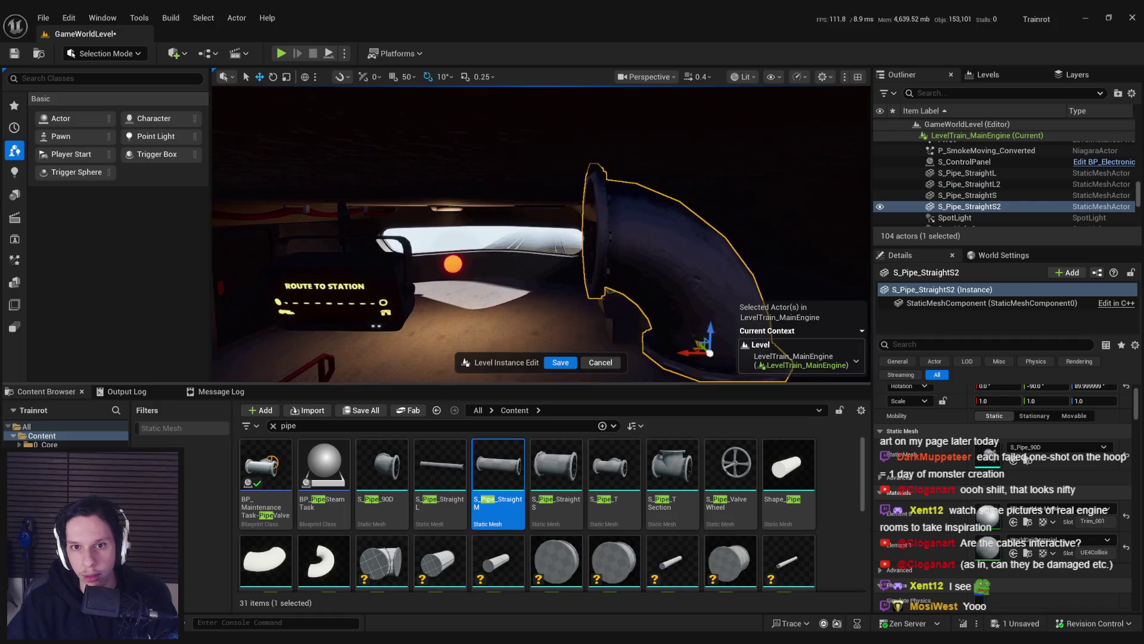
pyautogui.press('f')
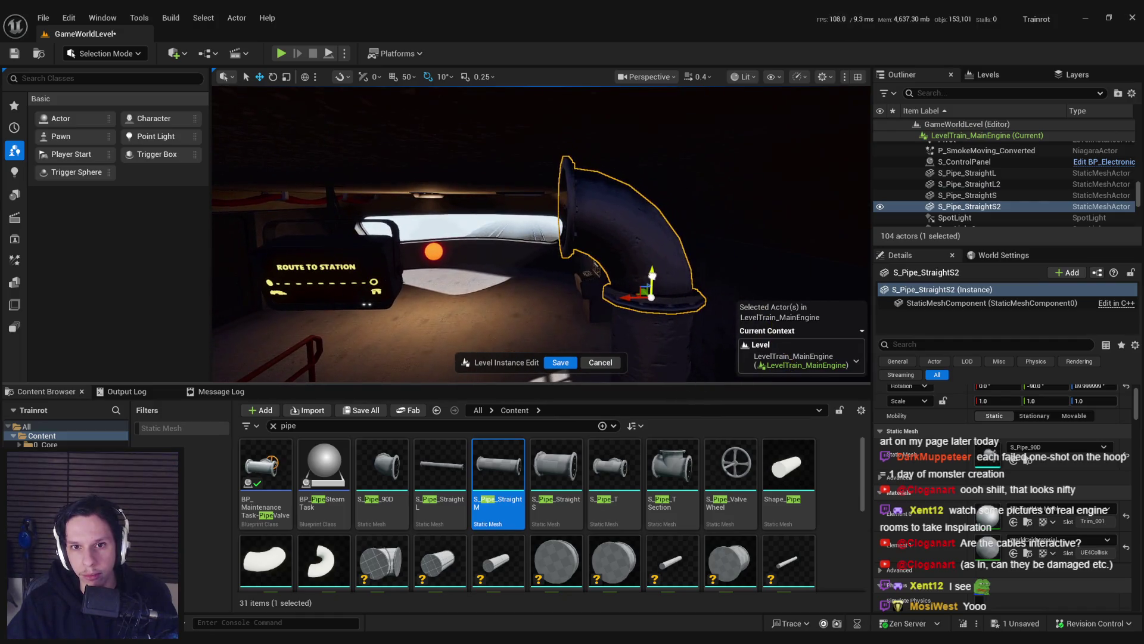
pyautogui.press('Up')
pyautogui.press('f')
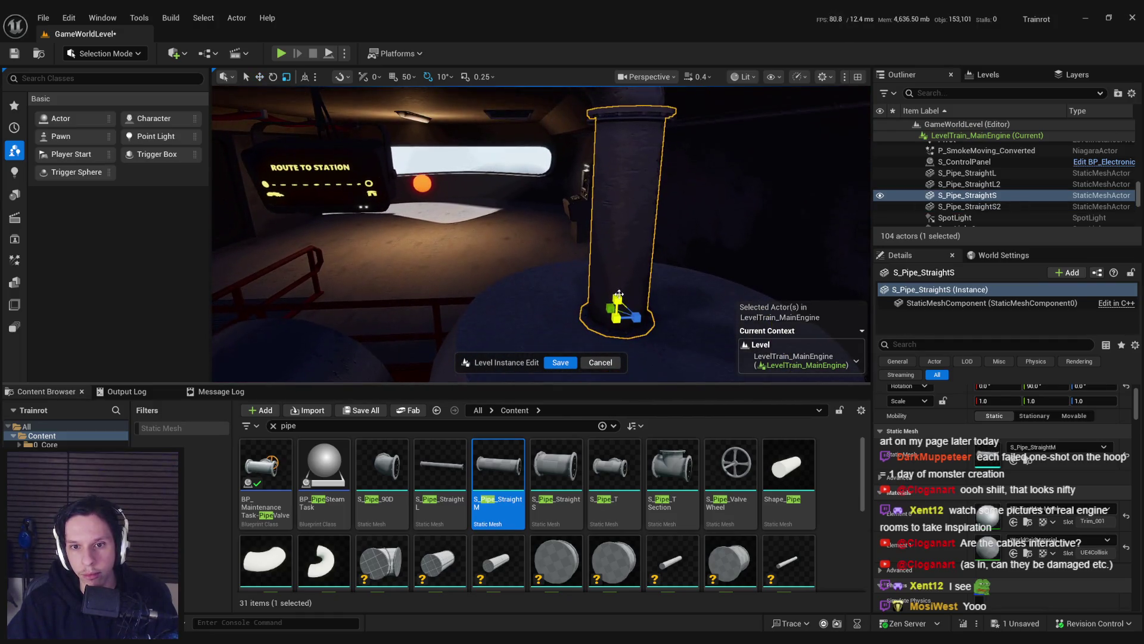
pyautogui.press('Down')
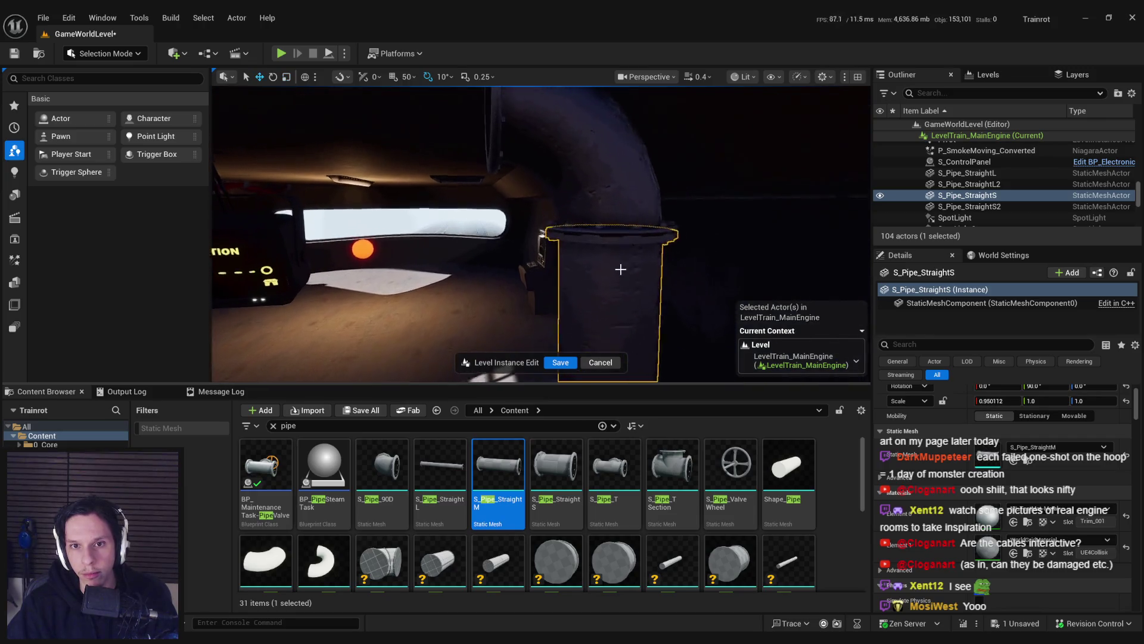
pyautogui.press('f')
pyautogui.doubleClick(1001, 462)
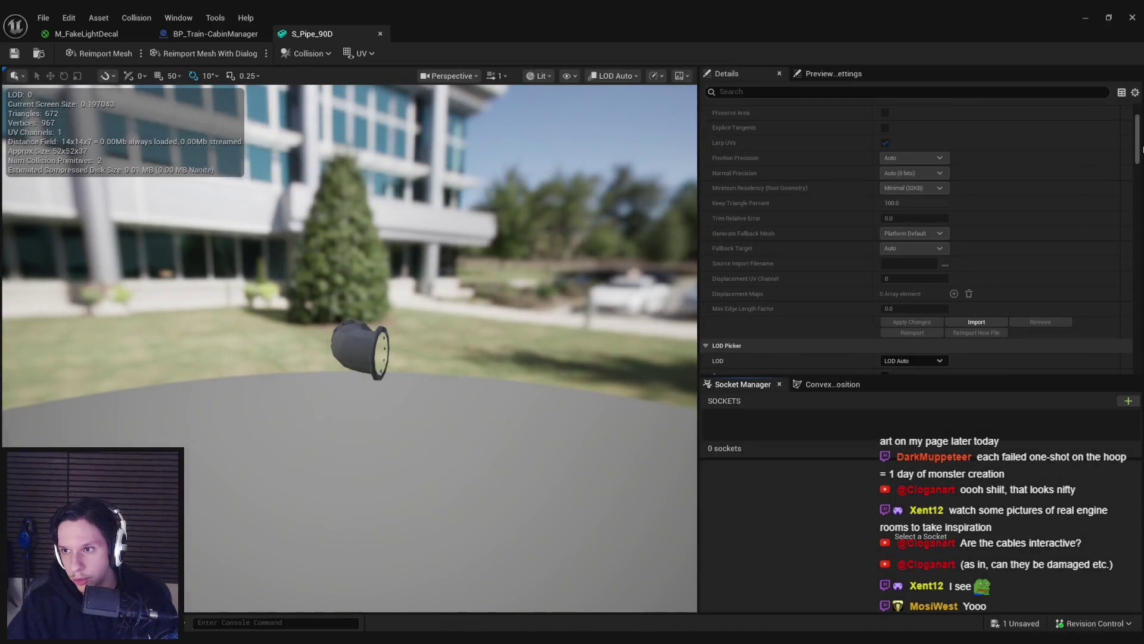
# Step: Save the S_Pipe_90D mesh after checking it out, then close the mesh and blueprint editors
pyautogui.moveTo(1135, 152); pyautogui.dragTo(1133, 161)
pyautogui.scroll(-5, 845, 332)
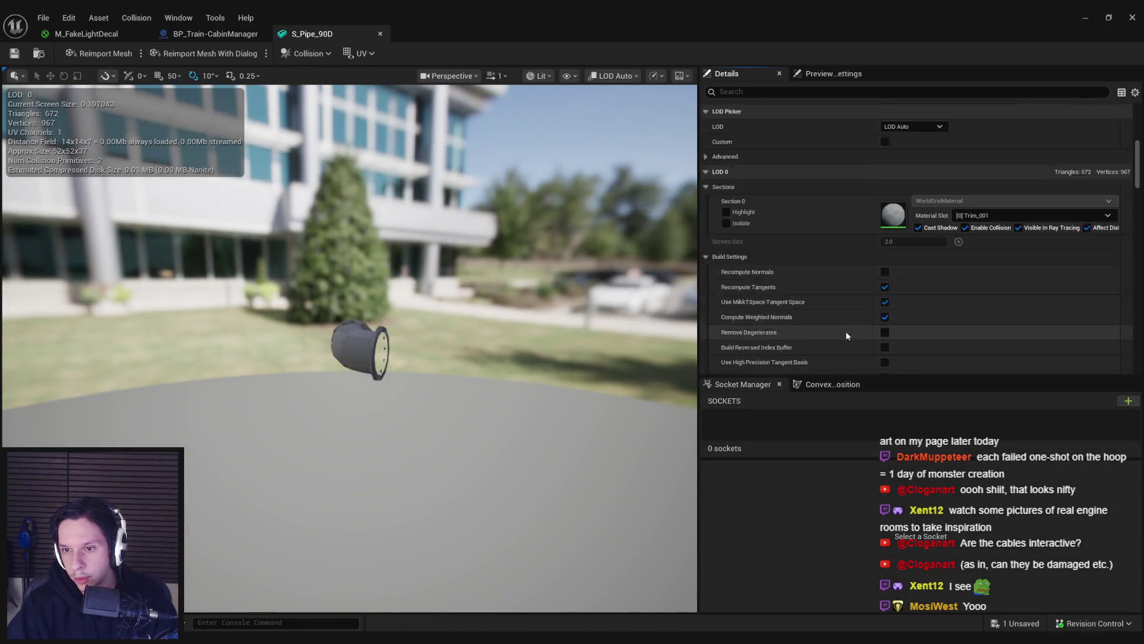
pyautogui.scroll(-3, 851, 331)
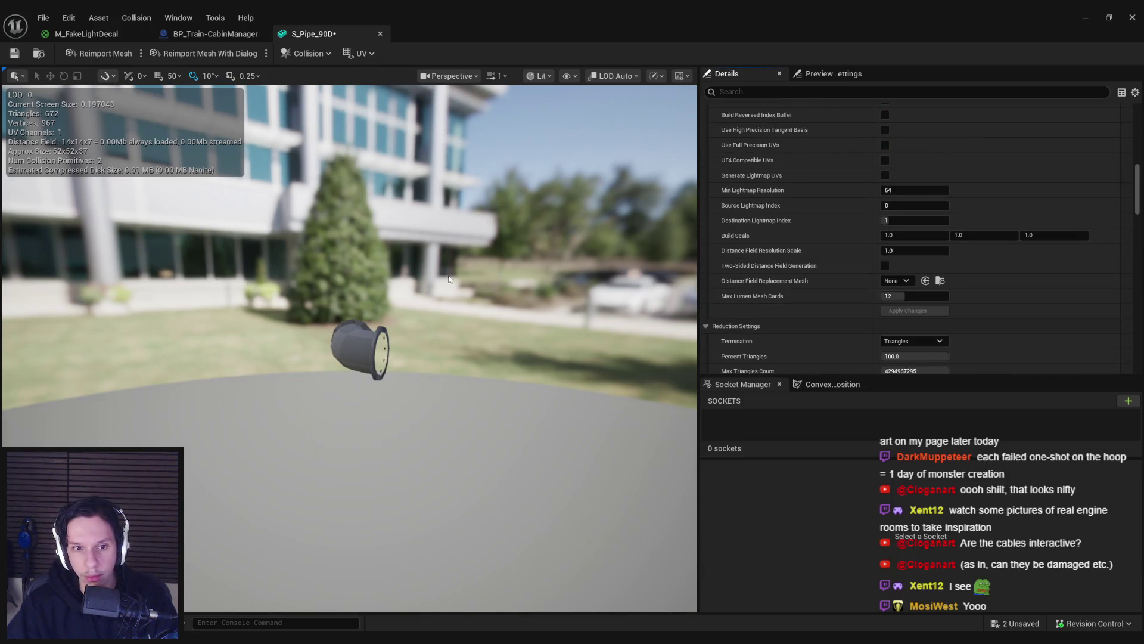
pyautogui.hotkey('ctrl', 's')
pyautogui.click(587, 452)
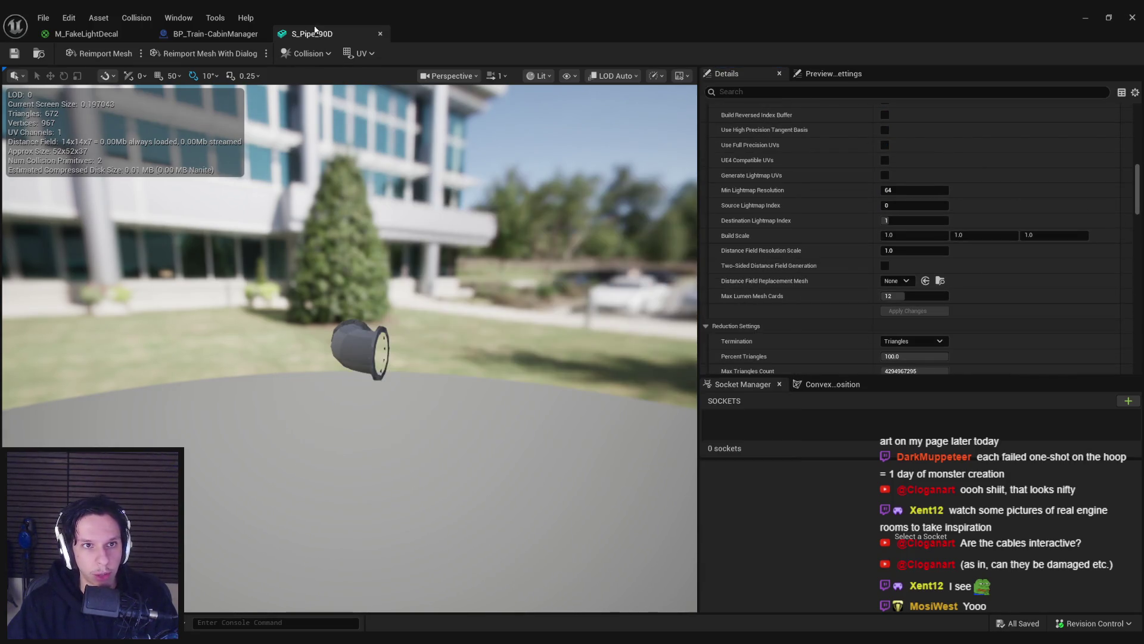
pyautogui.middleClick(314, 31)
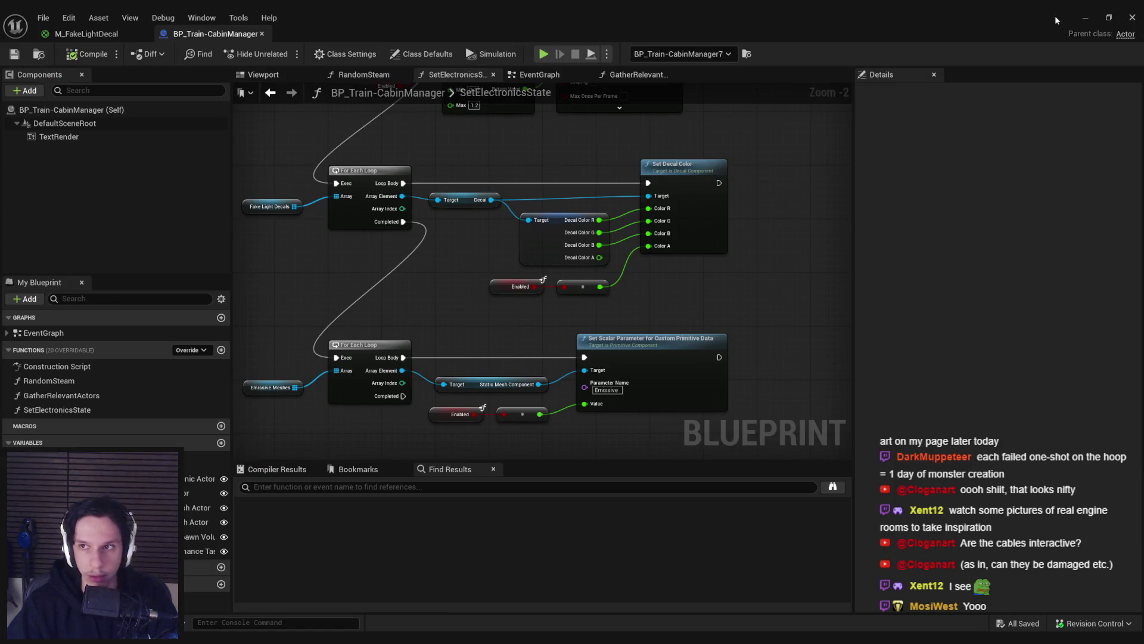
pyautogui.click(1084, 18)
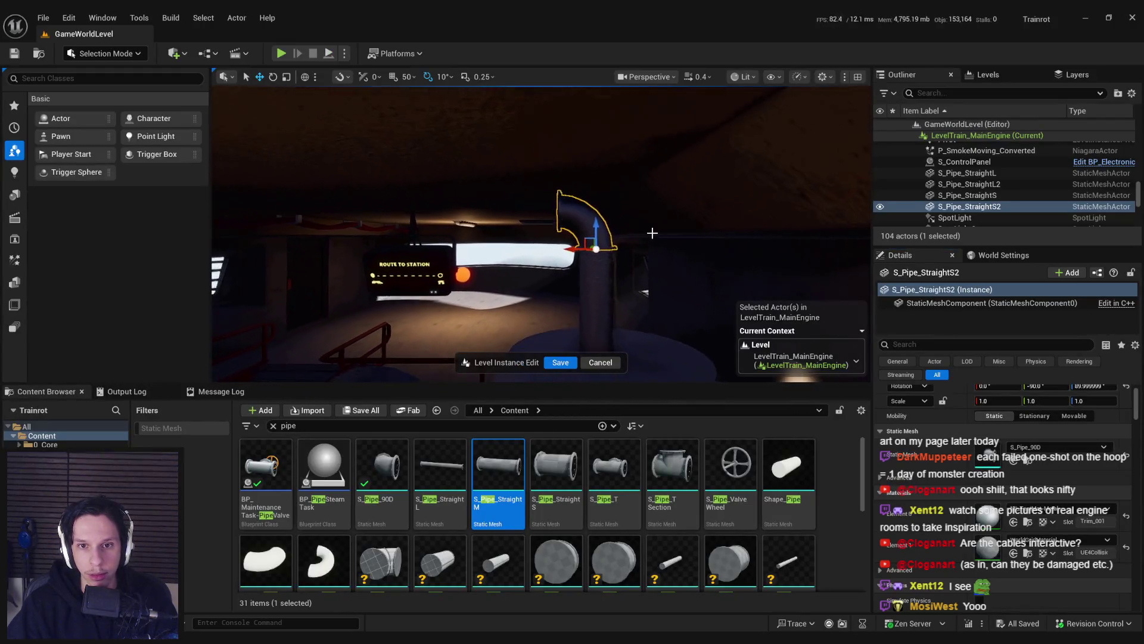
# Step: Place an S_Pipe_StraightL long pipe in the room and rotate it horizontal
pyautogui.moveTo(658, 220); pyautogui.dragTo(658, 173)
pyautogui.moveTo(513, 334); pyautogui.dragTo(513, 363)
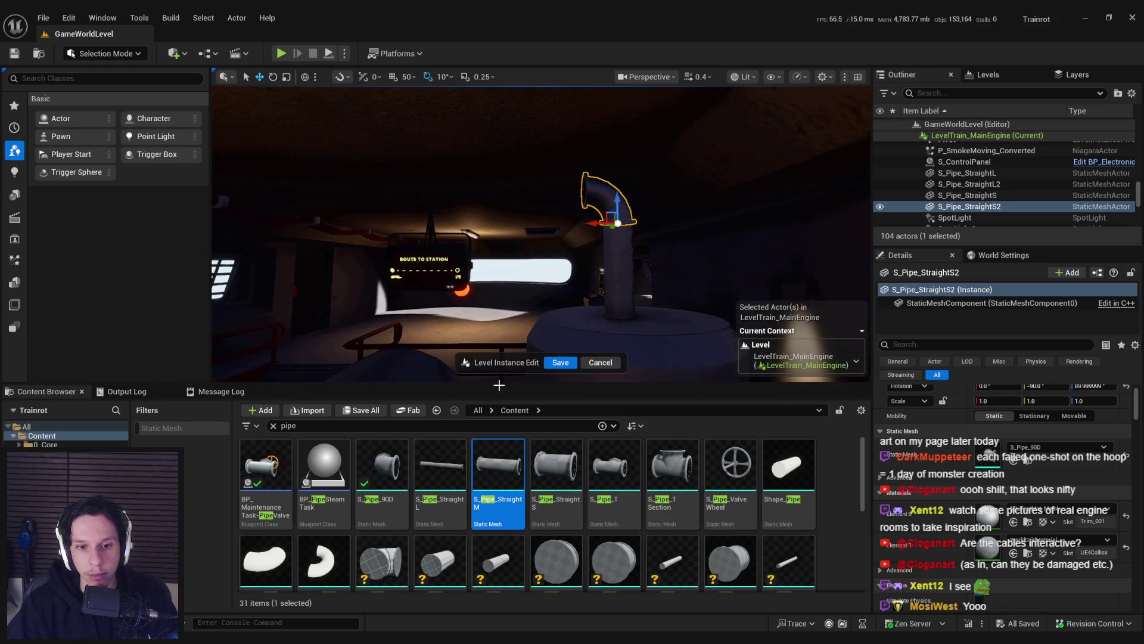
pyautogui.click(440, 471)
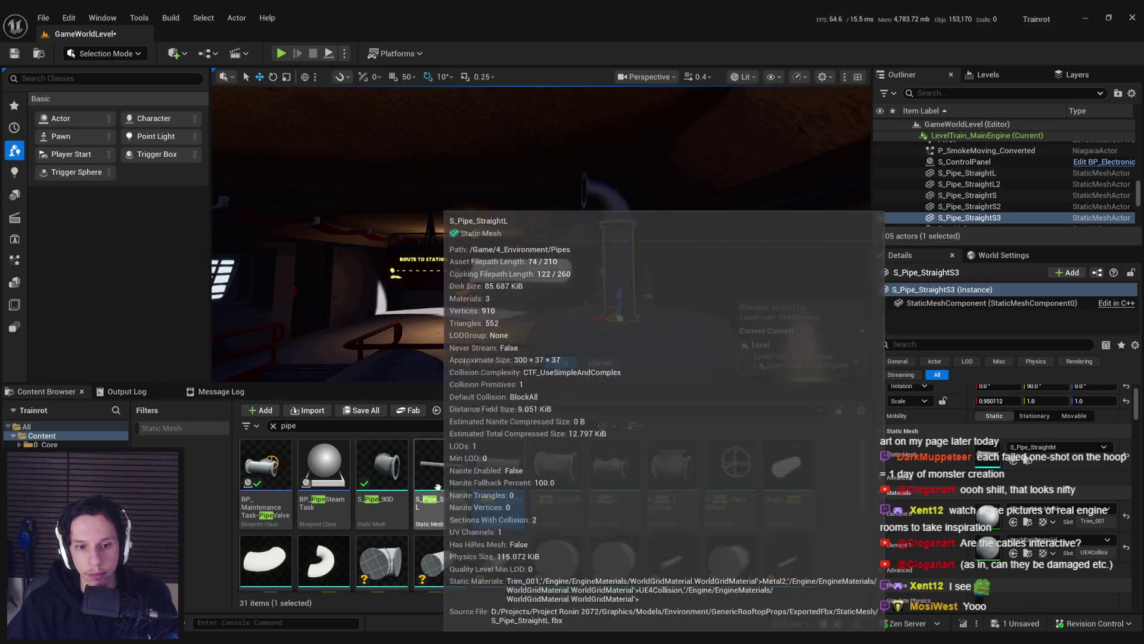
pyautogui.moveTo(440, 471); pyautogui.dragTo(632, 317)
pyautogui.press('e')
pyautogui.moveTo(644, 357); pyautogui.dragTo(599, 317)
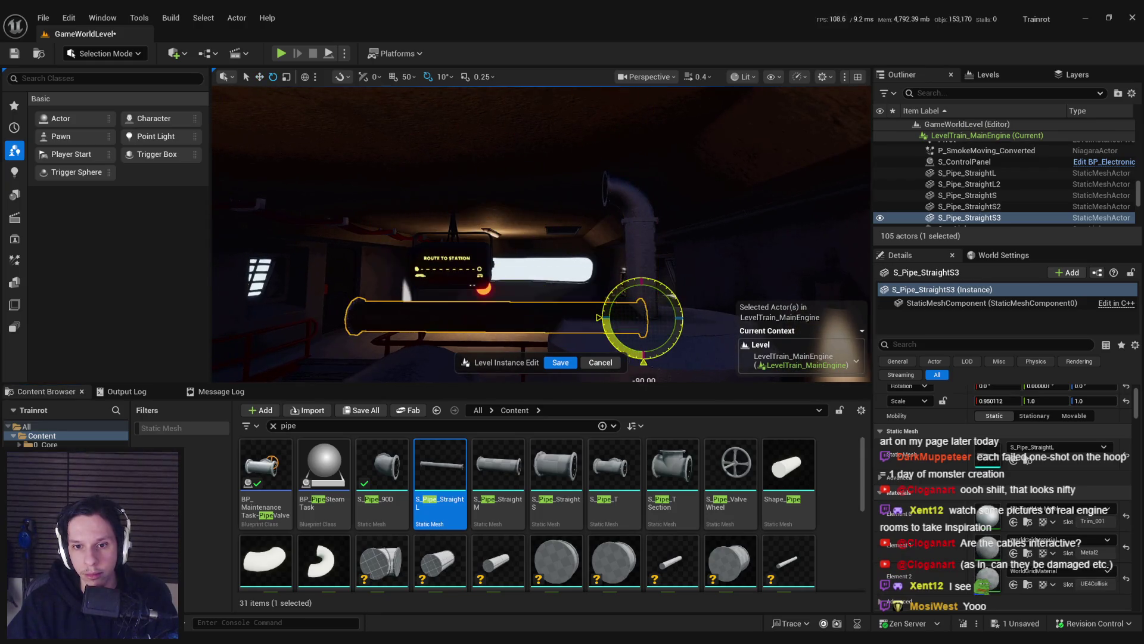
# Step: Raise the horizontal pipe up to meet the elbow under the ceiling
pyautogui.click(1028, 522)
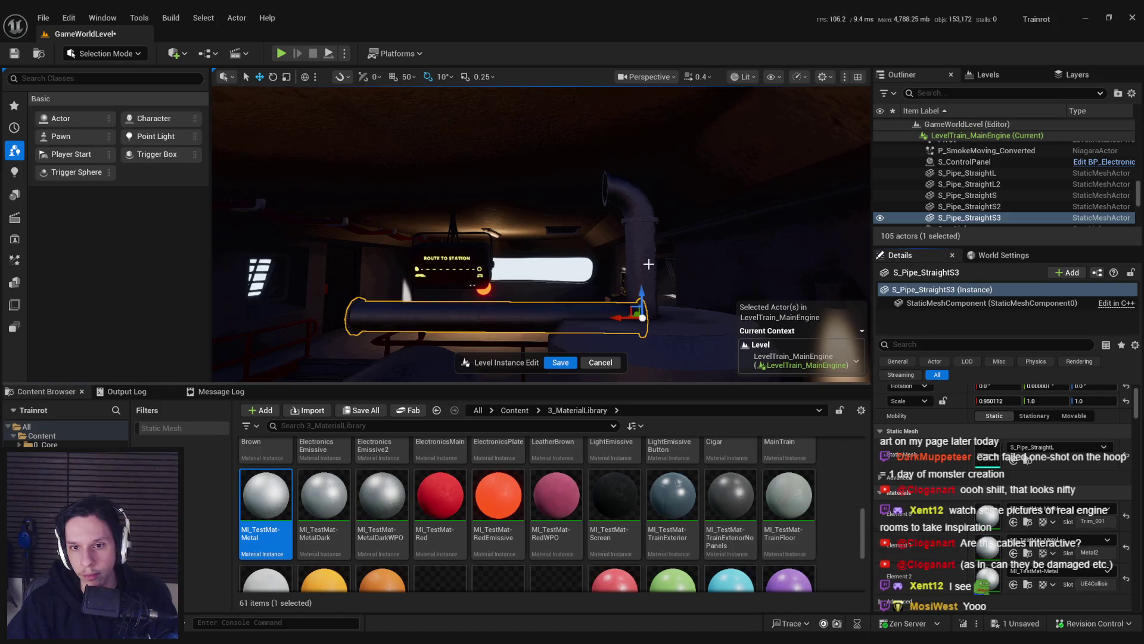
pyautogui.click(614, 188)
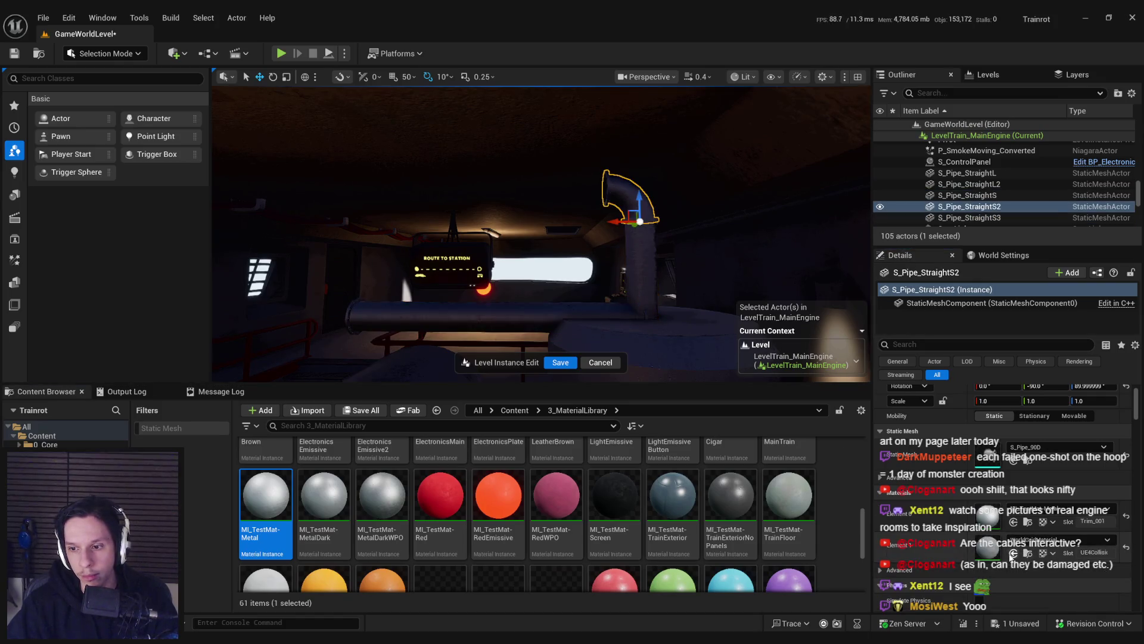
pyautogui.click(607, 316)
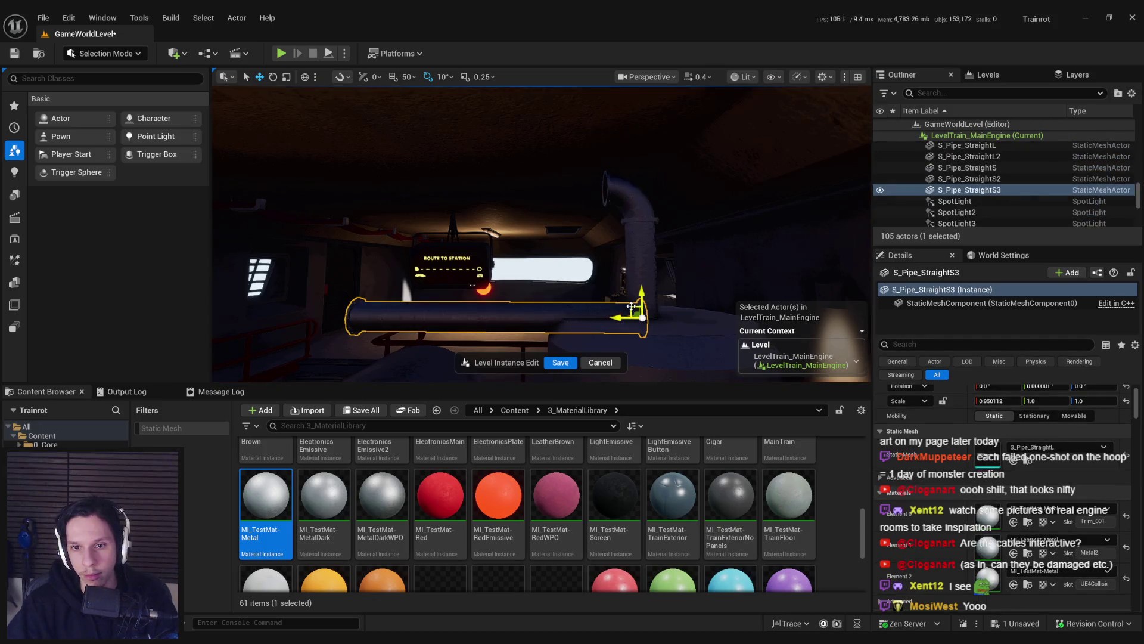
pyautogui.moveTo(601, 310); pyautogui.dragTo(589, 194)
pyautogui.press('f')
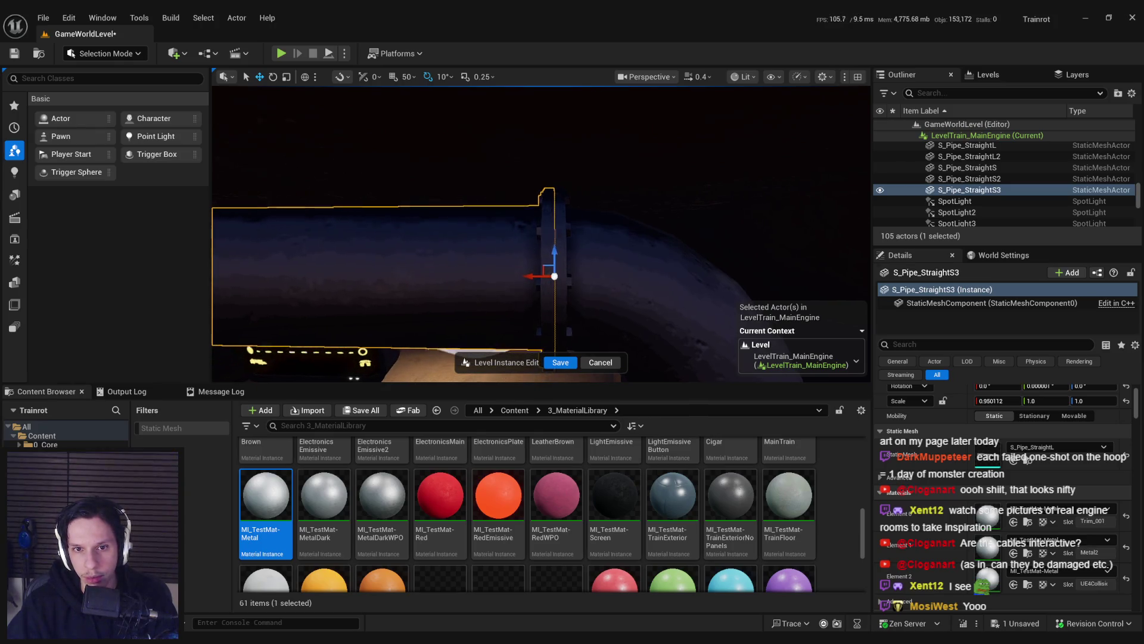
pyautogui.scroll(2, 557, 296)
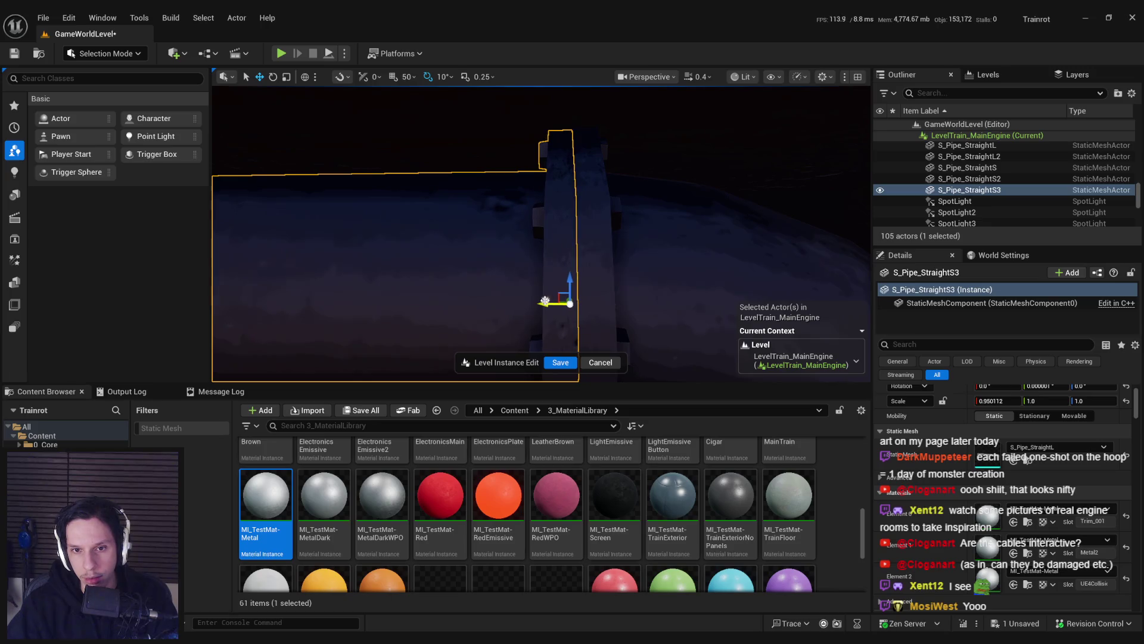
pyautogui.scroll(-5, 544, 301)
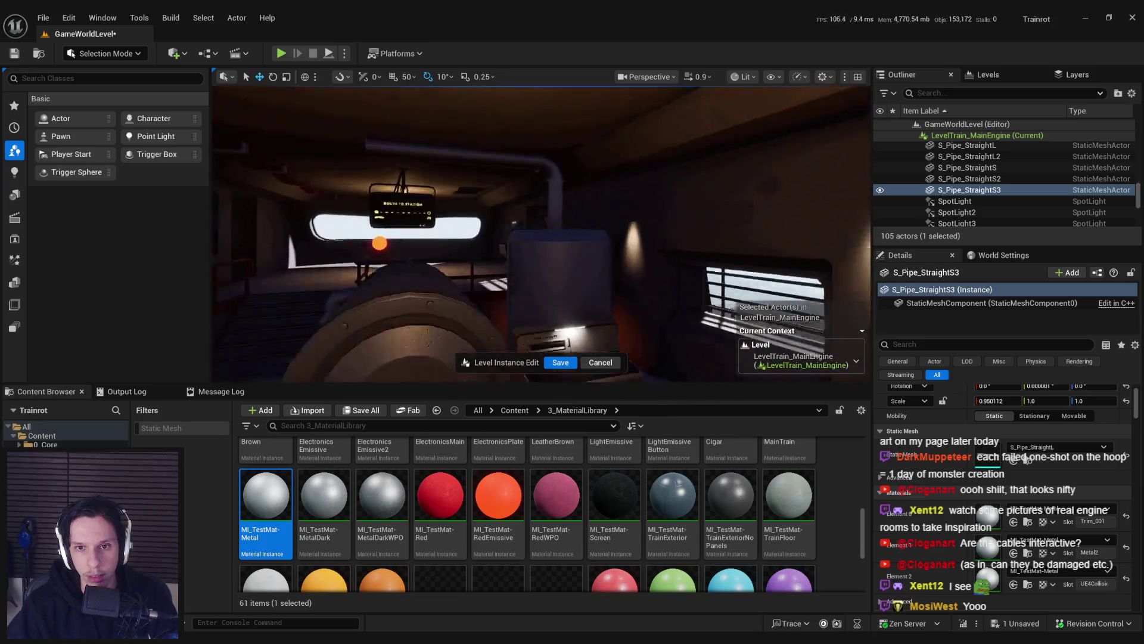
# Step: Check the pipe selection and view the ceiling pipe from a wide corridor angle
pyautogui.keyDown('ctrl'); pyautogui.click(525, 220); pyautogui.keyUp('ctrl')
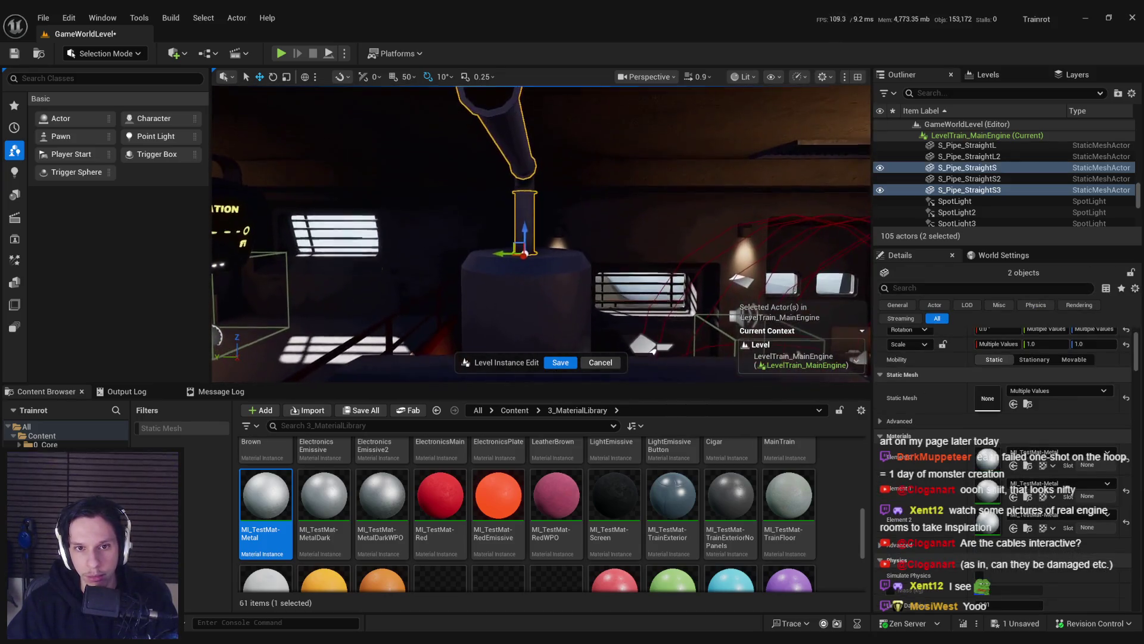
pyautogui.moveTo(495, 196); pyautogui.dragTo(516, 194)
pyautogui.moveTo(490, 333); pyautogui.dragTo(490, 376)
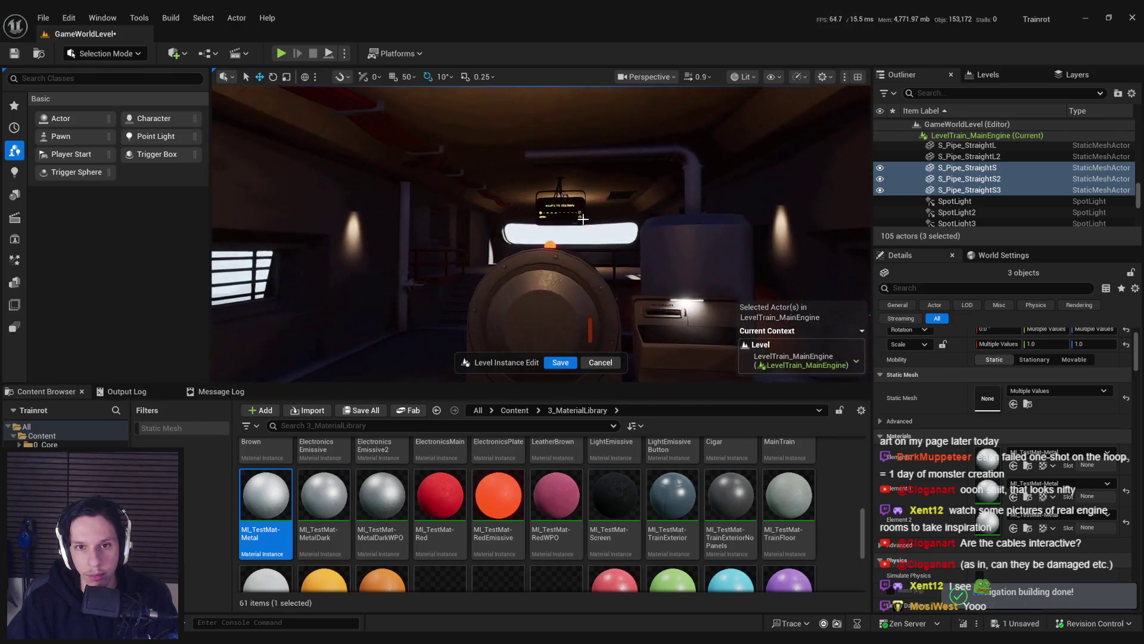
pyautogui.click(596, 117)
pyautogui.moveTo(536, 239)
pyautogui.mouseDown()
pyautogui.moveTo(477, 214)
pyautogui.moveTo(512, 208)
pyautogui.moveTo(572, 226)
pyautogui.mouseUp()
pyautogui.moveTo(626, 173); pyautogui.dragTo(625, 174)
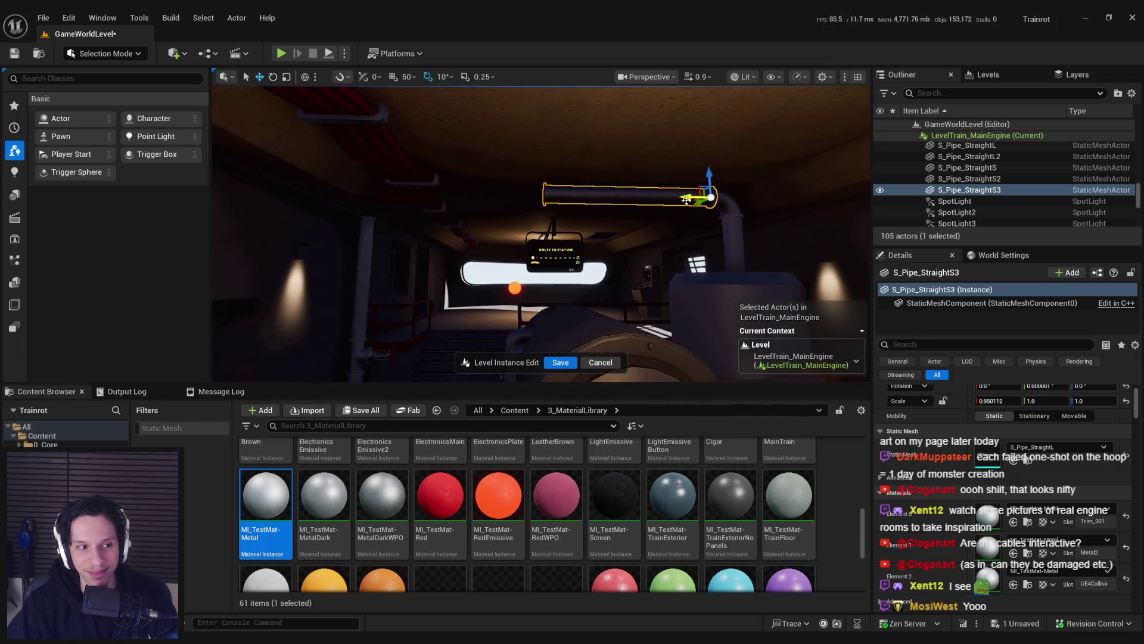
pyautogui.scroll(2, 566, 483)
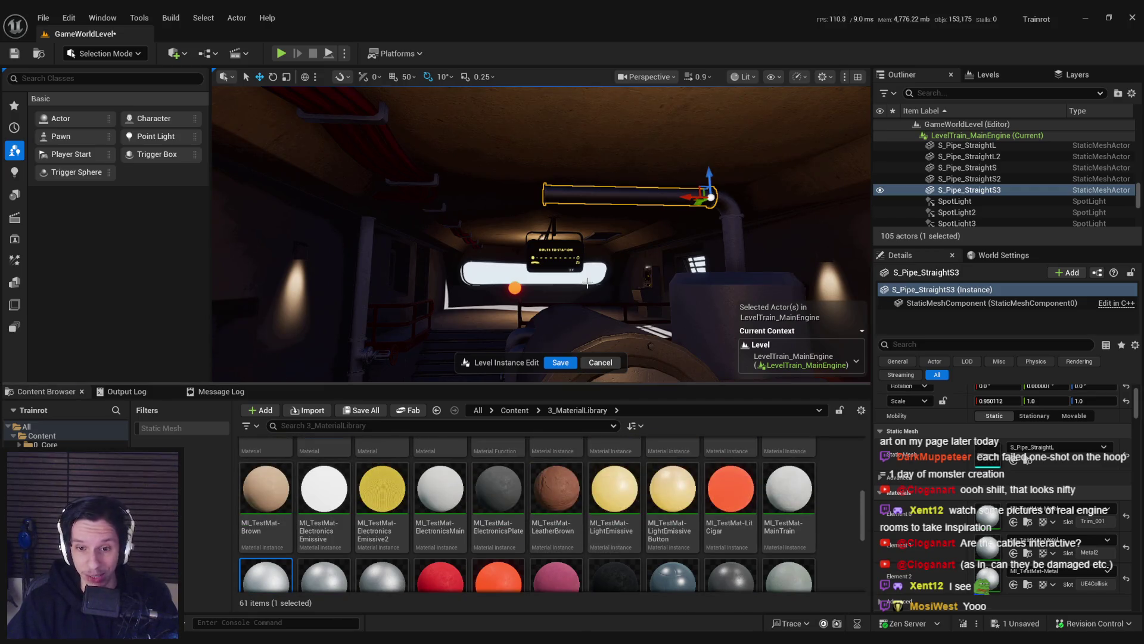
# Step: Swap the copied pipe's static mesh to S_Pipe_StraightM
pyautogui.hotkey('ctrl', 'b')
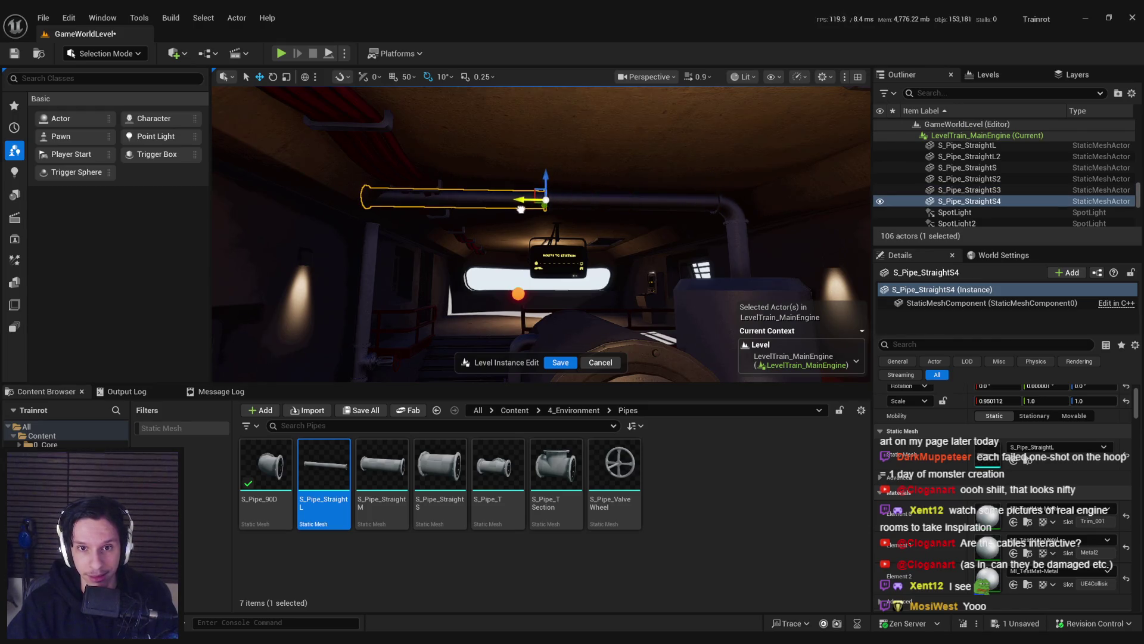
pyautogui.press('f')
pyautogui.moveTo(381, 471)
pyautogui.mouseDown()
pyautogui.moveTo(989, 473)
pyautogui.moveTo(989, 458)
pyautogui.mouseUp()
pyautogui.scroll(5, 567, 187)
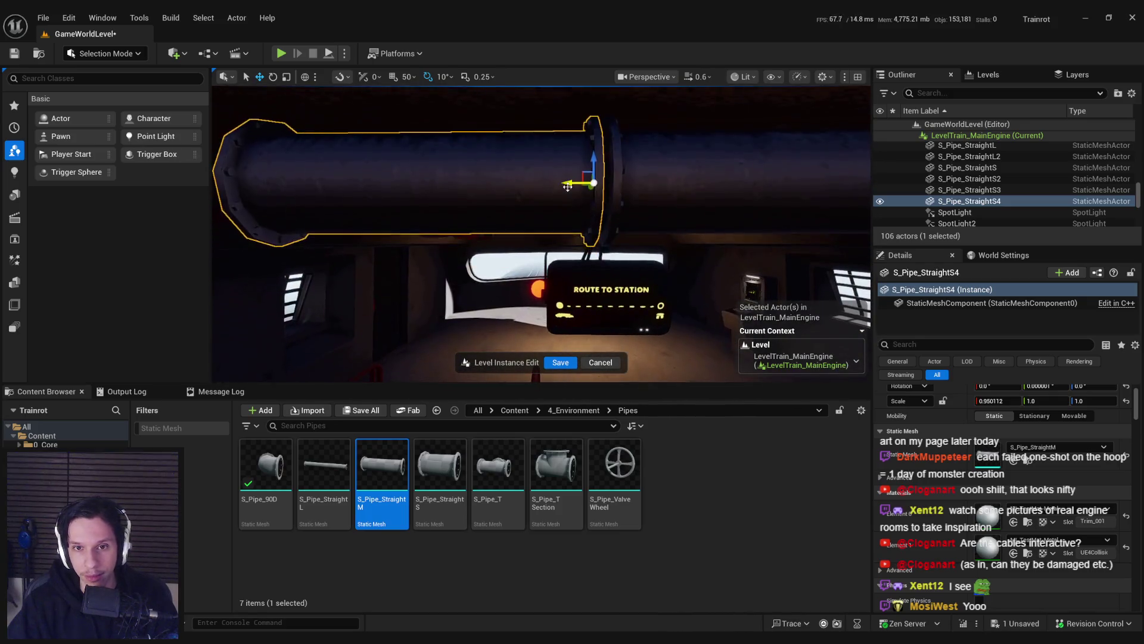
pyautogui.scroll(-5, 577, 187)
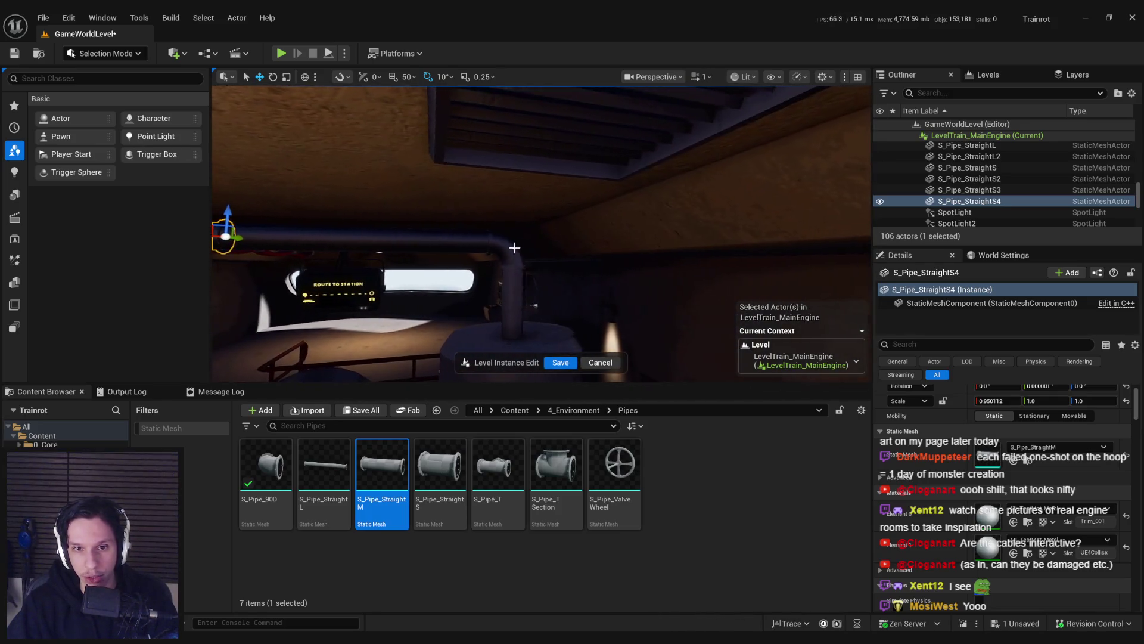
# Step: Rotate and nudge an elbow onto the straight pipe's end, then duplicate it
pyautogui.click(630, 269)
pyautogui.press('e')
pyautogui.press('f')
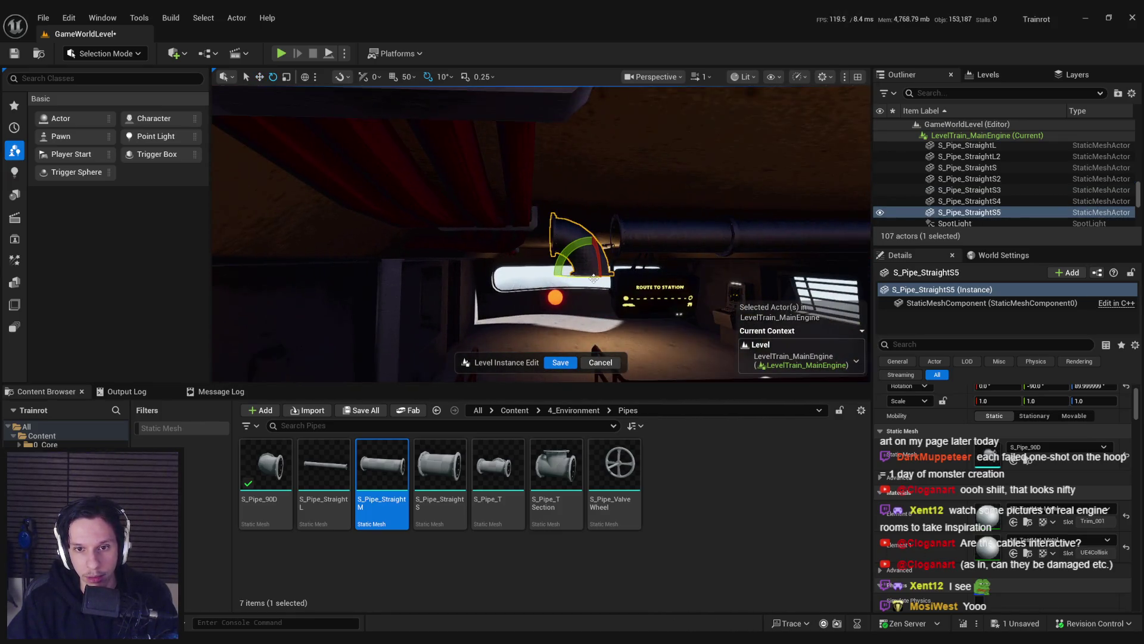
pyautogui.press('w')
pyautogui.scroll(-1, 572, 276)
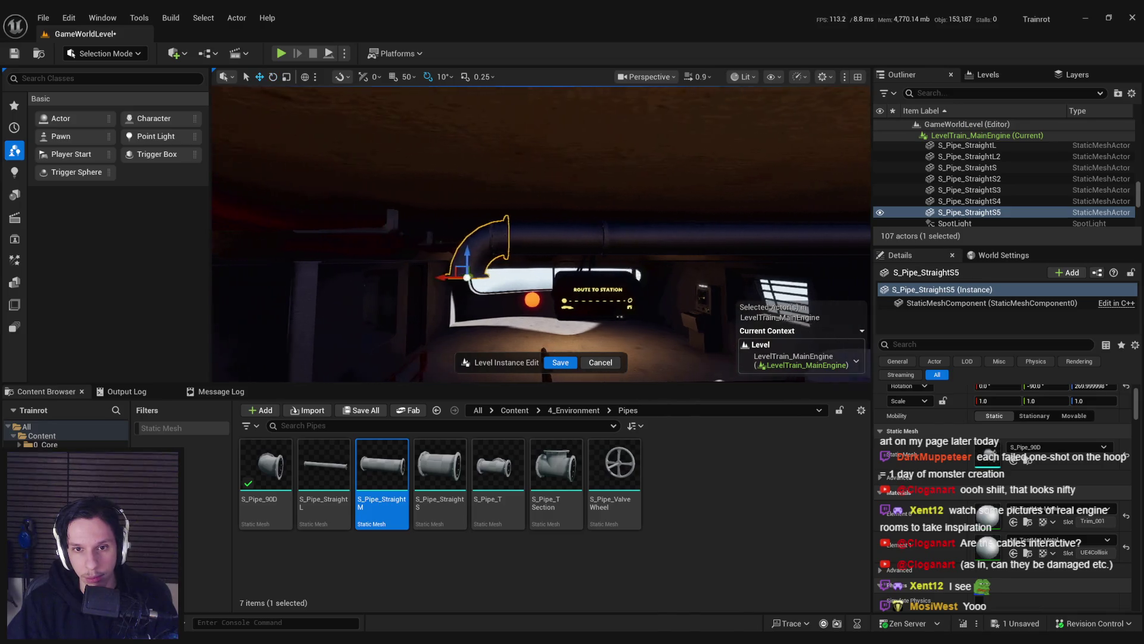
pyautogui.scroll(-2, 514, 279)
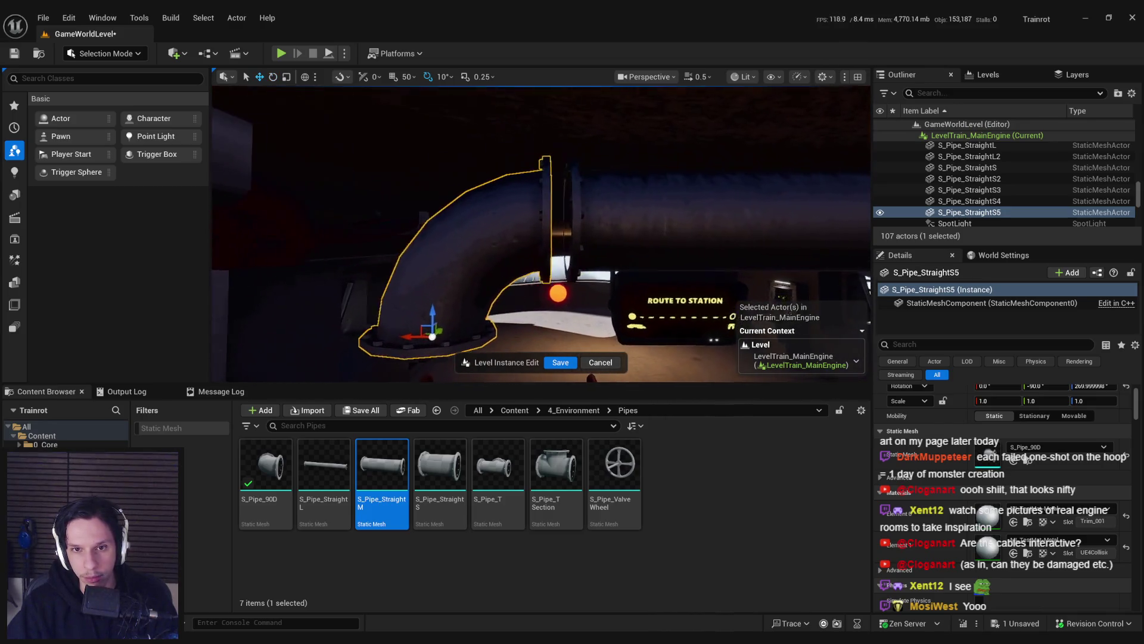
pyautogui.moveTo(393, 341); pyautogui.dragTo(406, 341)
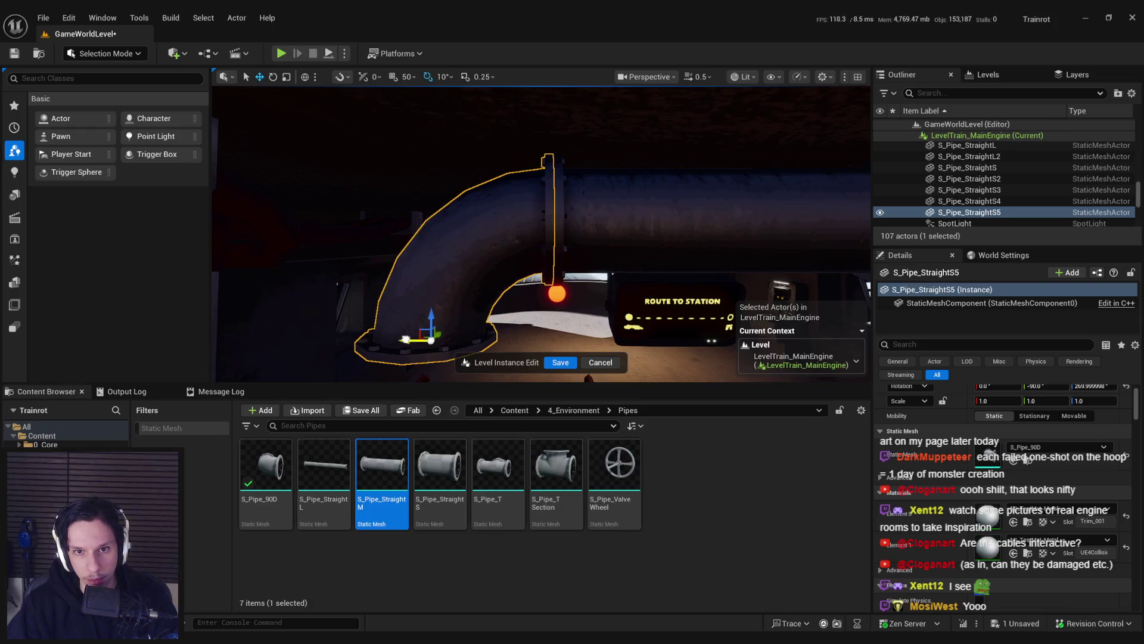
pyautogui.scroll(-2, 590, 312)
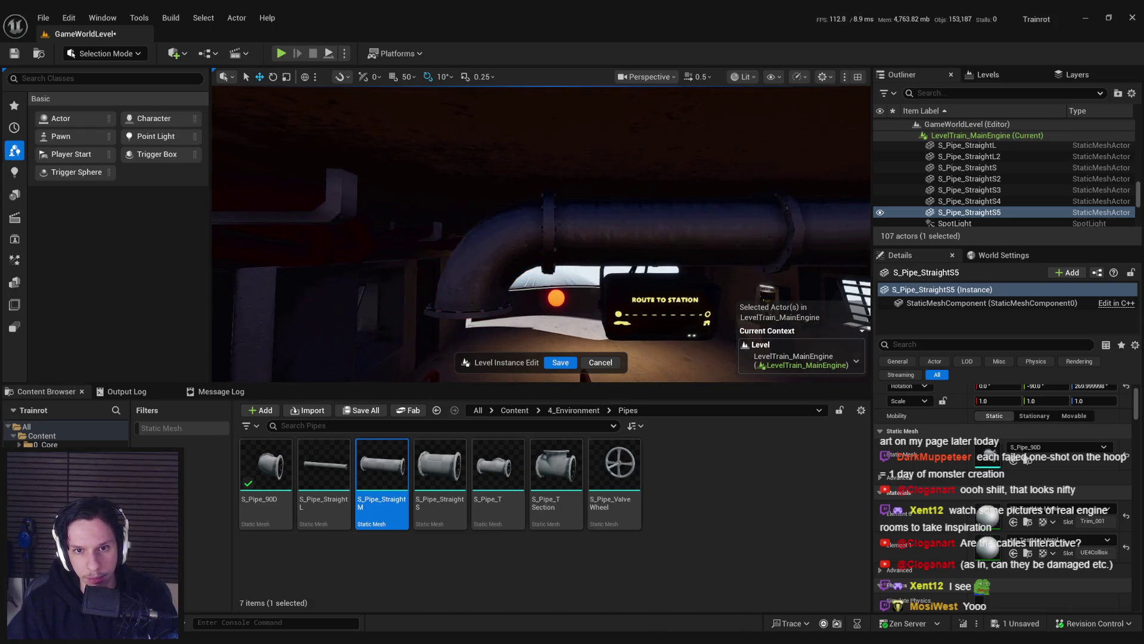
pyautogui.scroll(-3, 583, 374)
pyautogui.hotkey('ctrl', 'd')
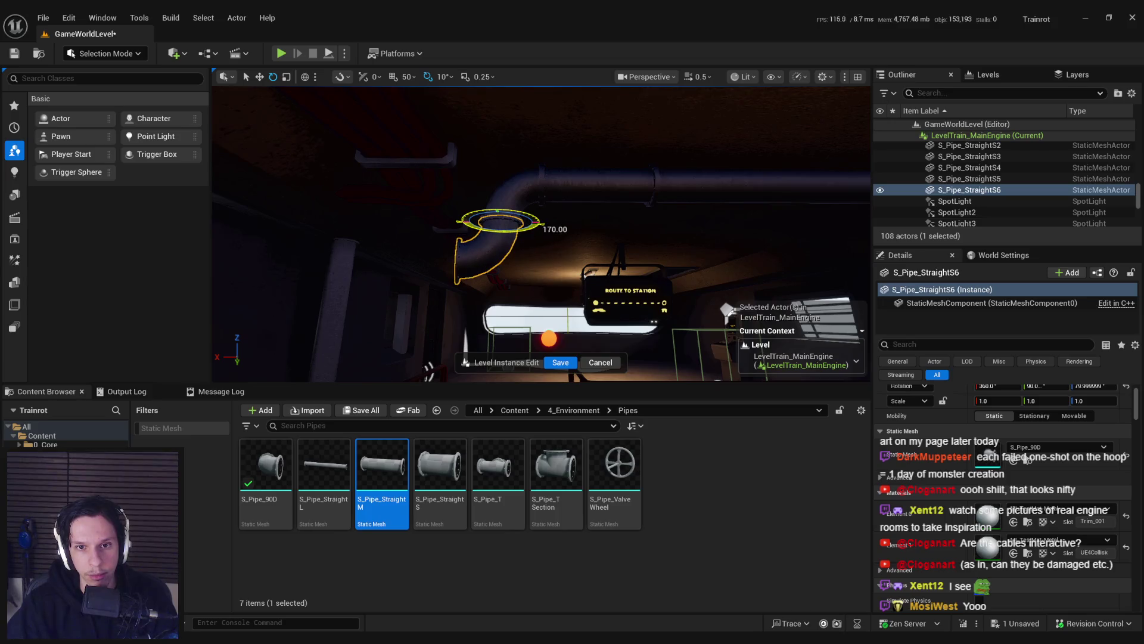
# Step: Look over the ceiling pipes and undo the last mesh change
pyautogui.moveTo(508, 218)
pyautogui.mouseDown()
pyautogui.moveTo(482, 229)
pyautogui.moveTo(492, 230)
pyautogui.mouseUp()
pyautogui.scroll(2, 484, 229)
pyautogui.moveTo(552, 254)
pyautogui.mouseDown()
pyautogui.moveTo(534, 245)
pyautogui.moveTo(507, 271)
pyautogui.mouseUp()
pyautogui.scroll(-2, 552, 254)
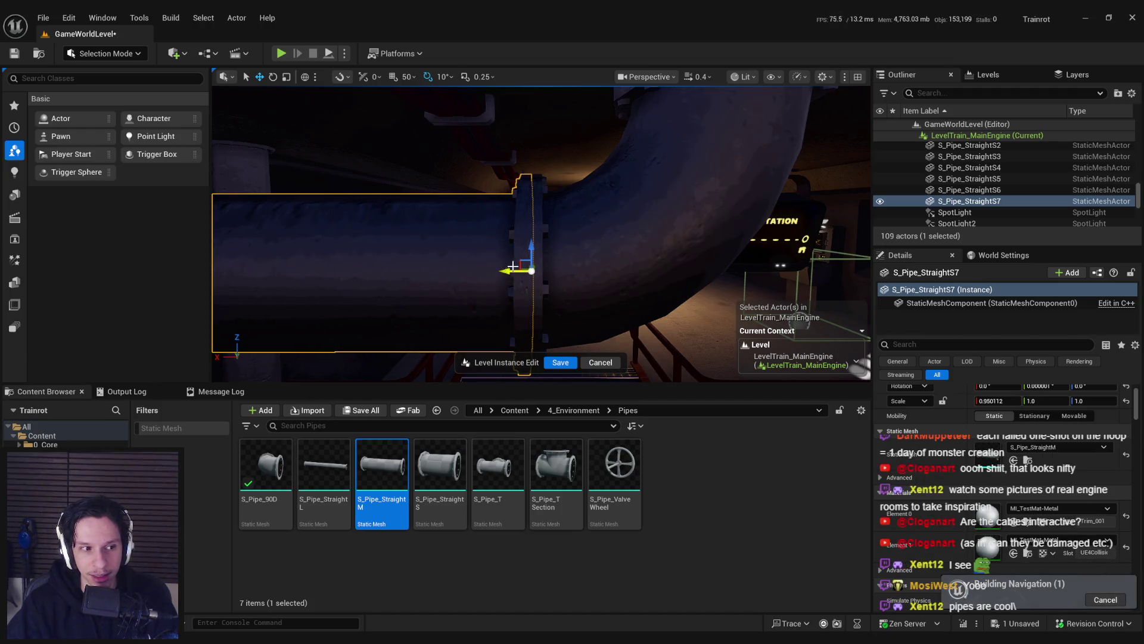
pyautogui.scroll(2, 524, 251)
pyautogui.moveTo(524, 251); pyautogui.dragTo(524, 251)
pyautogui.moveTo(419, 277); pyautogui.dragTo(419, 277)
pyautogui.scroll(-1, 419, 277)
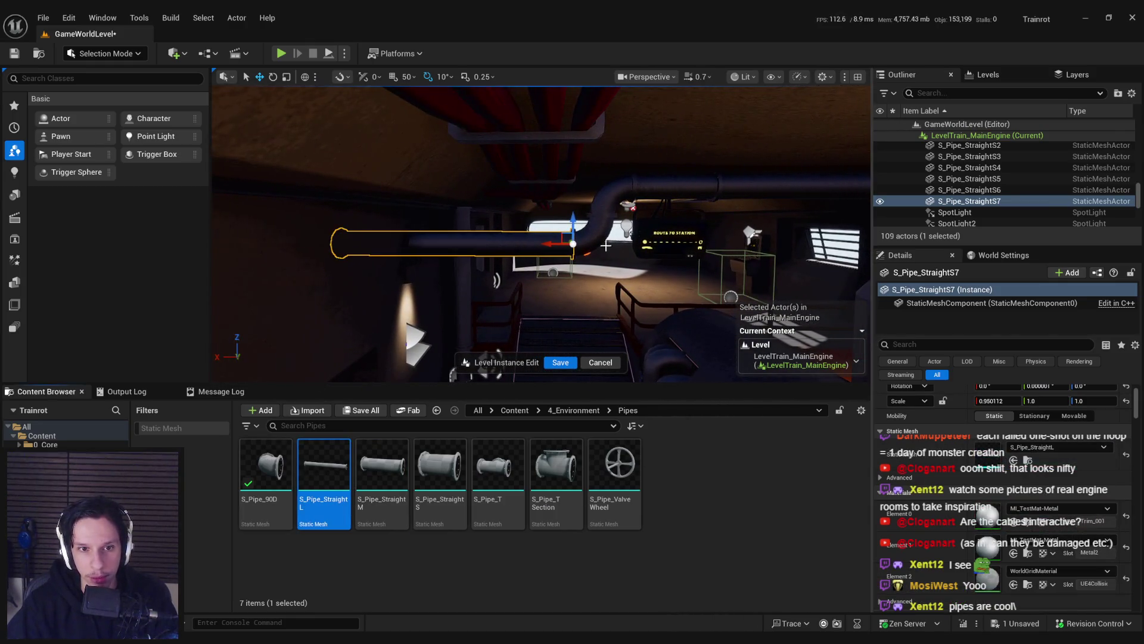
pyautogui.hotkey('ctrl', 'z')
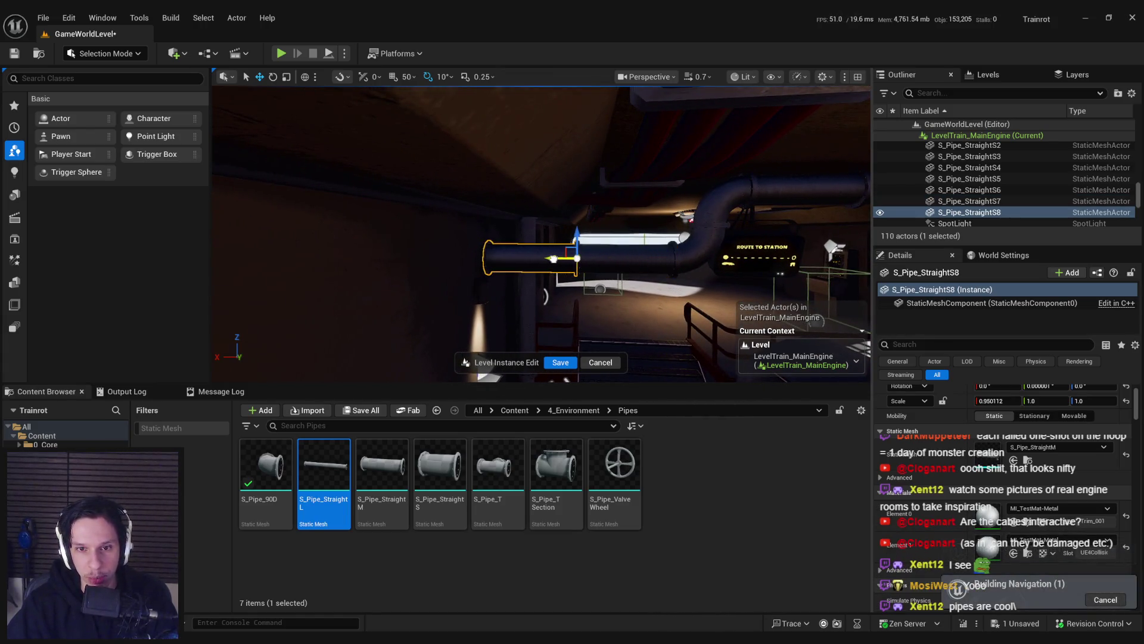
# Step: Assign the S_Pipe_StraightS mesh to the S_Pipe_StraightS8 ceiling pipe
pyautogui.moveTo(327, 271); pyautogui.dragTo(327, 271)
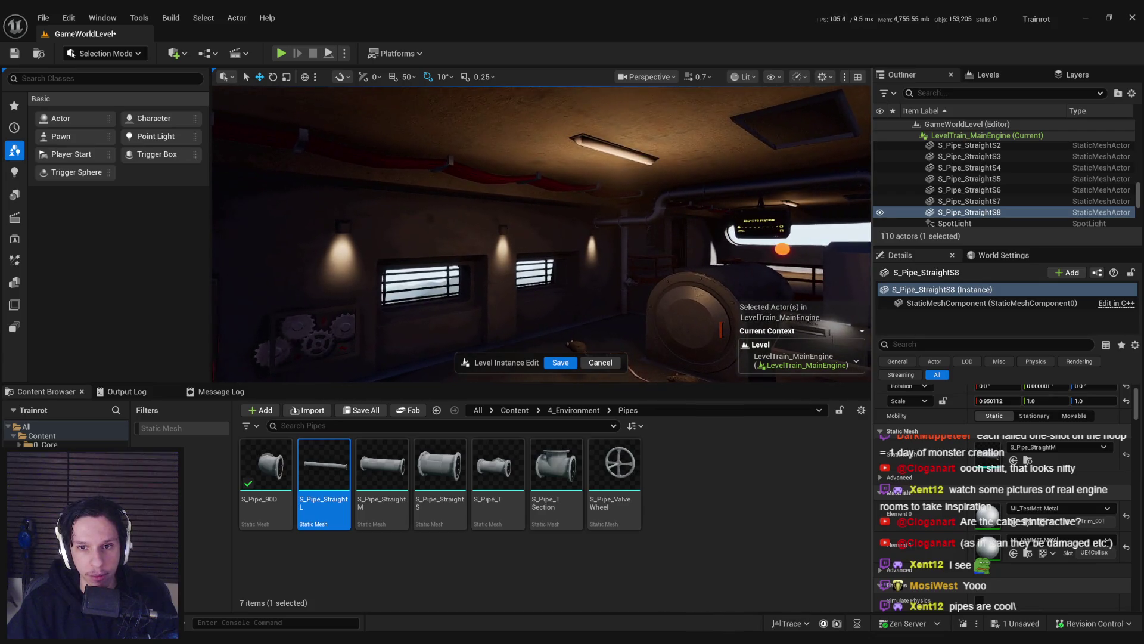
pyautogui.moveTo(618, 240); pyautogui.dragTo(618, 240)
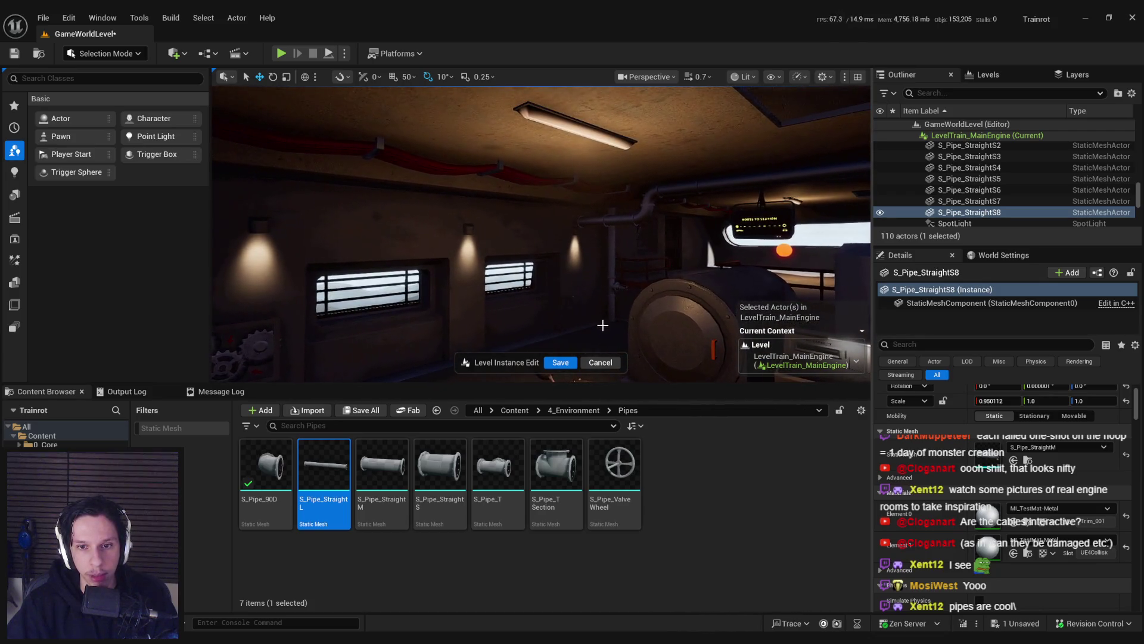
pyautogui.moveTo(584, 316); pyautogui.dragTo(584, 317)
pyautogui.moveTo(440, 471); pyautogui.dragTo(984, 449)
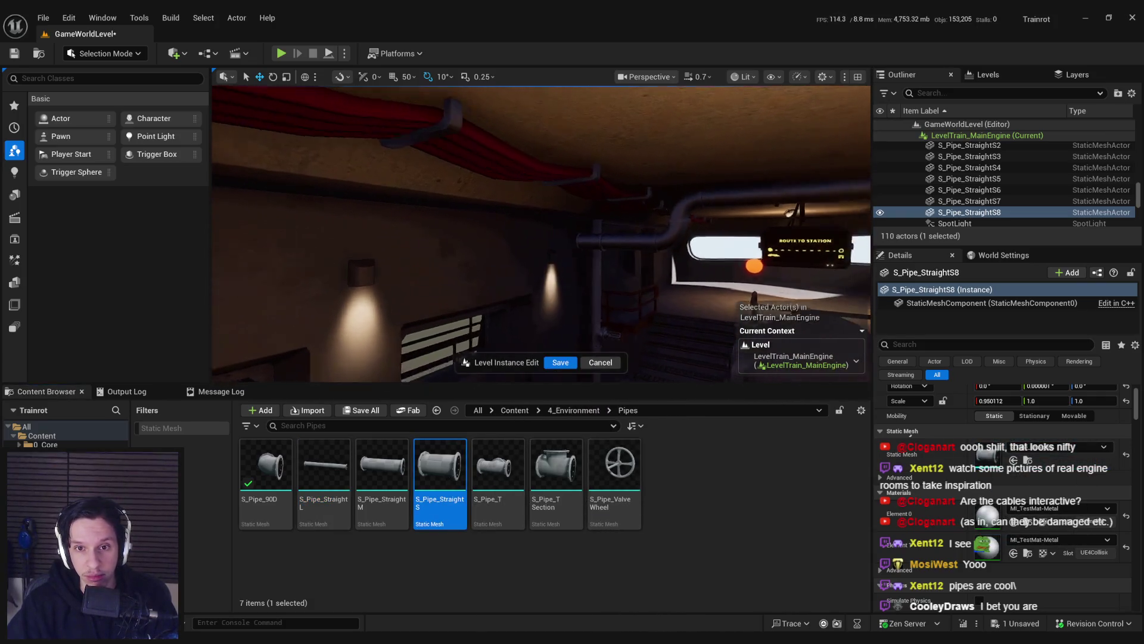
pyautogui.scroll(-3, 541, 233)
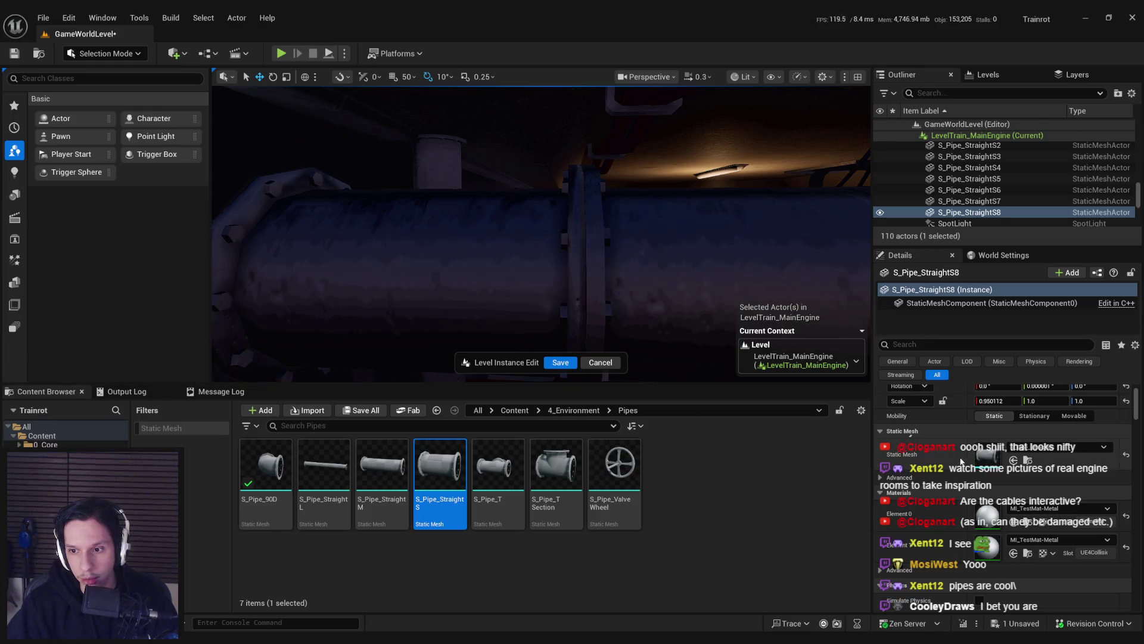
# Step: Toggle a Build Settings option on S_Pipe_StraightS and save it as writable
pyautogui.doubleClick(979, 461)
pyautogui.scroll(-10, 1135, 185)
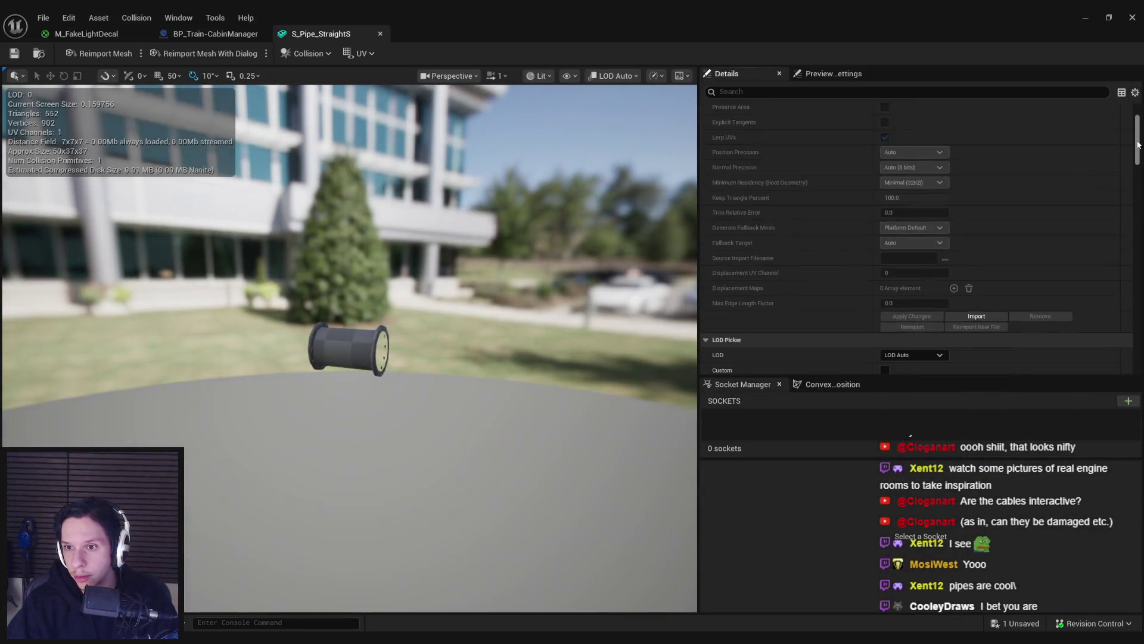
pyautogui.scroll(2, 913, 155)
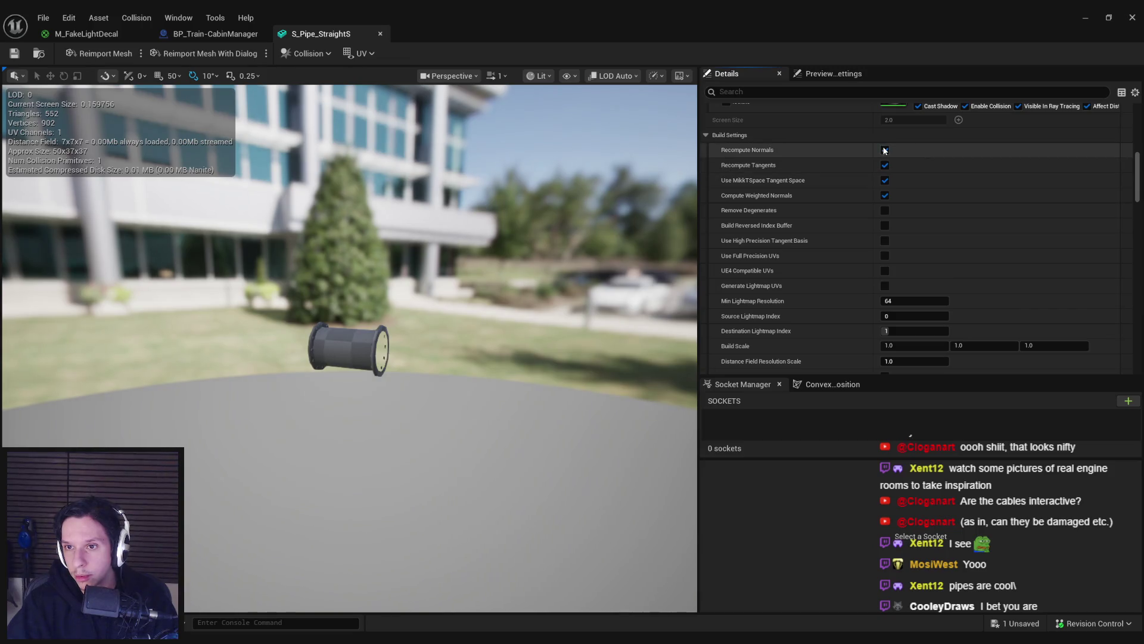
pyautogui.scroll(-3, 867, 306)
pyautogui.click(867, 306)
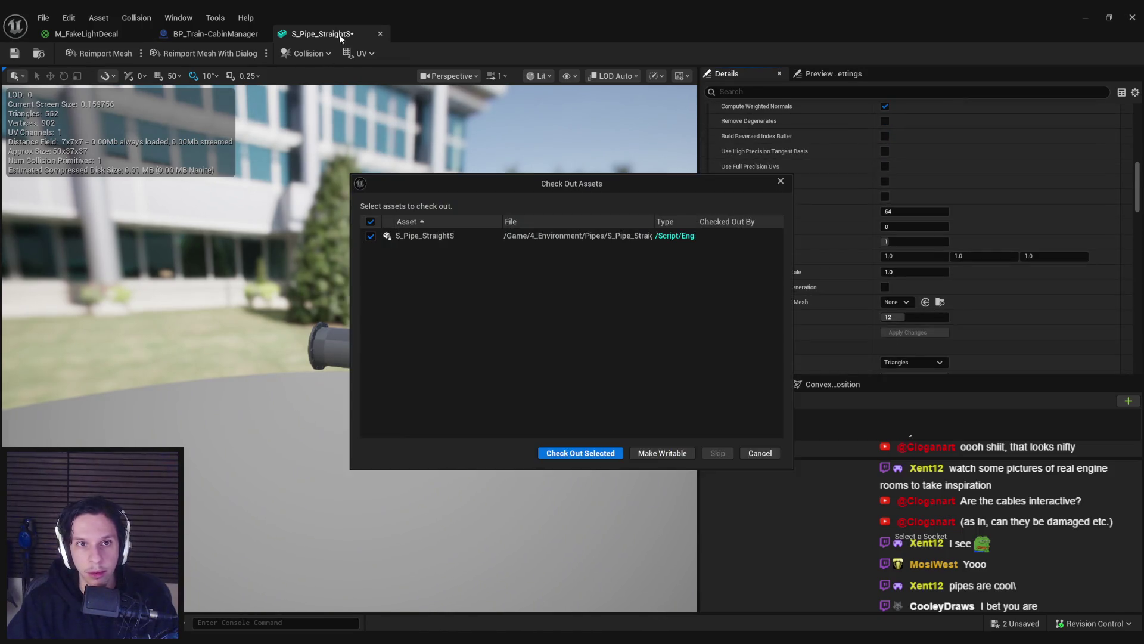
pyautogui.click(543, 452)
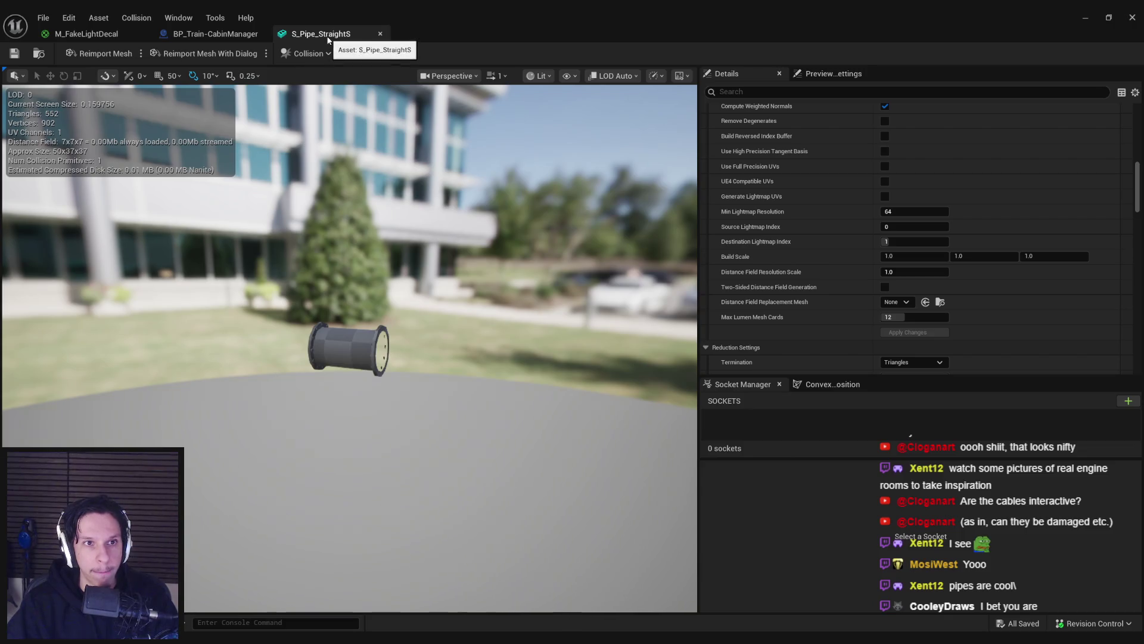
# Step: Return to GameWorldLevel and fly toward the route sign and tank
pyautogui.click(380, 33)
pyautogui.click(1133, 18)
pyautogui.scroll(2, 541, 234)
pyautogui.moveTo(541, 234); pyautogui.dragTo(636, 270)
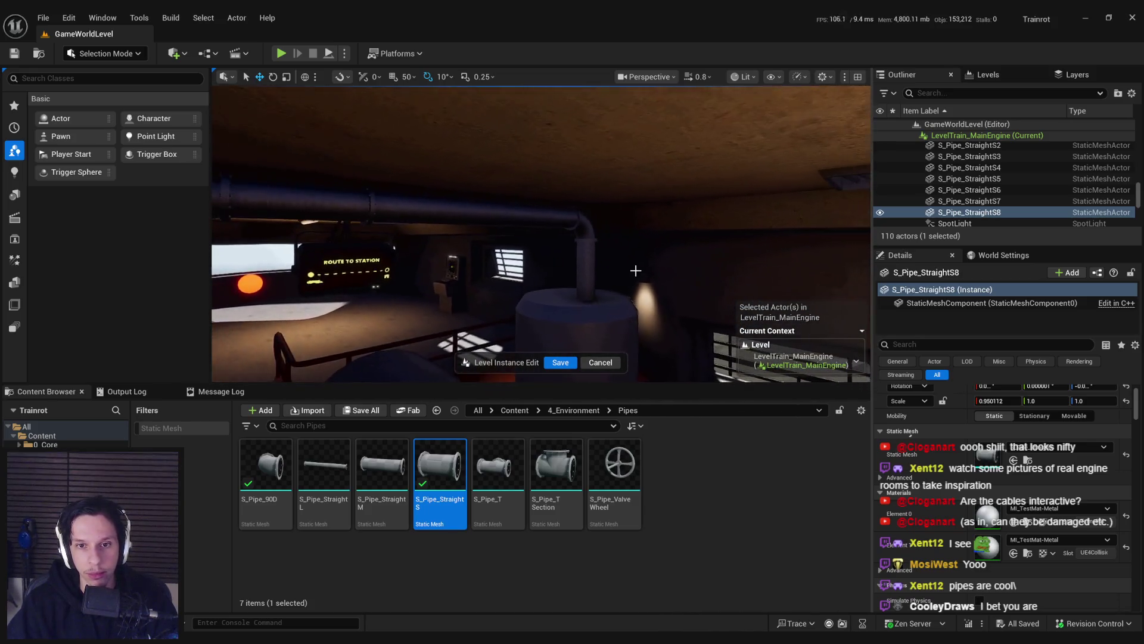
# Step: Select the neighbouring pieces of the ceiling pipe run and frame them in view
pyautogui.press('f')
pyautogui.keyDown('ctrl'); pyautogui.click(490, 302); pyautogui.keyUp('ctrl')
pyautogui.keyDown('ctrl'); pyautogui.click(555, 273); pyautogui.keyUp('ctrl')
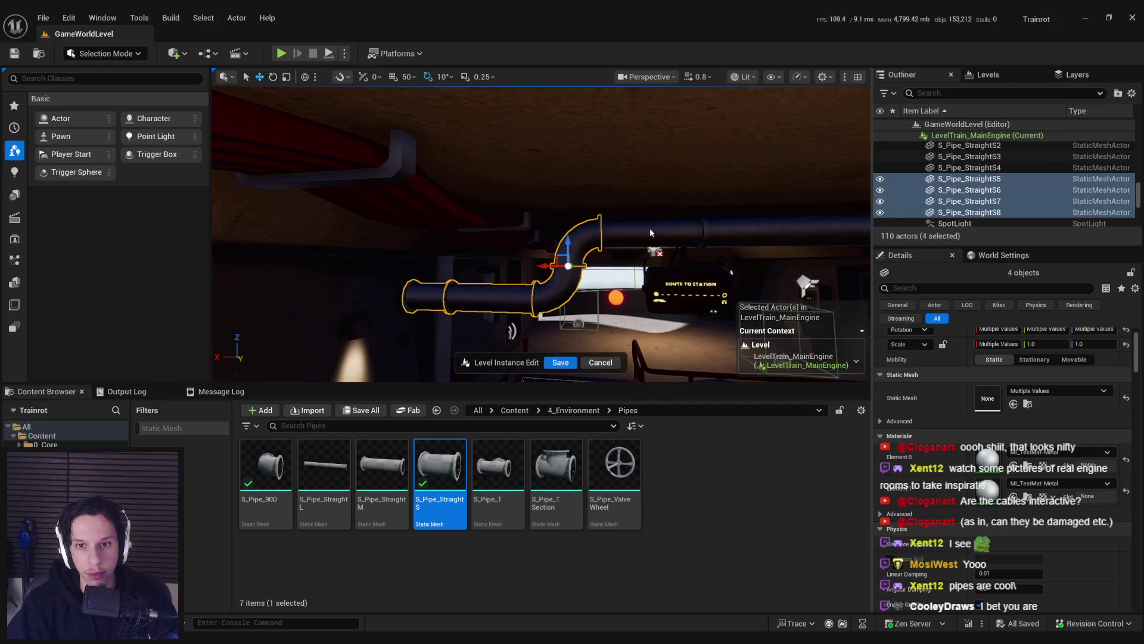
pyautogui.keyDown('ctrl'); pyautogui.click(620, 238); pyautogui.keyUp('ctrl')
pyautogui.keyDown('ctrl'); pyautogui.click(794, 235); pyautogui.keyUp('ctrl')
pyautogui.press('f')
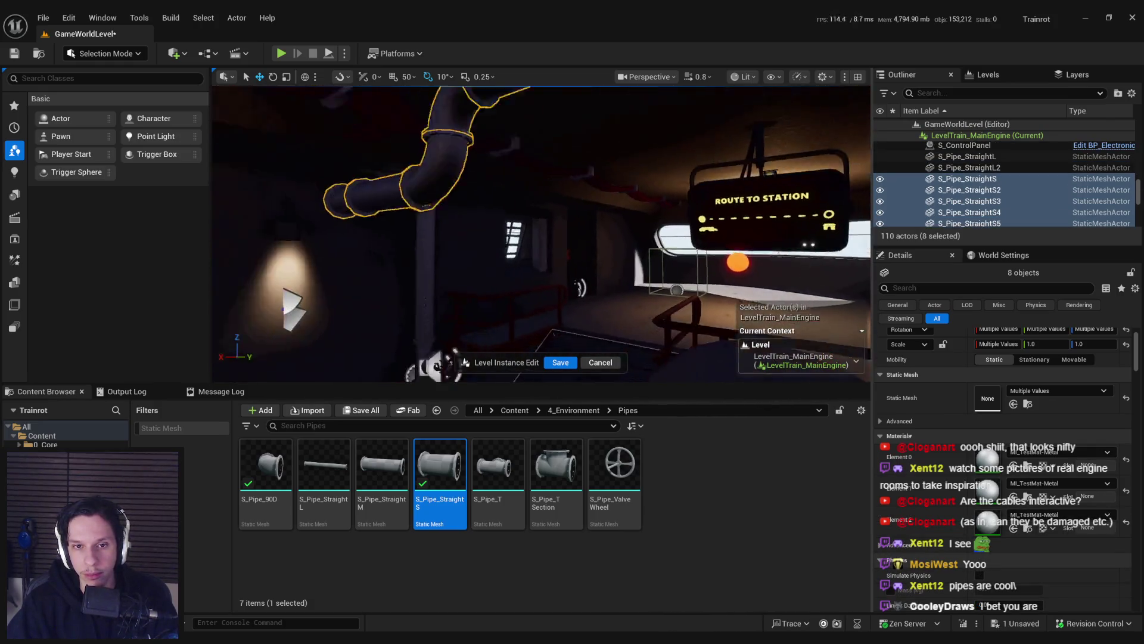
# Step: Select the pipe bend S_Pipe_StraightS6 and fly around it to inspect the lower bend
pyautogui.click(620, 179)
pyautogui.press('a')
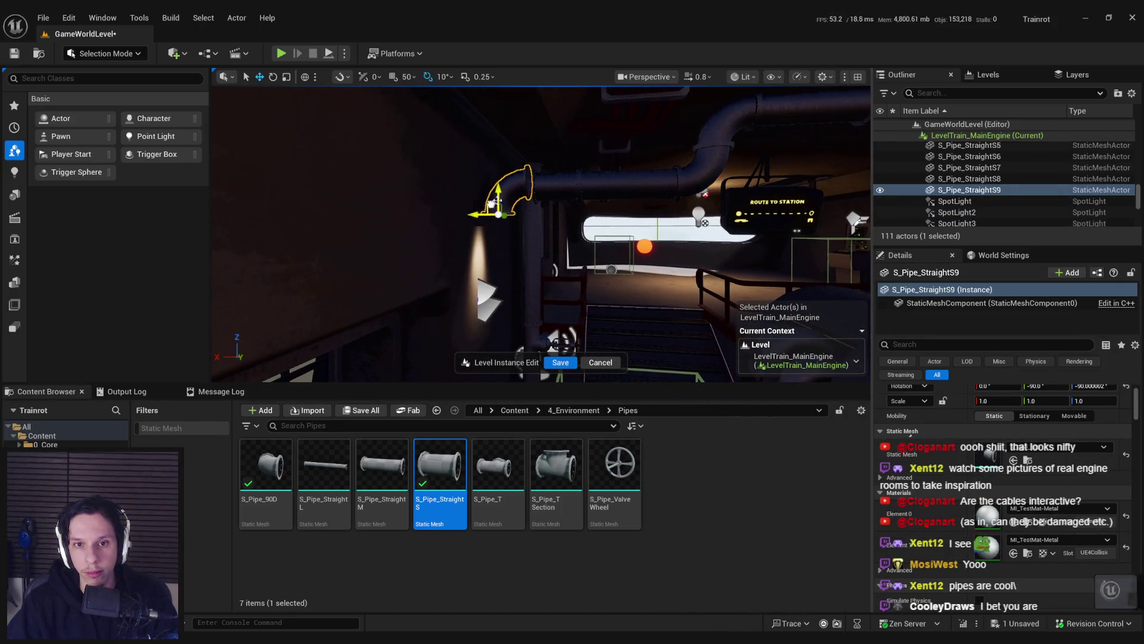
pyautogui.press('e')
pyautogui.press('a')
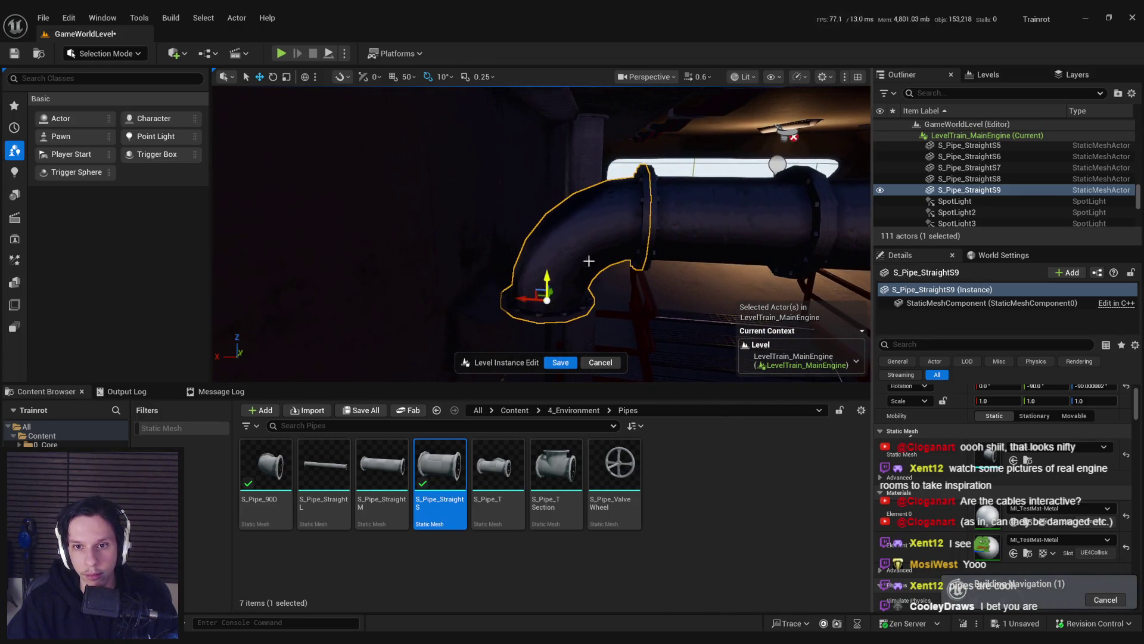
pyautogui.scroll(-2, 572, 268)
pyautogui.press('w')
pyautogui.press('q')
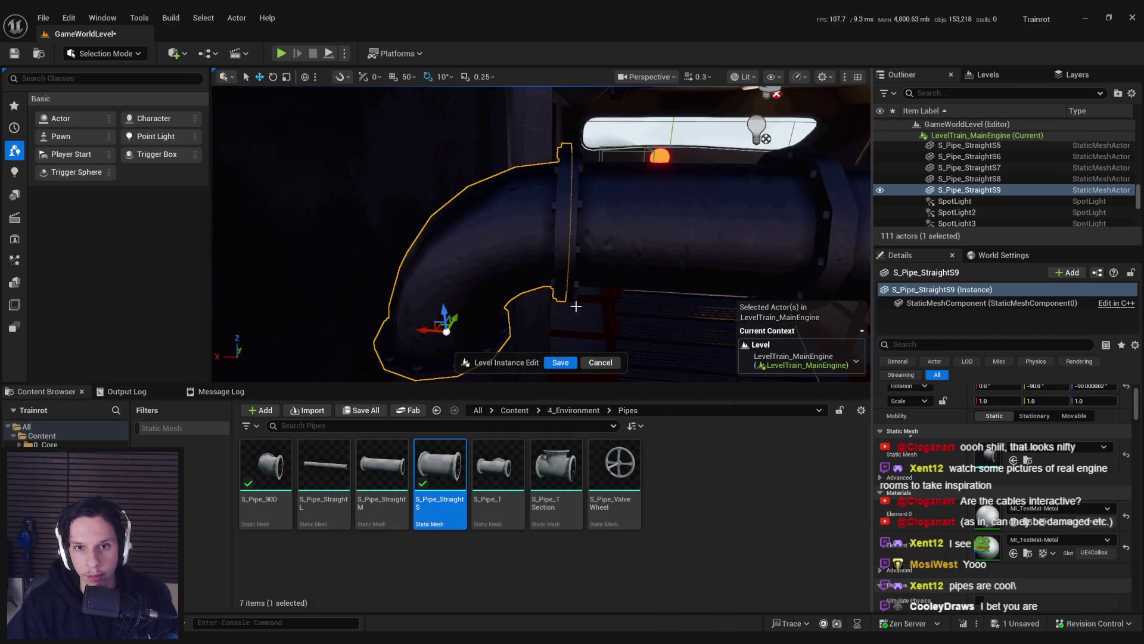
pyautogui.scroll(1, 541, 233)
pyautogui.press('s')
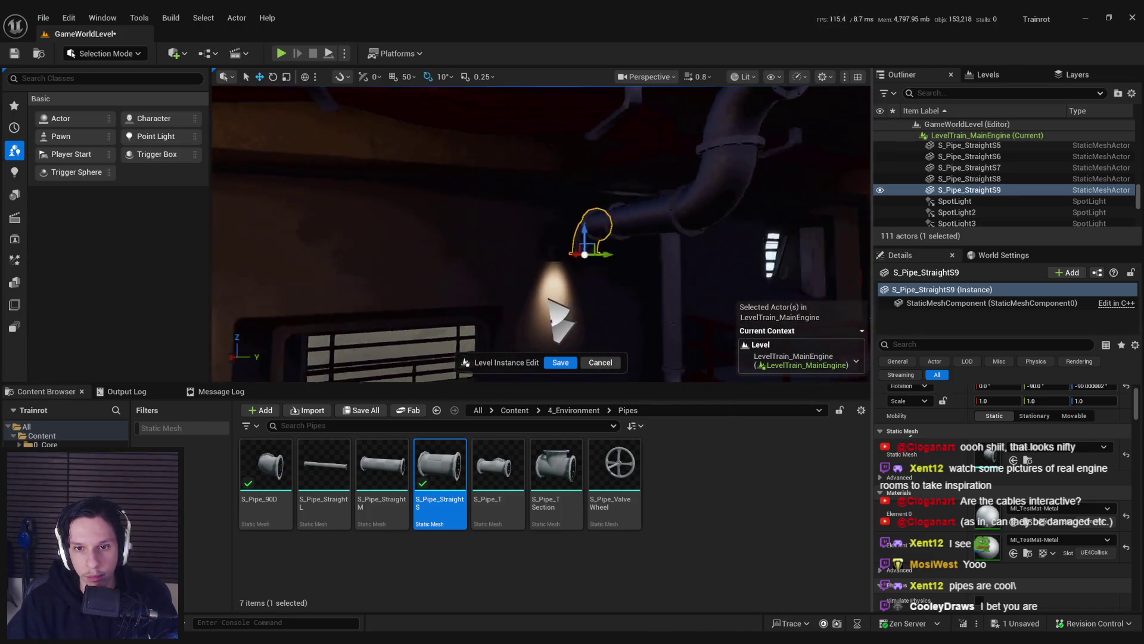
pyautogui.press('a')
# Step: Add S_Pipe_StraightS8 and the rest of the long pipe to the selection, reviewing the run
pyautogui.keyDown('ctrl'); pyautogui.click(516, 238); pyautogui.keyUp('ctrl')
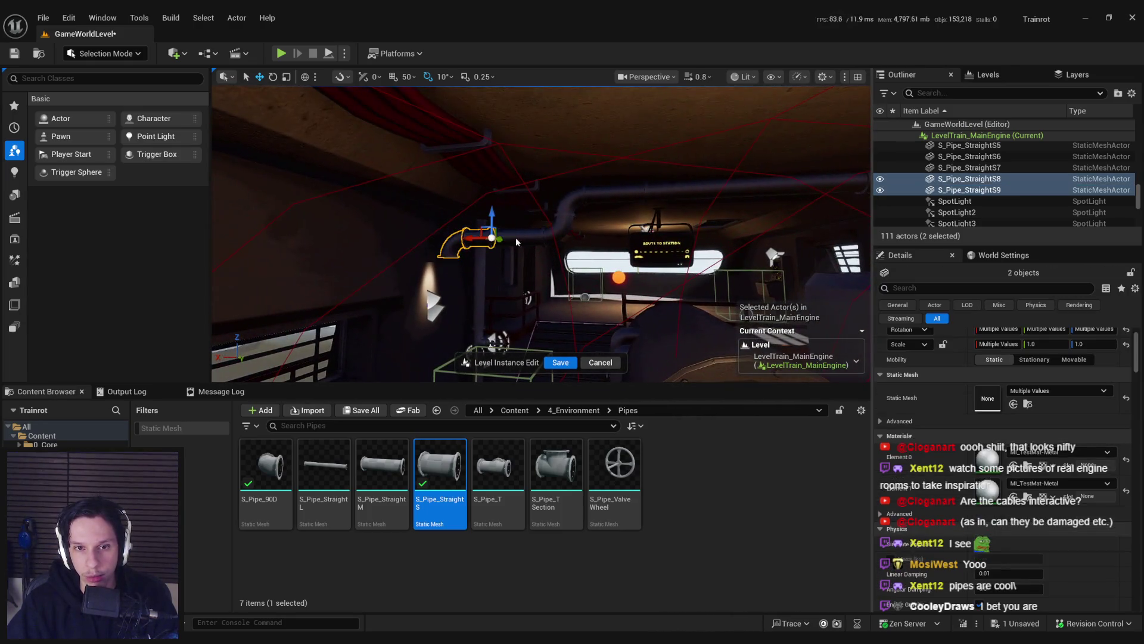
pyautogui.press('s')
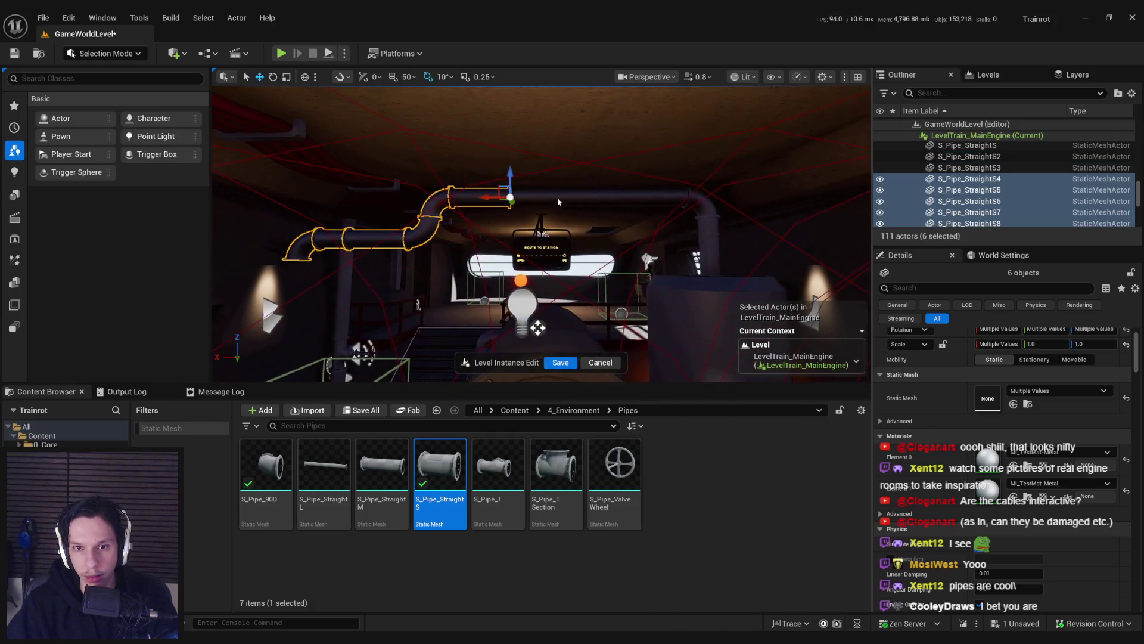
pyautogui.keyDown('ctrl'); pyautogui.click(685, 198); pyautogui.keyUp('ctrl')
pyautogui.keyDown('ctrl'); pyautogui.click(706, 209); pyautogui.keyUp('ctrl')
pyautogui.press('w')
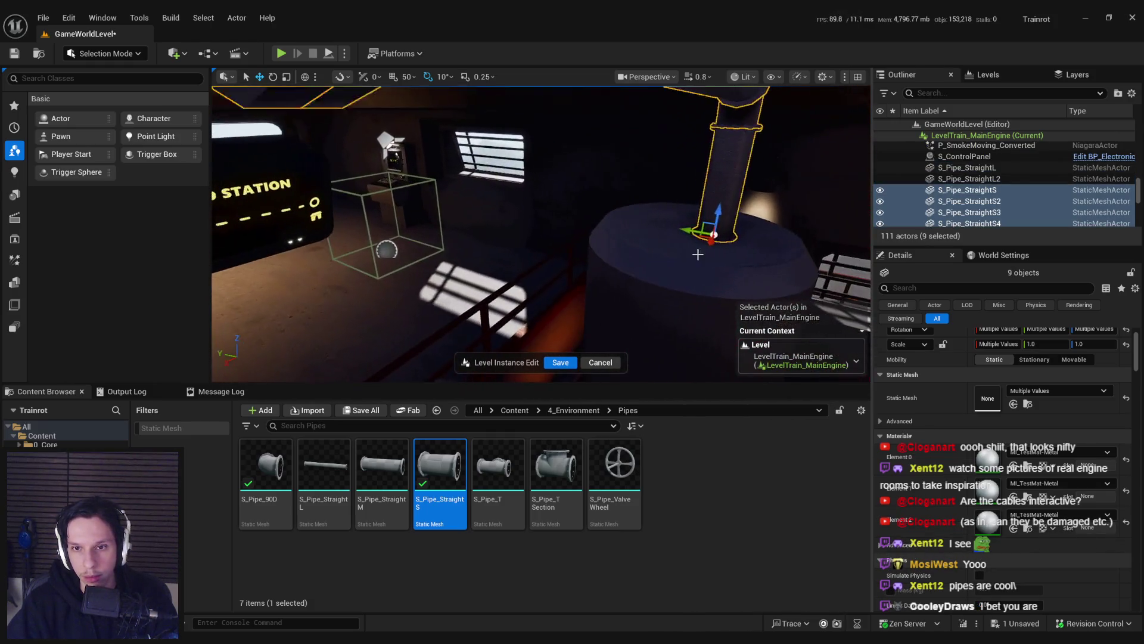
pyautogui.press('s')
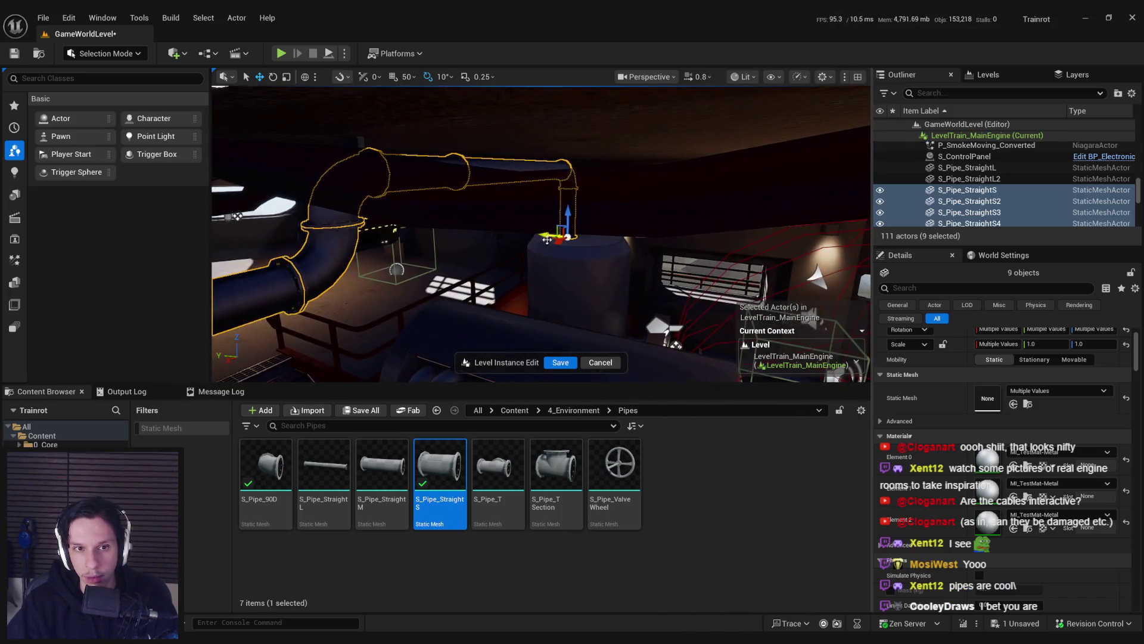
pyautogui.press('w')
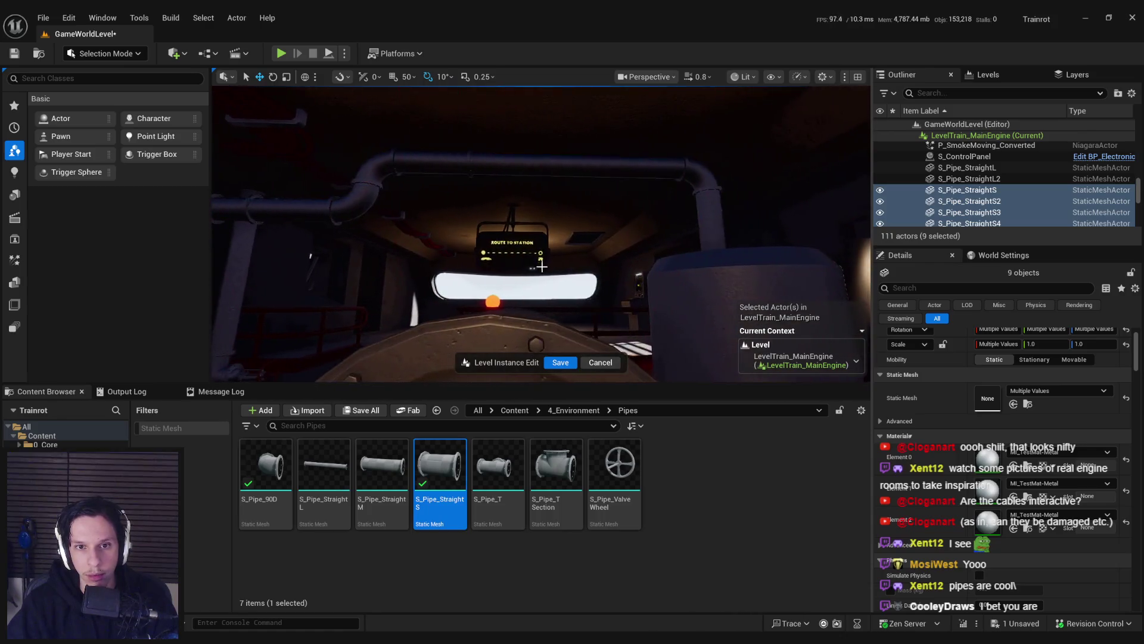
pyautogui.press('s')
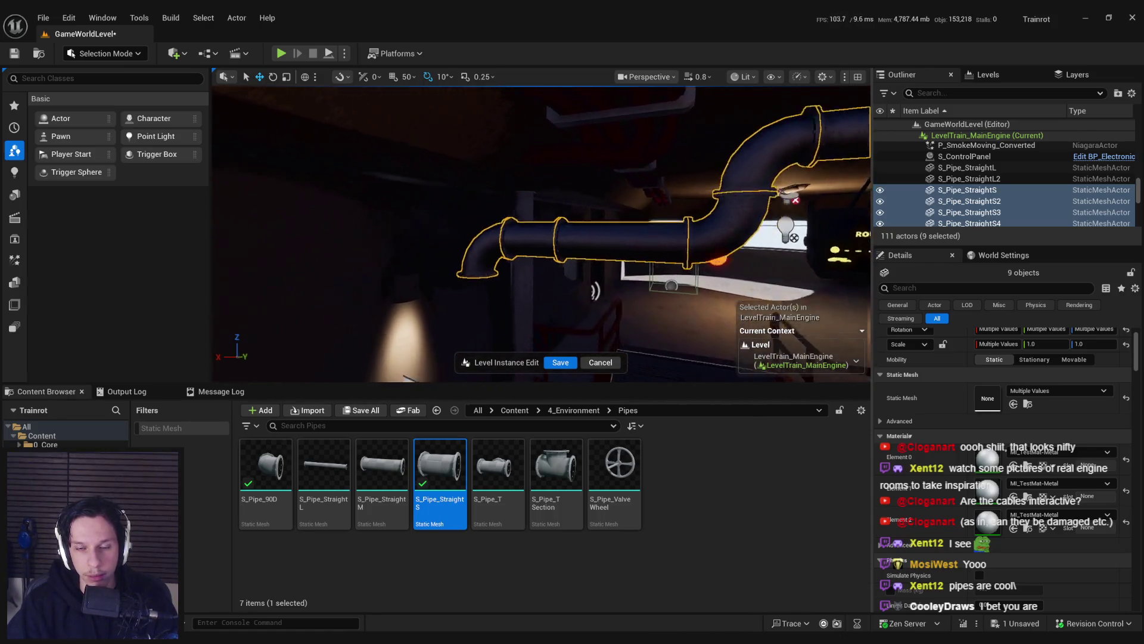
# Step: Alt-drag S_Pipe_StraightS3 to place a copy to the left, then inspect its base
pyautogui.click(647, 209)
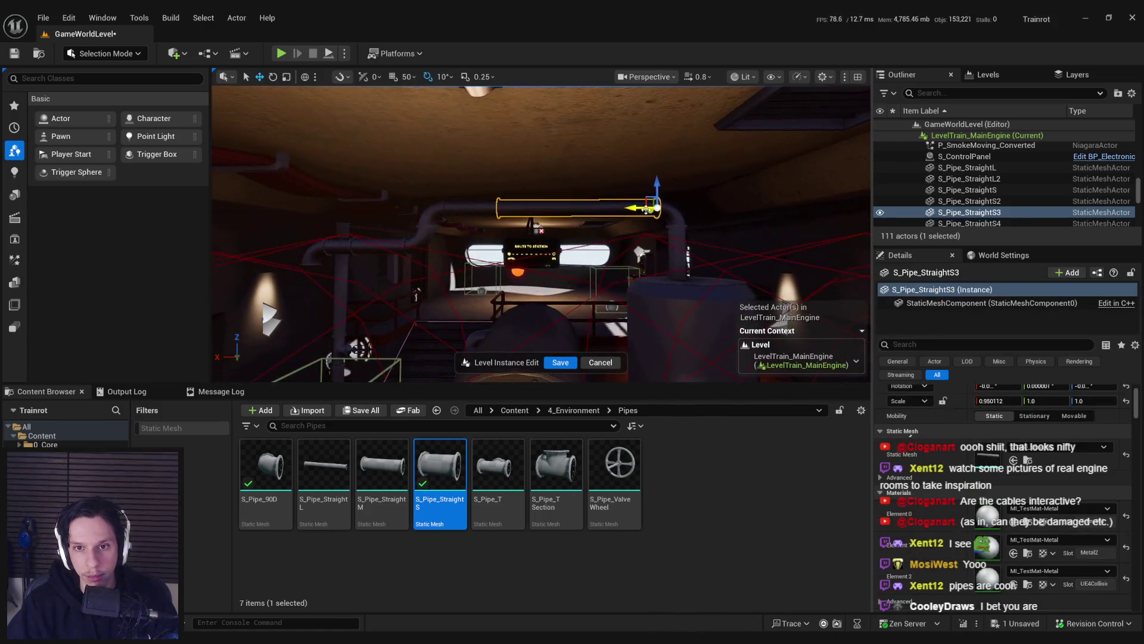
pyautogui.moveTo(646, 210); pyautogui.dragTo(440, 256)
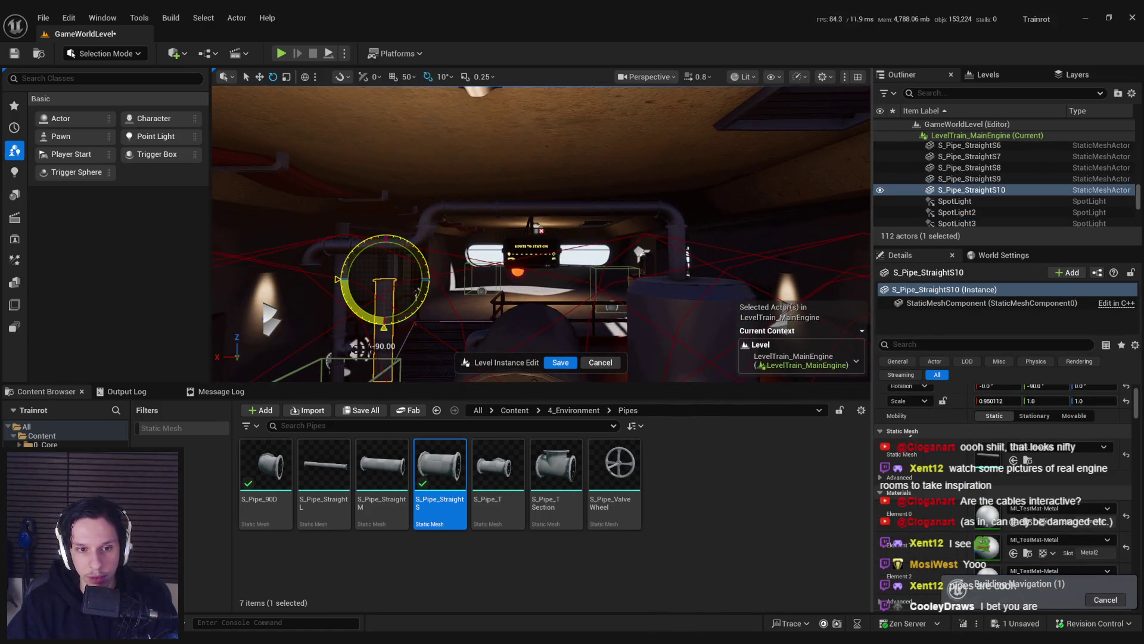
pyautogui.press('a')
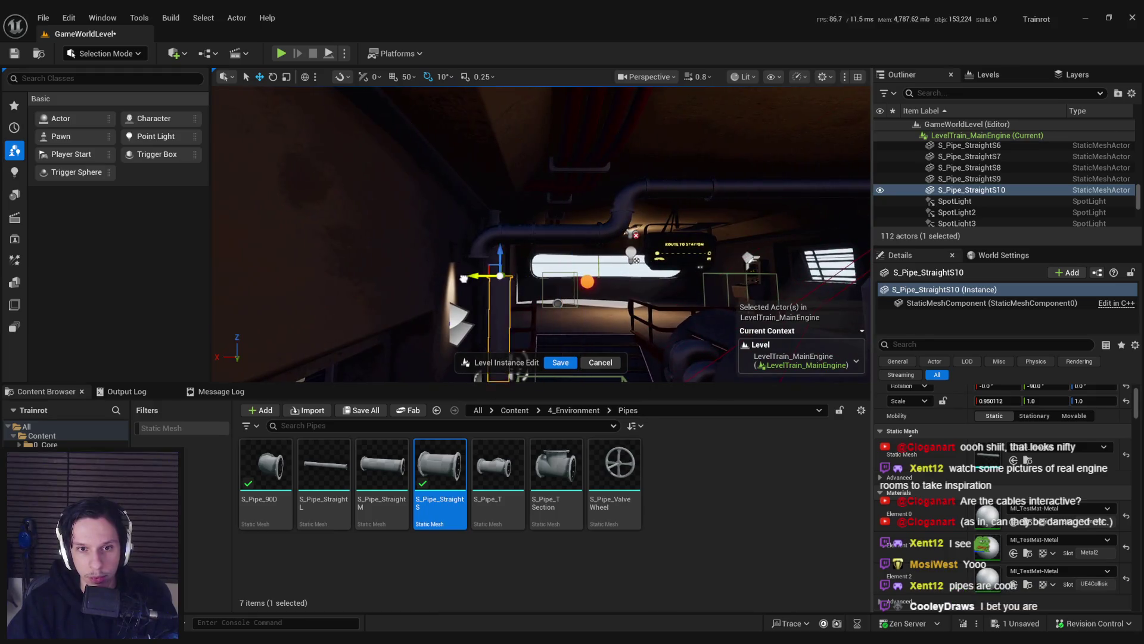
pyautogui.press('f')
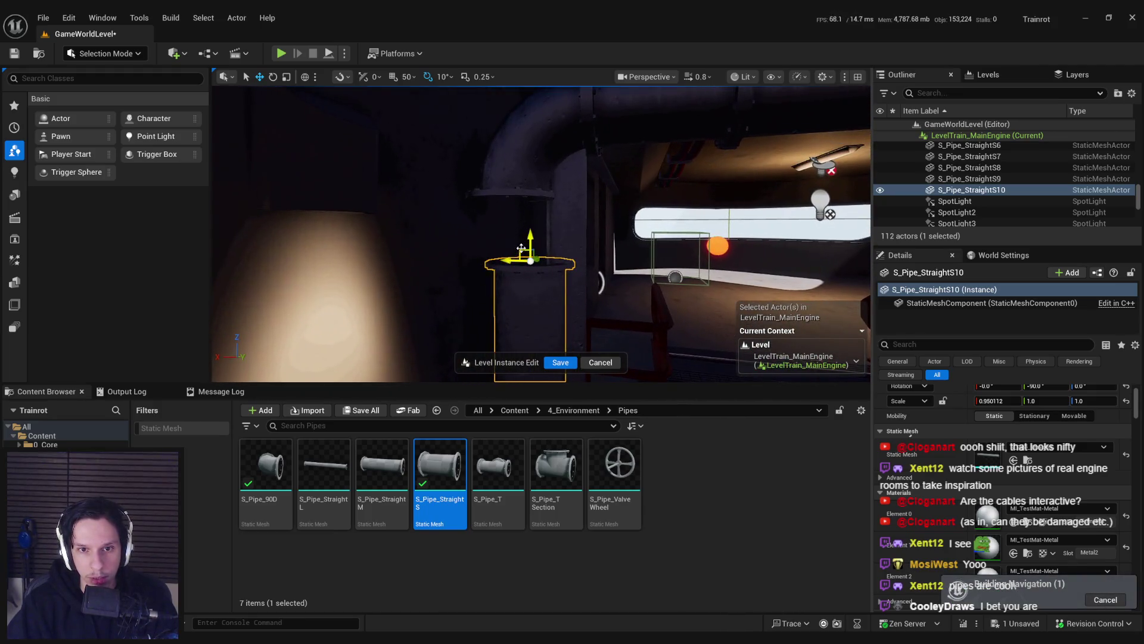
pyautogui.scroll(-3, 499, 183)
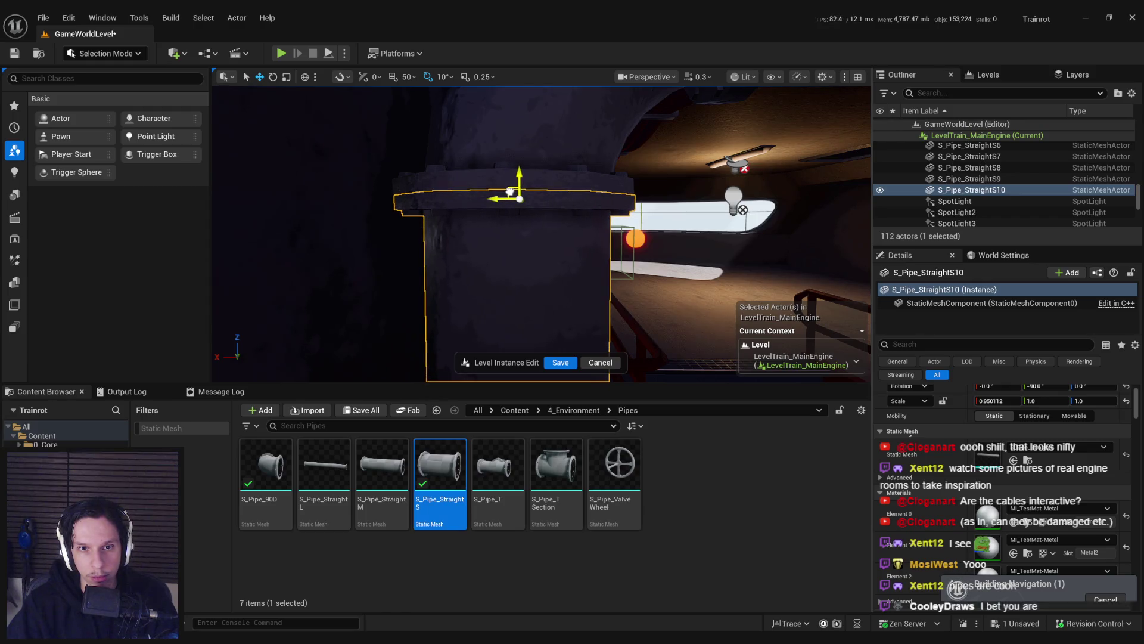
pyautogui.scroll(2, 510, 190)
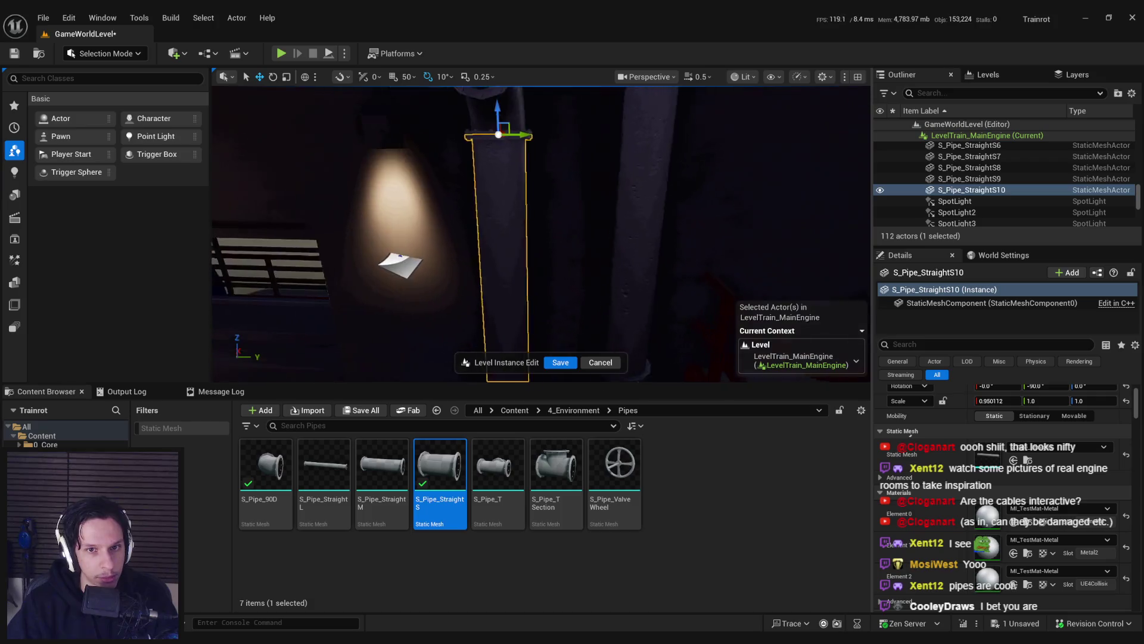
pyautogui.moveTo(537, 209)
pyautogui.mouseDown()
pyautogui.moveTo(537, 286)
pyautogui.moveTo(495, 277)
pyautogui.moveTo(524, 283)
pyautogui.mouseUp()
pyautogui.scroll(1, 536, 286)
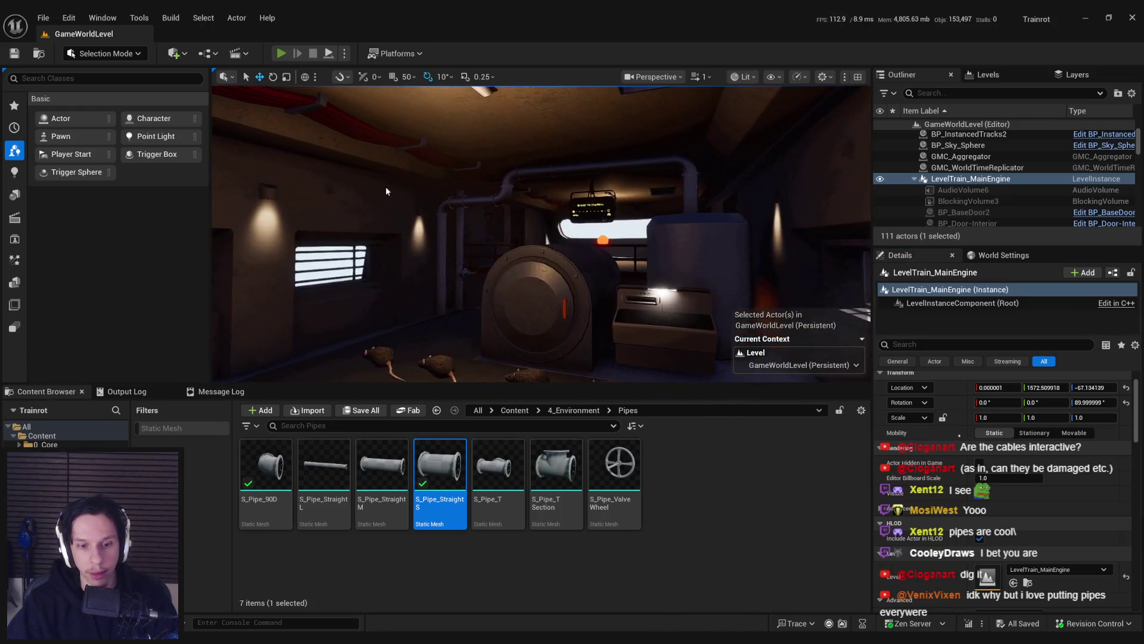
# Step: Start a play-test and walk through the train car toward the vault door
pyautogui.hotkey('alt', 'p')
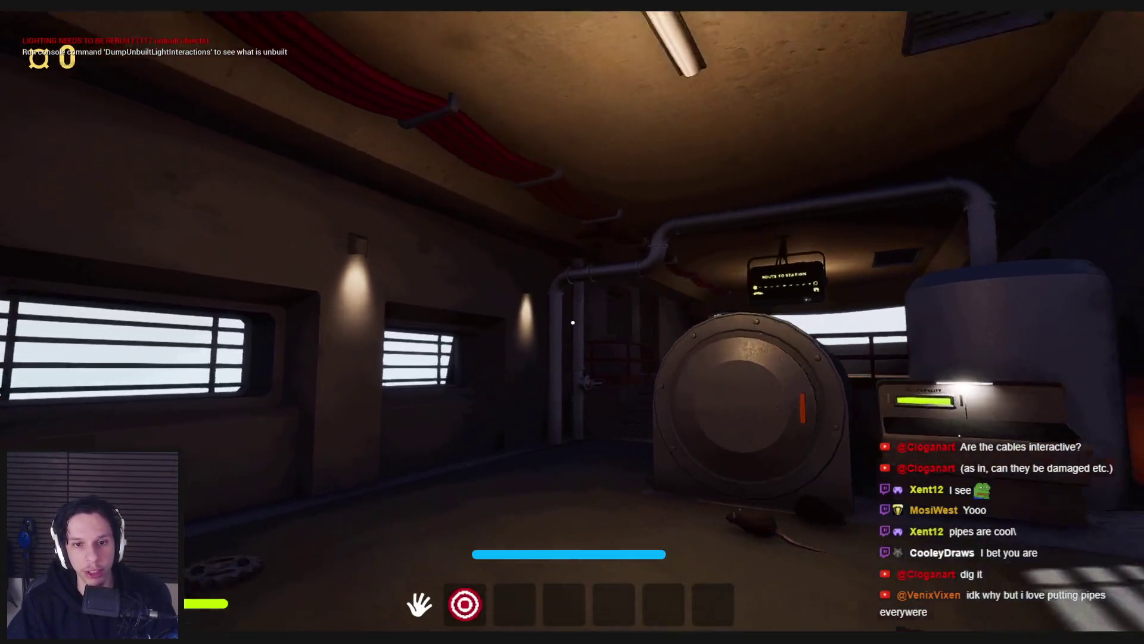
pyautogui.hotkey('shift', 'w')
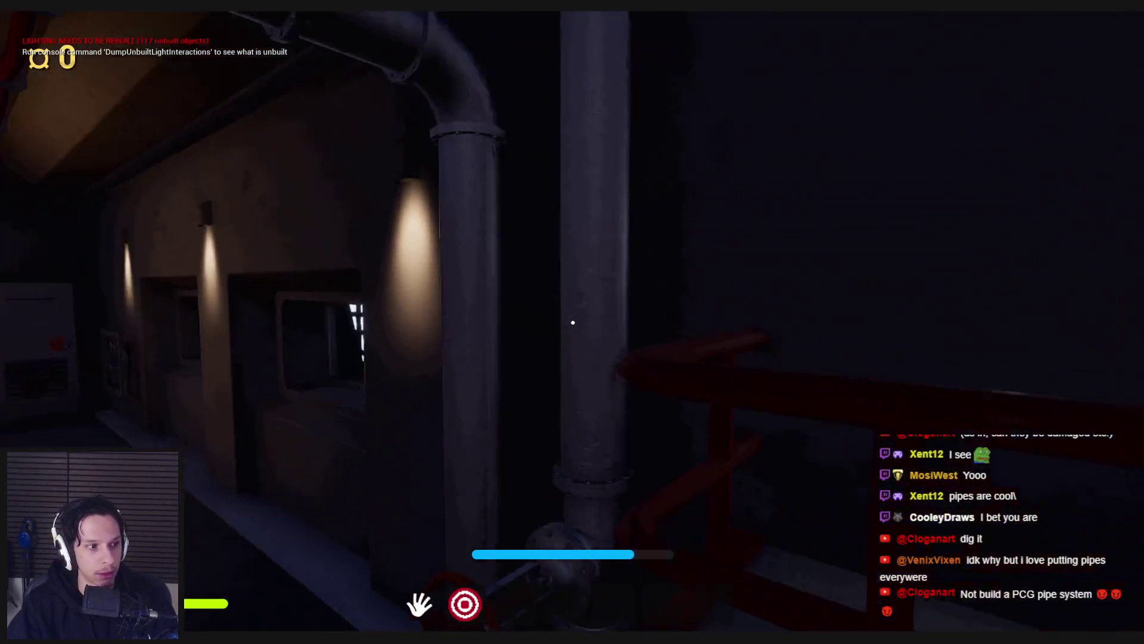
pyautogui.hotkey('shift', 'w')
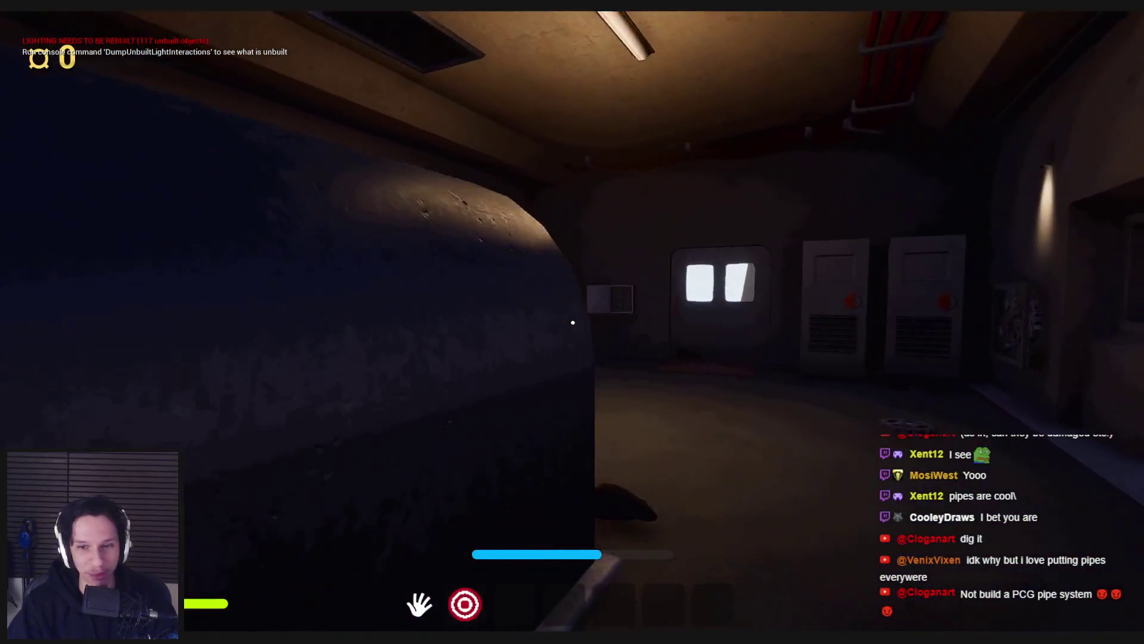
pyautogui.hotkey('shift', 'w')
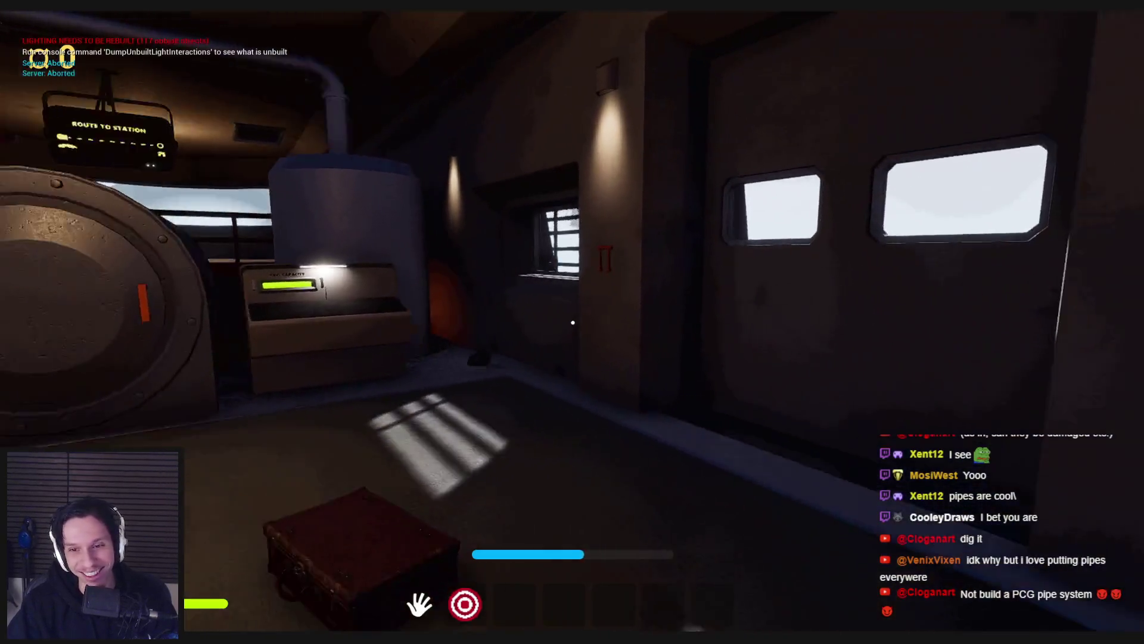
pyautogui.press('w')
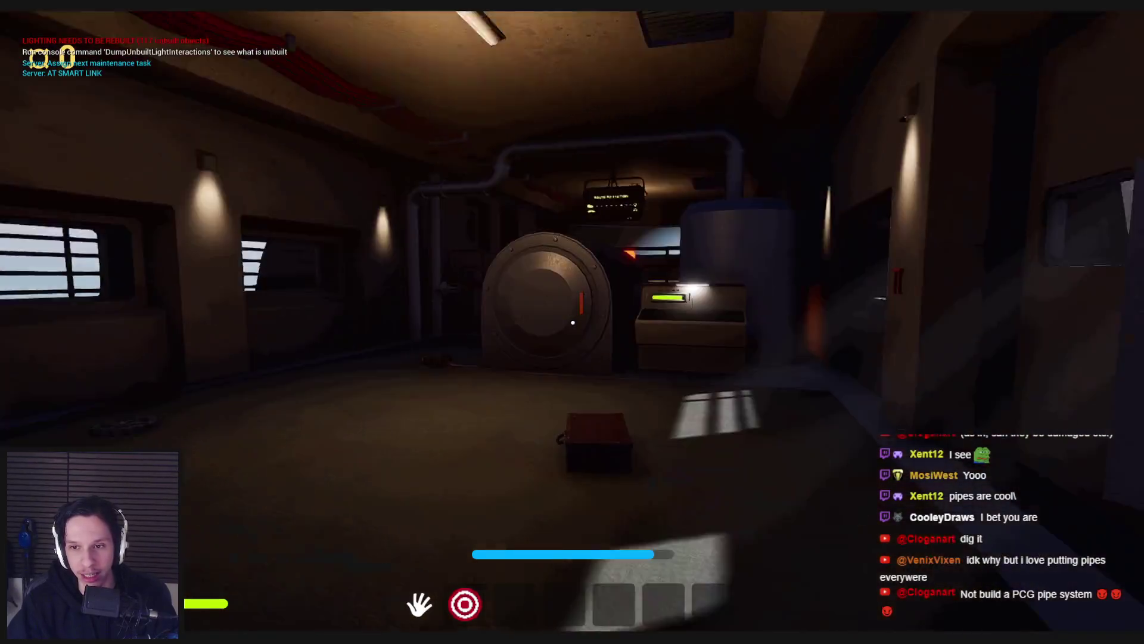
pyautogui.press('w')
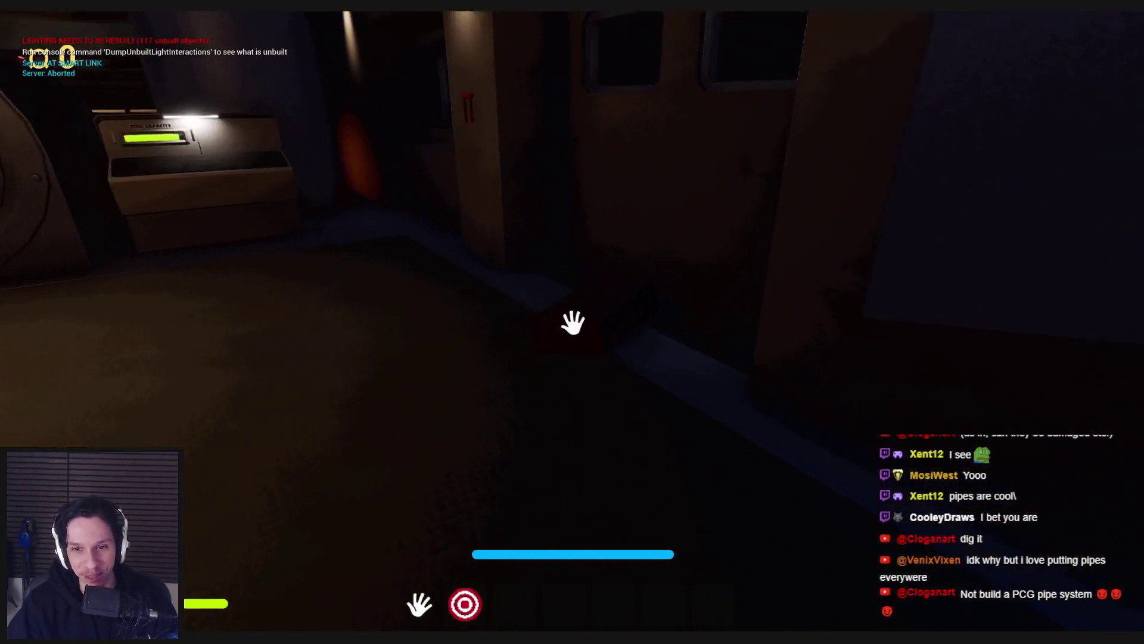
# Step: Pick up the red box, carry it across the room and throw it down
pyautogui.click(573, 322)
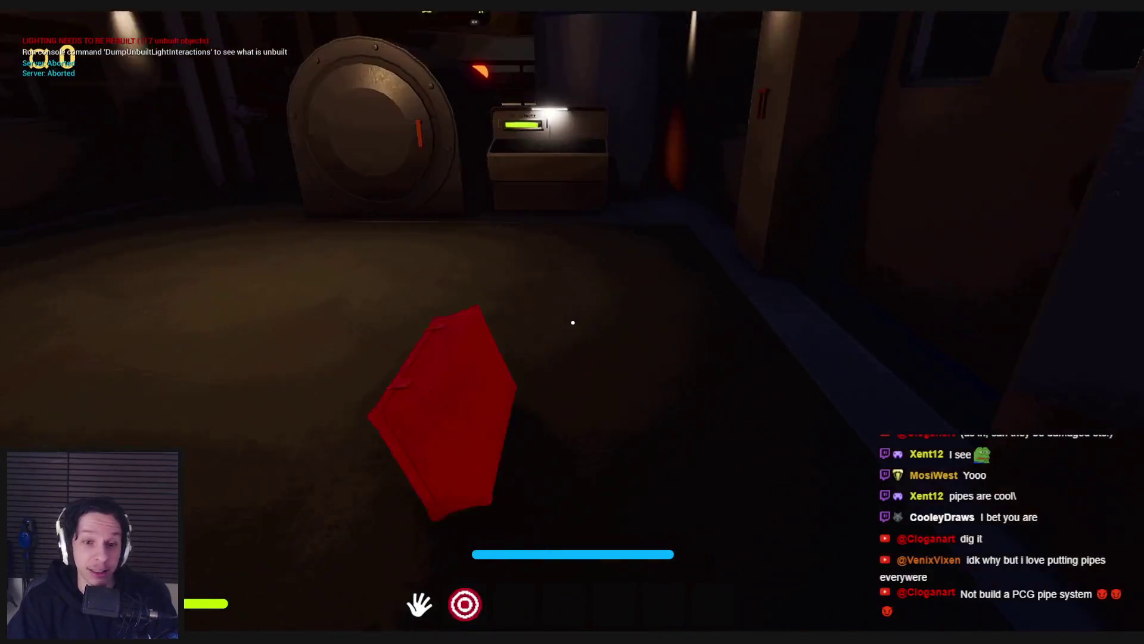
pyautogui.click(566, 389)
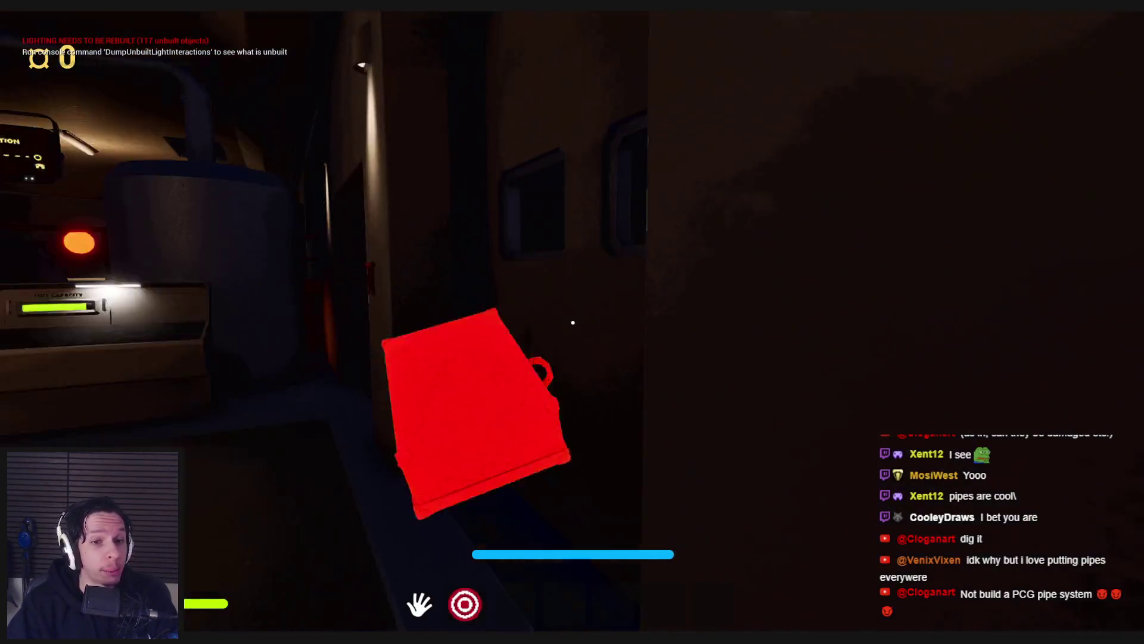
pyautogui.click(572, 322)
pyautogui.click(573, 322)
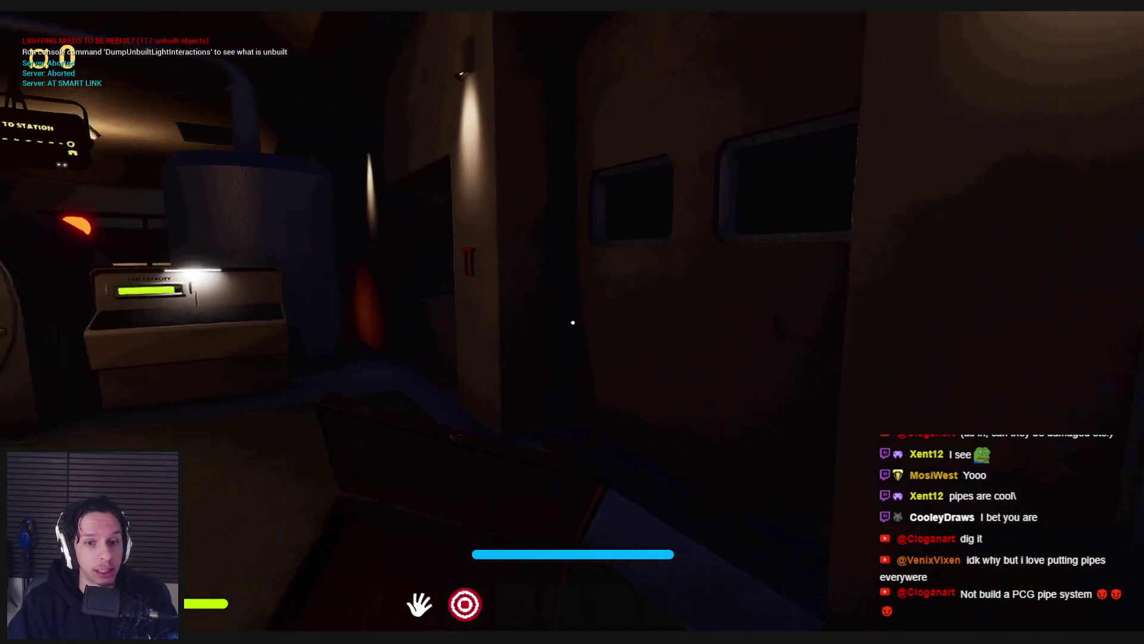
pyautogui.click(572, 321)
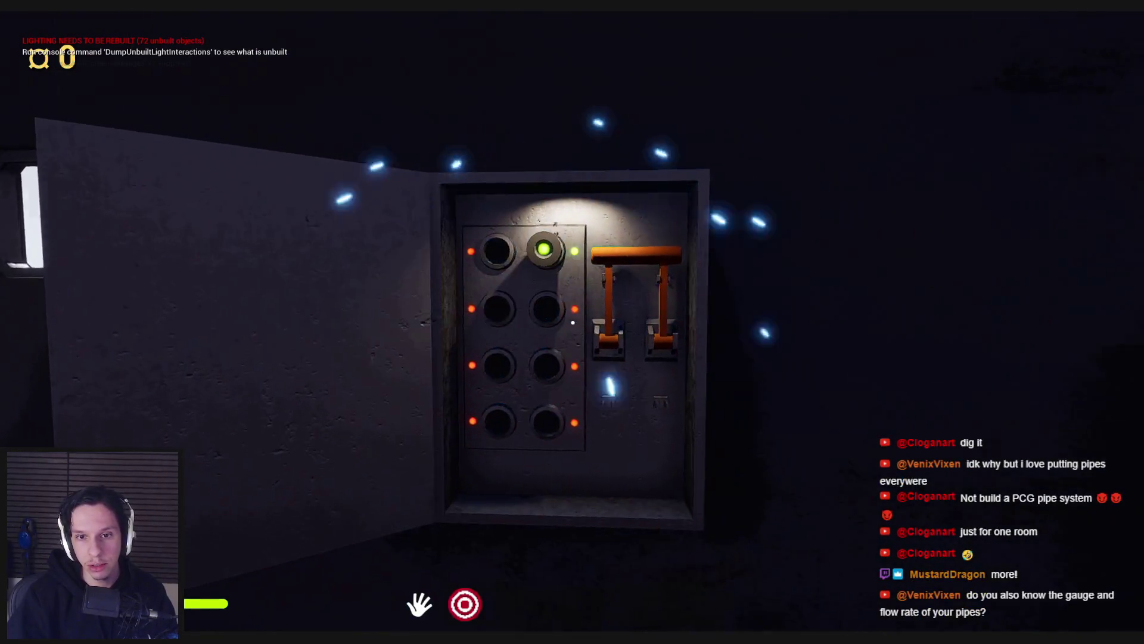
# Step: Pull the fuse box lever to restore power, back up, and toss the gear
pyautogui.click(573, 320)
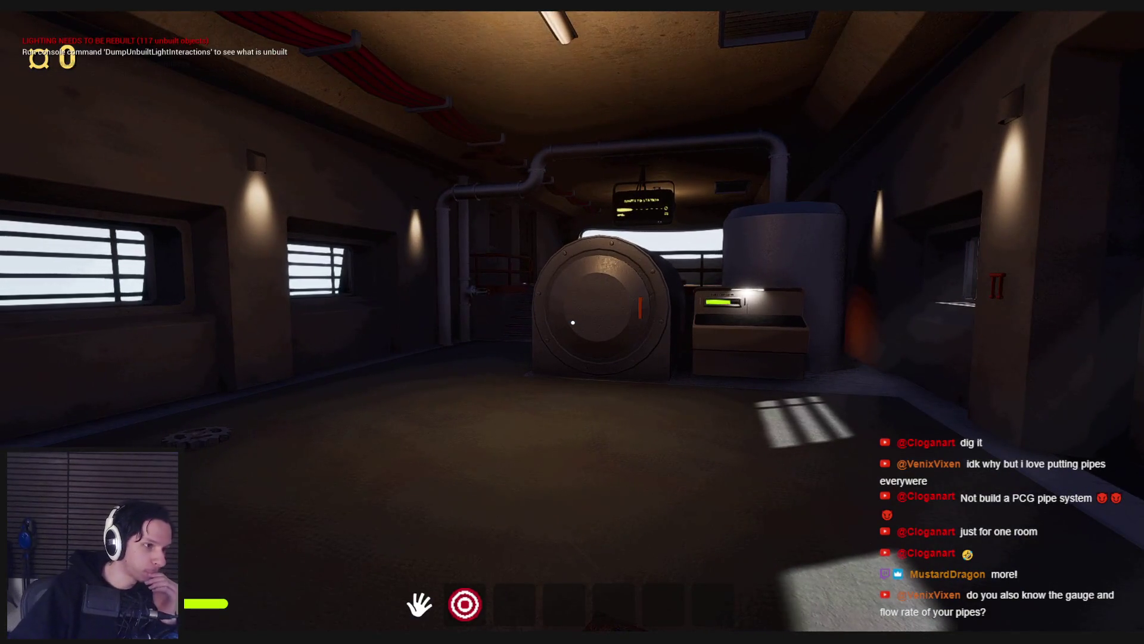
pyautogui.press('s')
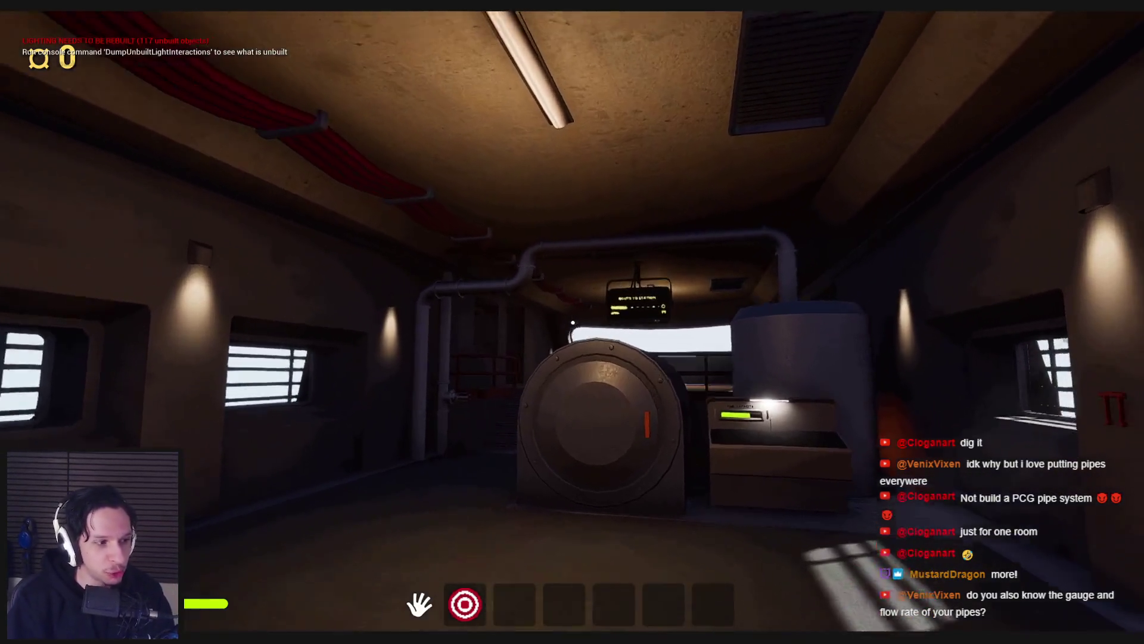
pyautogui.press('s')
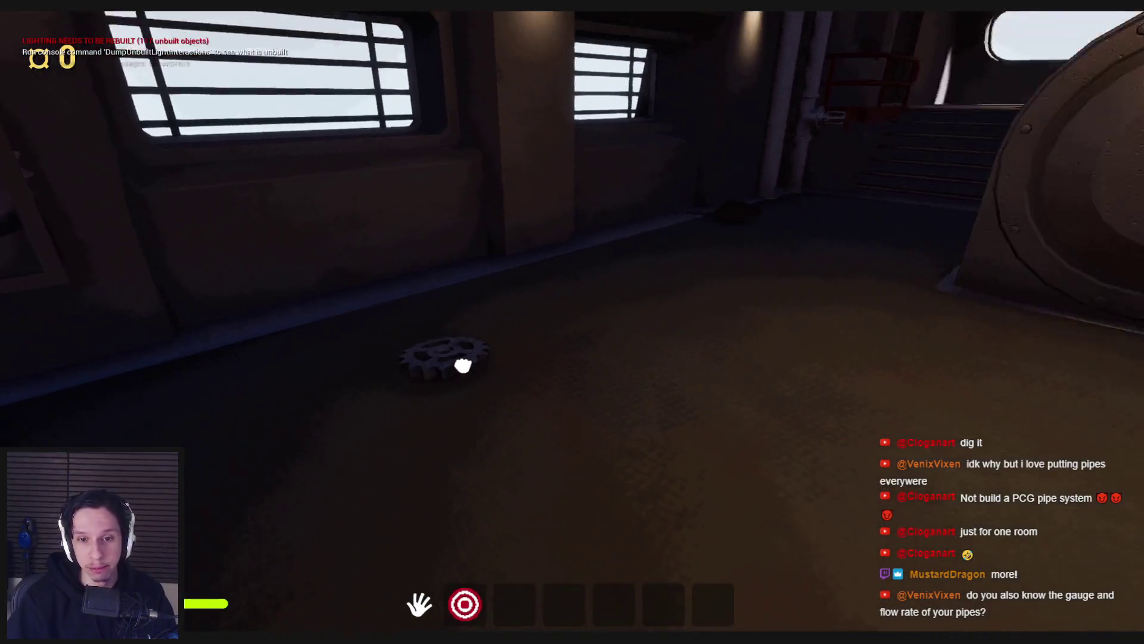
pyautogui.click(474, 362)
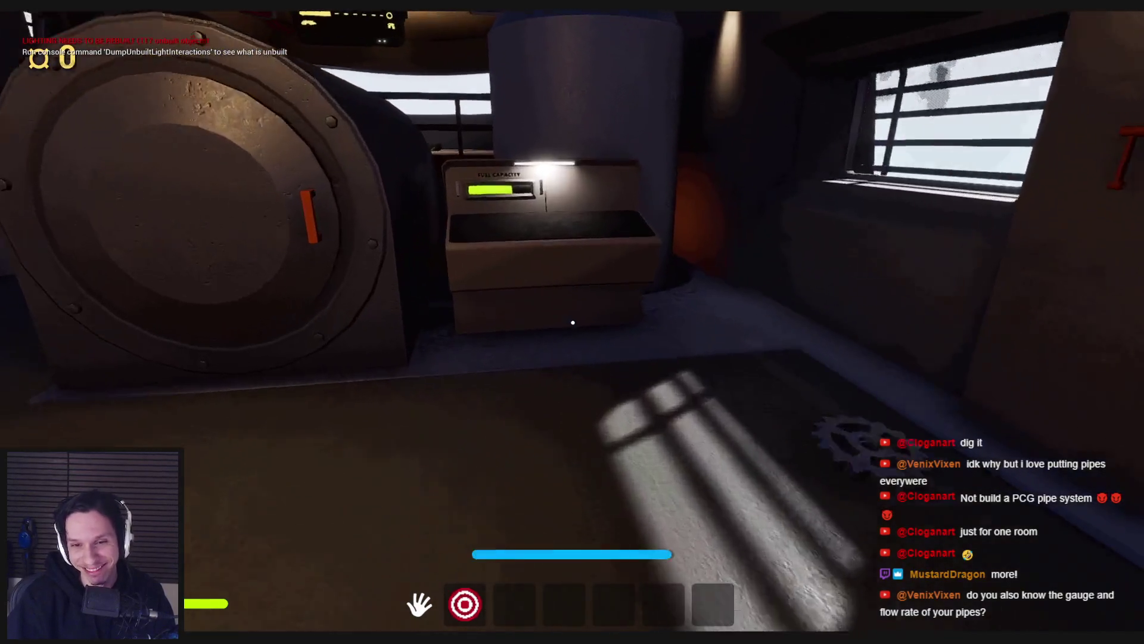
# Step: Open the turbine's fuel door, drop the rat into the furnace, and stop the play session
pyautogui.click(572, 322)
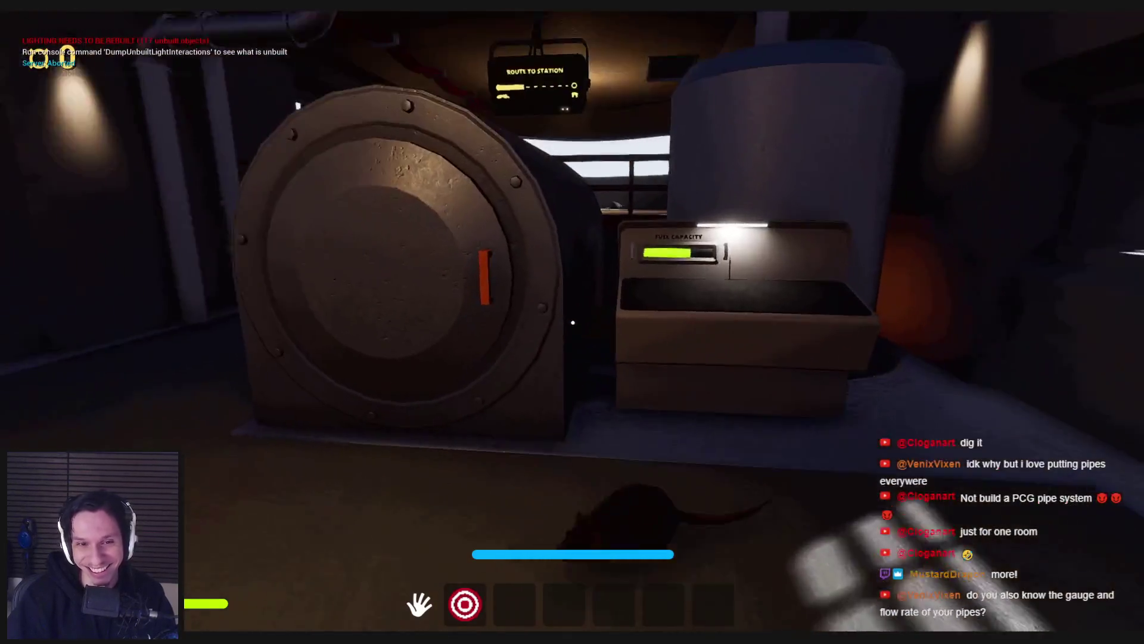
pyautogui.click(680, 301)
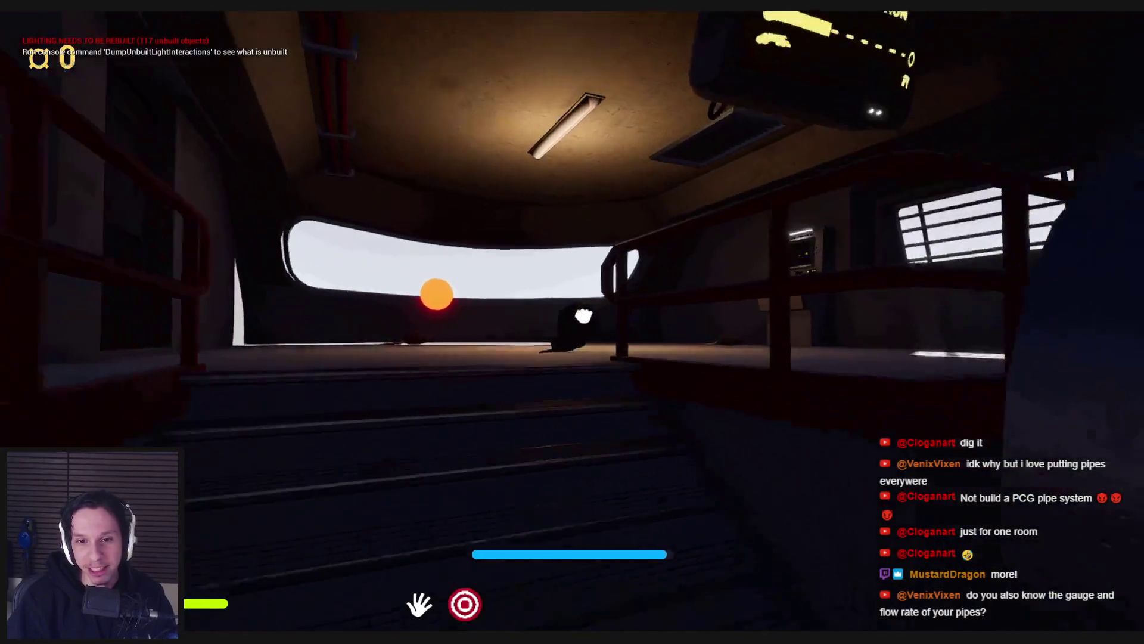
pyautogui.click(572, 322)
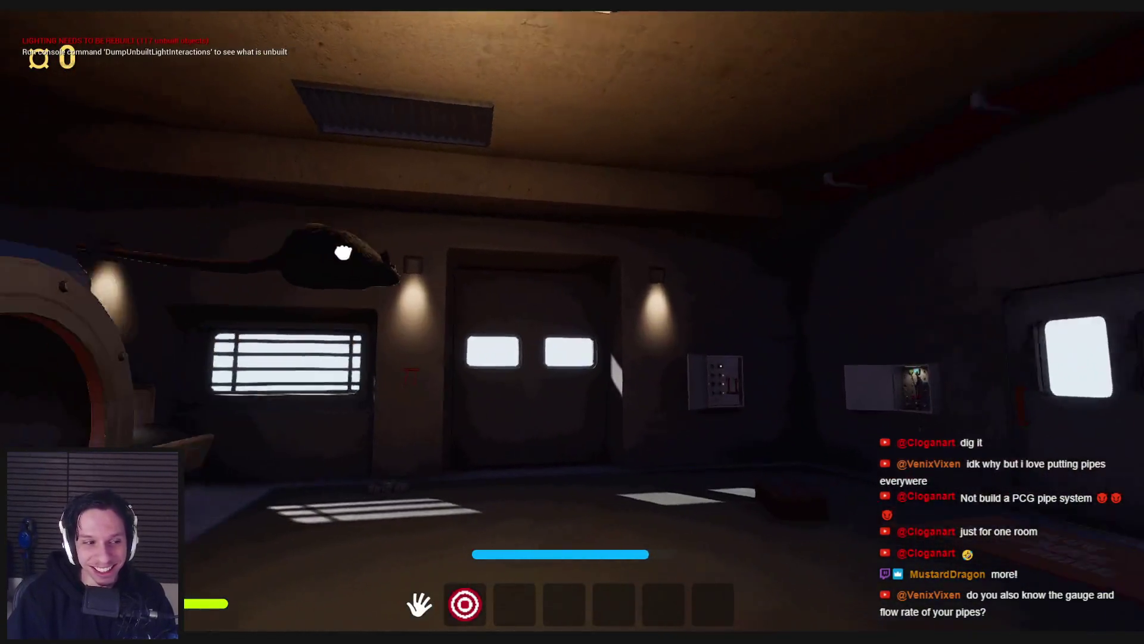
pyautogui.click(644, 395)
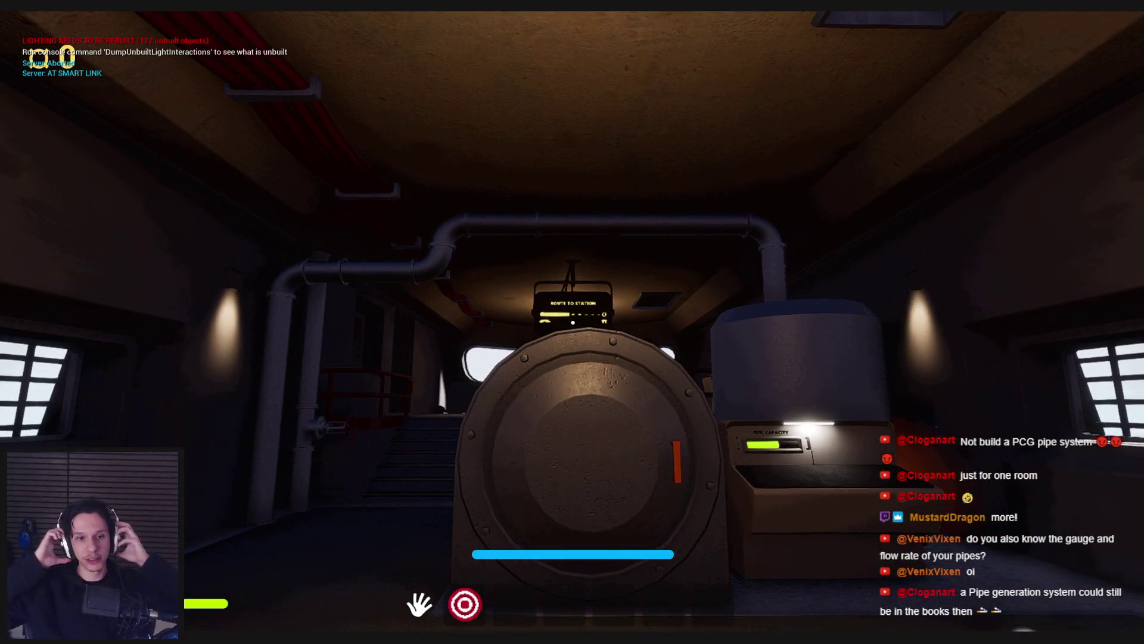
pyautogui.press('Escape')
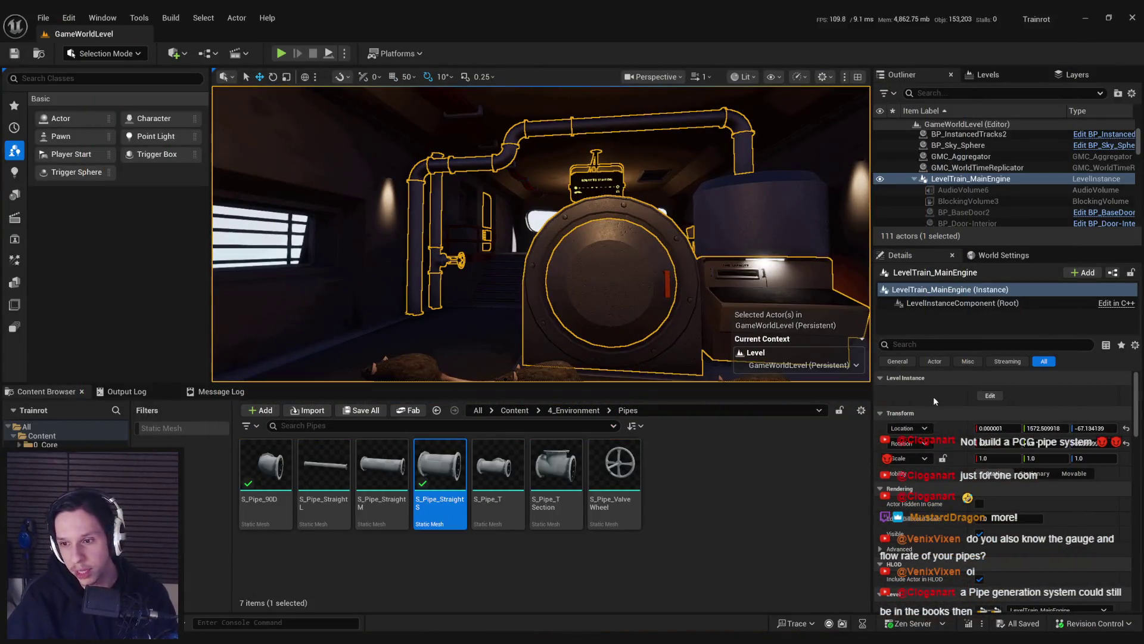
pyautogui.click(990, 395)
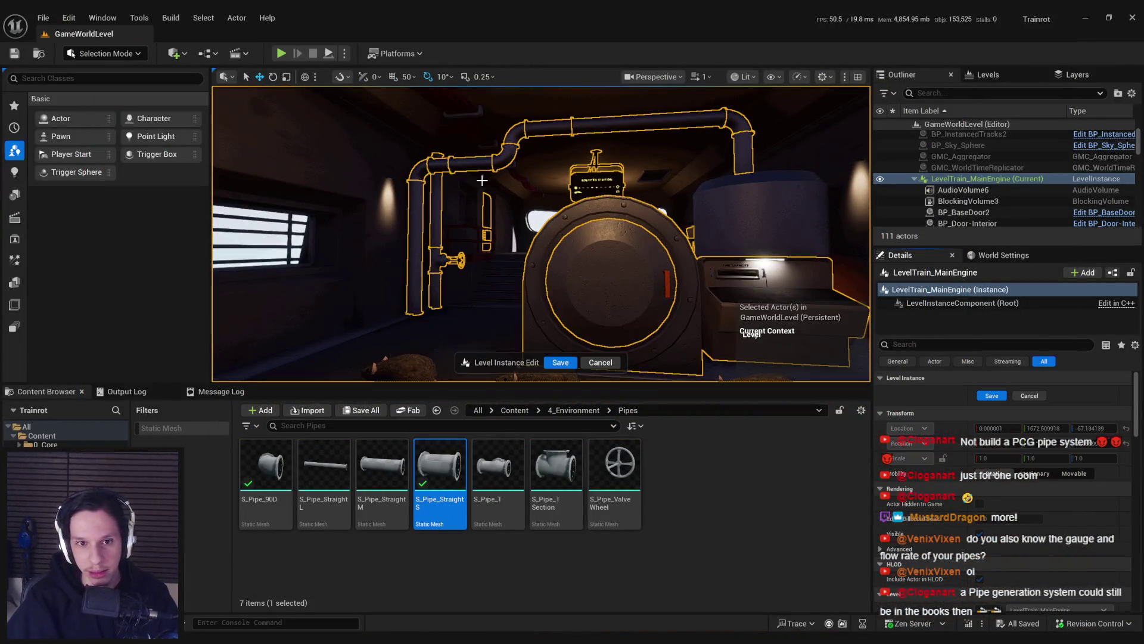
pyautogui.click(474, 203)
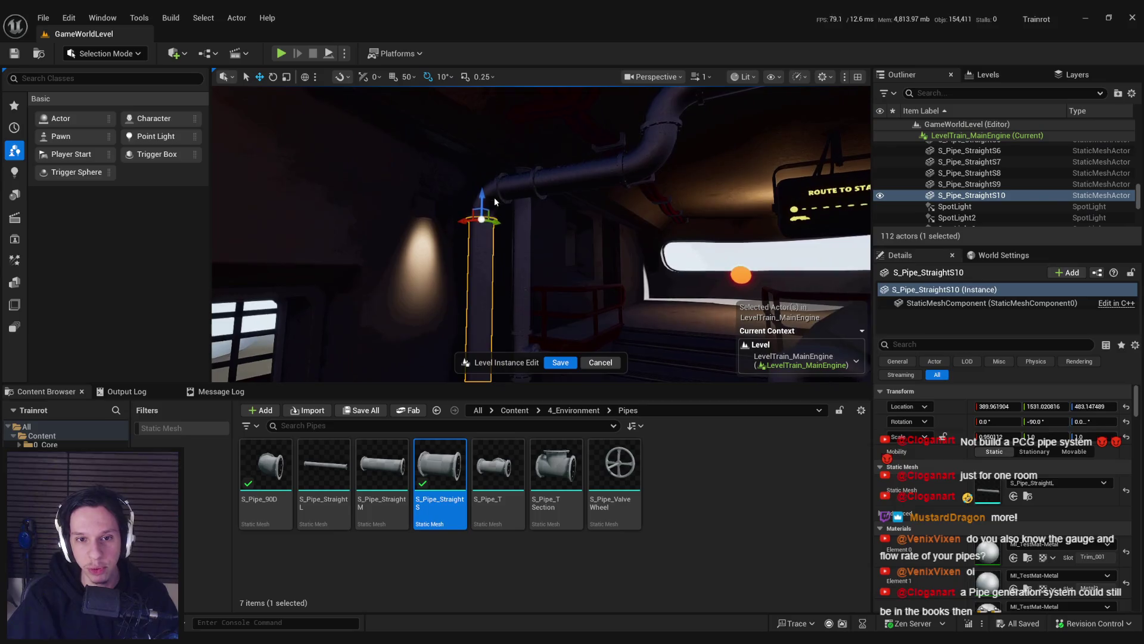
pyautogui.keyDown('ctrl'); pyautogui.click(798, 163); pyautogui.keyUp('ctrl')
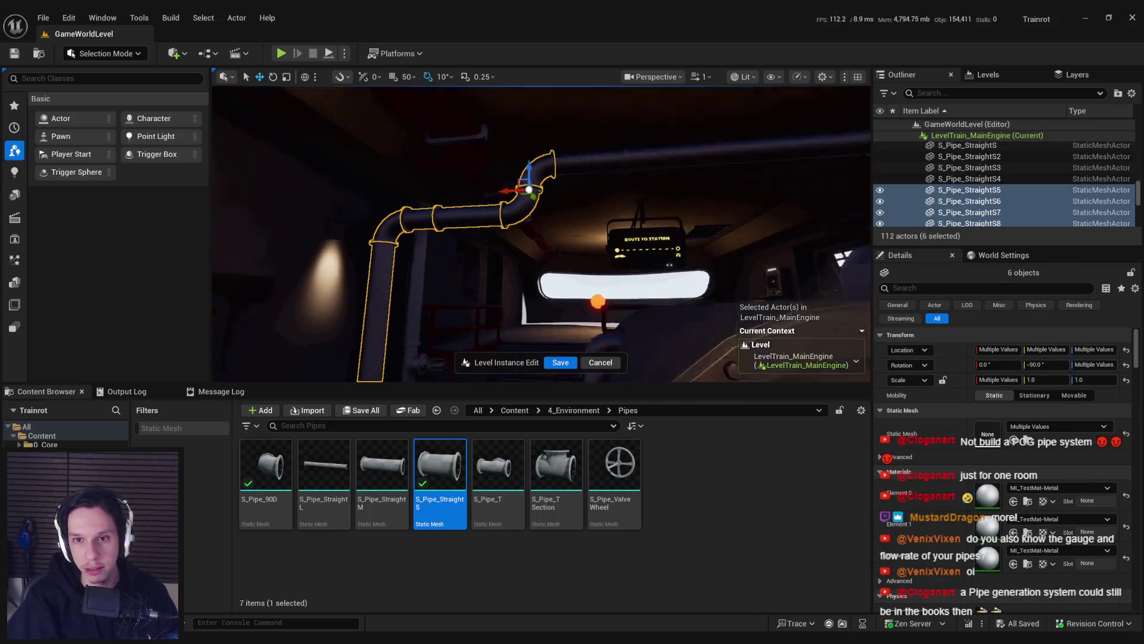
pyautogui.keyDown('ctrl'); pyautogui.click(799, 164); pyautogui.keyUp('ctrl')
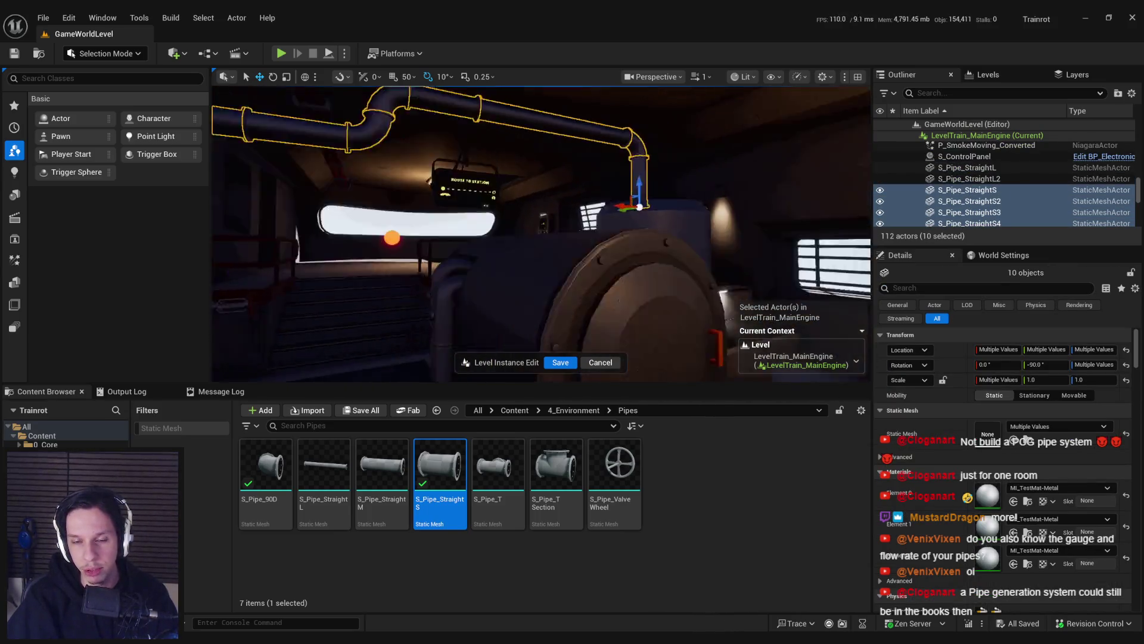
pyautogui.moveTo(742, 230)
pyautogui.mouseDown()
pyautogui.moveTo(730, 211)
pyautogui.moveTo(674, 224)
pyautogui.mouseUp()
pyautogui.moveTo(644, 307); pyautogui.dragTo(616, 327)
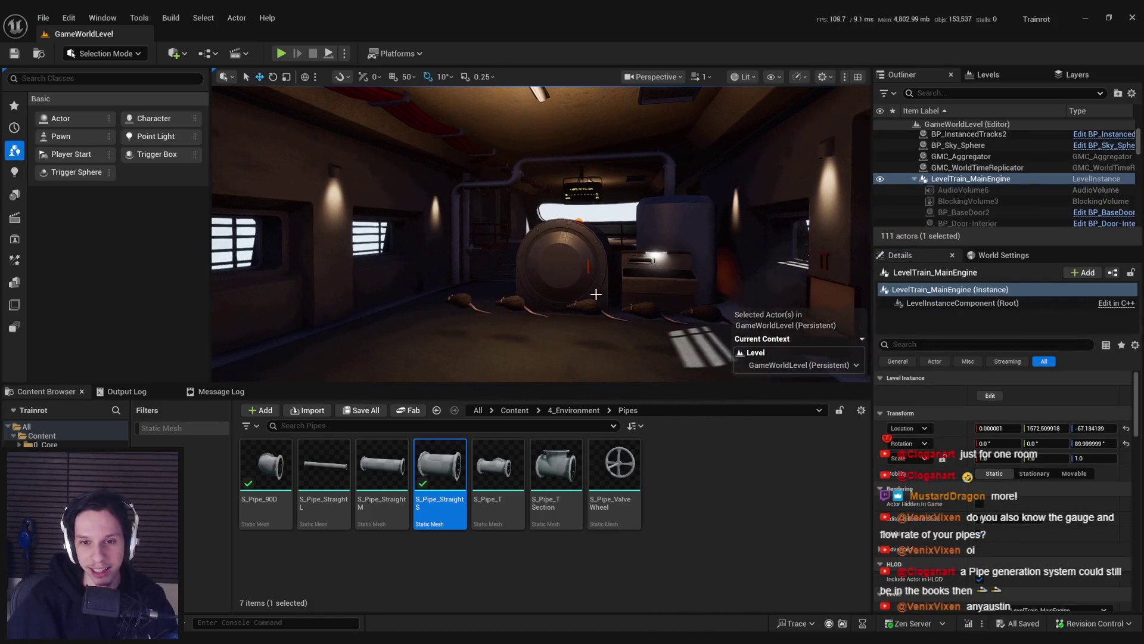
pyautogui.moveTo(619, 316); pyautogui.dragTo(619, 316)
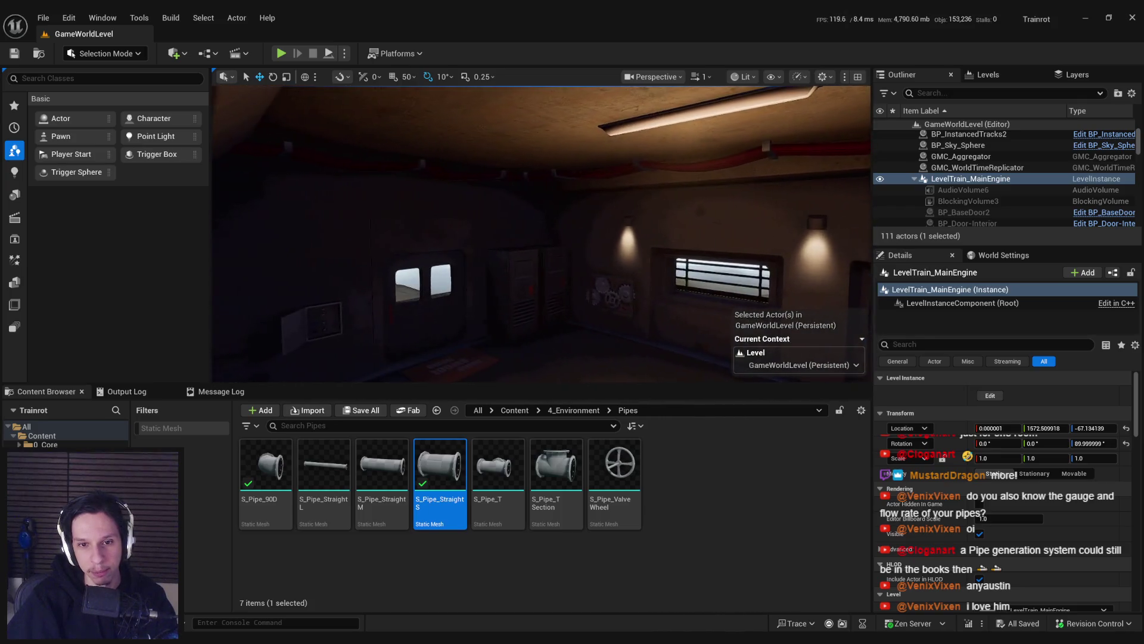
pyautogui.moveTo(541, 233); pyautogui.dragTo(541, 233)
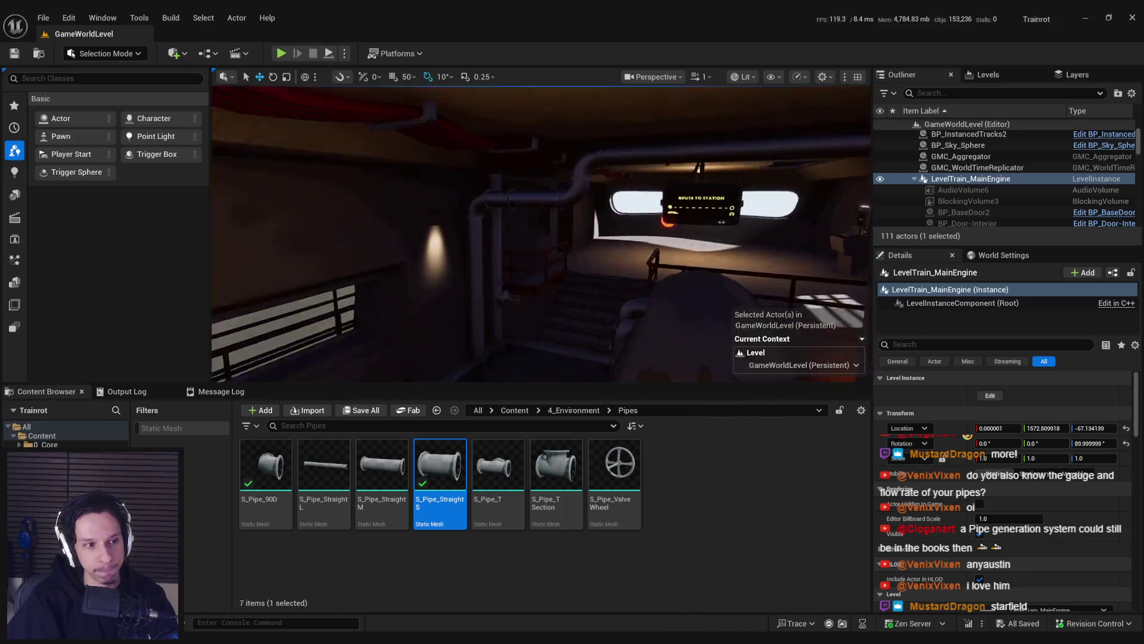
pyautogui.moveTo(541, 234); pyautogui.dragTo(542, 234)
pyautogui.moveTo(625, 270); pyautogui.dragTo(624, 270)
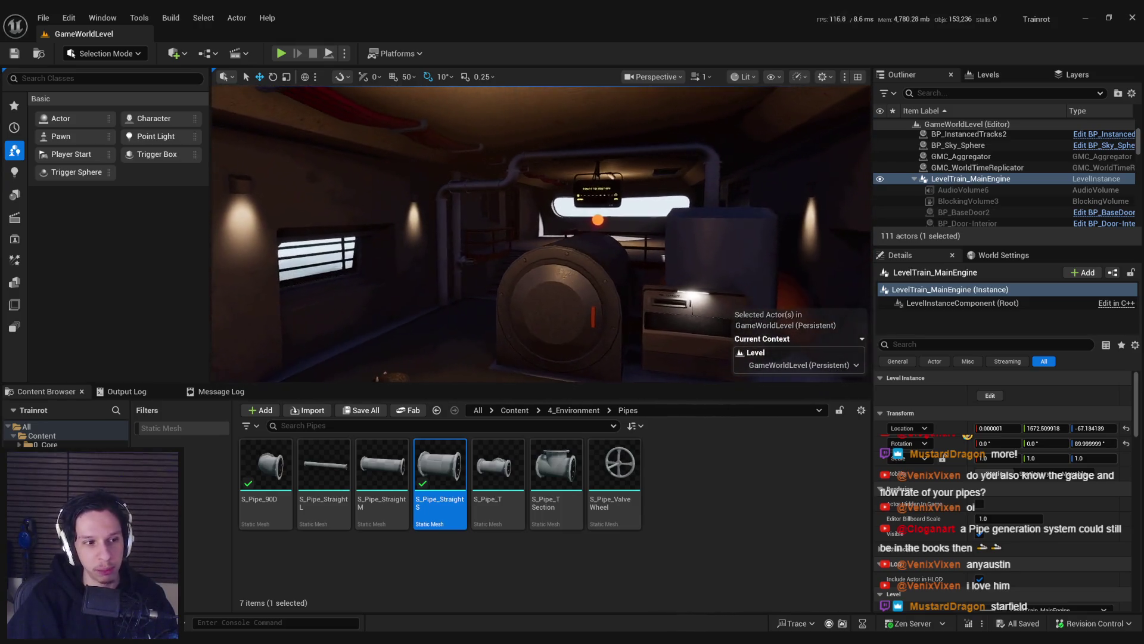
pyautogui.moveTo(541, 234); pyautogui.dragTo(541, 234)
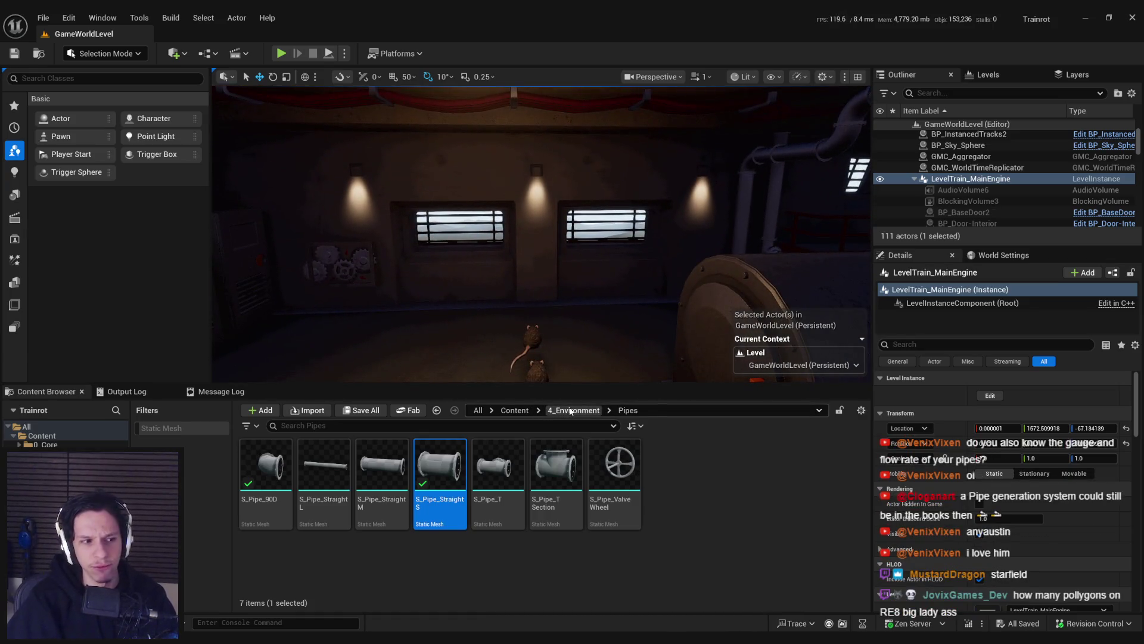
pyautogui.click(571, 411)
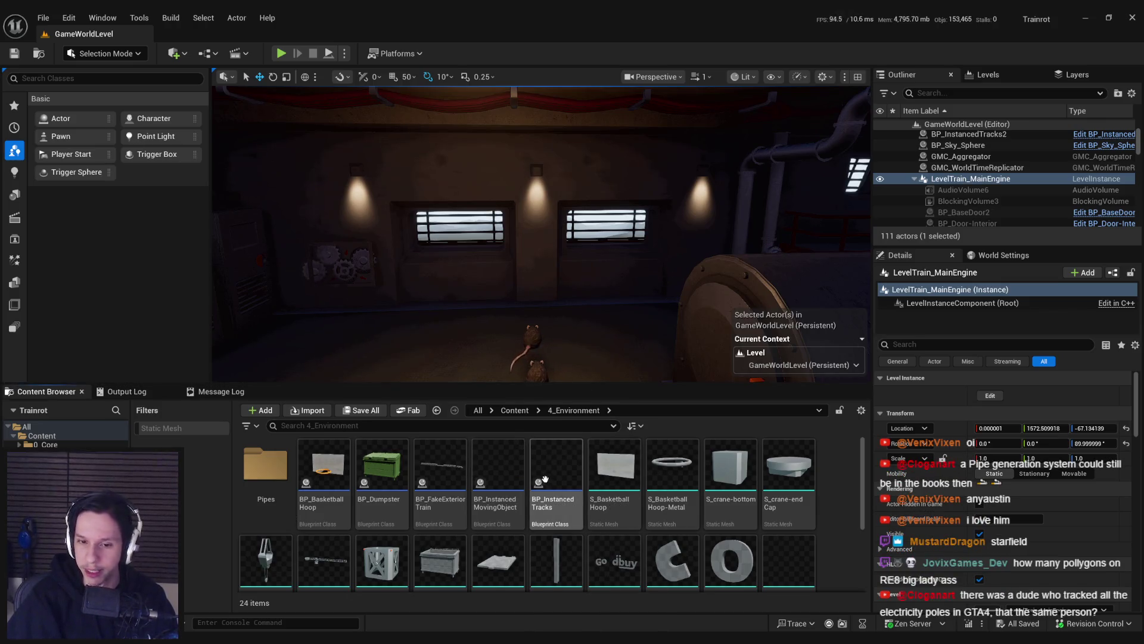
# Step: Browse Content > 4_Environment > Pipes, then return to the Content folder
pyautogui.scroll(-2, 522, 477)
pyautogui.scroll(-1, 522, 477)
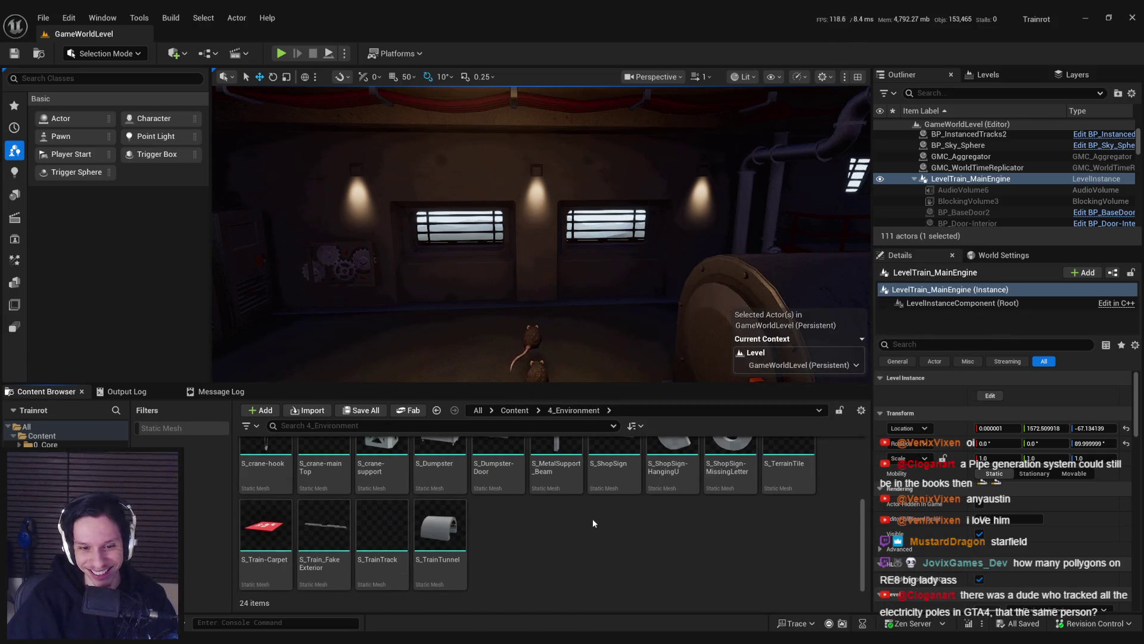
pyautogui.scroll(2, 511, 554)
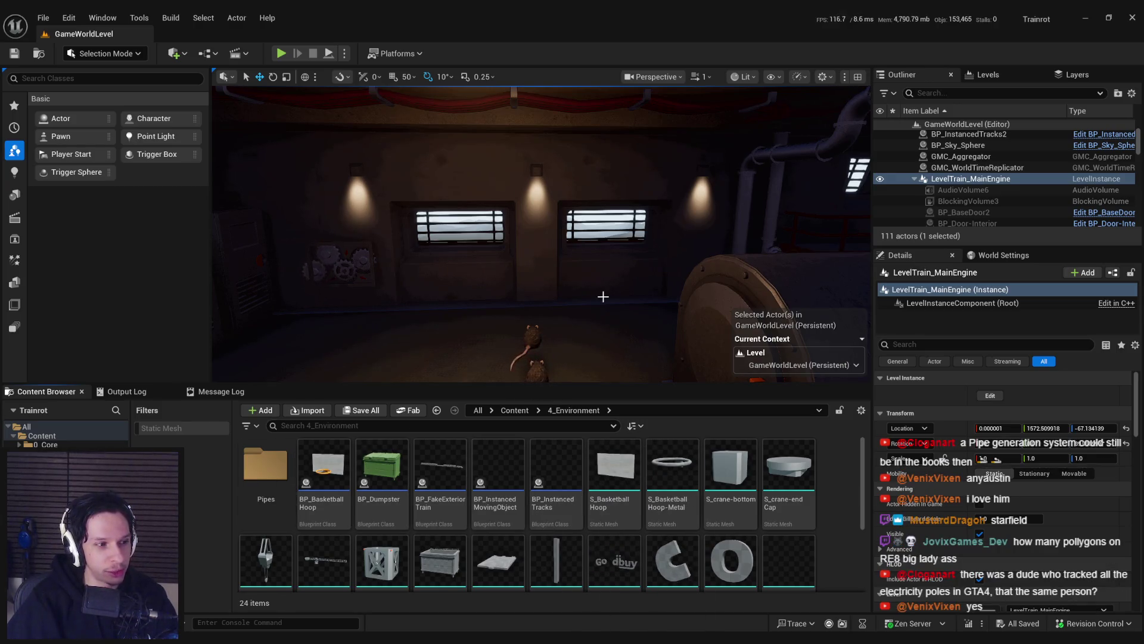
pyautogui.moveTo(603, 296); pyautogui.dragTo(570, 407)
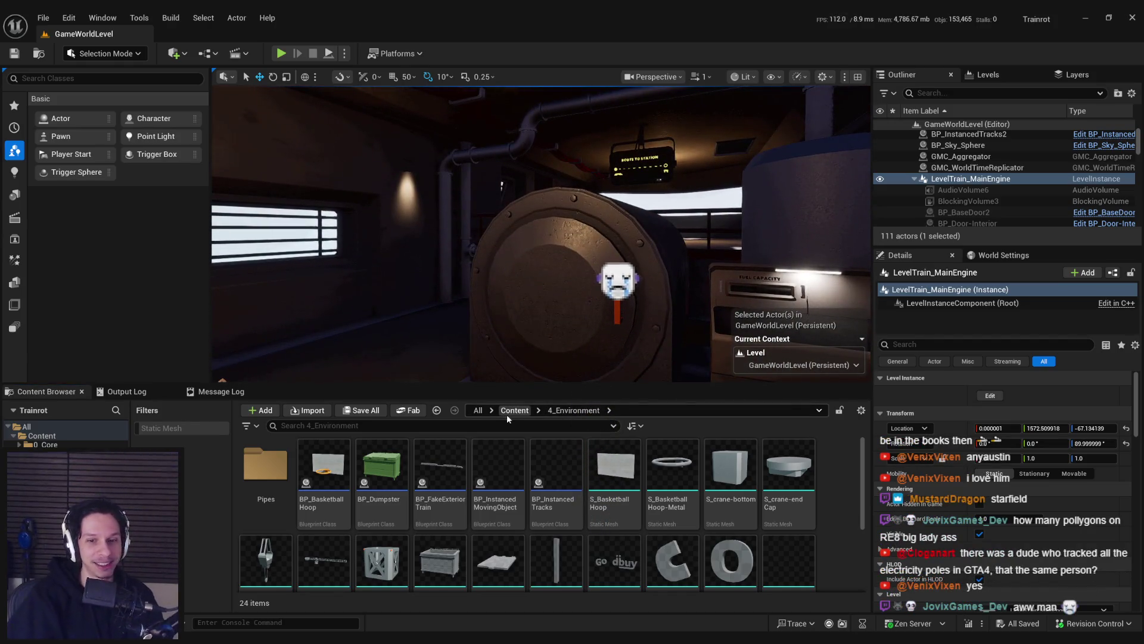
pyautogui.click(507, 412)
pyautogui.doubleClick(498, 474)
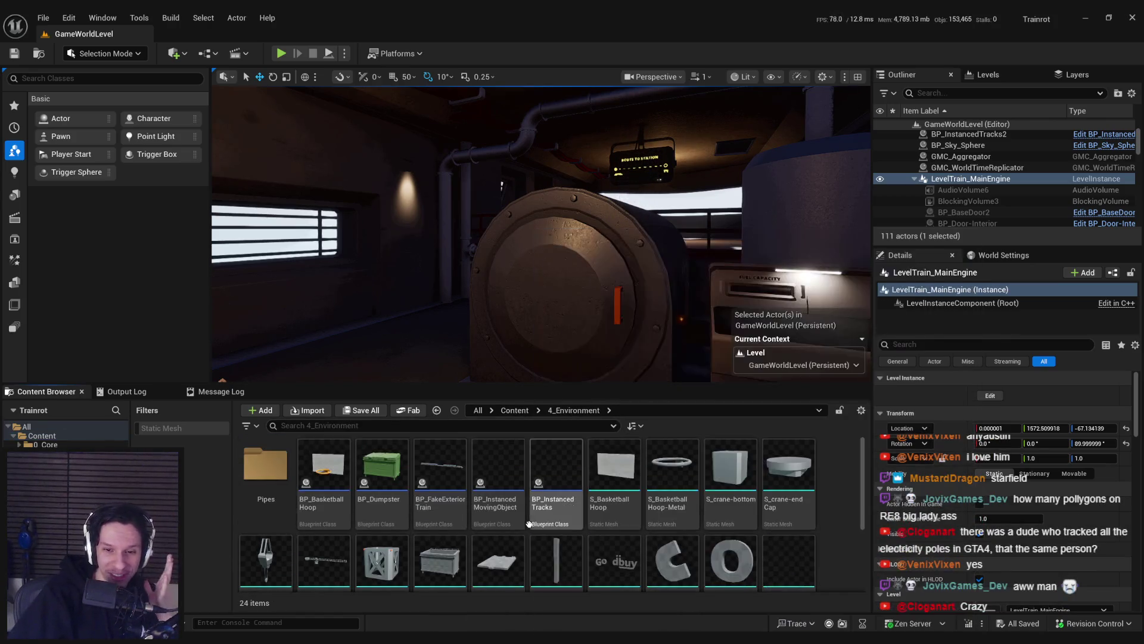
pyautogui.doubleClick(266, 468)
pyautogui.click(437, 410)
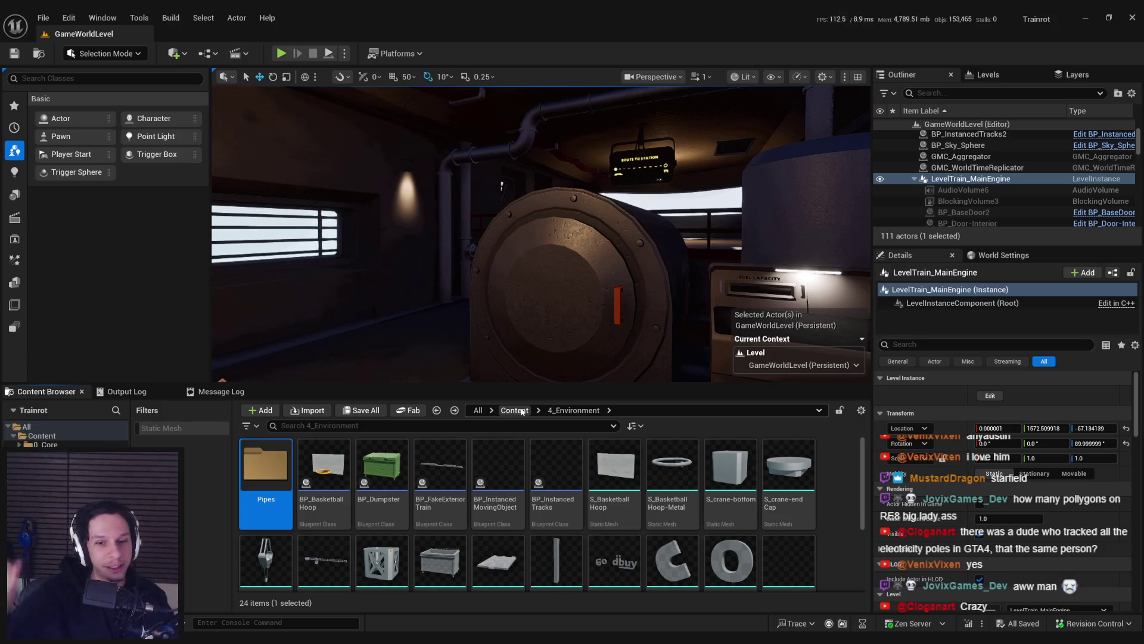
pyautogui.click(514, 411)
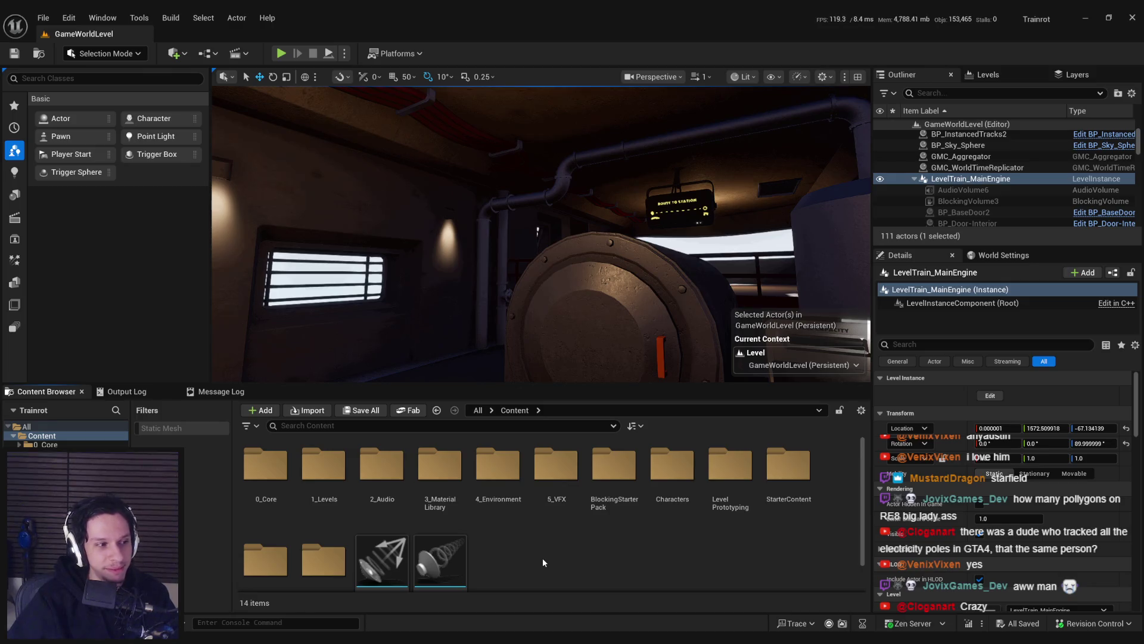
# Step: Select the ceiling pipe assembly and start editing its level instance again
pyautogui.moveTo(536, 298); pyautogui.dragTo(512, 334)
pyautogui.moveTo(613, 296)
pyautogui.mouseDown()
pyautogui.moveTo(650, 297)
pyautogui.moveTo(613, 295)
pyautogui.mouseUp()
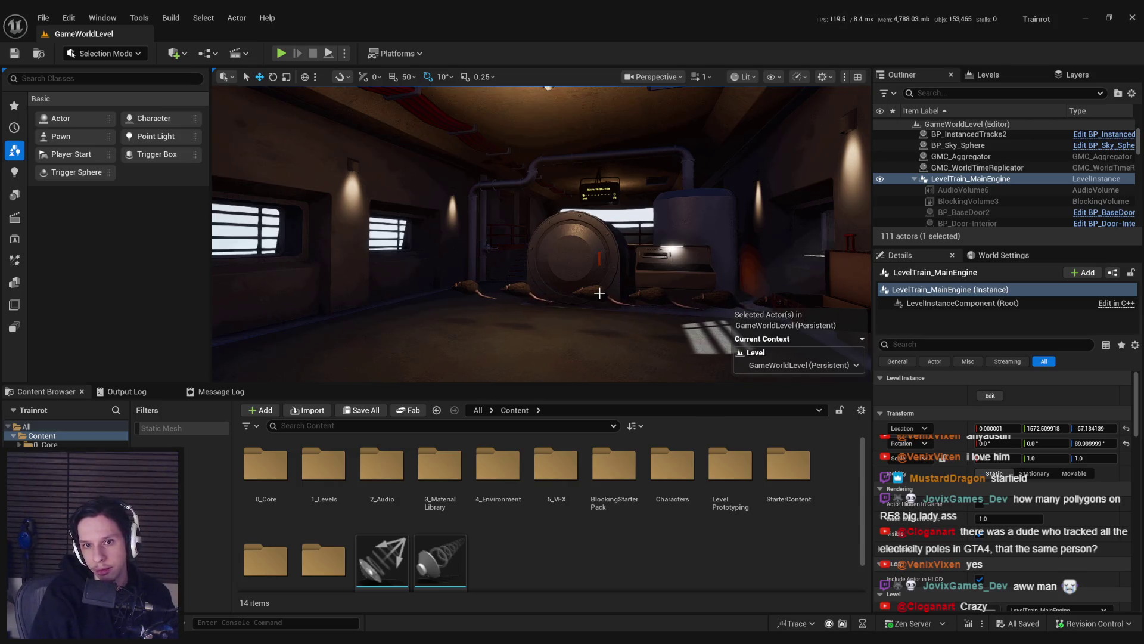
pyautogui.moveTo(599, 292); pyautogui.dragTo(605, 262)
pyautogui.click(604, 260)
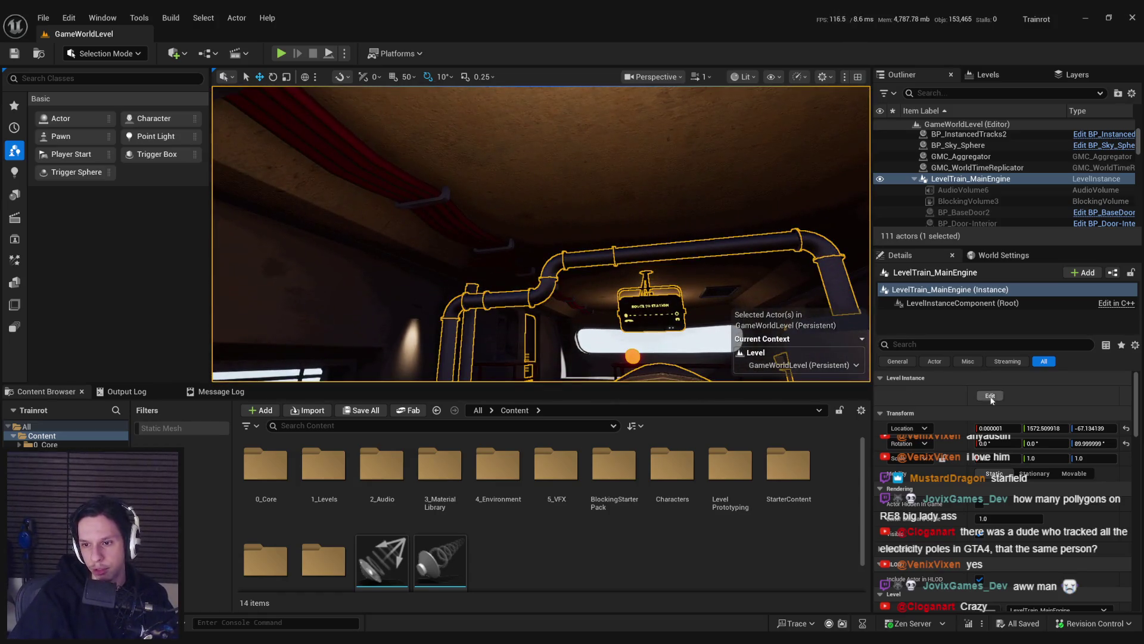
pyautogui.click(992, 396)
# Step: Revisit 4_Environment and its Pipes folder, then go back to the top-level Content folder
pyautogui.doubleClick(498, 465)
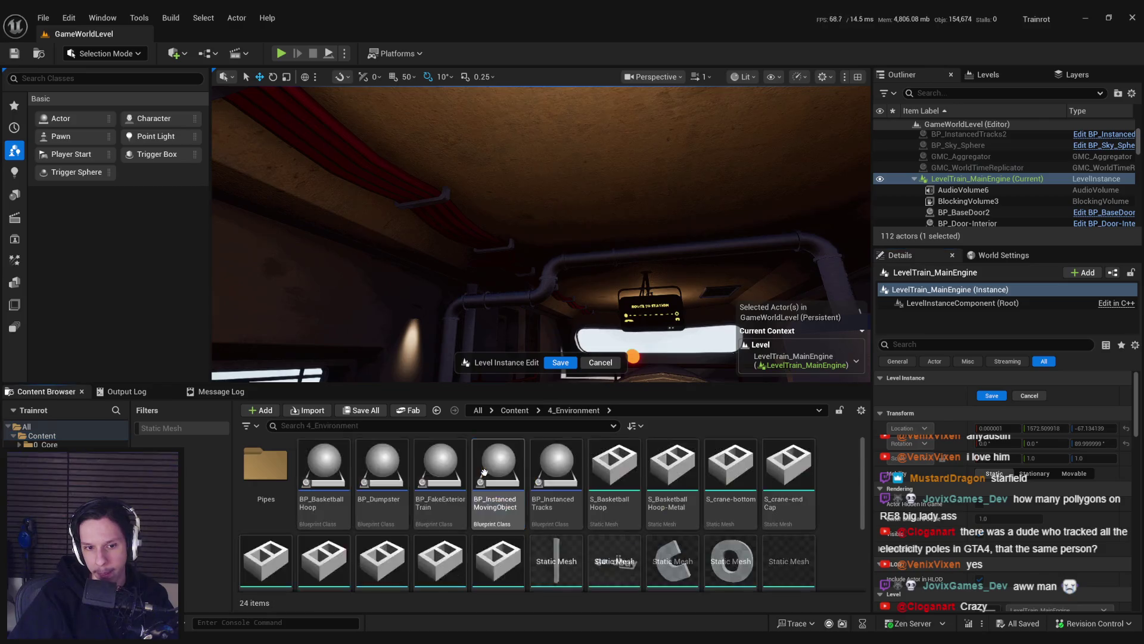
pyautogui.scroll(-3, 607, 520)
pyautogui.scroll(3, 599, 520)
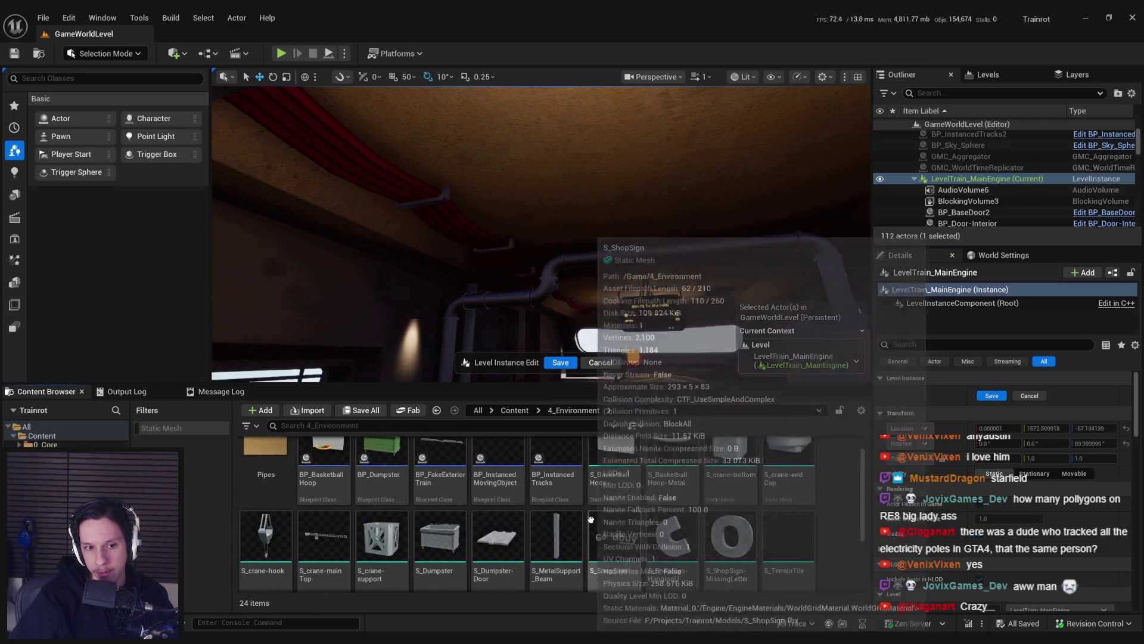
pyautogui.doubleClick(266, 465)
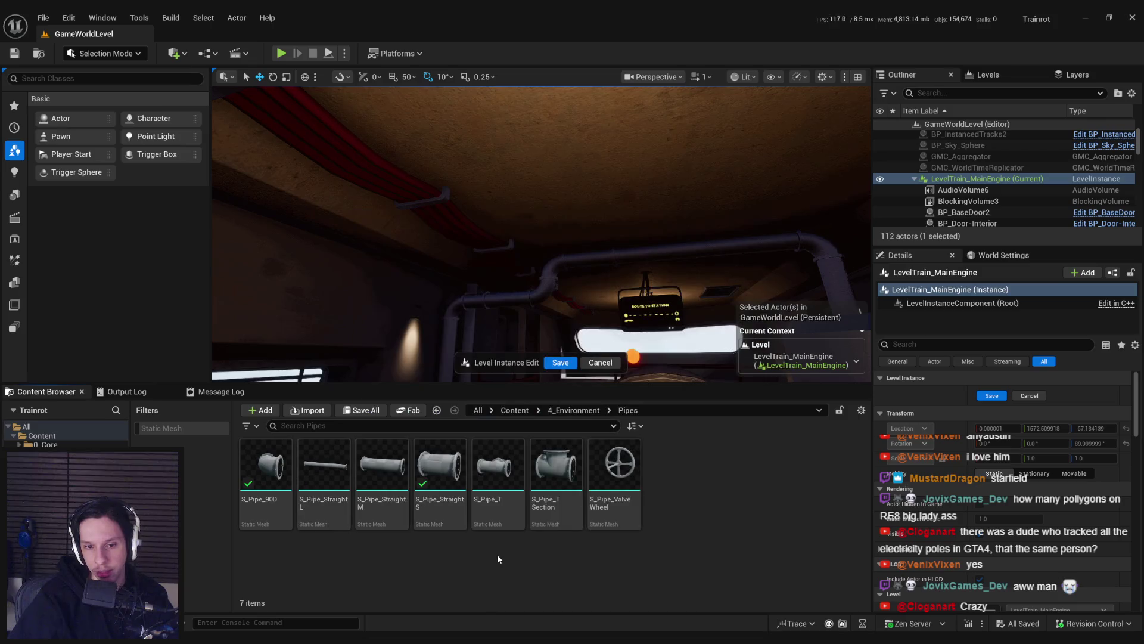
pyautogui.hotkey('alt', 'Left')
pyautogui.scroll(-5, 491, 554)
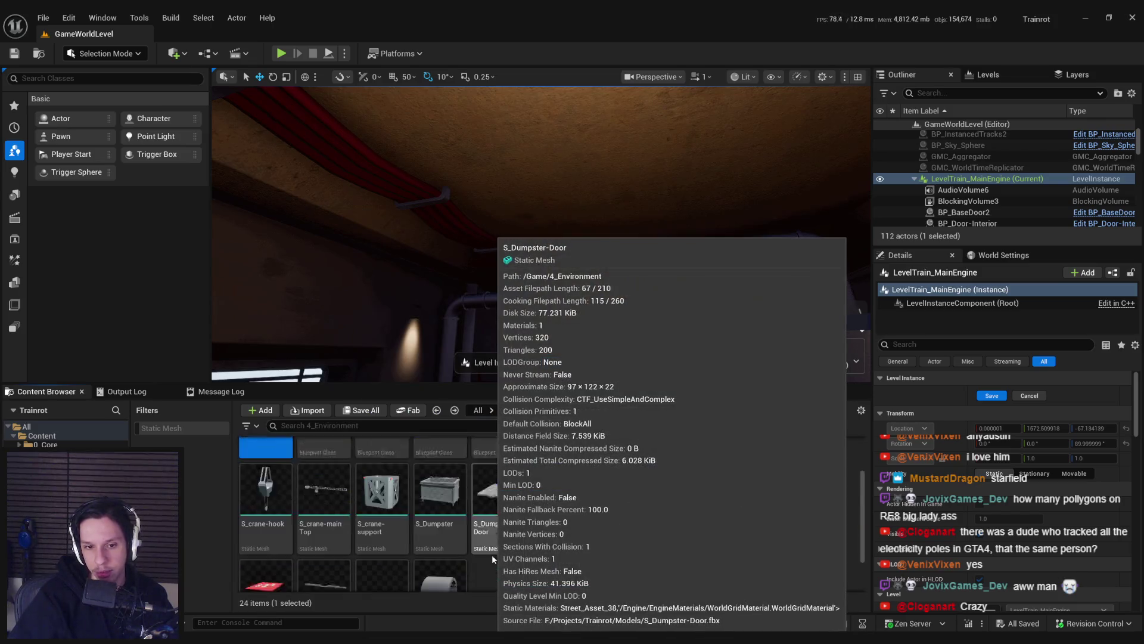
pyautogui.scroll(2, 492, 557)
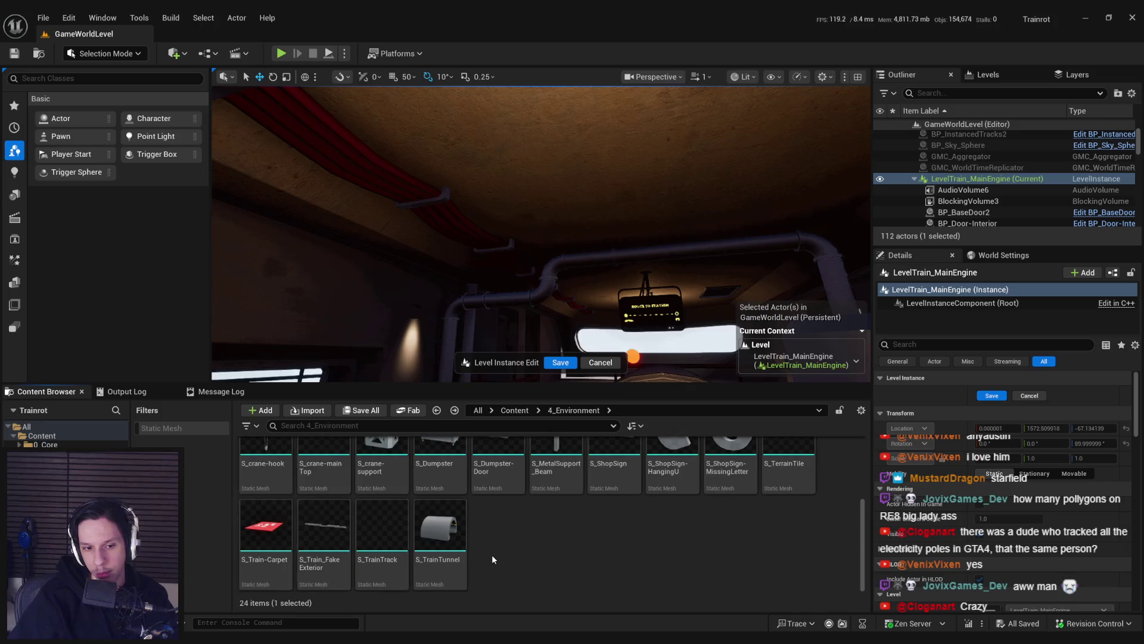
pyautogui.scroll(1, 494, 536)
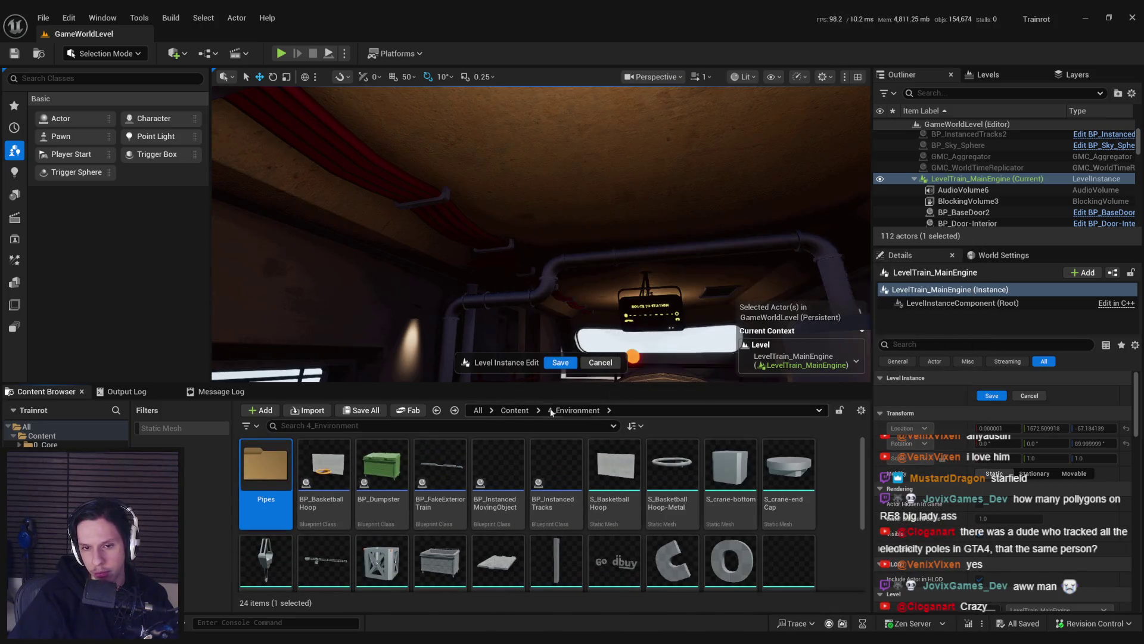
pyautogui.click(515, 410)
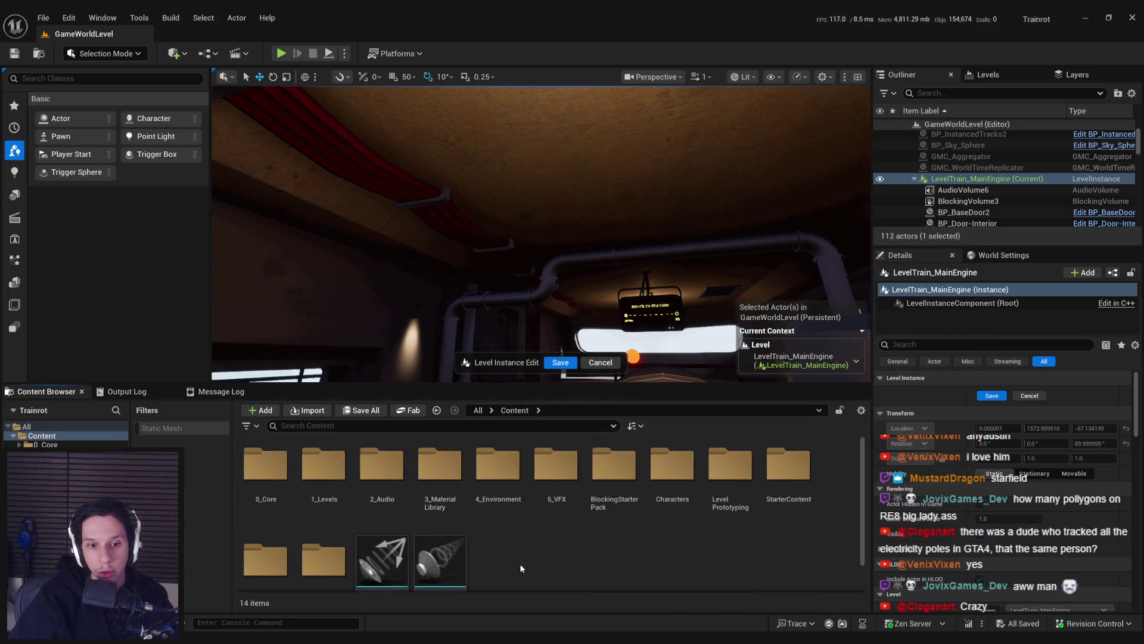
pyautogui.scroll(-1, 521, 564)
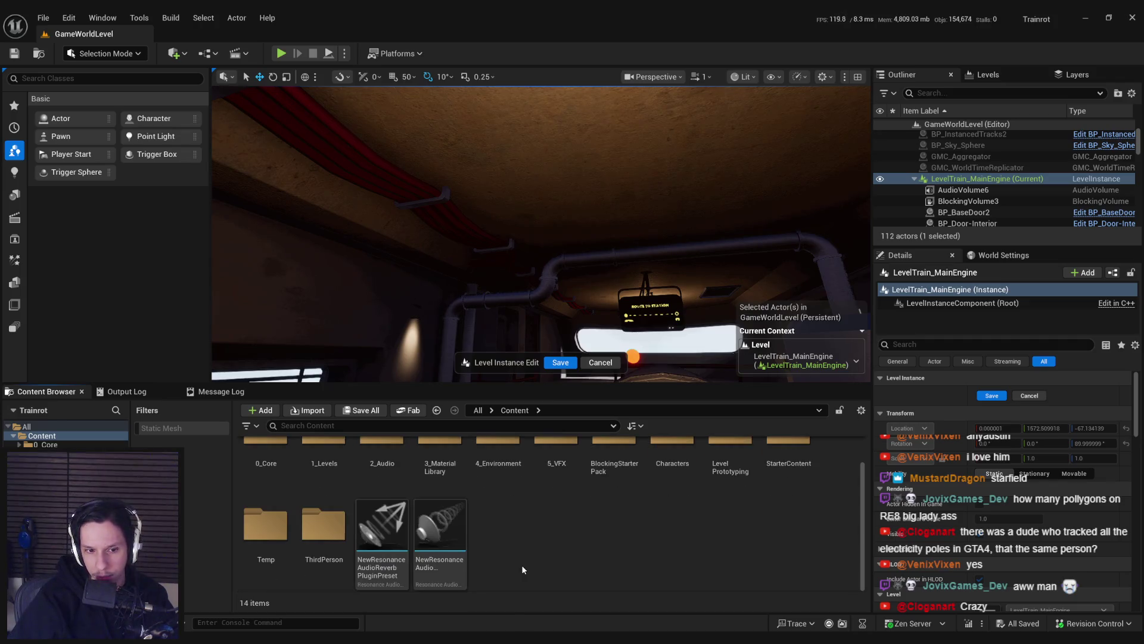
pyautogui.scroll(1, 521, 564)
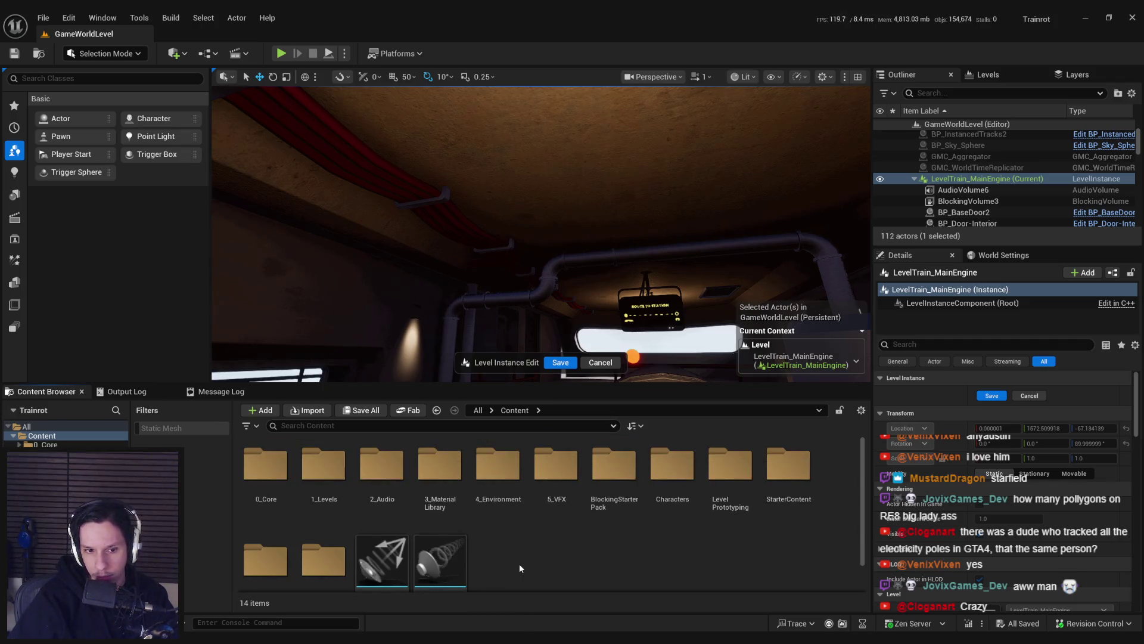
# Step: Scroll through all content filtered to static meshes, then clear the Static Mesh filter
pyautogui.click(158, 428)
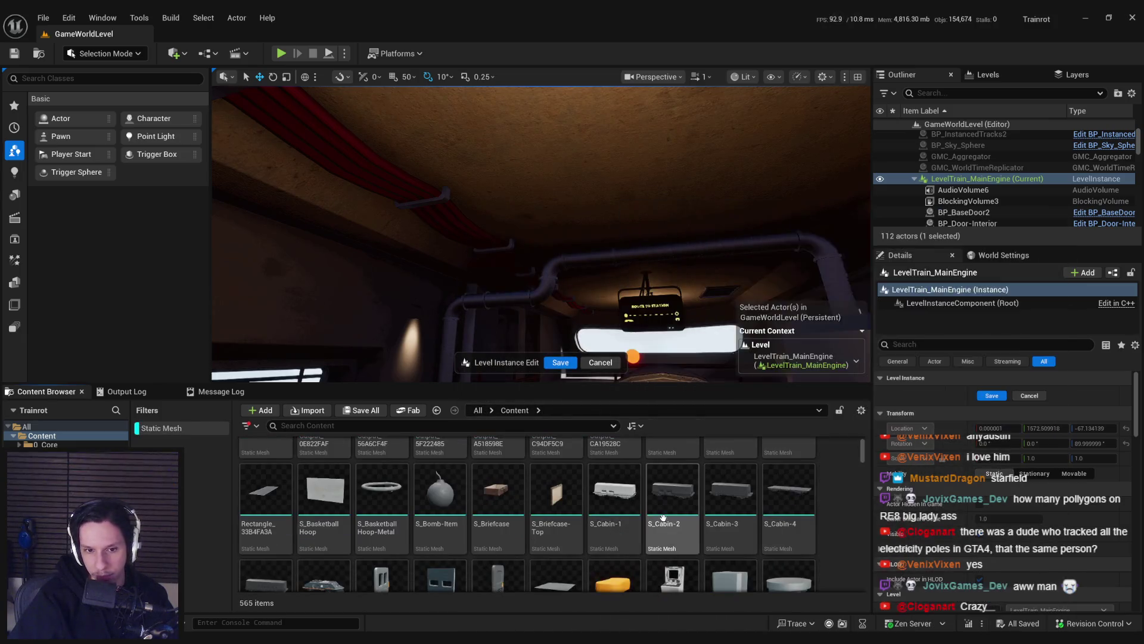
pyautogui.scroll(-2, 758, 505)
pyautogui.scroll(-2, 758, 506)
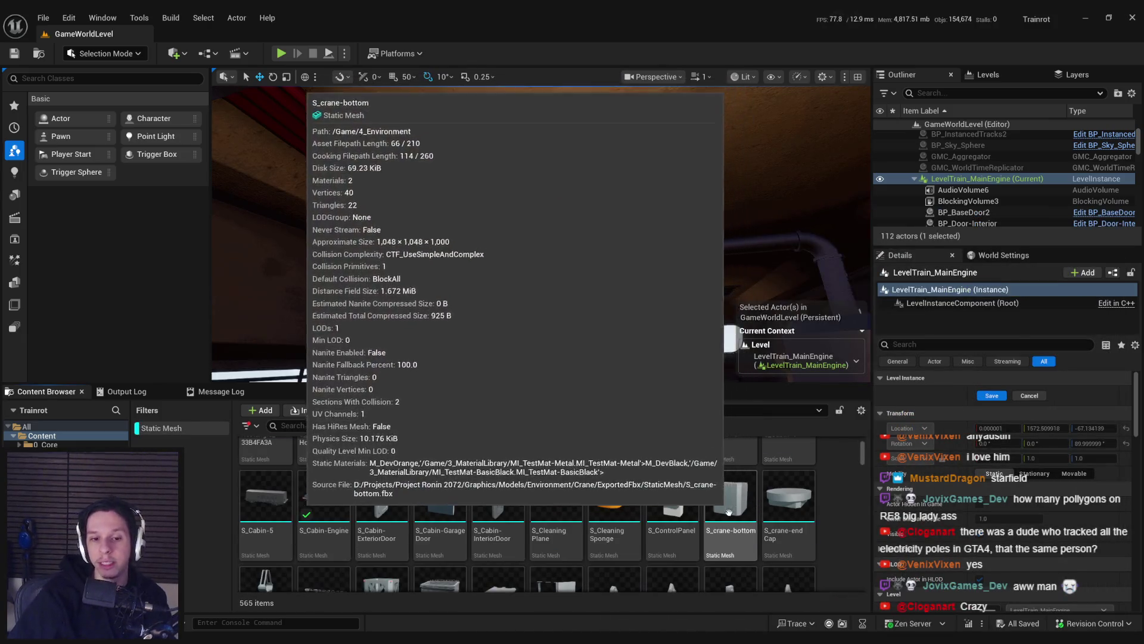
pyautogui.scroll(-4, 636, 553)
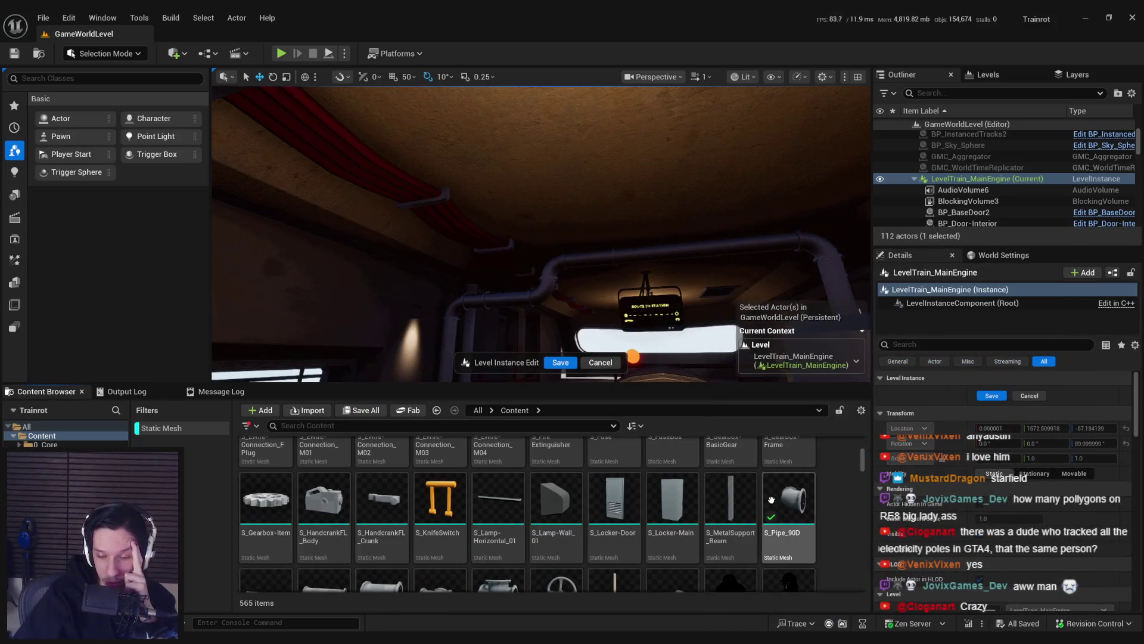
pyautogui.scroll(-2, 697, 484)
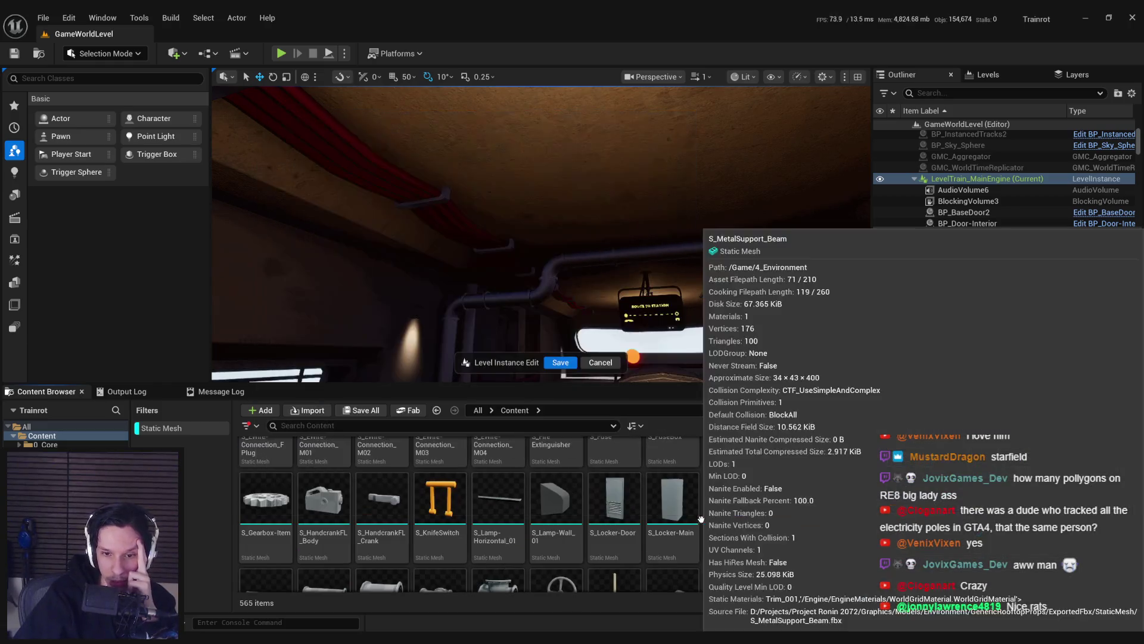
pyautogui.scroll(-5, 687, 491)
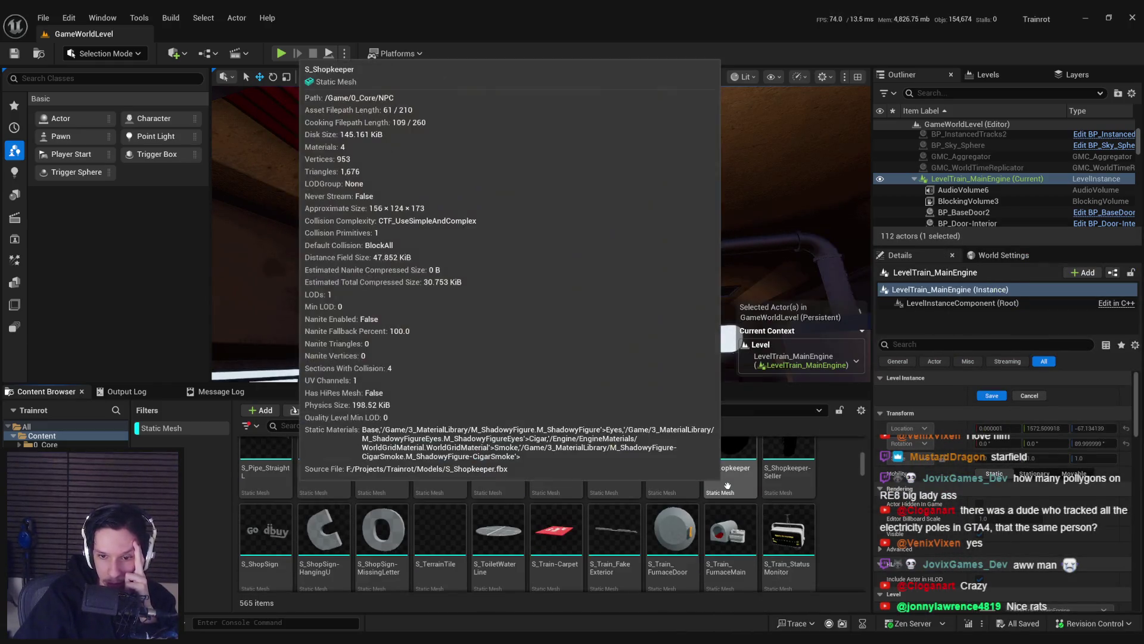
pyautogui.scroll(-2, 726, 486)
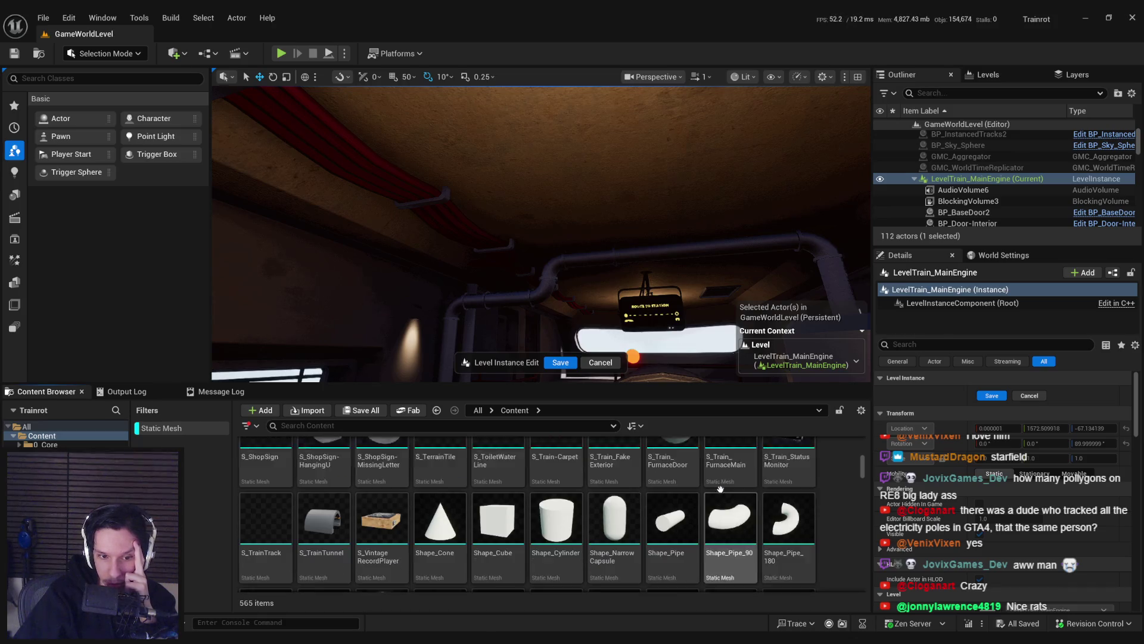
pyautogui.click(179, 429)
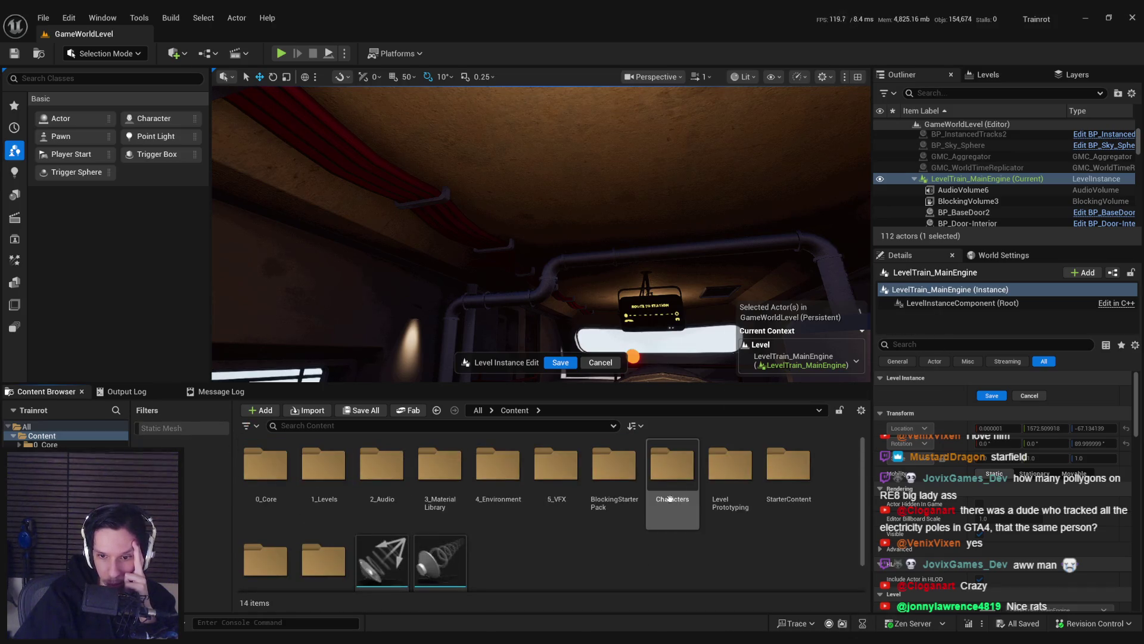
# Step: Browse BlockingStarterPack > Meshes > Decorations
pyautogui.doubleClick(614, 471)
pyautogui.doubleClick(416, 477)
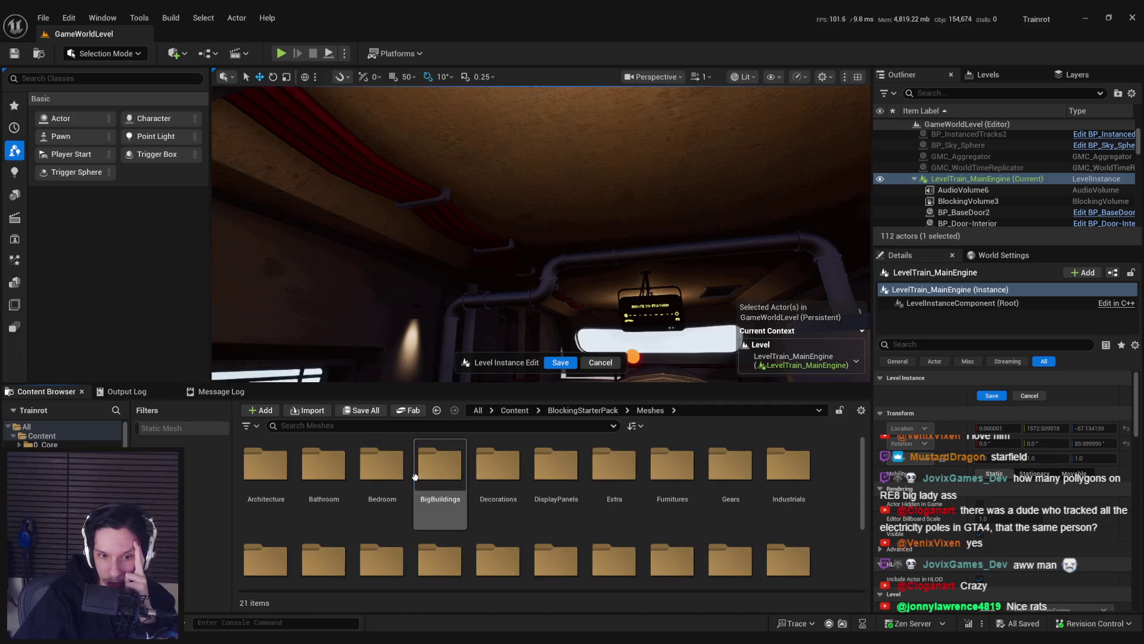
pyautogui.doubleClick(500, 475)
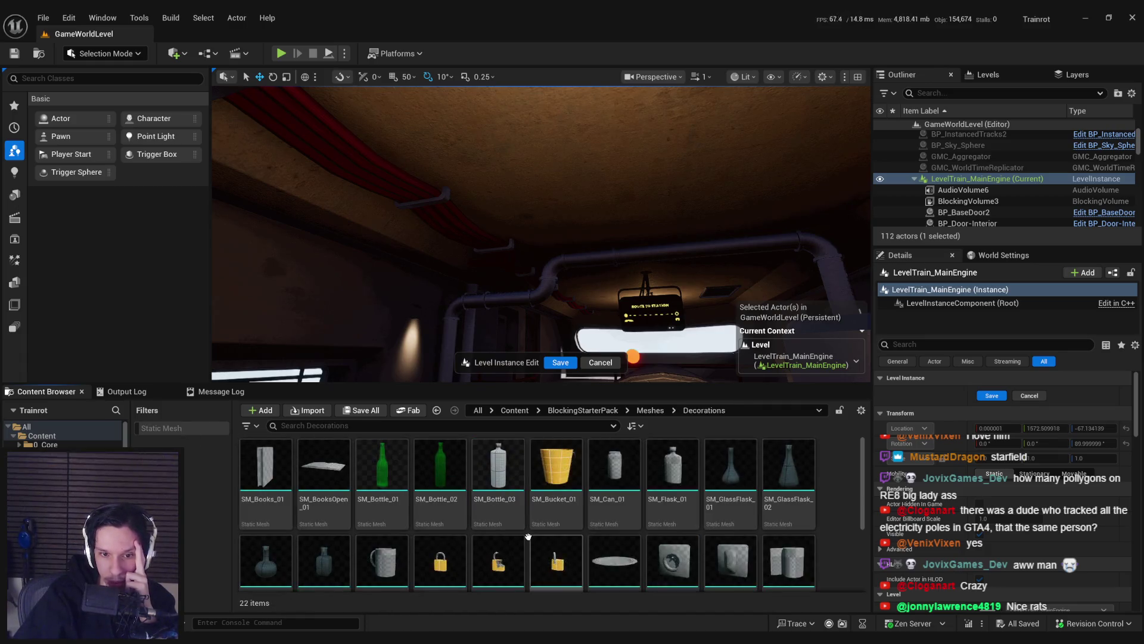
pyautogui.scroll(-2, 596, 506)
pyautogui.scroll(-2, 713, 536)
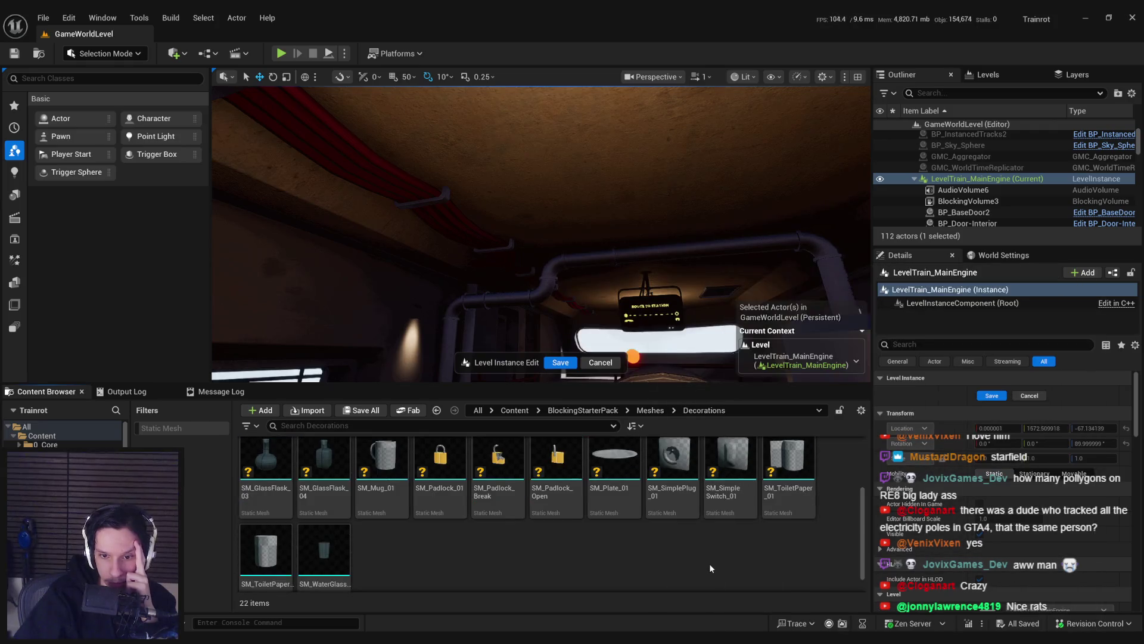
pyautogui.scroll(-1, 708, 566)
pyautogui.scroll(2, 707, 570)
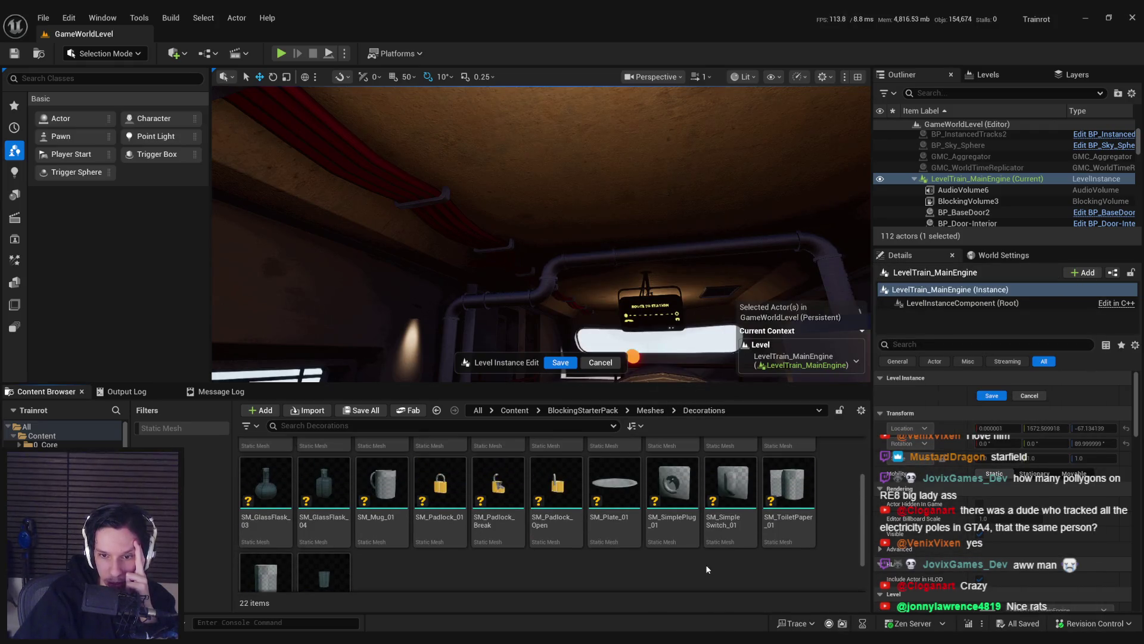
pyautogui.scroll(3, 699, 564)
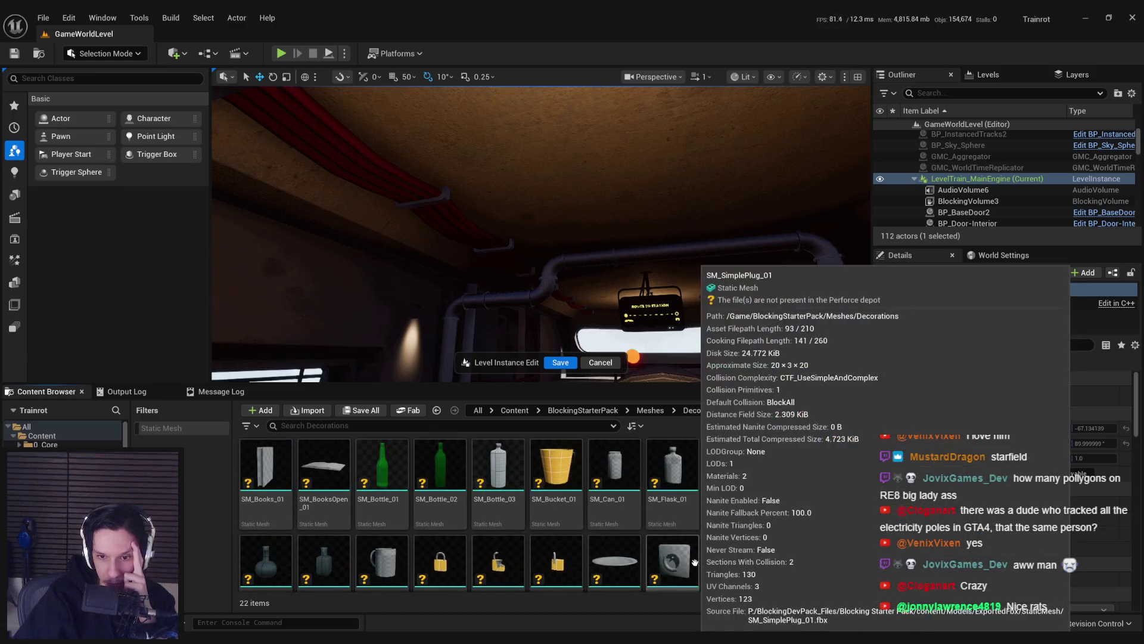
# Step: Look through the Extra folder, then show every static mesh within Meshes
pyautogui.click(631, 409)
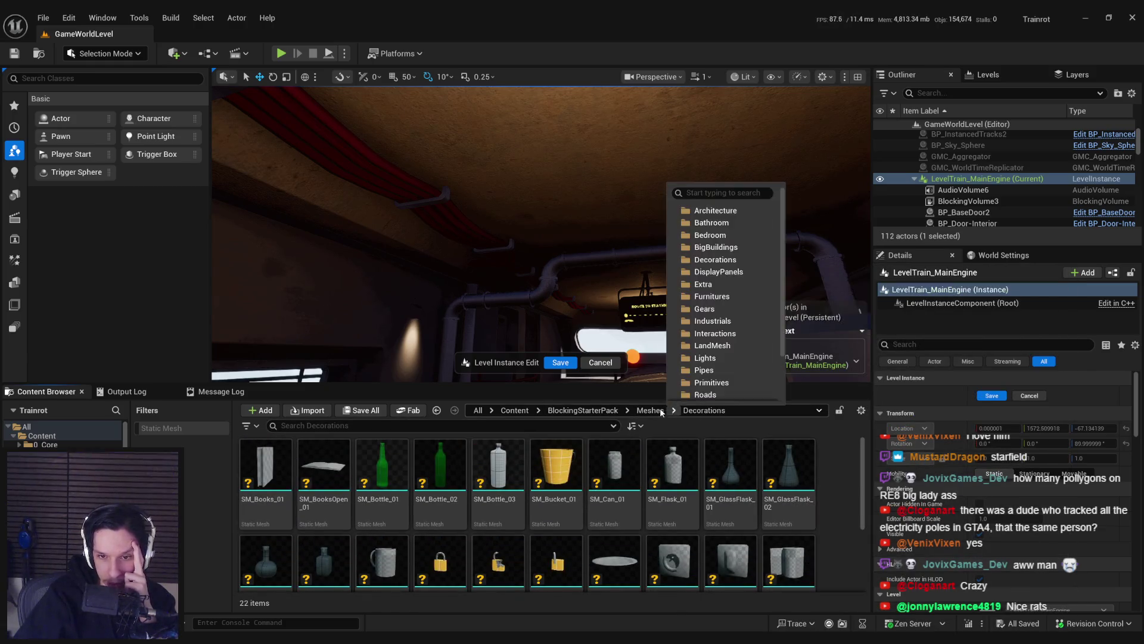
pyautogui.click(674, 403)
pyautogui.doubleClick(671, 477)
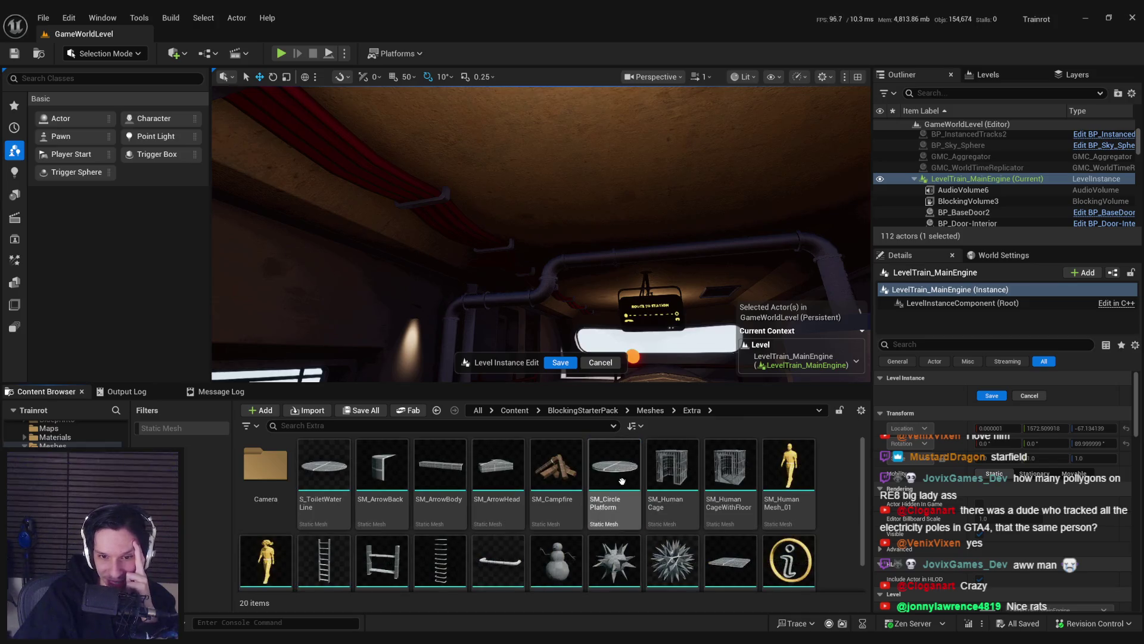
pyautogui.scroll(-1, 617, 513)
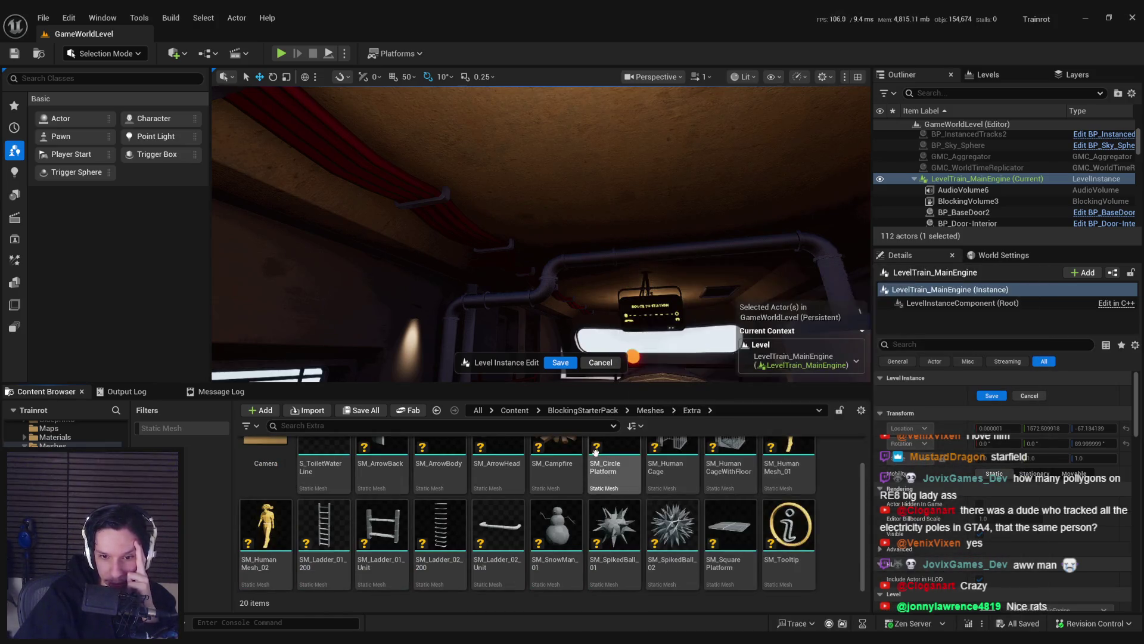
pyautogui.hotkey('alt', 'Left')
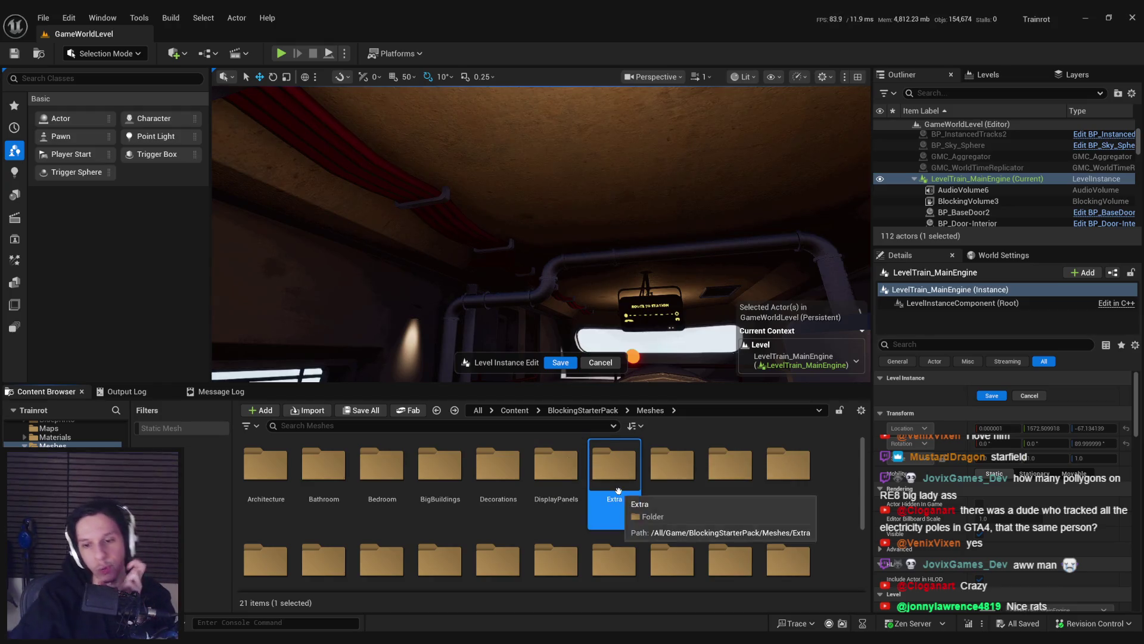
pyautogui.click(184, 428)
pyautogui.scroll(-1, 614, 486)
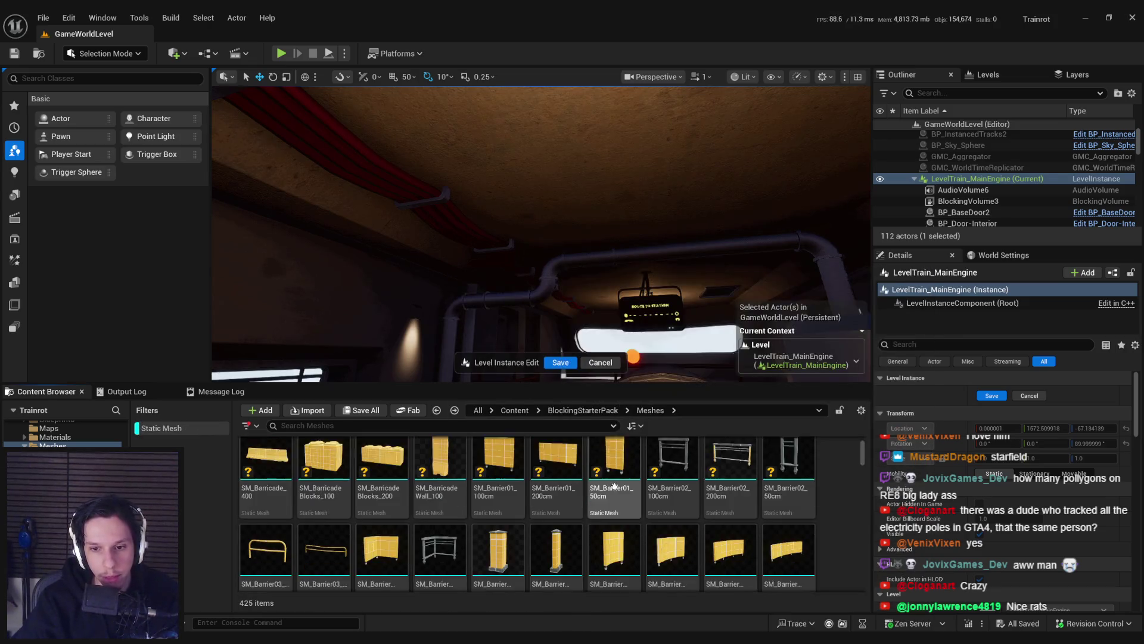
pyautogui.scroll(-5, 615, 486)
pyautogui.scroll(-3, 523, 521)
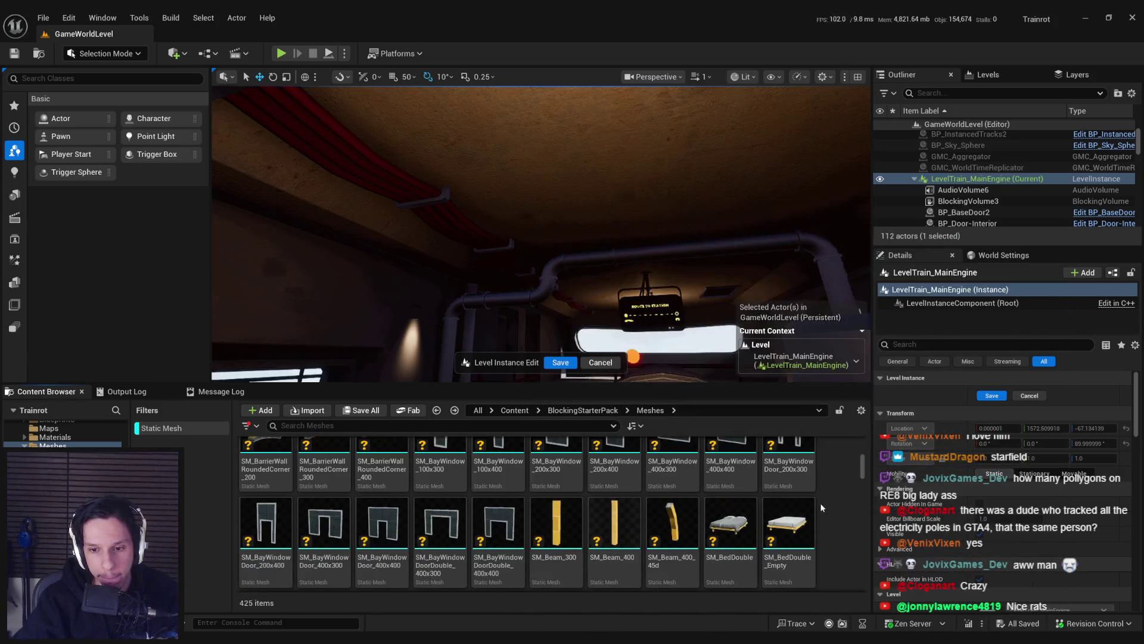
pyautogui.scroll(-2, 824, 508)
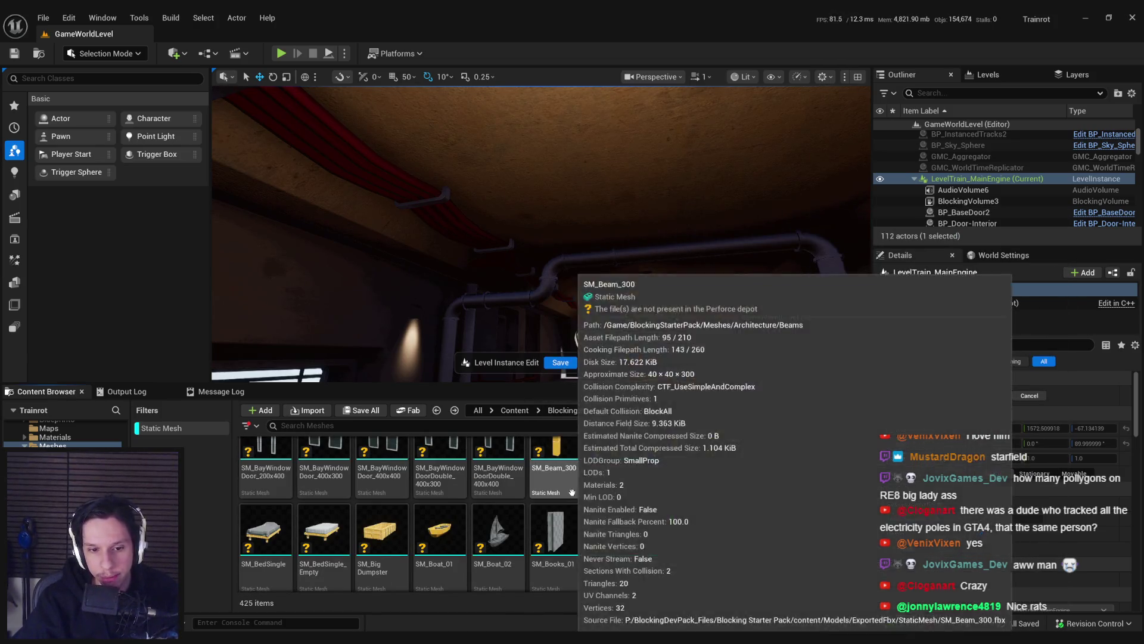
pyautogui.scroll(-2, 572, 492)
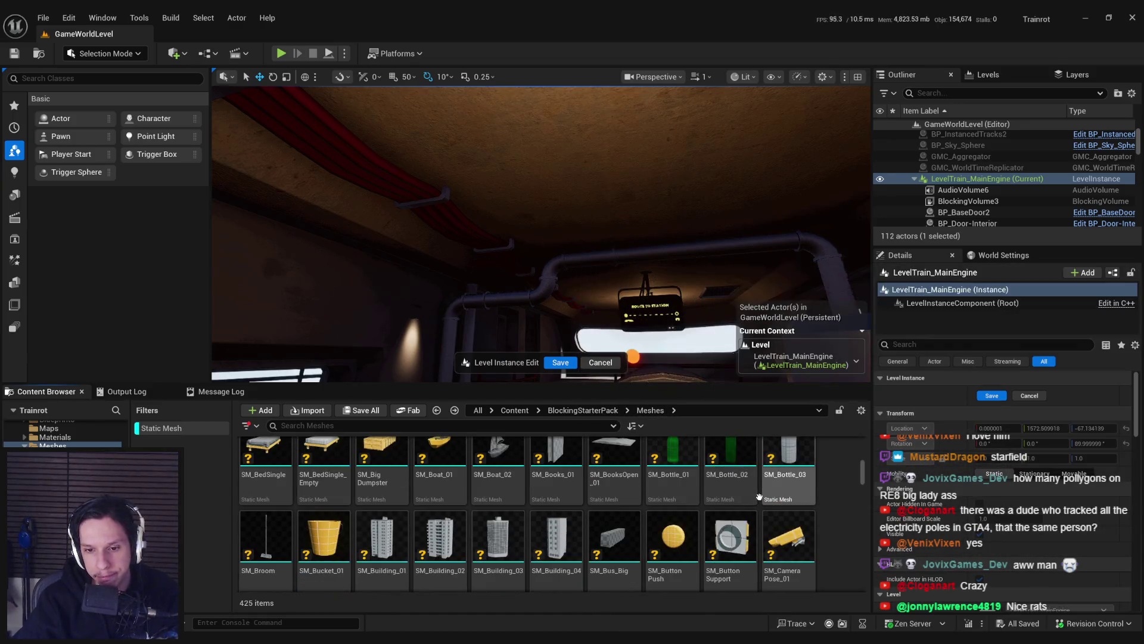
pyautogui.scroll(-2, 760, 496)
pyautogui.scroll(-2, 760, 497)
pyautogui.moveTo(694, 481)
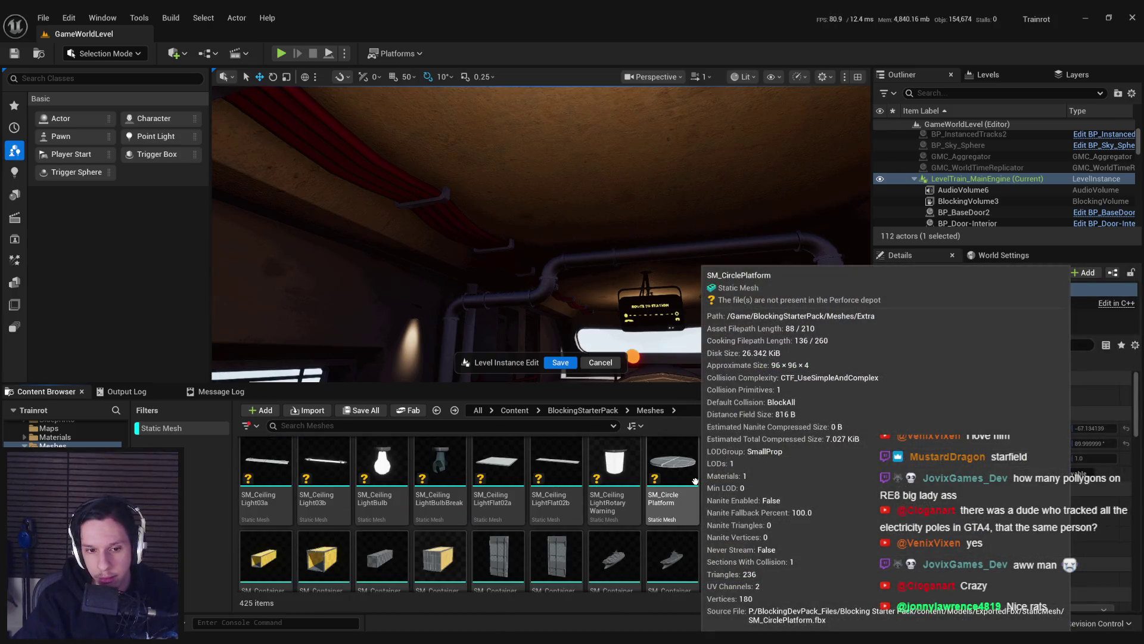
pyautogui.scroll(-1, 695, 480)
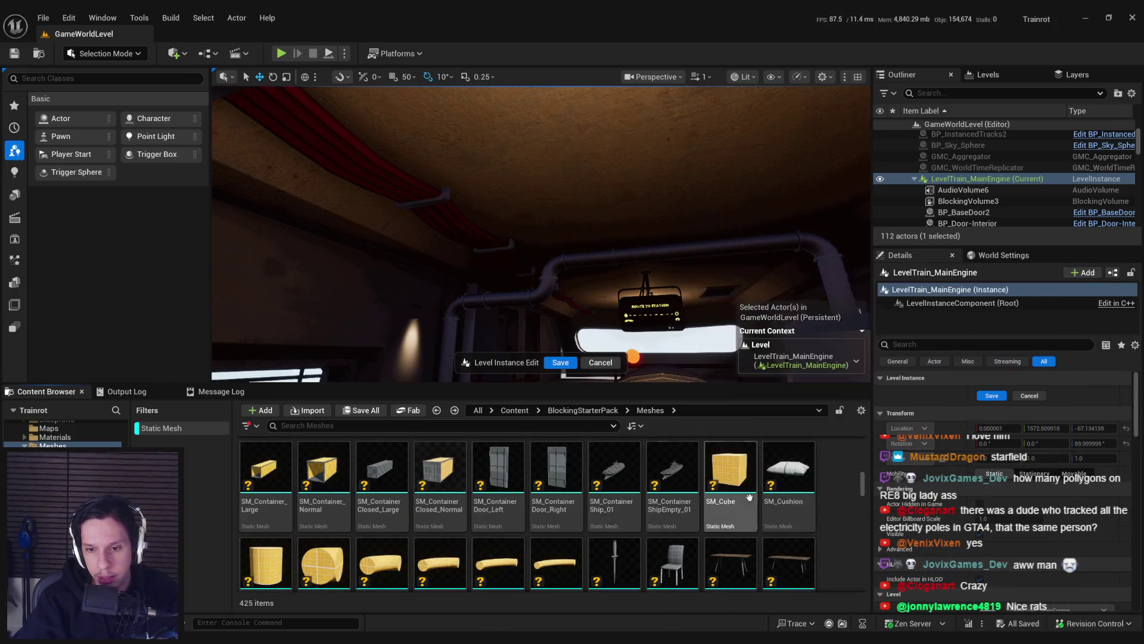
pyautogui.scroll(-1, 535, 505)
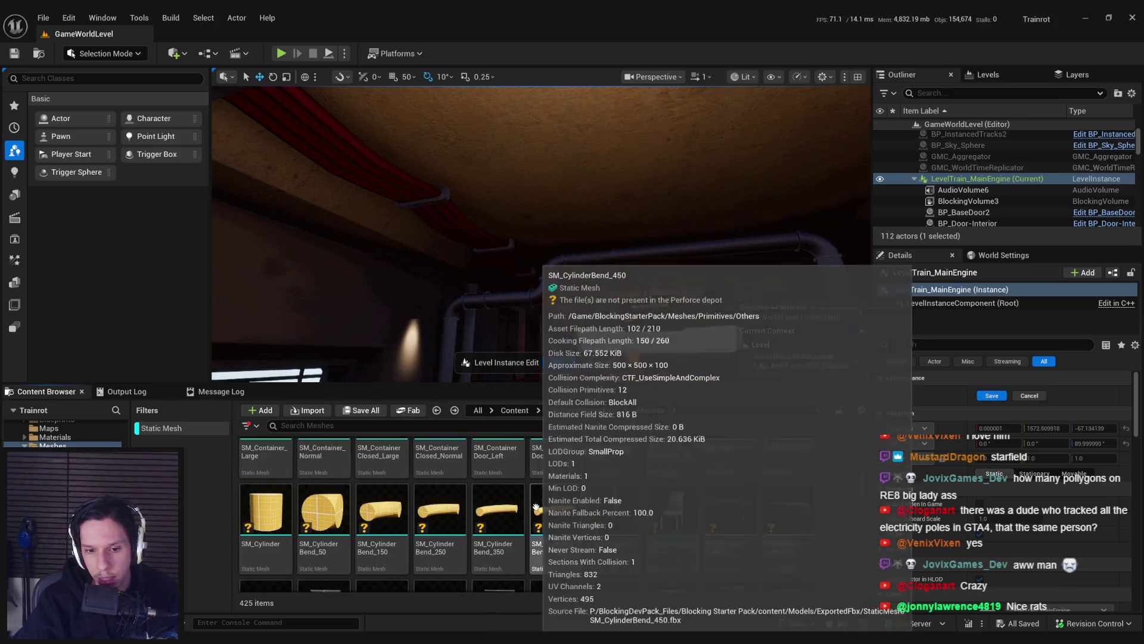
pyautogui.scroll(1, 716, 518)
pyautogui.scroll(-2, 584, 507)
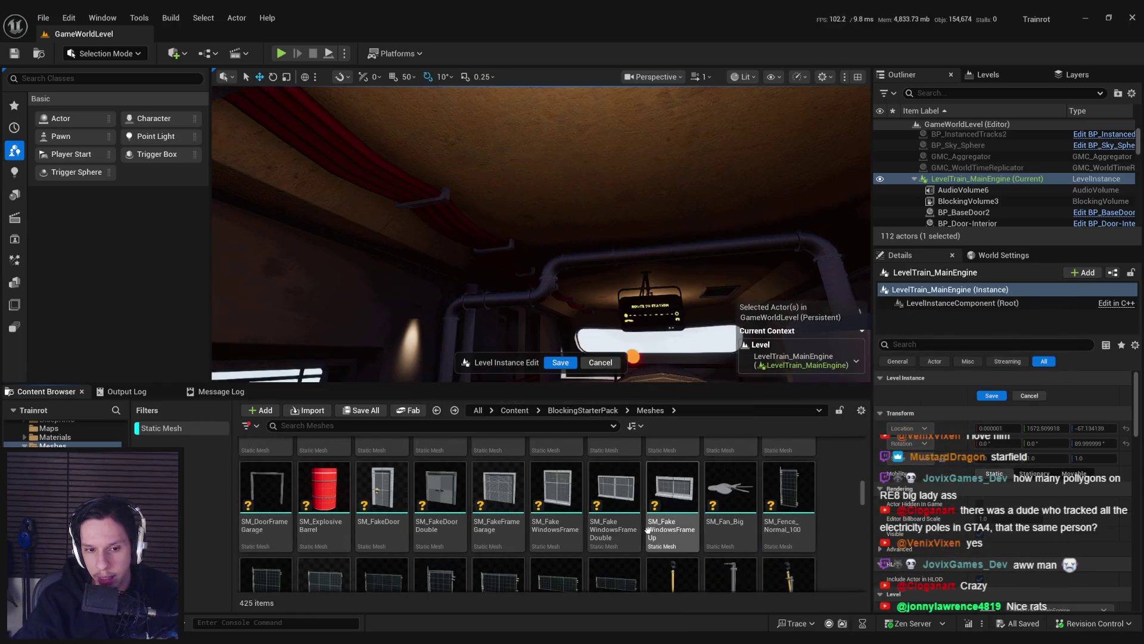
pyautogui.scroll(-5, 632, 526)
pyautogui.scroll(2, 595, 522)
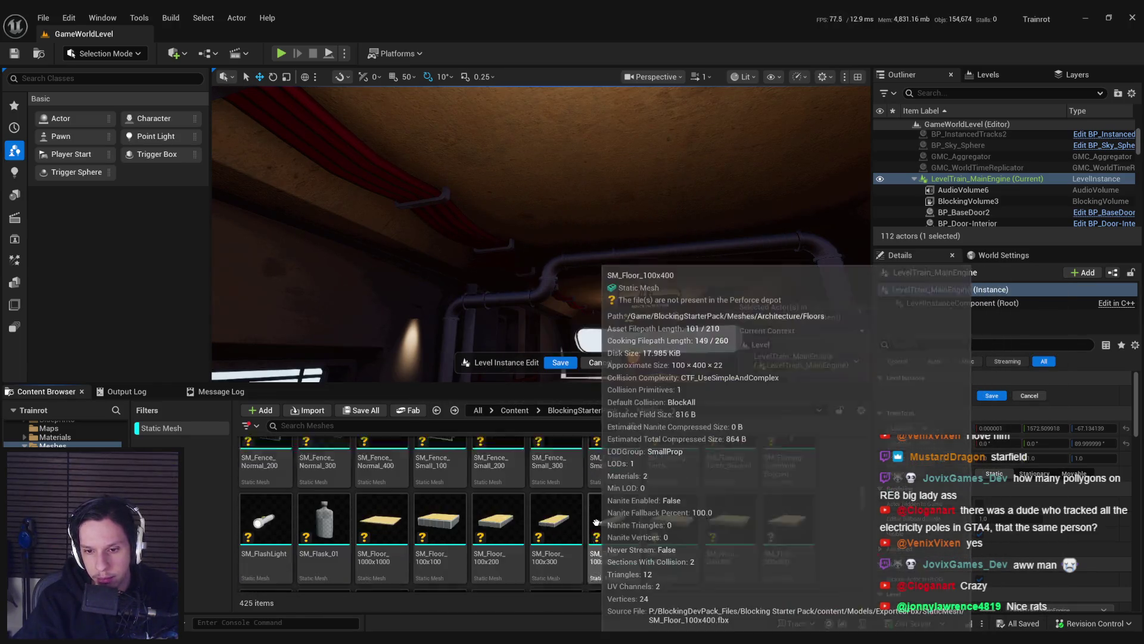
pyautogui.scroll(1, 816, 514)
pyautogui.scroll(-3, 715, 507)
pyautogui.scroll(-3, 602, 497)
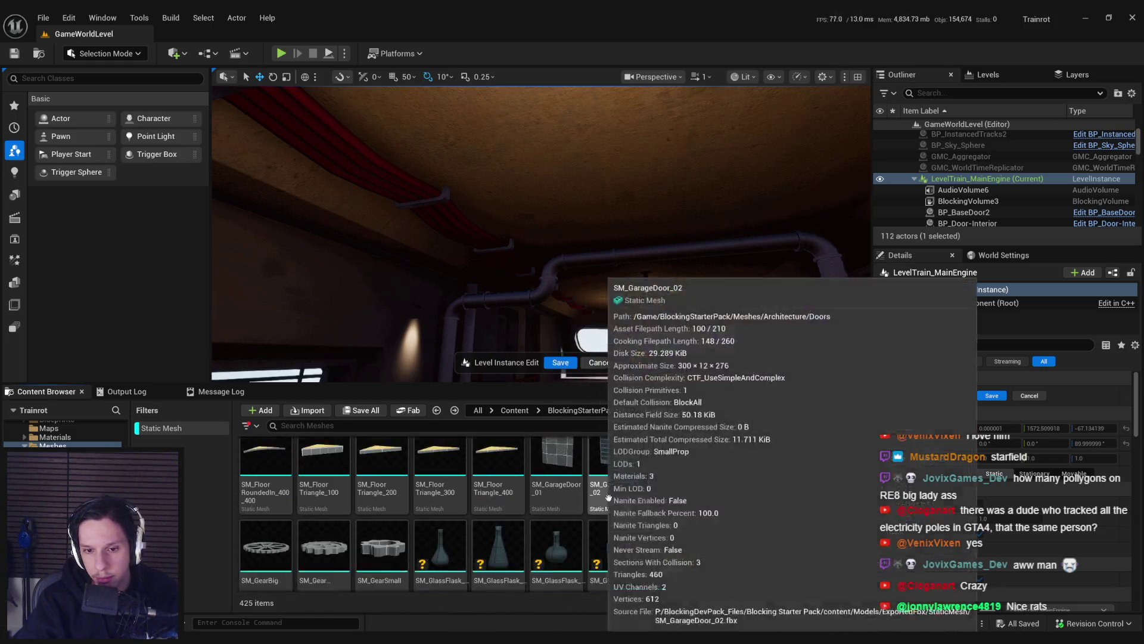
pyautogui.scroll(-4, 824, 530)
pyautogui.scroll(-4, 824, 521)
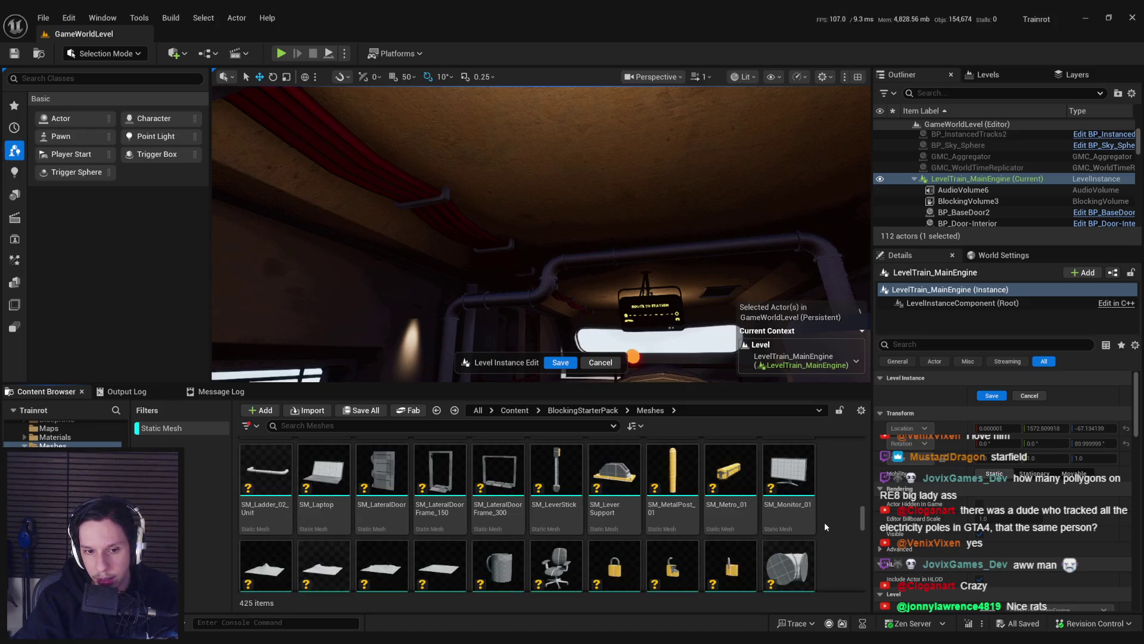
pyautogui.scroll(-3, 825, 521)
pyautogui.scroll(-5, 824, 521)
pyautogui.scroll(-1, 824, 521)
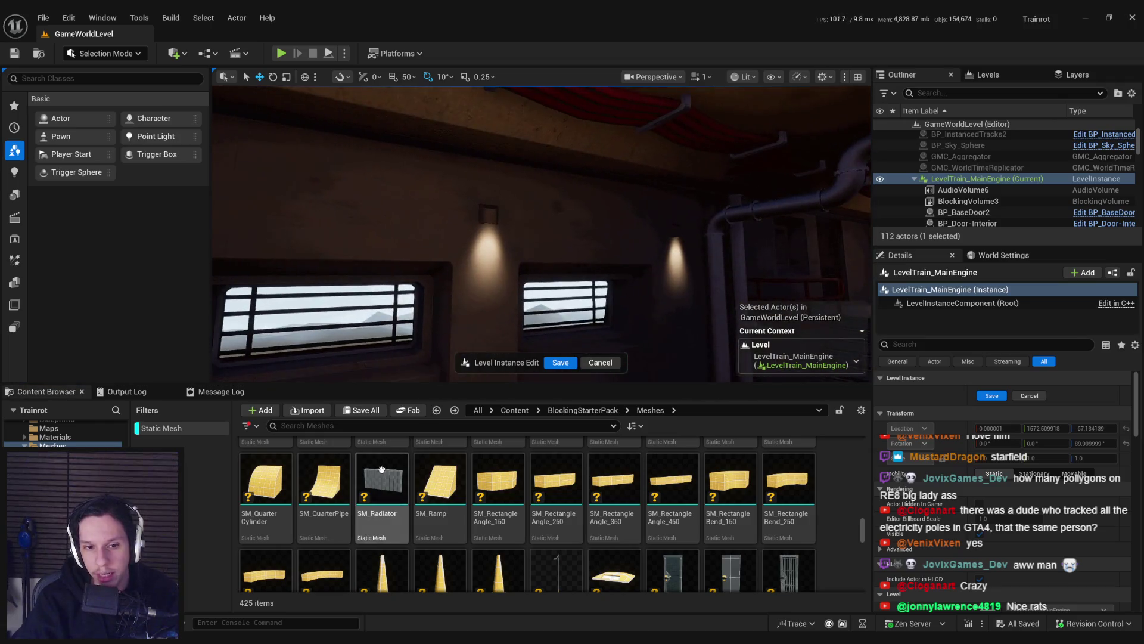
# Step: Drop SM_Radiator into the level and rotate it 90° along the wall under the windows
pyautogui.moveTo(488, 311); pyautogui.dragTo(486, 313)
pyautogui.press('e')
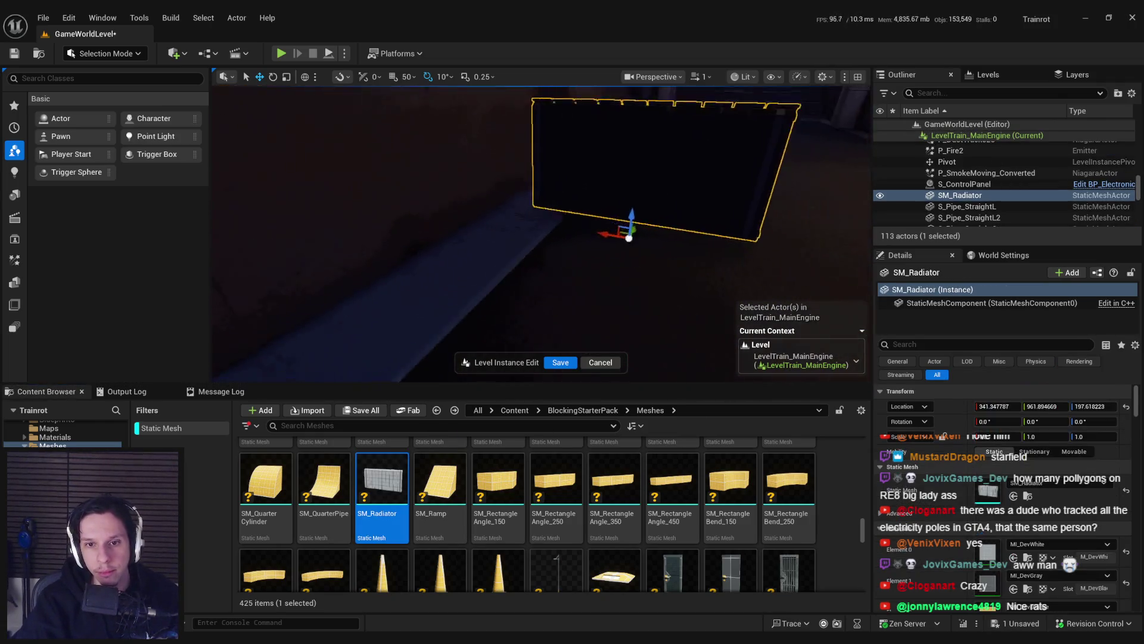
pyautogui.moveTo(583, 280)
pyautogui.mouseDown()
pyautogui.moveTo(619, 276)
pyautogui.moveTo(465, 271)
pyautogui.moveTo(490, 286)
pyautogui.mouseUp()
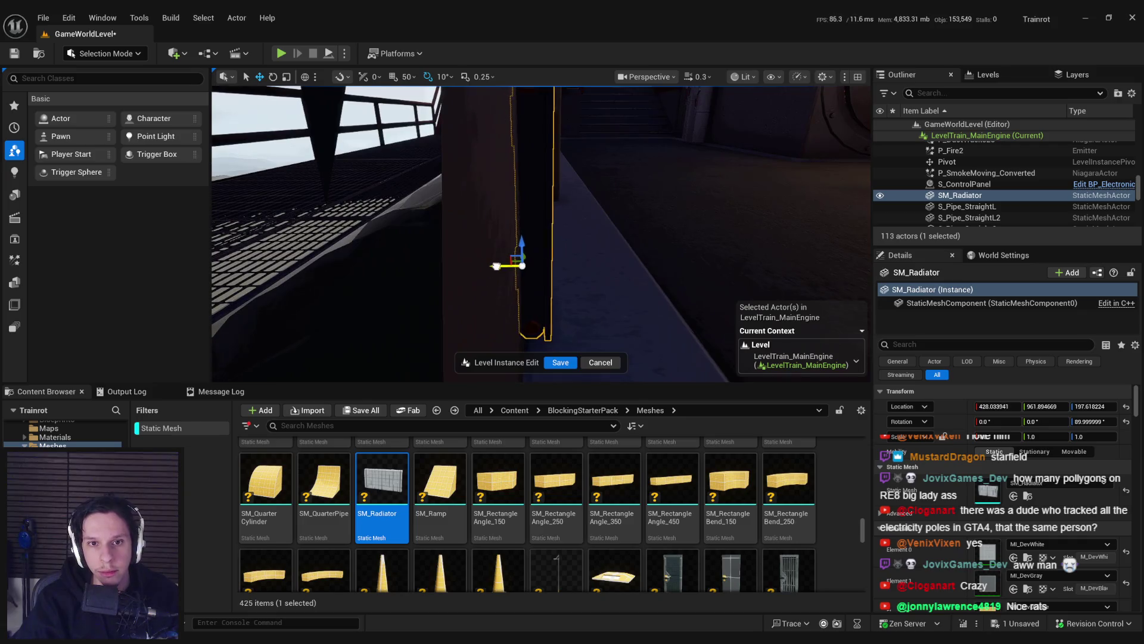
pyautogui.moveTo(606, 313); pyautogui.dragTo(617, 307)
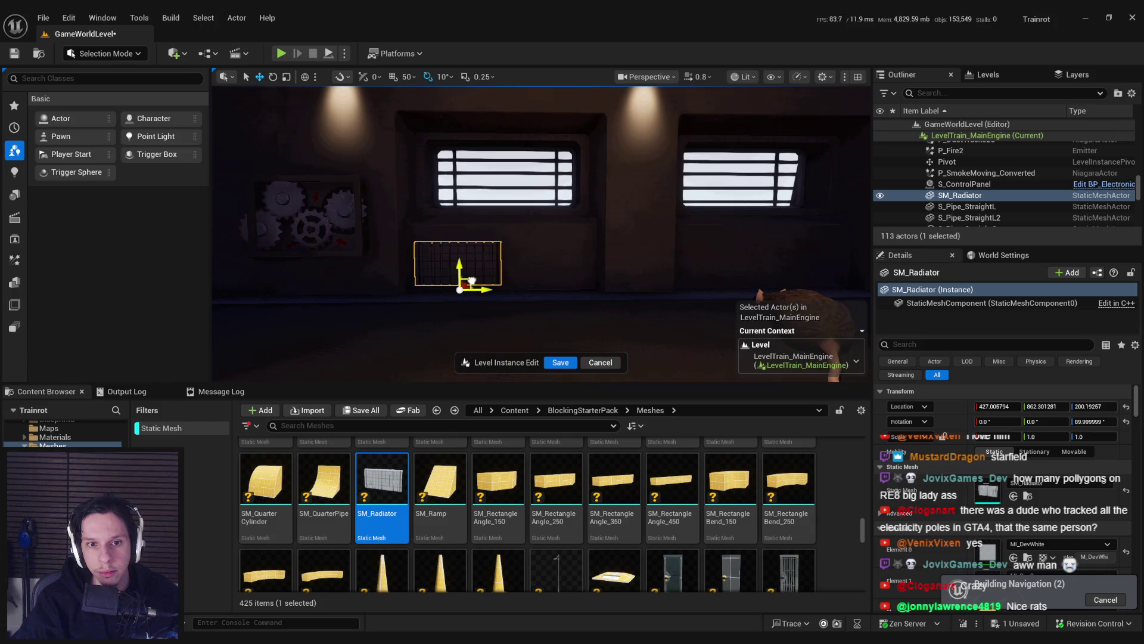
pyautogui.moveTo(478, 311); pyautogui.dragTo(752, 448)
pyautogui.scroll(-2, 1014, 477)
# Step: Set the radiator's material slots to ML_TestMat-Metal and ML_TestMat-MetalDark
pyautogui.click(1058, 508)
pyautogui.write('meta')
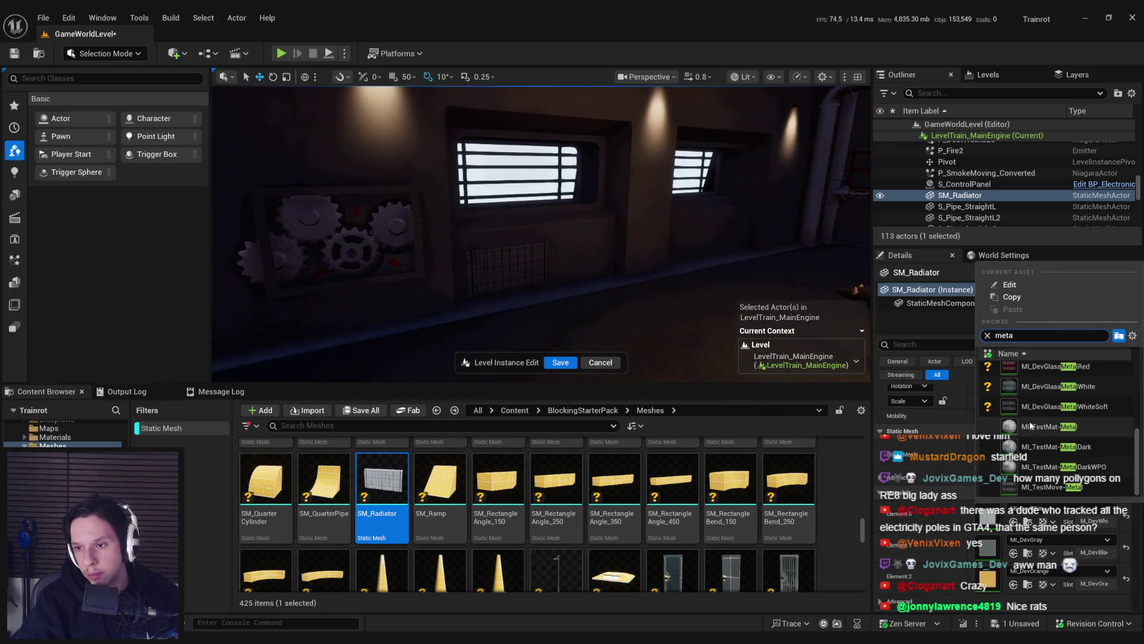
pyautogui.click(1039, 426)
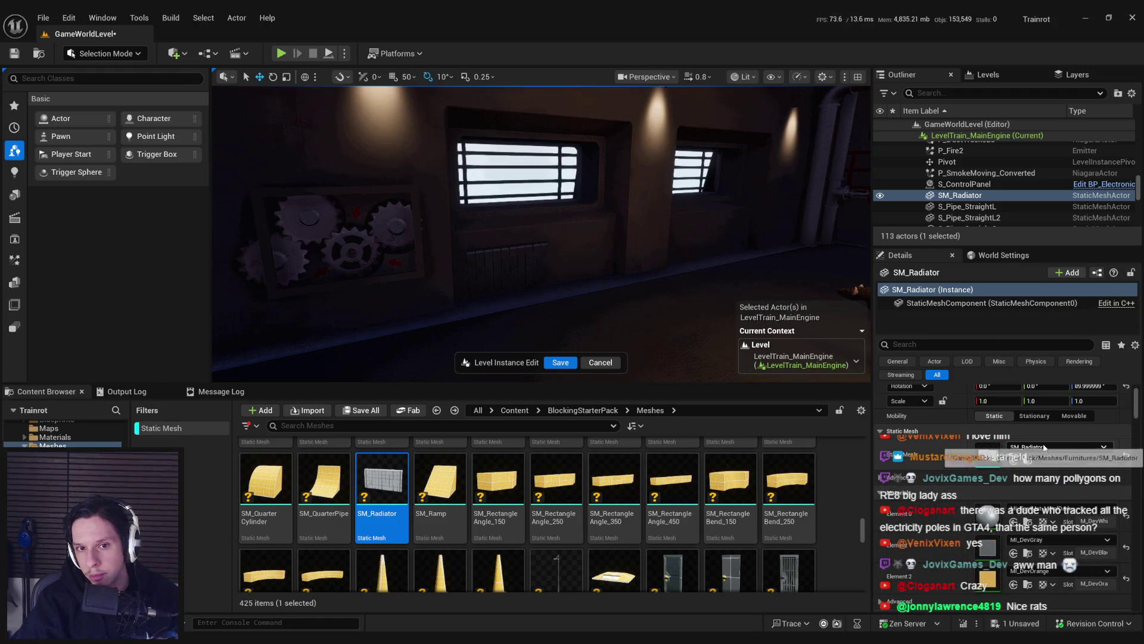
pyautogui.click(1040, 515)
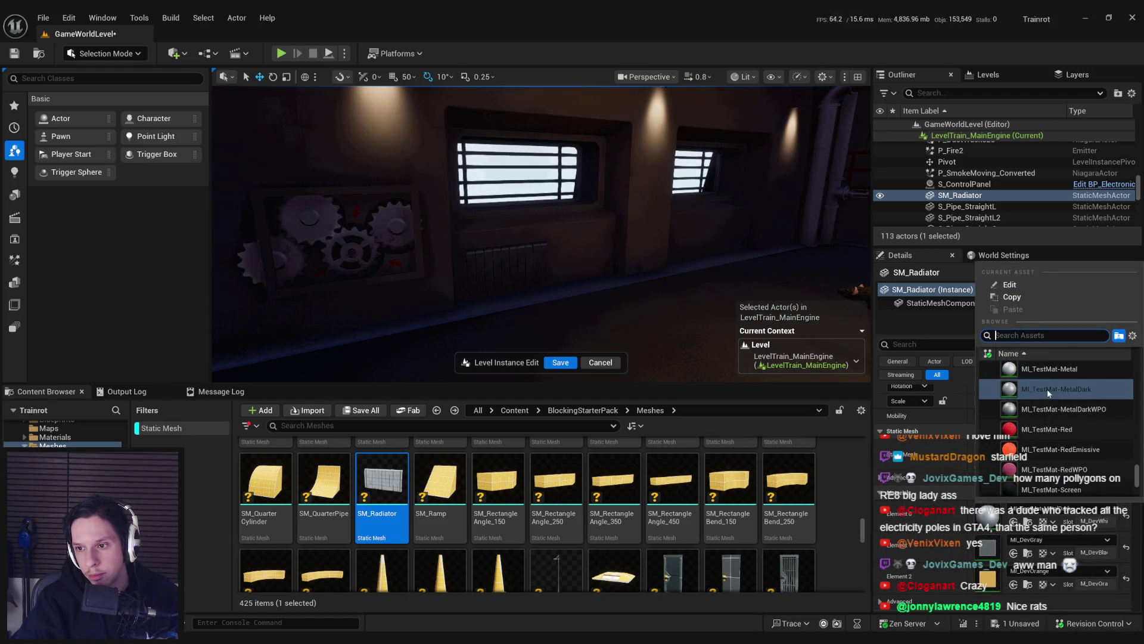
pyautogui.click(1044, 373)
pyautogui.click(1044, 516)
pyautogui.click(1044, 530)
pyautogui.click(1026, 522)
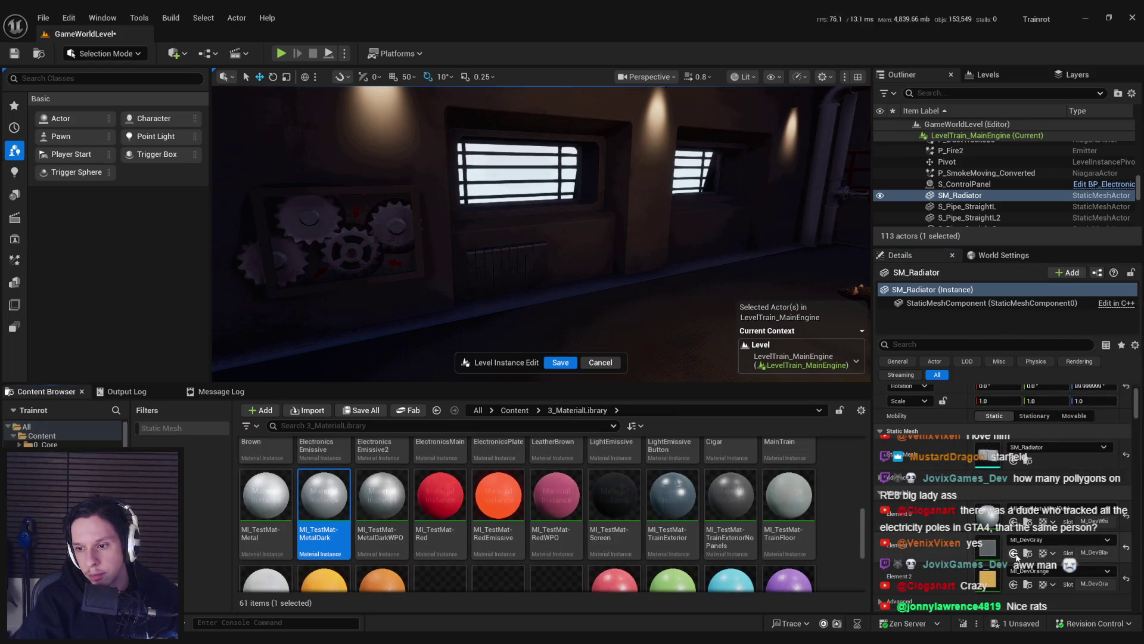
# Step: Move back for a wider view and try a red material on the radiator
pyautogui.press('s')
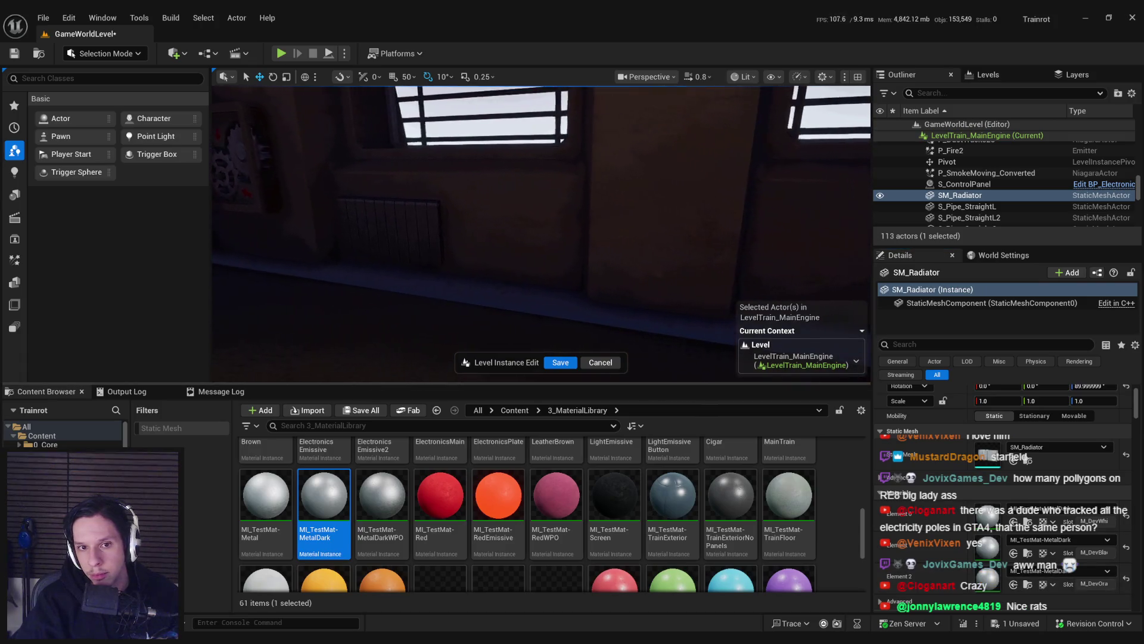
pyautogui.press('a')
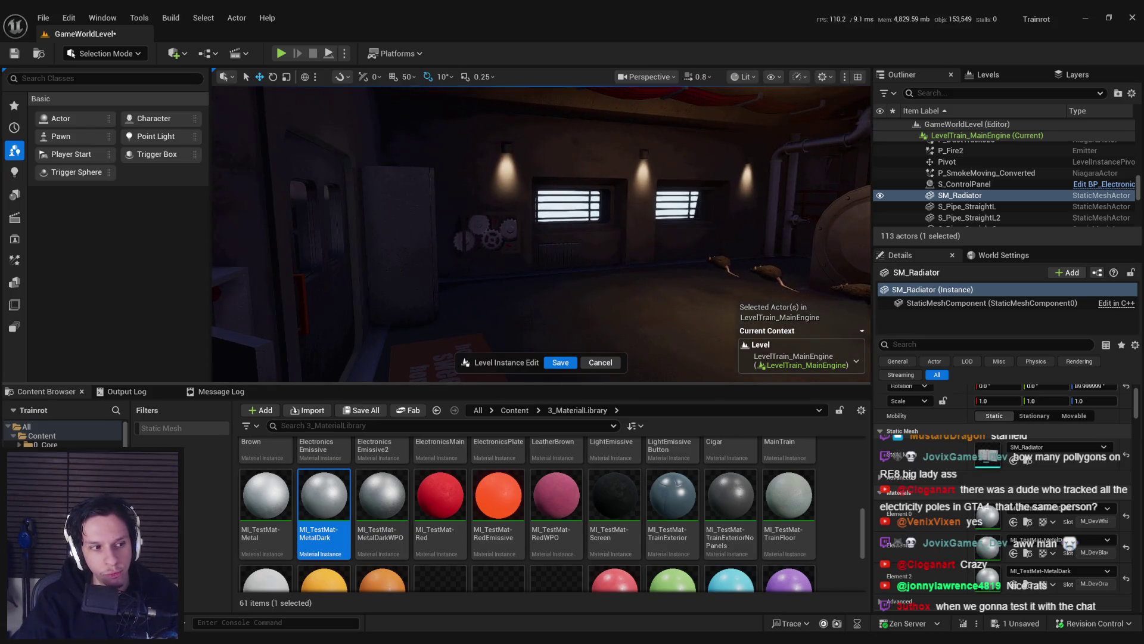
pyautogui.press('w')
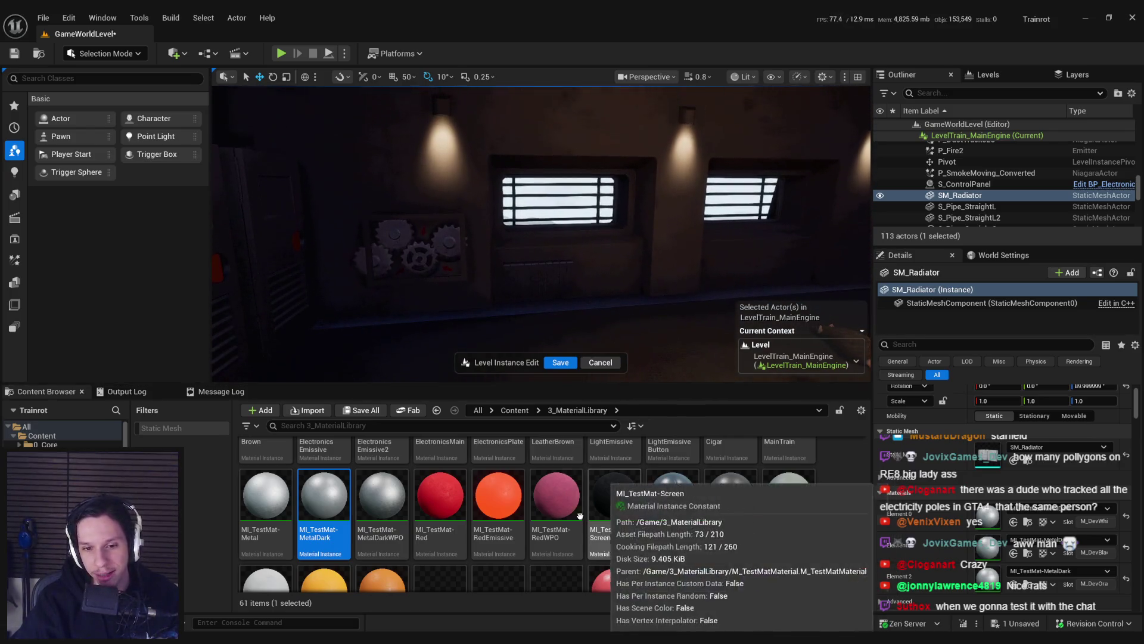
pyautogui.moveTo(556, 501); pyautogui.dragTo(667, 544)
pyautogui.moveTo(658, 350); pyautogui.dragTo(632, 375)
pyautogui.moveTo(610, 305); pyautogui.dragTo(611, 340)
pyautogui.scroll(-2, 554, 500)
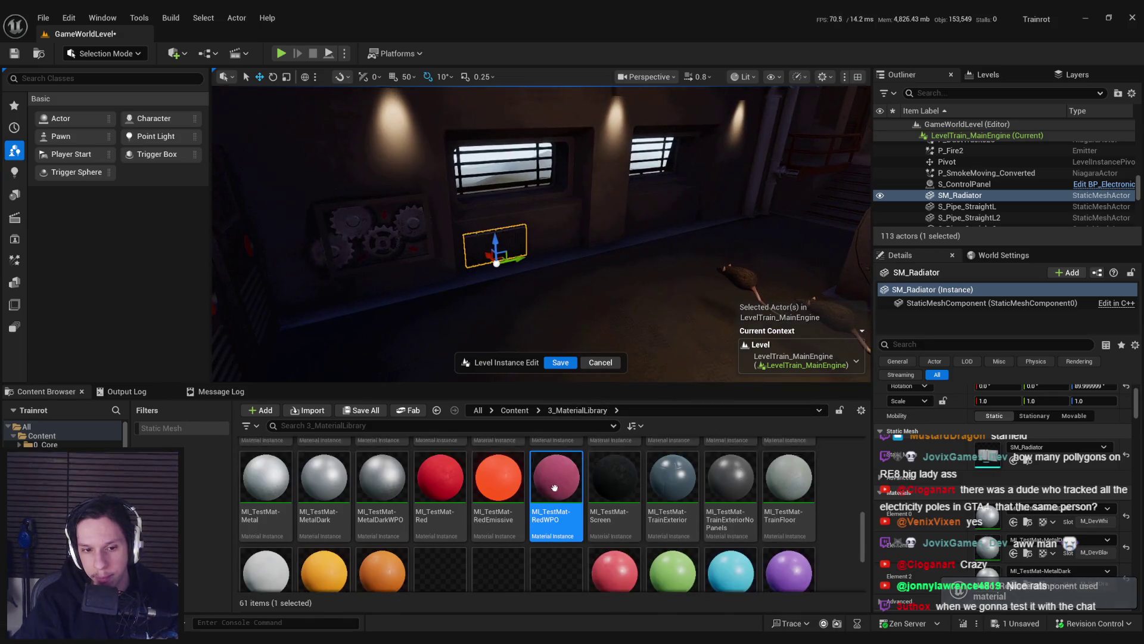
# Step: Test yellow paint on the third slot, undo it, and alt-drag a radiator copy under the second window
pyautogui.click(379, 533)
pyautogui.click(1126, 578)
pyautogui.press('f')
pyautogui.moveTo(607, 307)
pyautogui.mouseDown()
pyautogui.moveTo(607, 333)
pyautogui.moveTo(606, 306)
pyautogui.mouseUp()
pyautogui.hotkey('ctrl', 'z')
pyautogui.moveTo(447, 296)
pyautogui.mouseDown()
pyautogui.moveTo(684, 263)
pyautogui.moveTo(638, 268)
pyautogui.moveTo(637, 239)
pyautogui.mouseUp()
# Step: Toggle the editor helpers with G and select the first radiator
pyautogui.press('g')
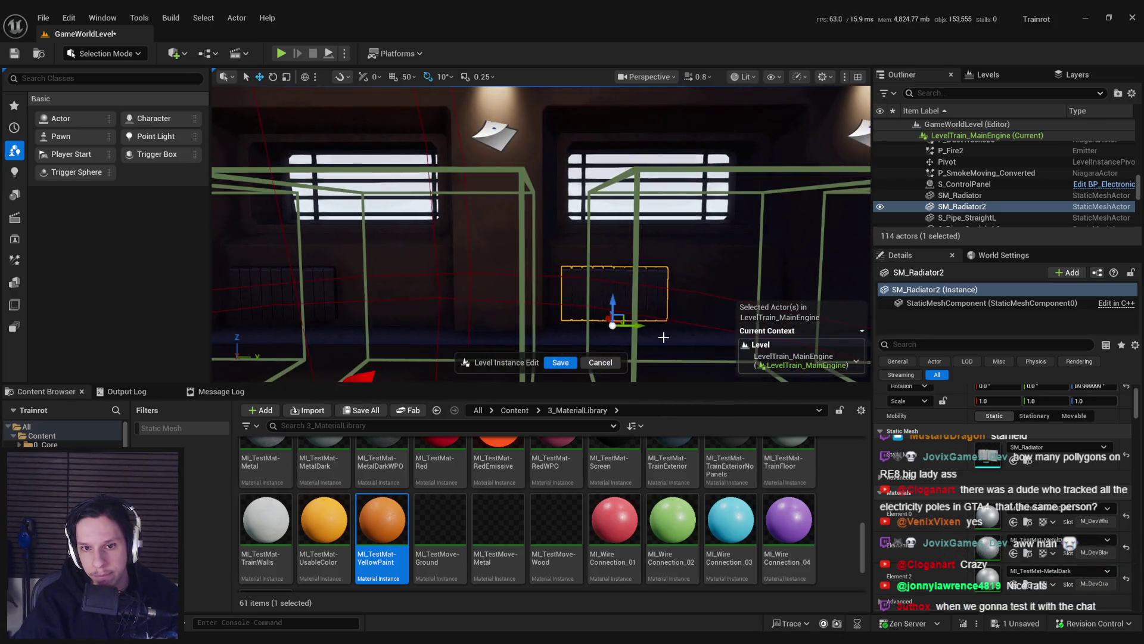
pyautogui.press('g')
pyautogui.moveTo(652, 330)
pyautogui.mouseDown()
pyautogui.moveTo(596, 310)
pyautogui.moveTo(550, 326)
pyautogui.mouseUp()
pyautogui.scroll(3, 575, 317)
pyautogui.press('g')
pyautogui.keyDown('ctrl'); pyautogui.click(429, 279); pyautogui.keyUp('ctrl')
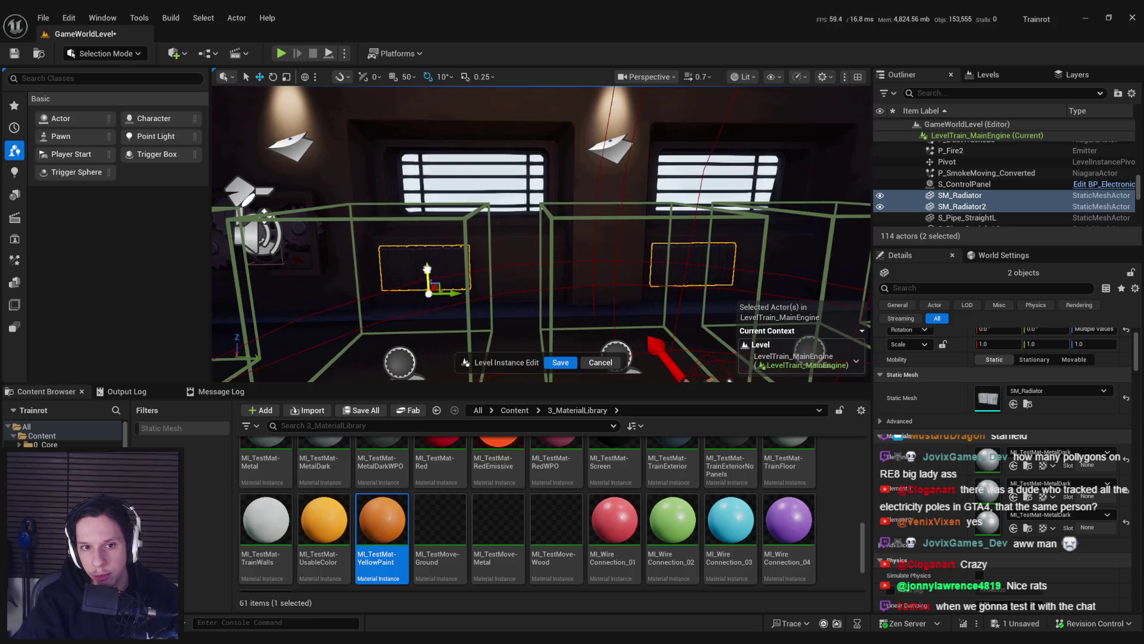
# Step: Look over the engine room and save the LevelTrain_MainEngine level instance edits
pyautogui.press('g')
pyautogui.moveTo(427, 274)
pyautogui.mouseDown()
pyautogui.moveTo(471, 279)
pyautogui.moveTo(459, 279)
pyautogui.mouseUp()
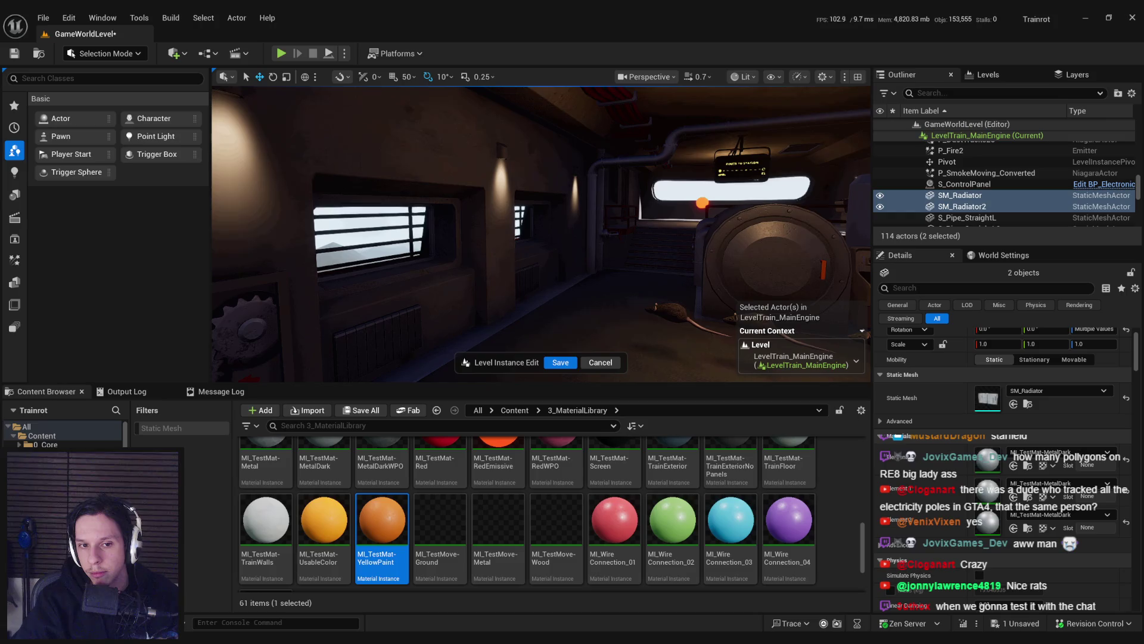
pyautogui.moveTo(459, 278); pyautogui.dragTo(549, 311)
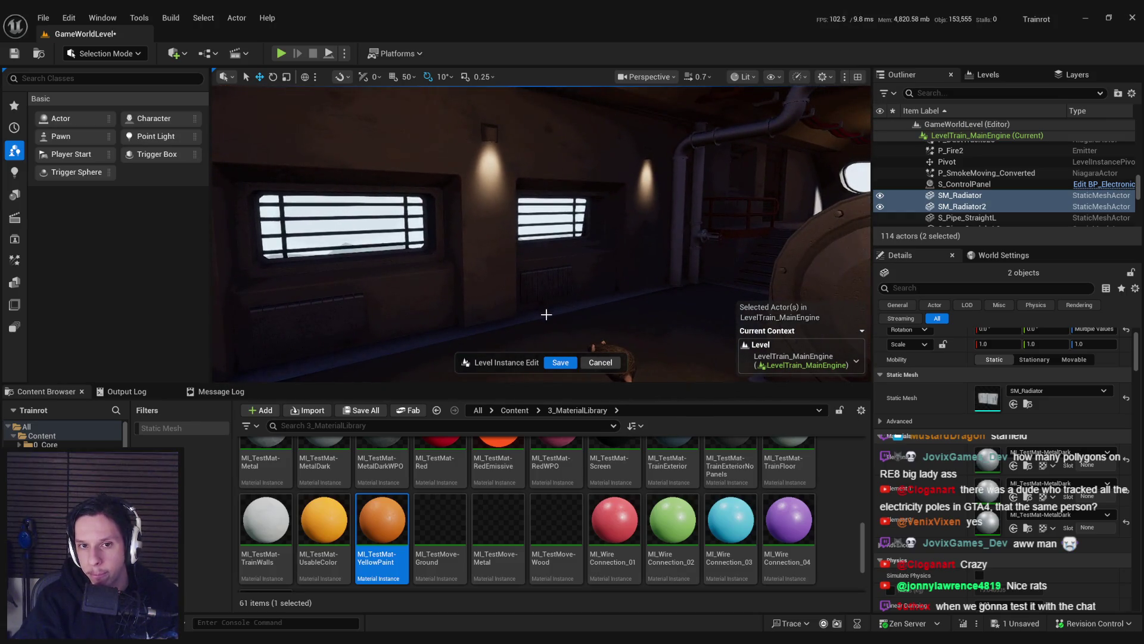
pyautogui.moveTo(540, 317); pyautogui.dragTo(596, 316)
pyautogui.click(558, 362)
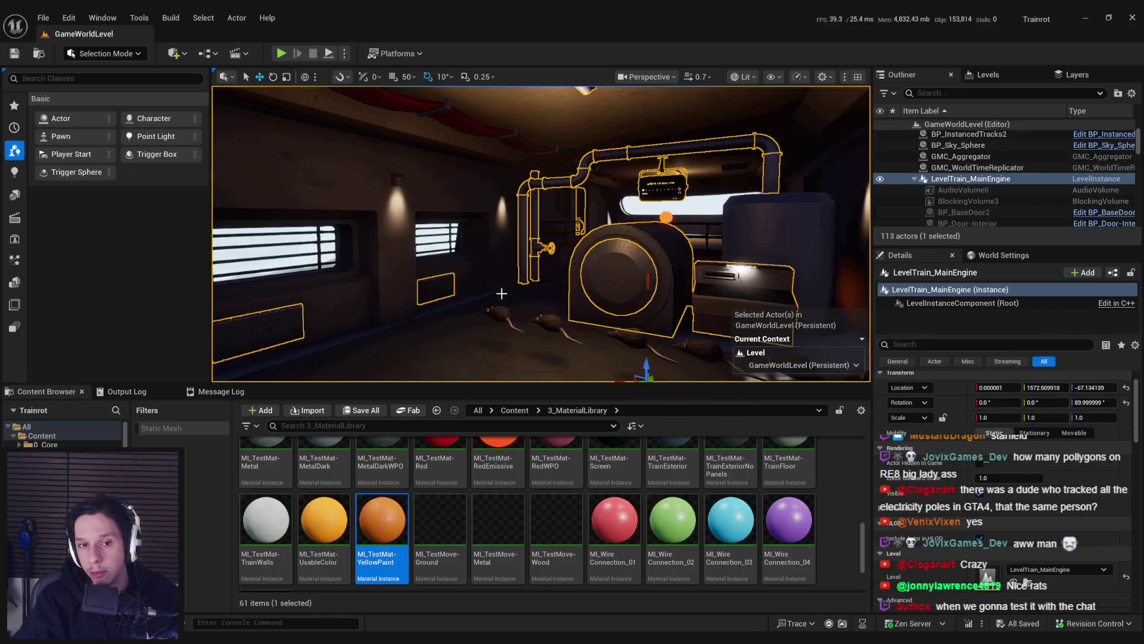
# Step: Start the play-test and climb the stairs to use the train monitoring terminal
pyautogui.click(282, 54)
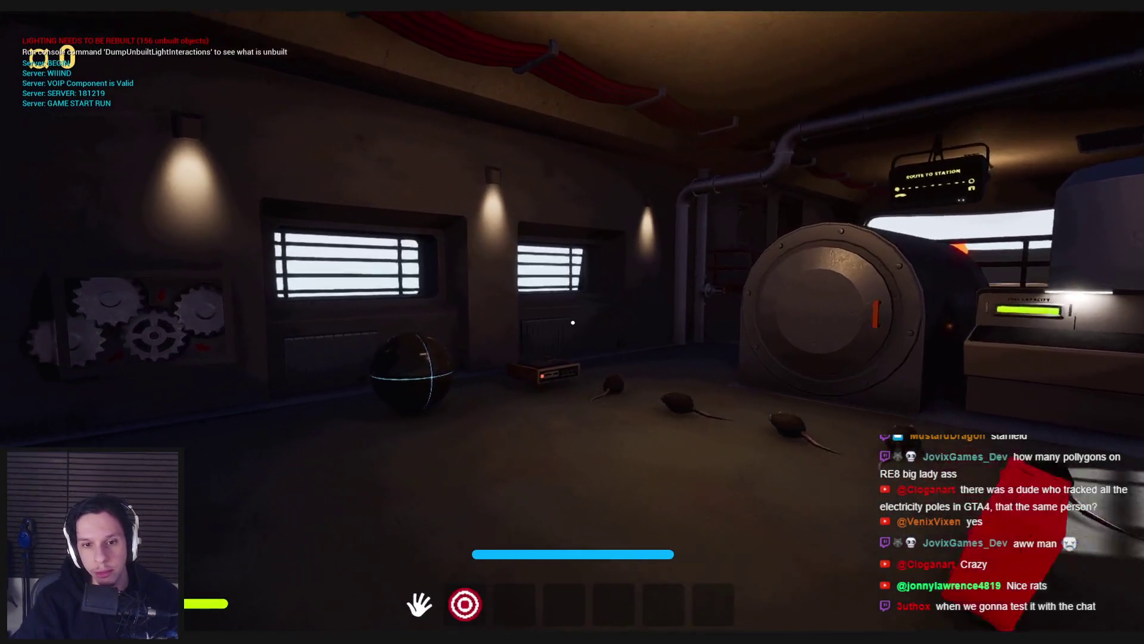
pyautogui.press('w')
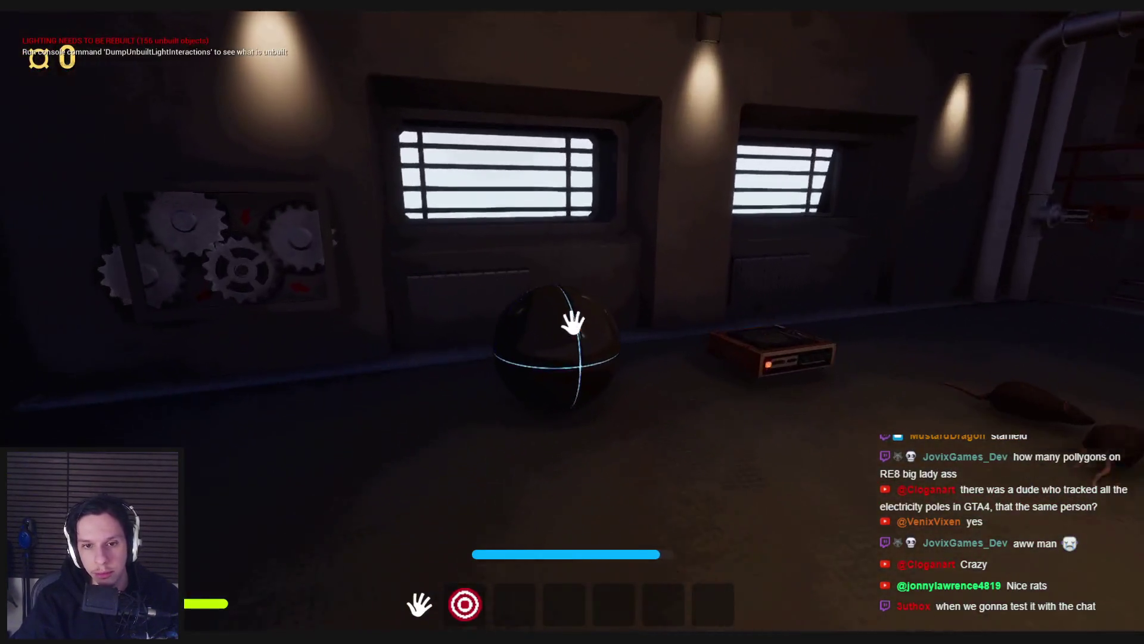
pyautogui.press('s')
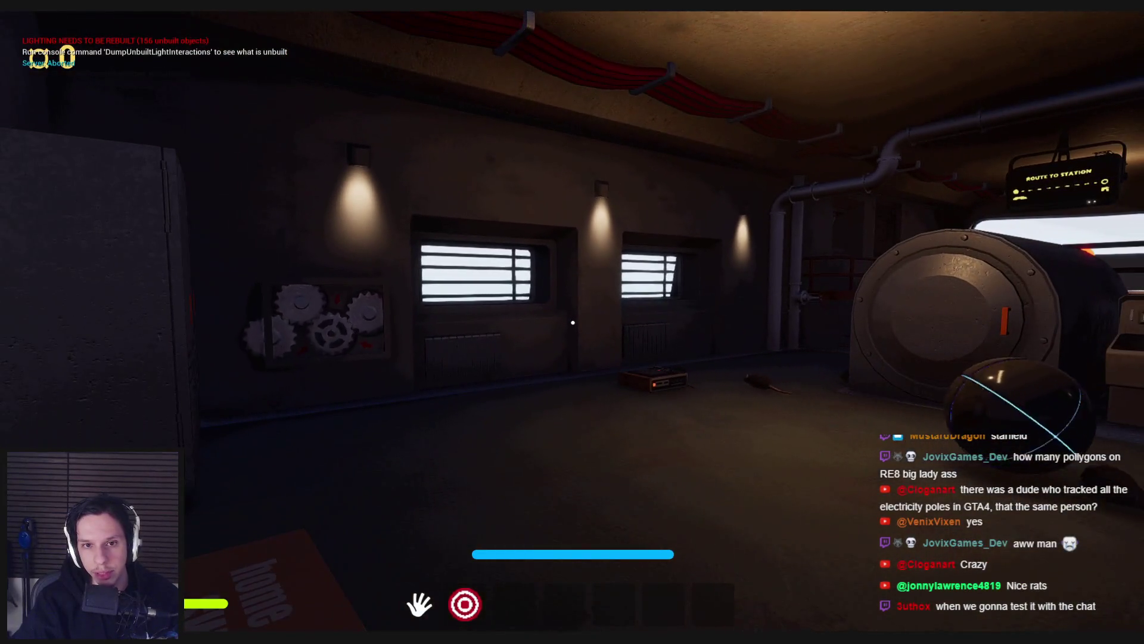
pyautogui.press('d')
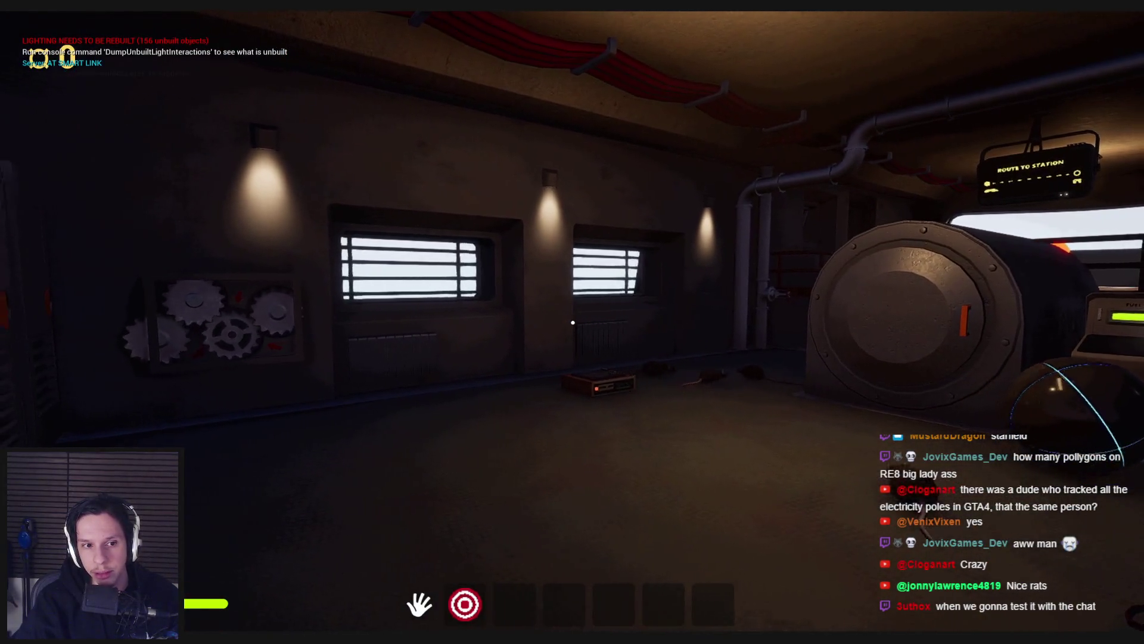
pyautogui.press('w')
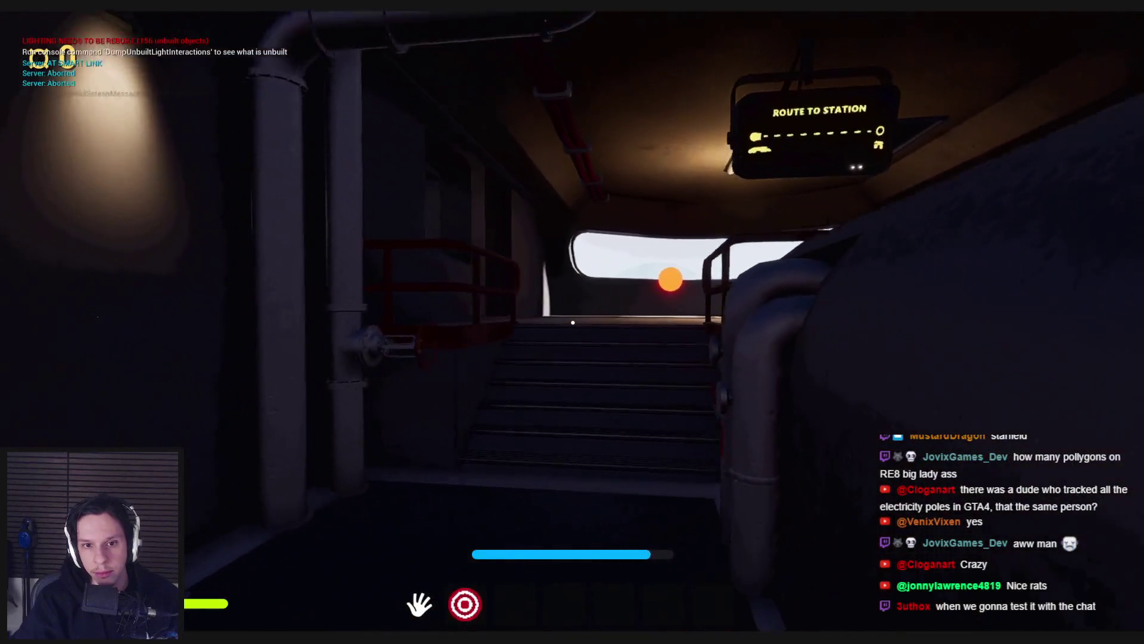
pyautogui.press('w')
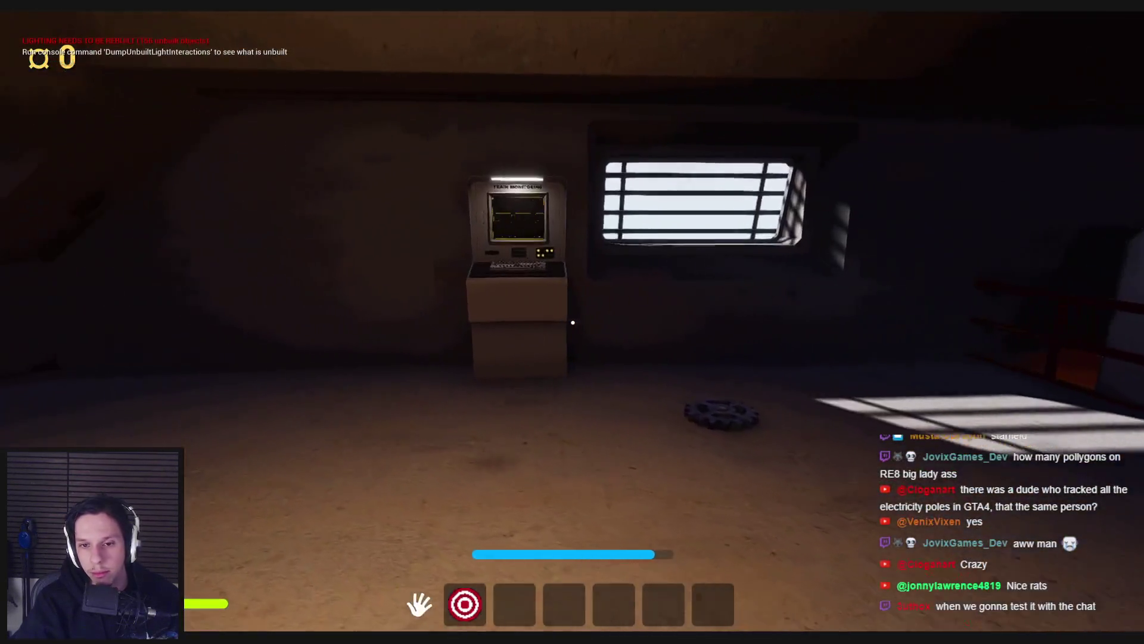
pyautogui.press('w')
pyautogui.press('e')
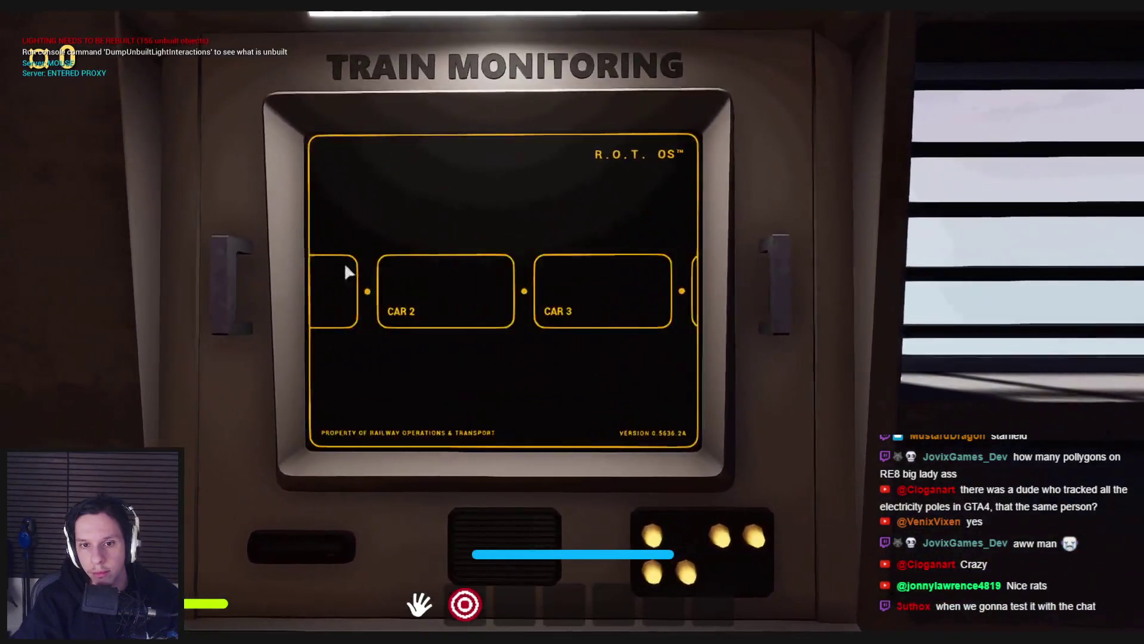
pyautogui.press('e')
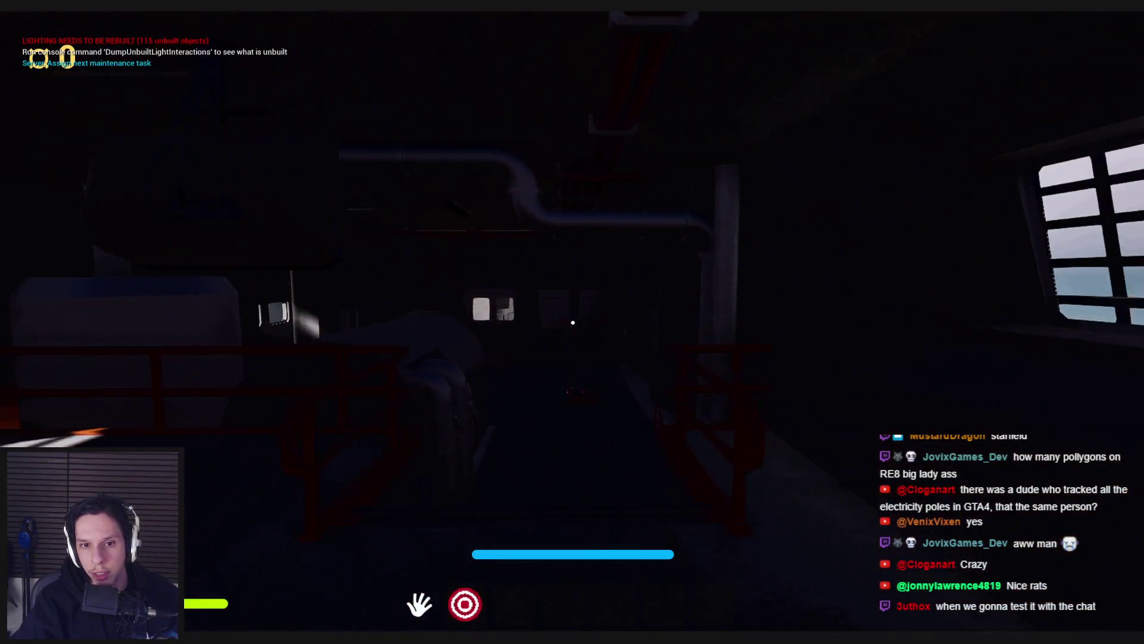
# Step: Walk up to the fuse panel and pull its lever to restore power
pyautogui.click(572, 322)
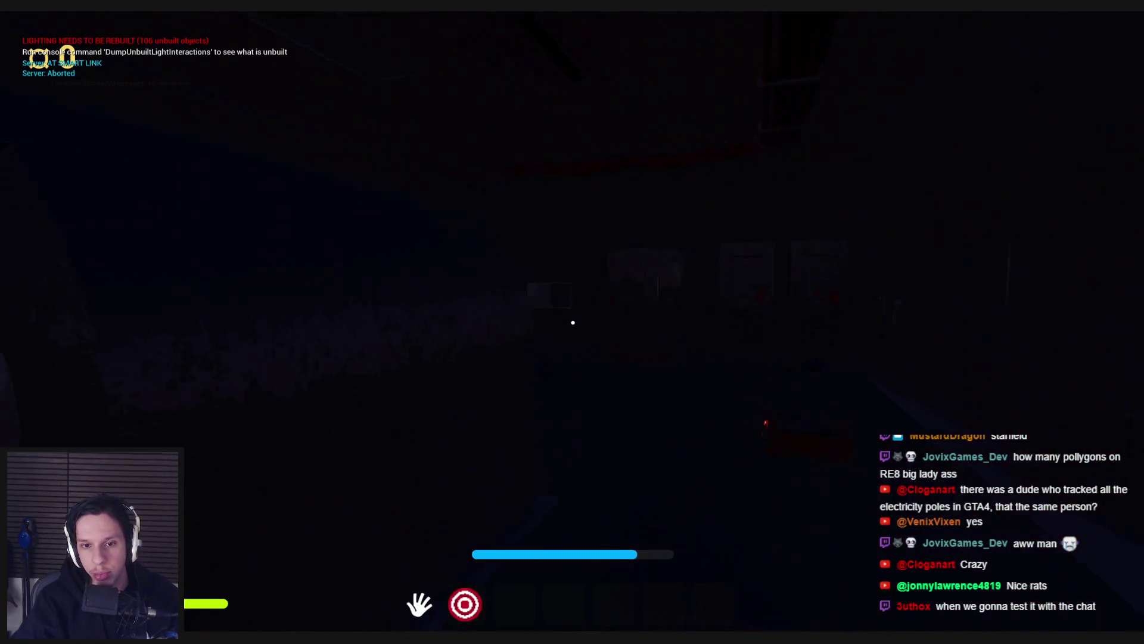
pyautogui.press('w')
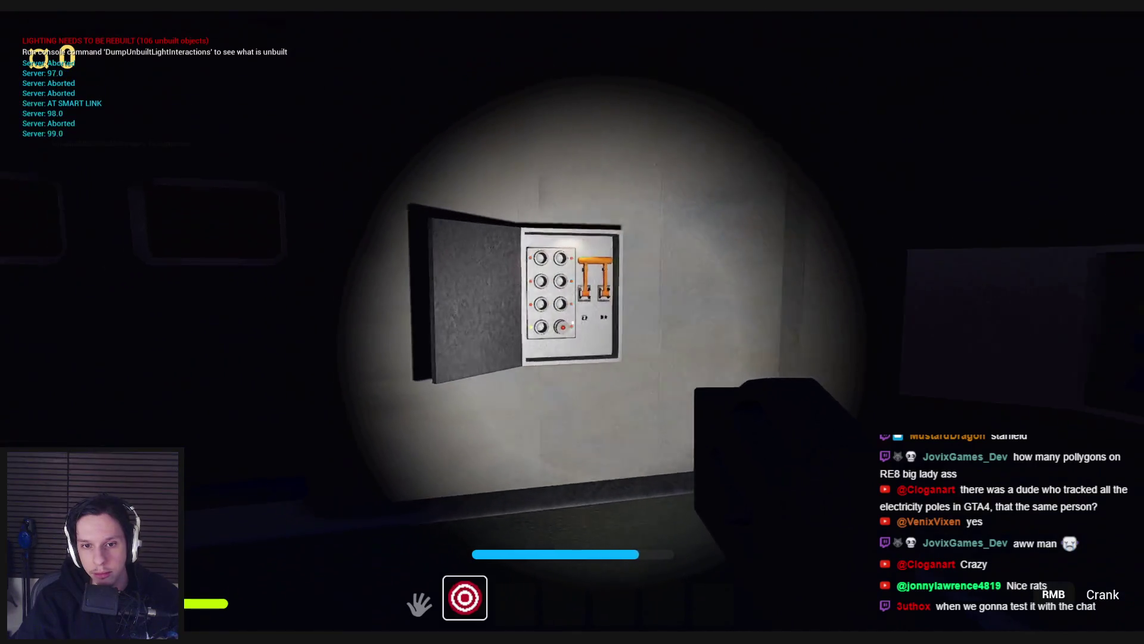
pyautogui.press('w')
pyautogui.press('f')
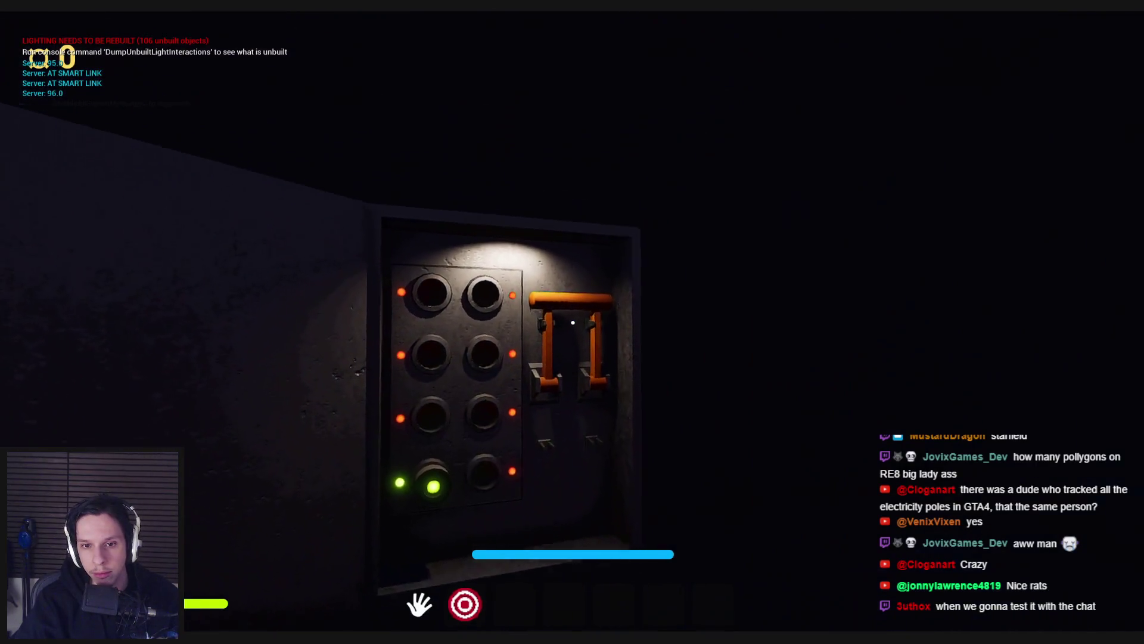
pyautogui.click(573, 323)
pyautogui.press('f')
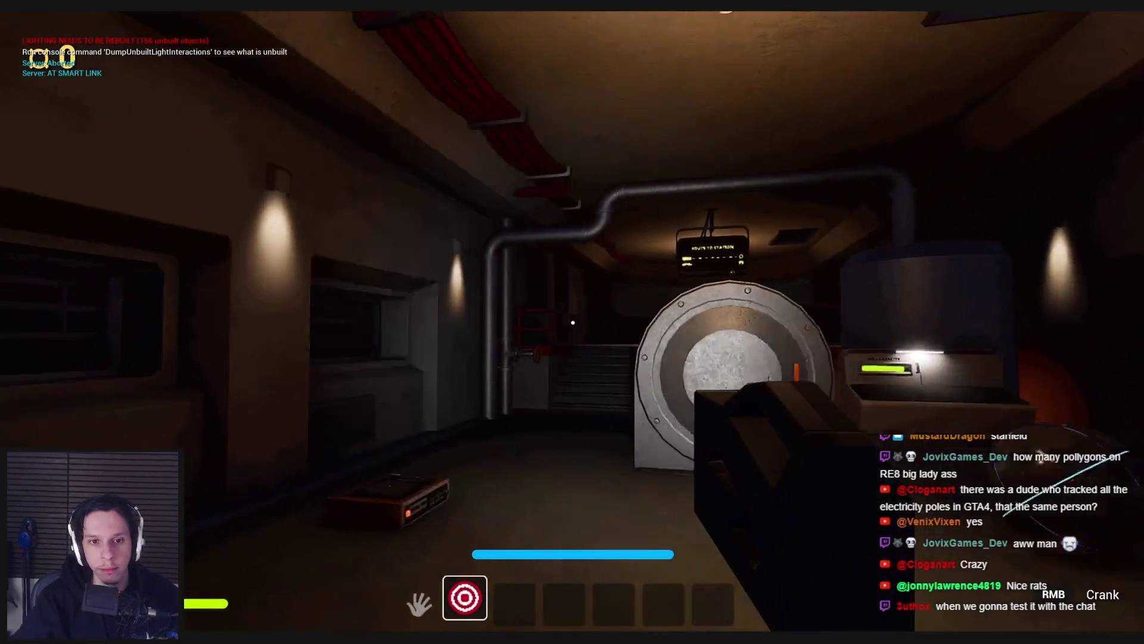
# Step: Walk down the stairway into the room with the pipes and back toward the tunnel
pyautogui.press('w')
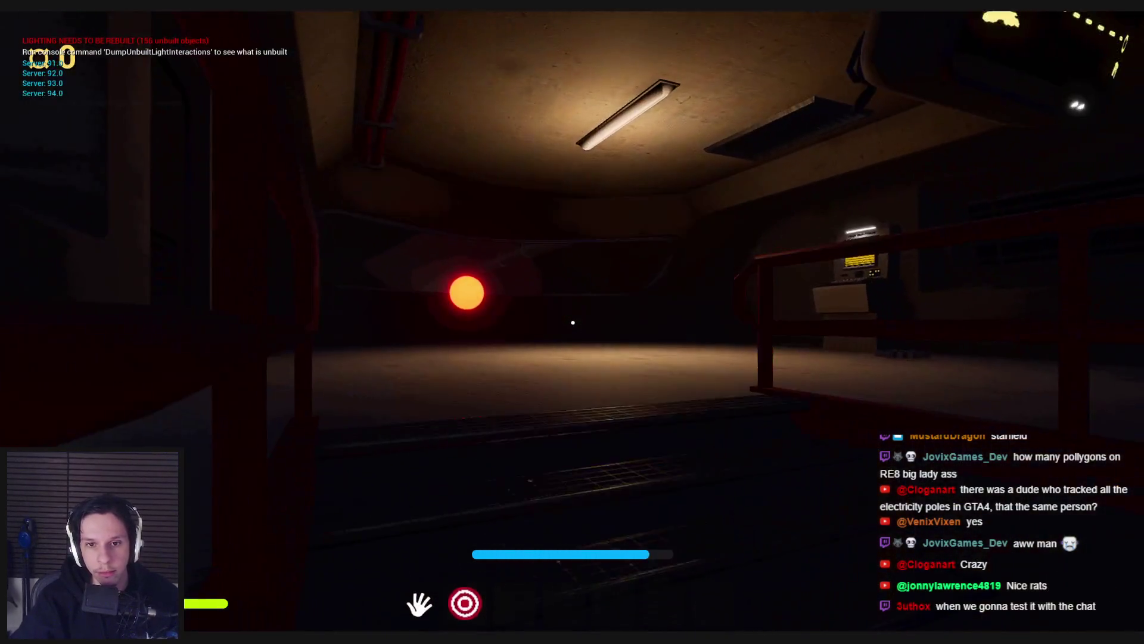
pyautogui.press('w')
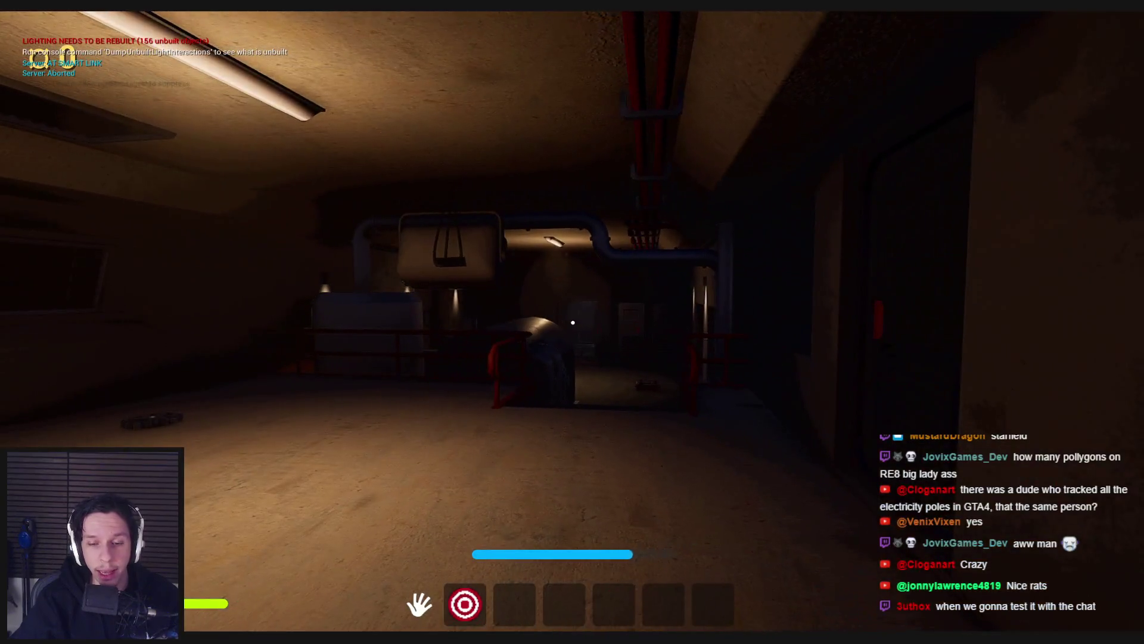
pyautogui.press('w')
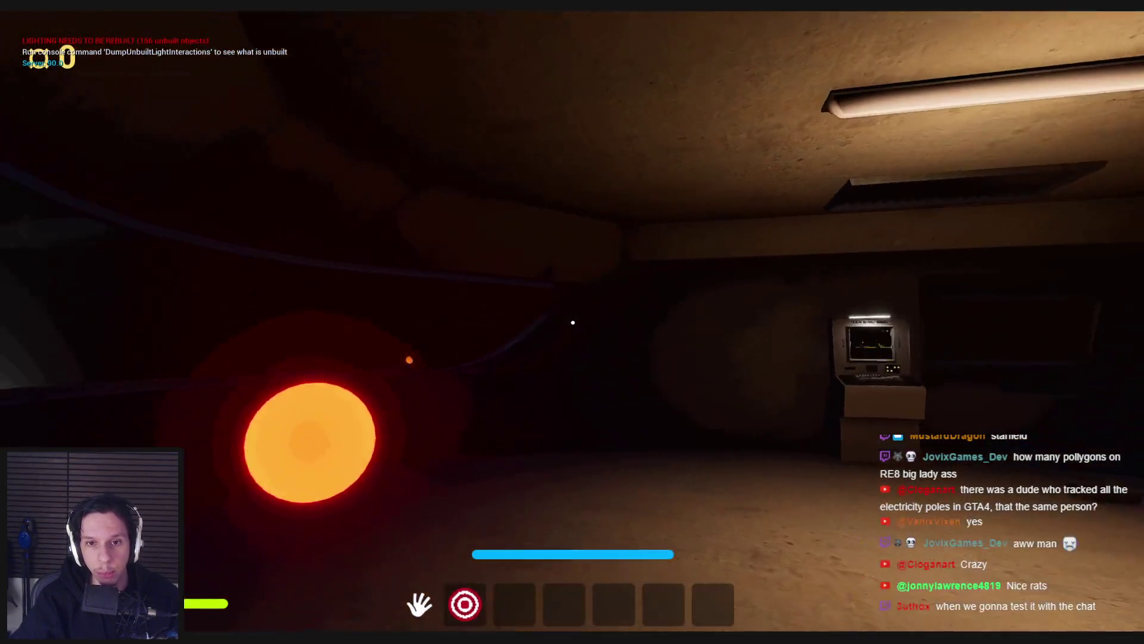
pyautogui.press('w')
pyautogui.press('w')
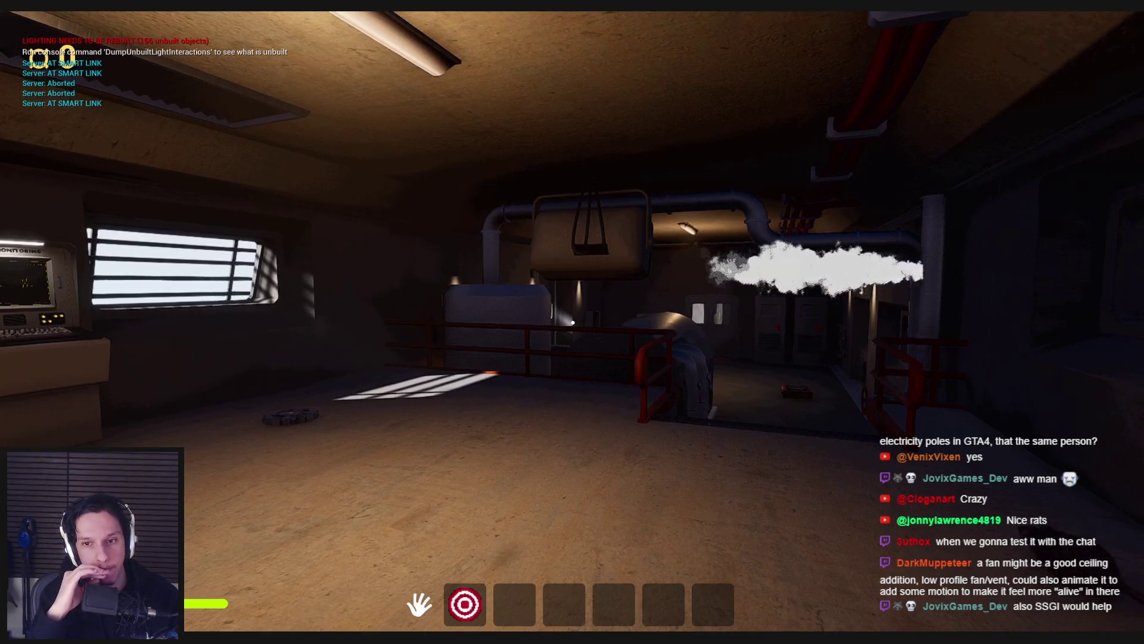
# Step: Walk into the steam to test damage, then visit the valve on the pipe
pyautogui.press('w')
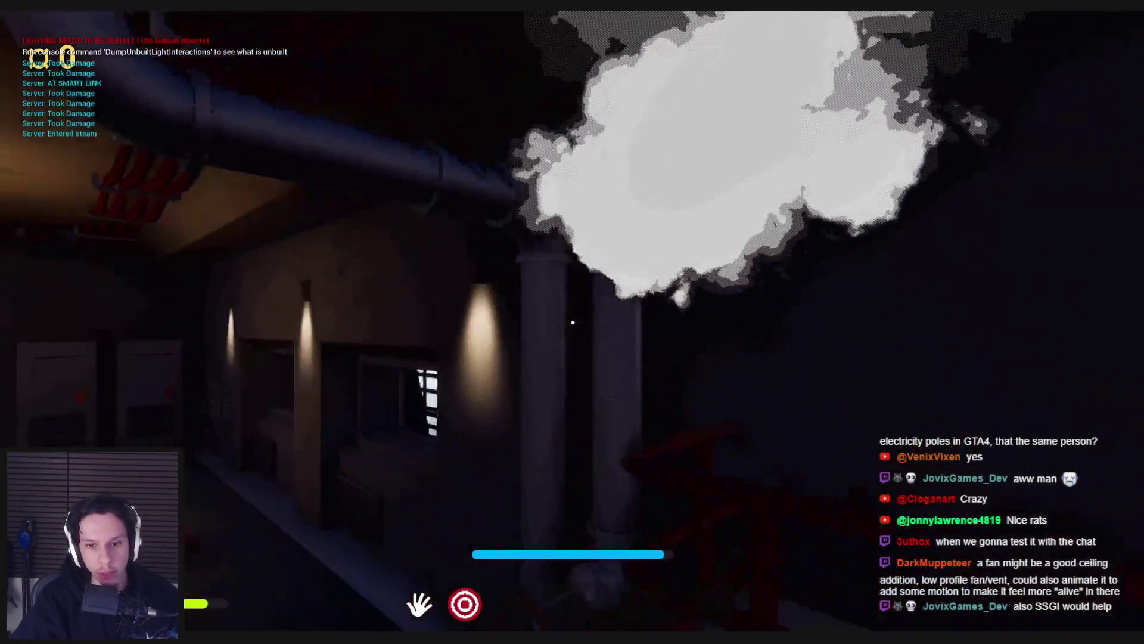
pyautogui.press('w')
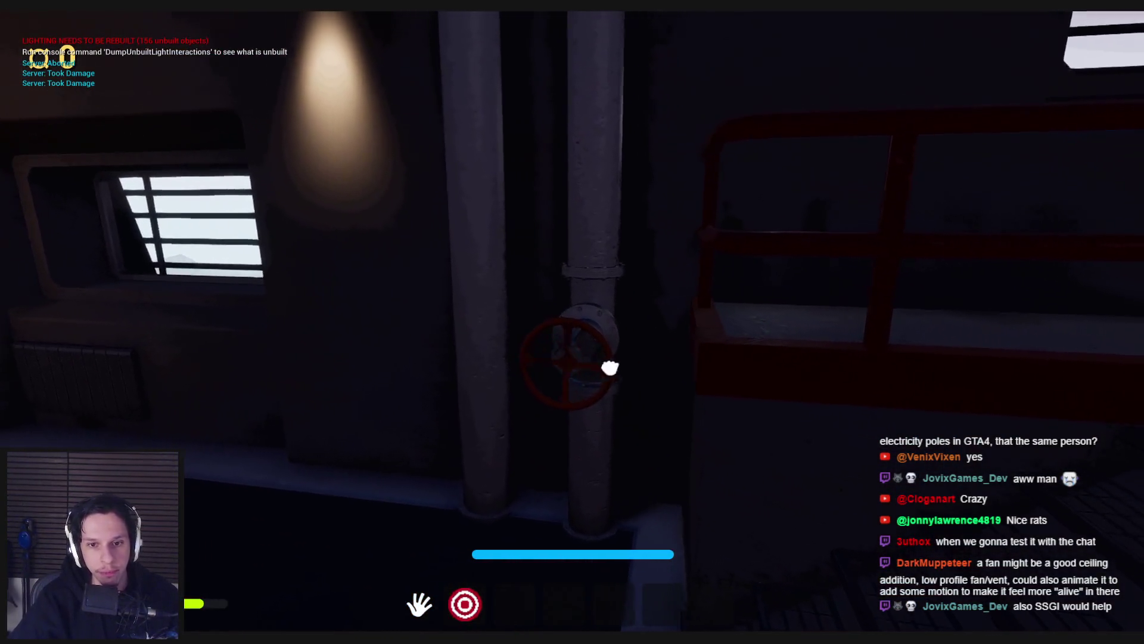
pyautogui.press('w')
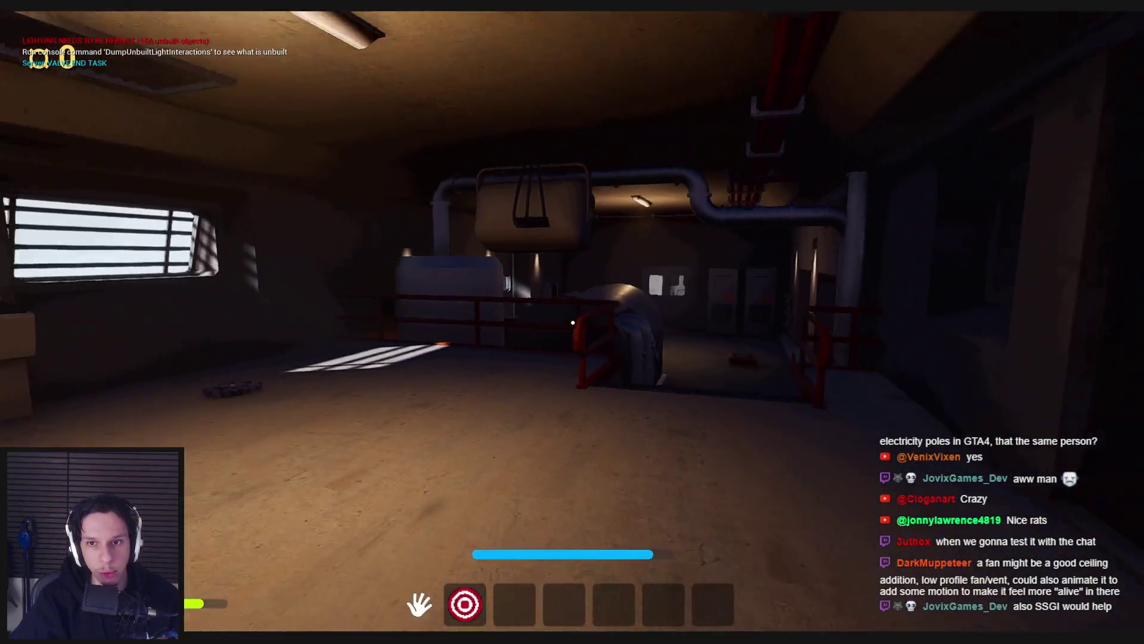
pyautogui.press('a')
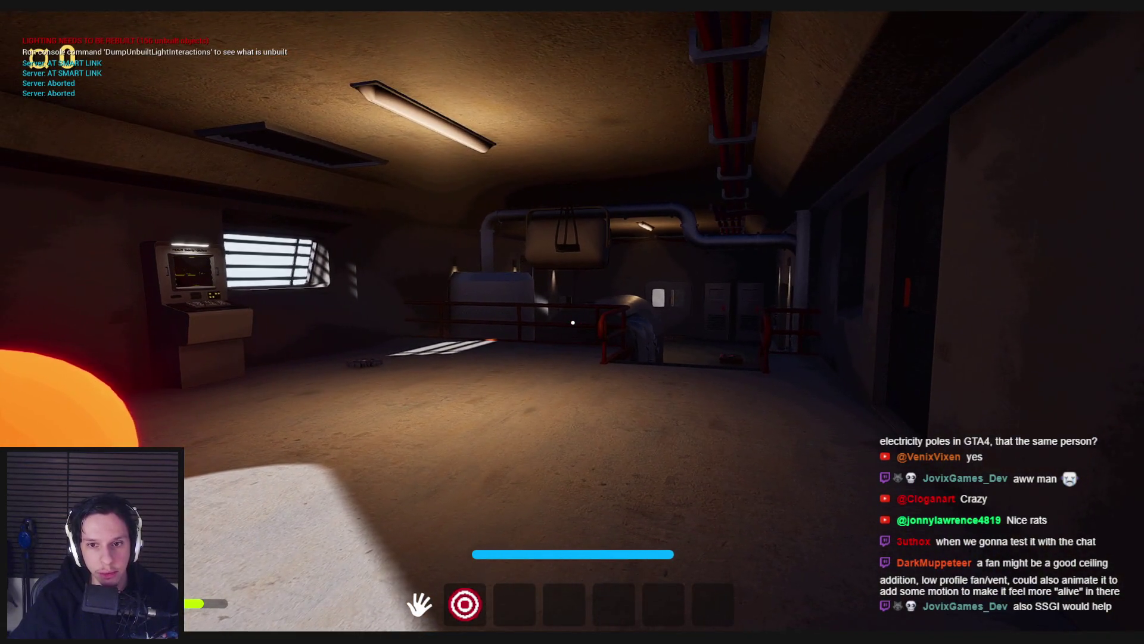
pyautogui.press('w')
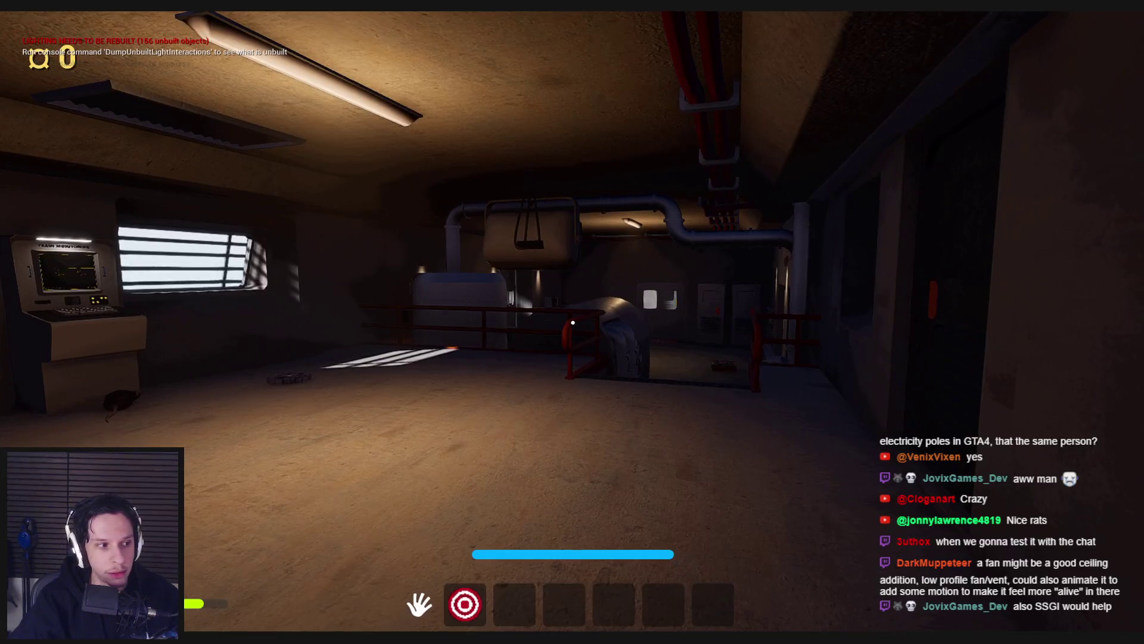
# Step: Explore the room, walking up to the barred windows, stairs and electrical panel
pyautogui.press('w')
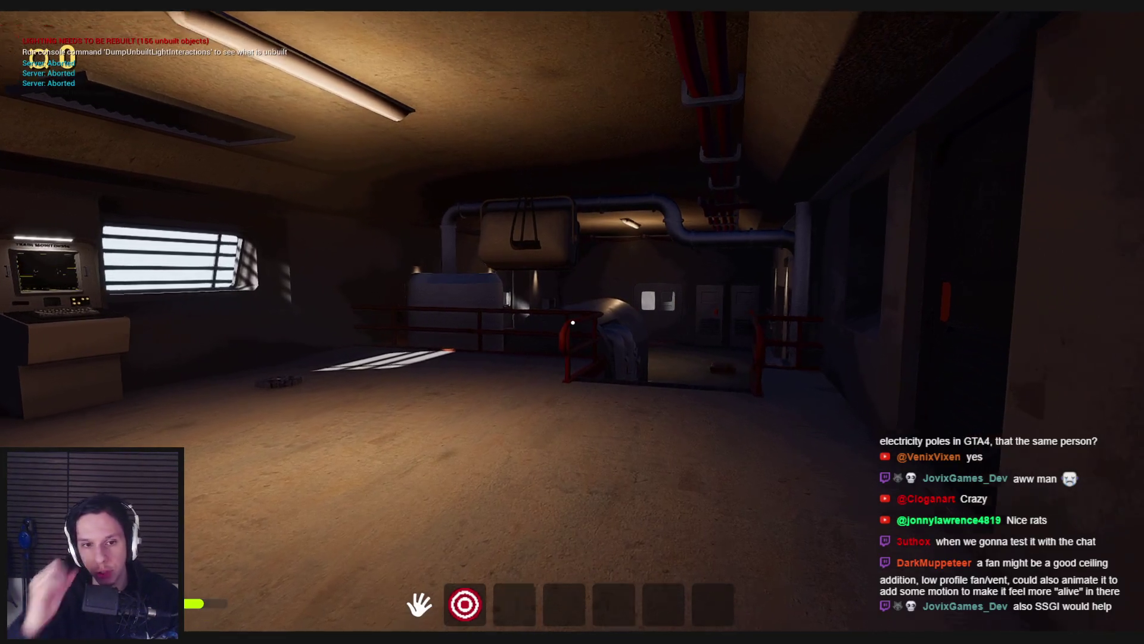
pyautogui.press('w')
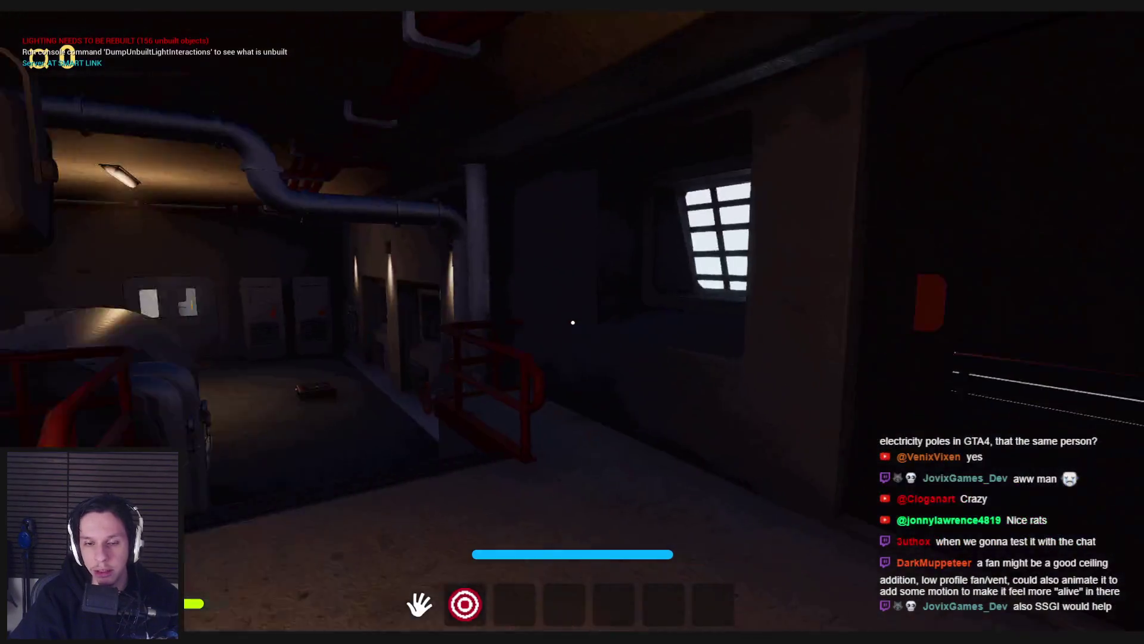
pyautogui.press('w')
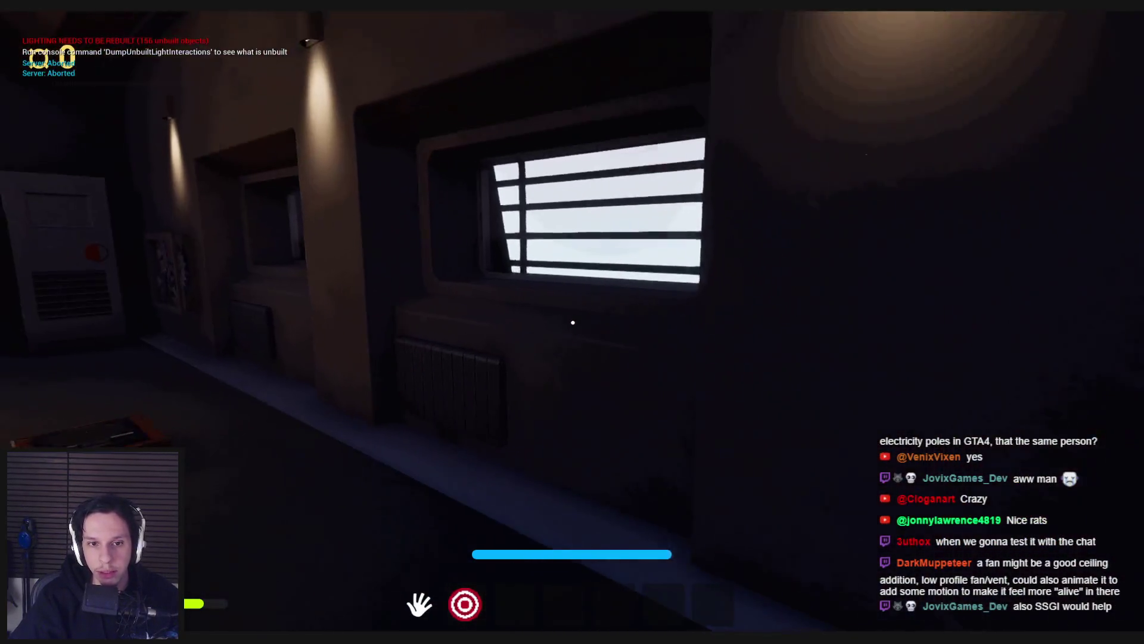
pyautogui.press('w')
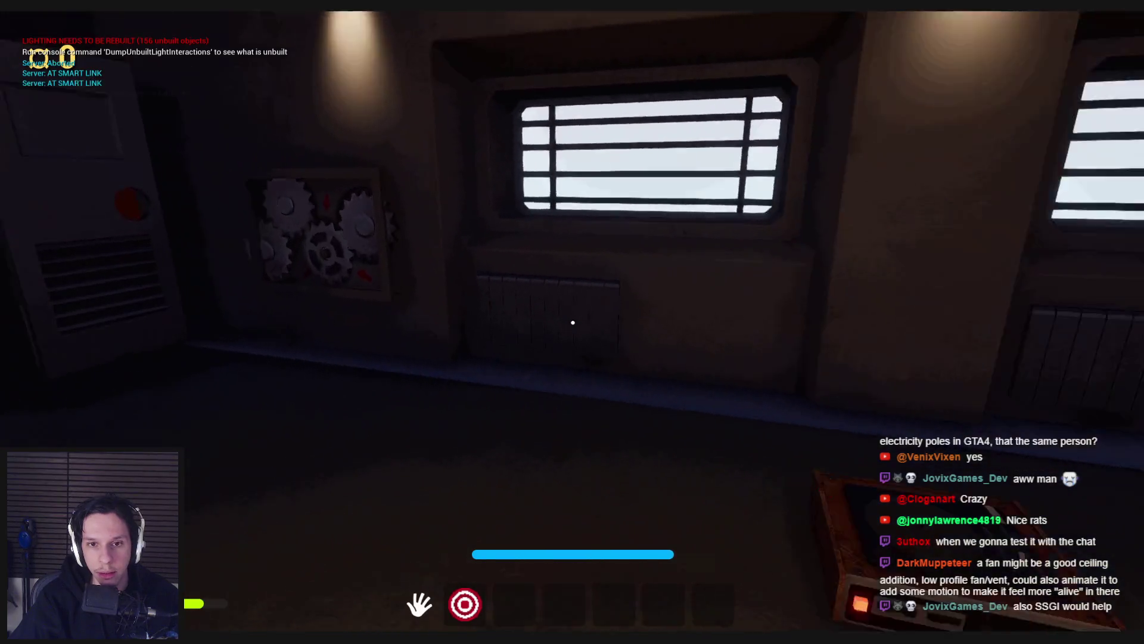
pyautogui.press('s')
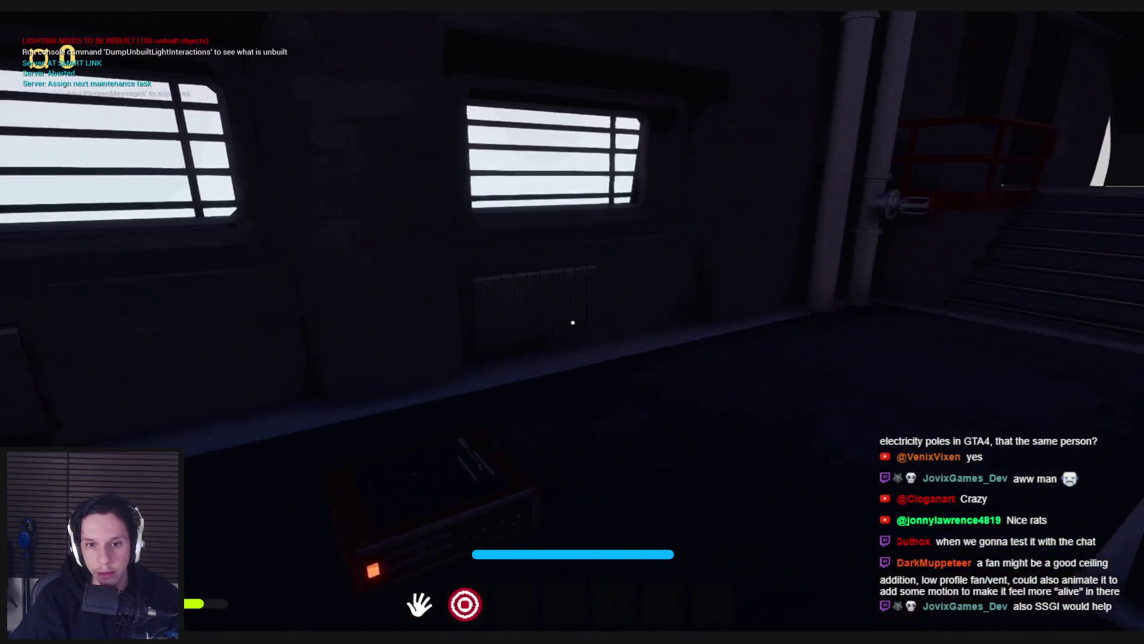
pyautogui.press('w')
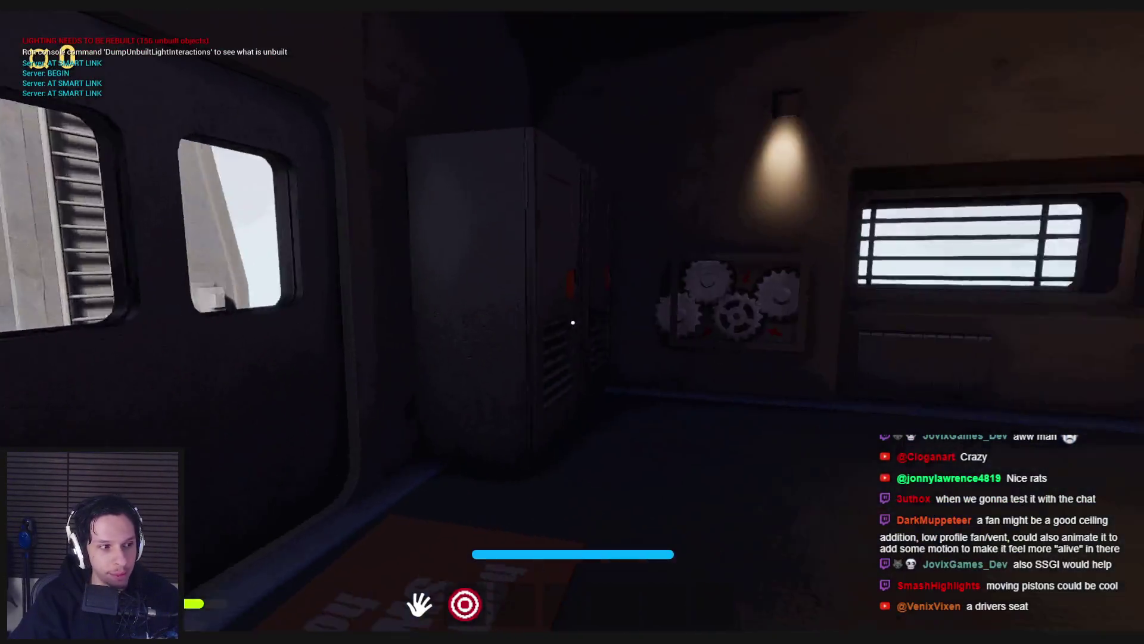
# Step: Climb the stairs past the upper windows and vault door, then bring up the Windows Start menu
pyautogui.press('w')
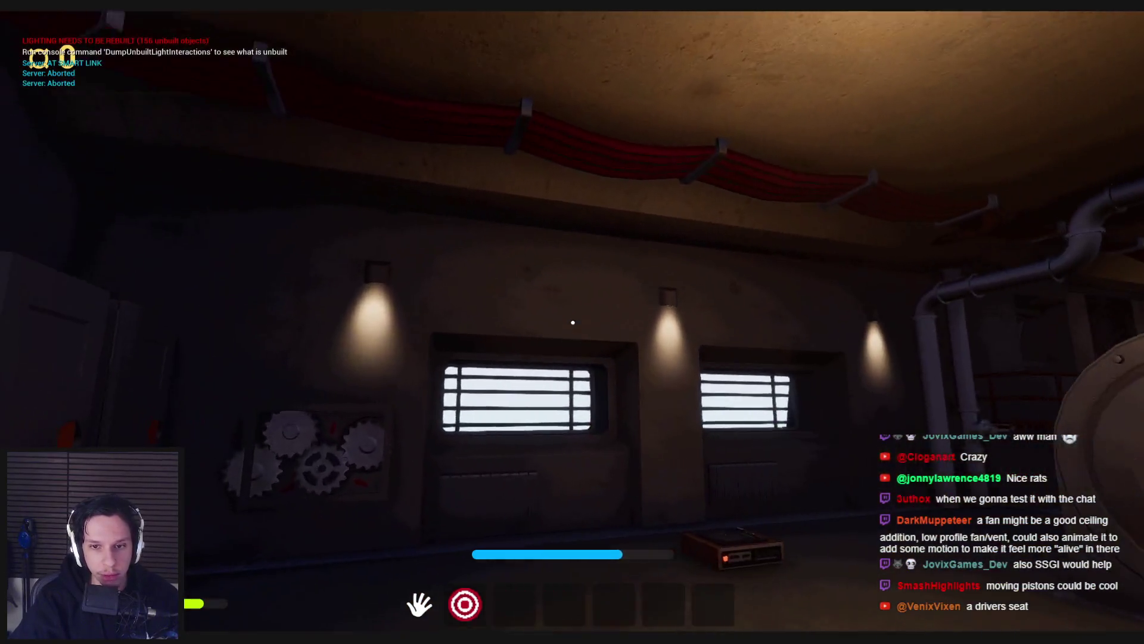
pyautogui.press('w')
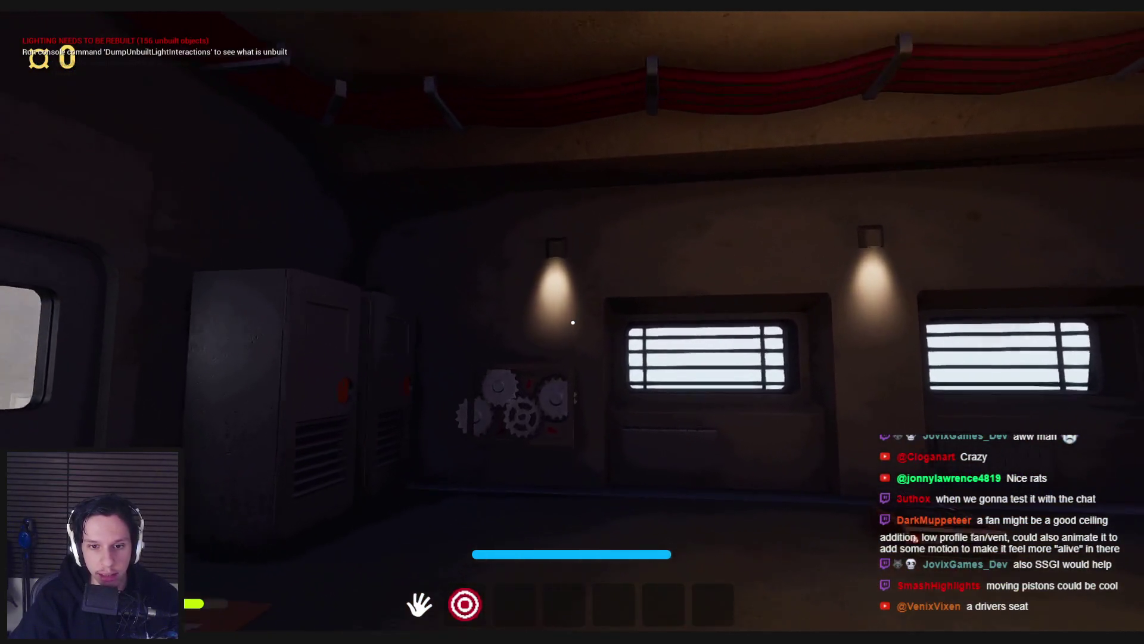
pyautogui.press('s')
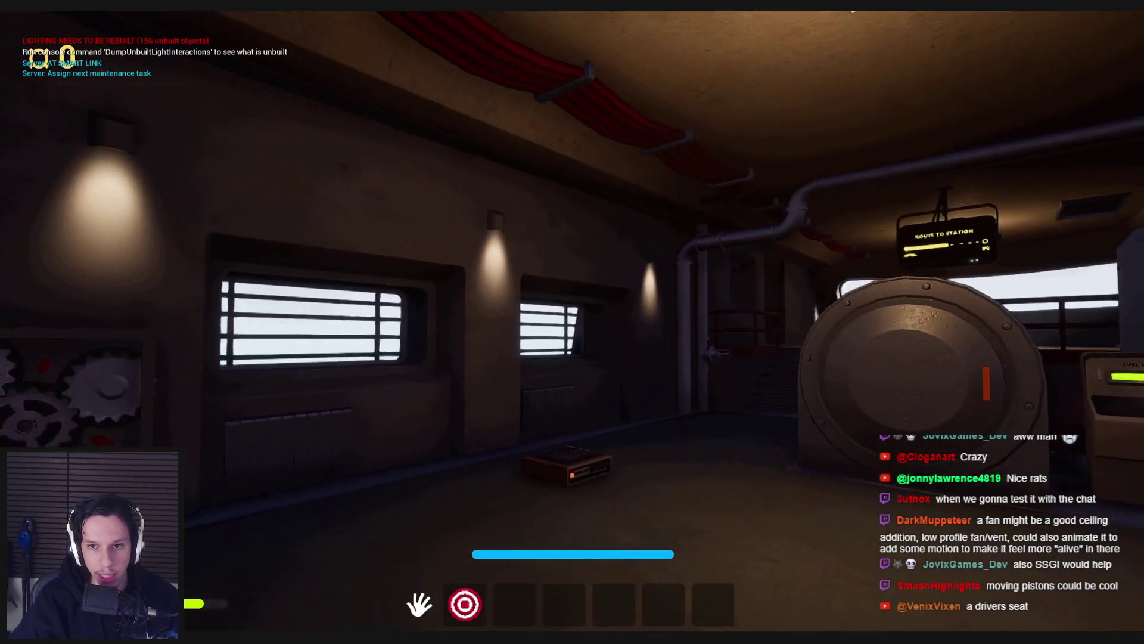
pyautogui.press('s')
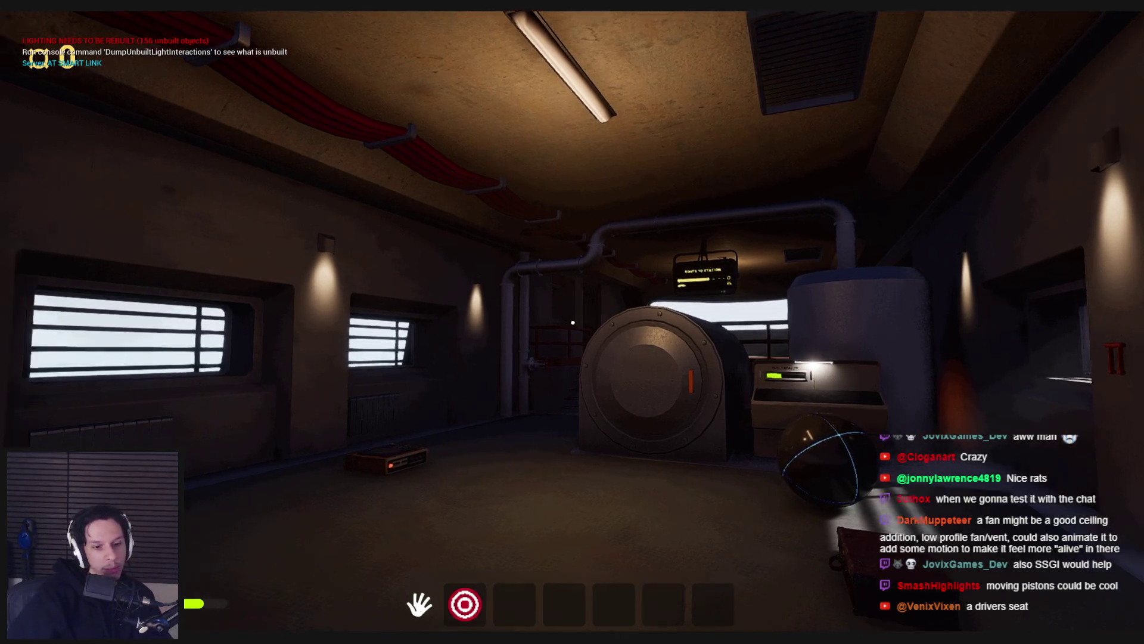
pyautogui.press('super')
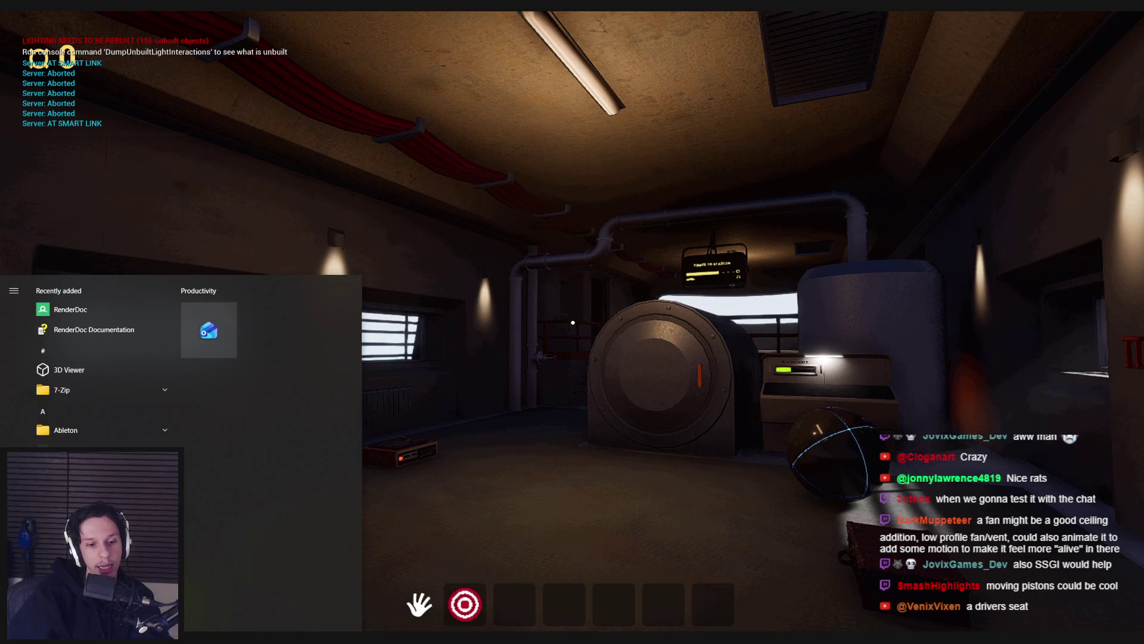
# Step: Glance at the PureRef board's cab and console references, then return to the running game
pyautogui.hotkey('alt', 'Tab')
pyautogui.scroll(-10, 632, 366)
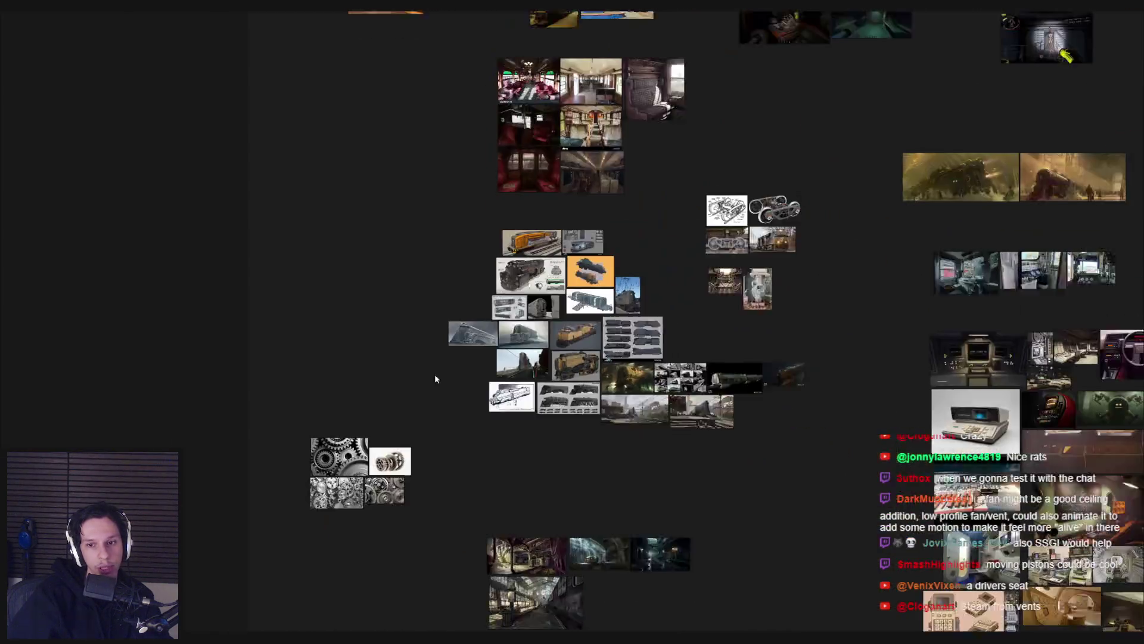
pyautogui.scroll(5, 528, 364)
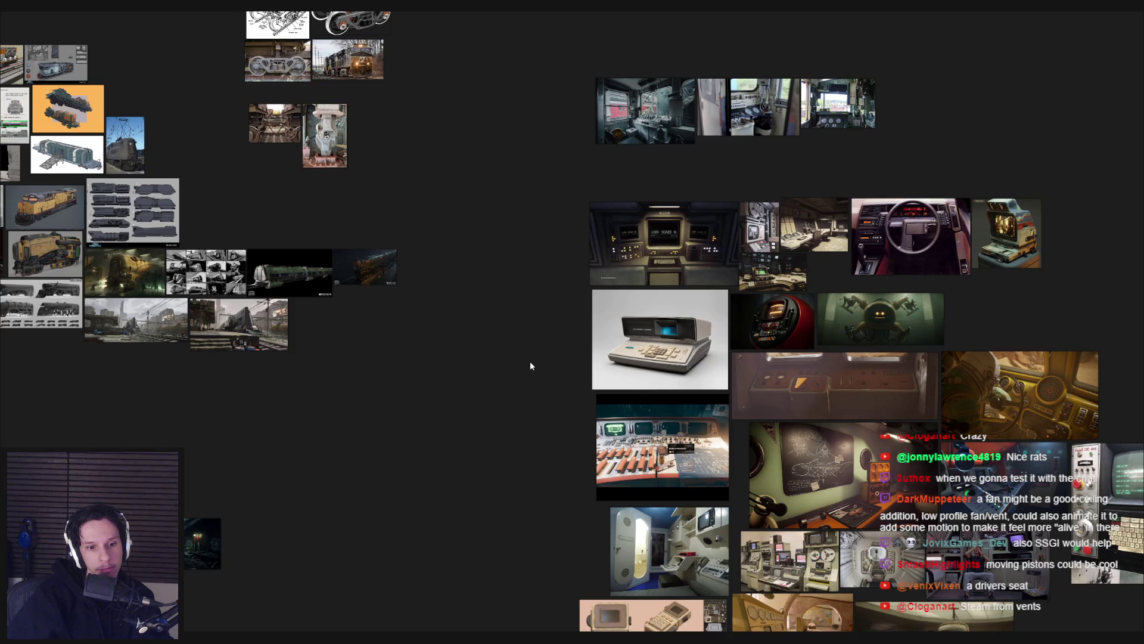
pyautogui.click(305, 613)
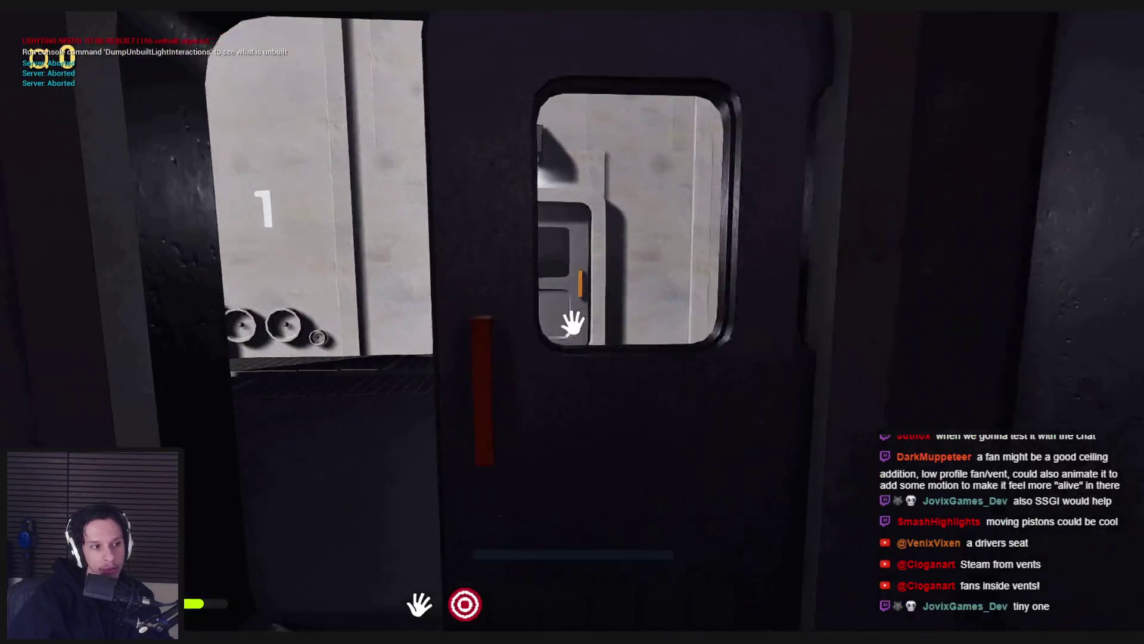
# Step: Walk to the train doors, stop the play-test with Esc, and switch over to Blender
pyautogui.press('e')
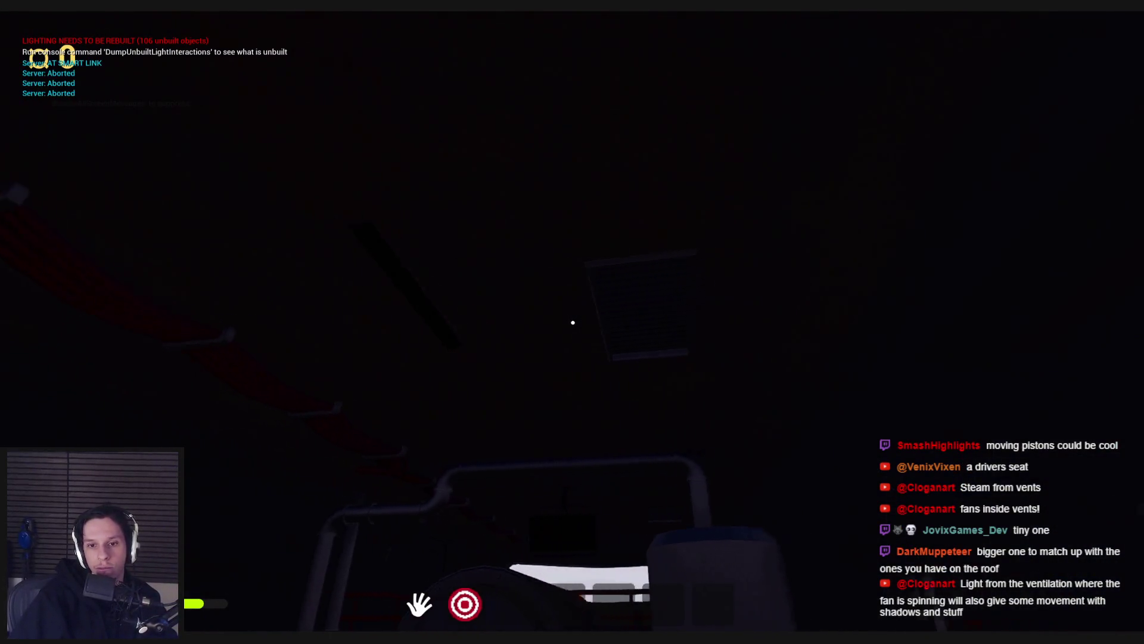
pyautogui.press('Escape')
pyautogui.hotkey('alt', 'Tab')
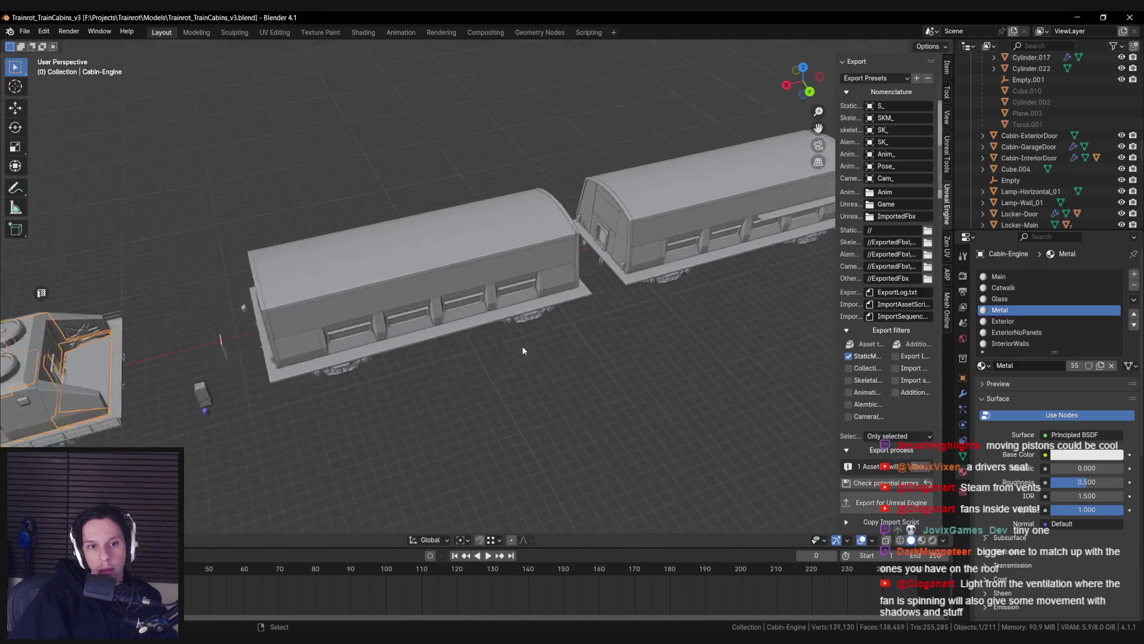
# Step: Select the four roof fan cylinders on the engine cabin and view them in wireframe
pyautogui.scroll(5, 637, 360)
pyautogui.scroll(-5, 637, 360)
pyautogui.press('n')
pyautogui.scroll(5, 638, 360)
pyautogui.click(466, 356)
pyautogui.hotkey('shift', 'z')
pyautogui.hotkey('shift', 'z')
pyautogui.press('Tab')
pyautogui.scroll(3, 473, 409)
pyautogui.press('Tab')
pyautogui.scroll(-4, 506, 363)
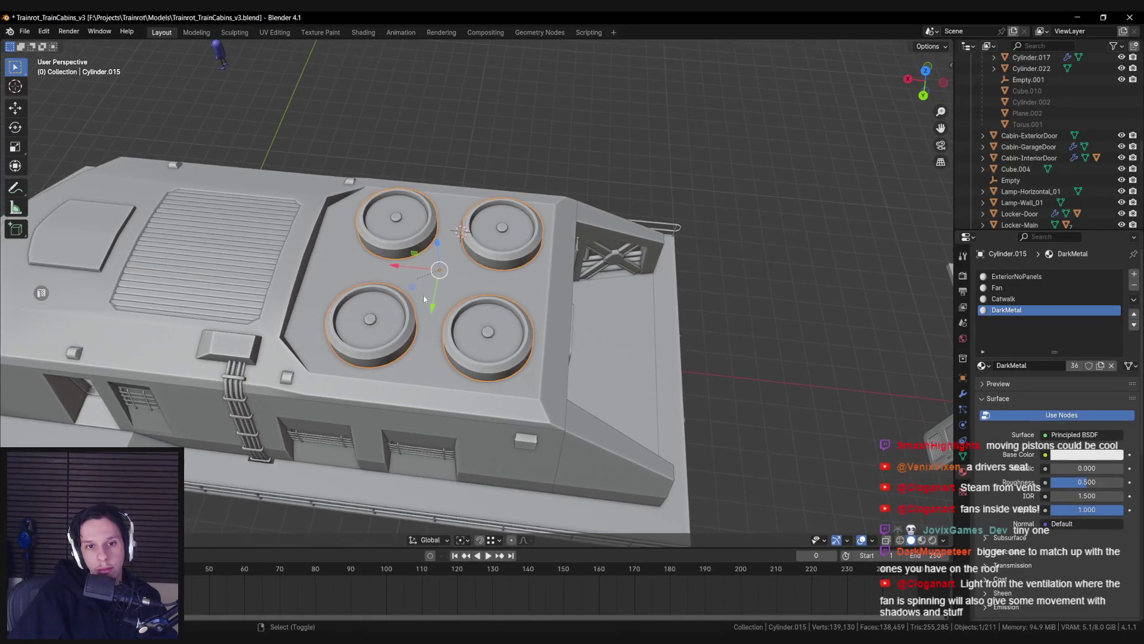
# Step: Duplicate the fans beside the cabin and delete the Mirror modifier, leaving one fan in Edit Mode
pyautogui.hotkey('shift', 'd')
pyautogui.click(654, 257)
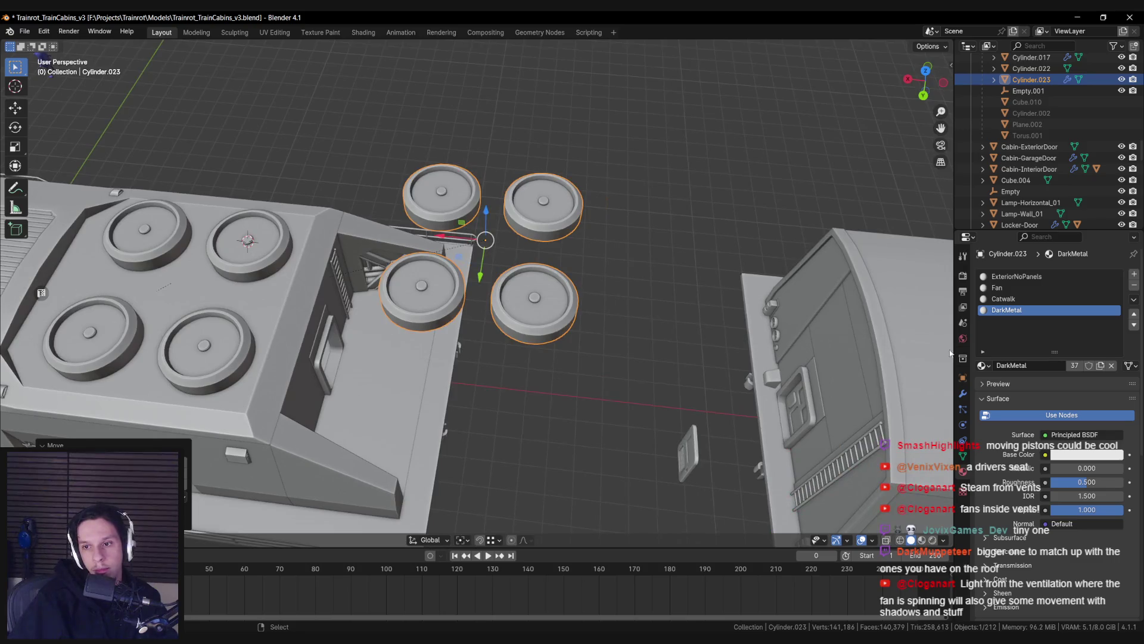
pyautogui.click(962, 397)
pyautogui.click(1118, 293)
pyautogui.press('KP_Decimal')
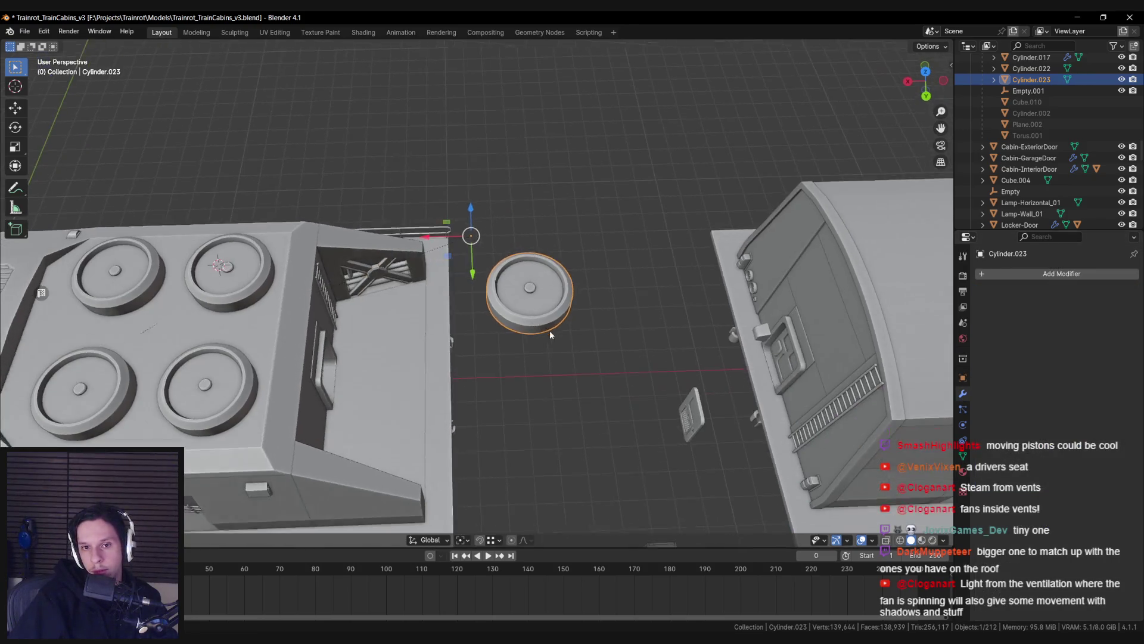
pyautogui.scroll(3, 493, 327)
pyautogui.press('Tab')
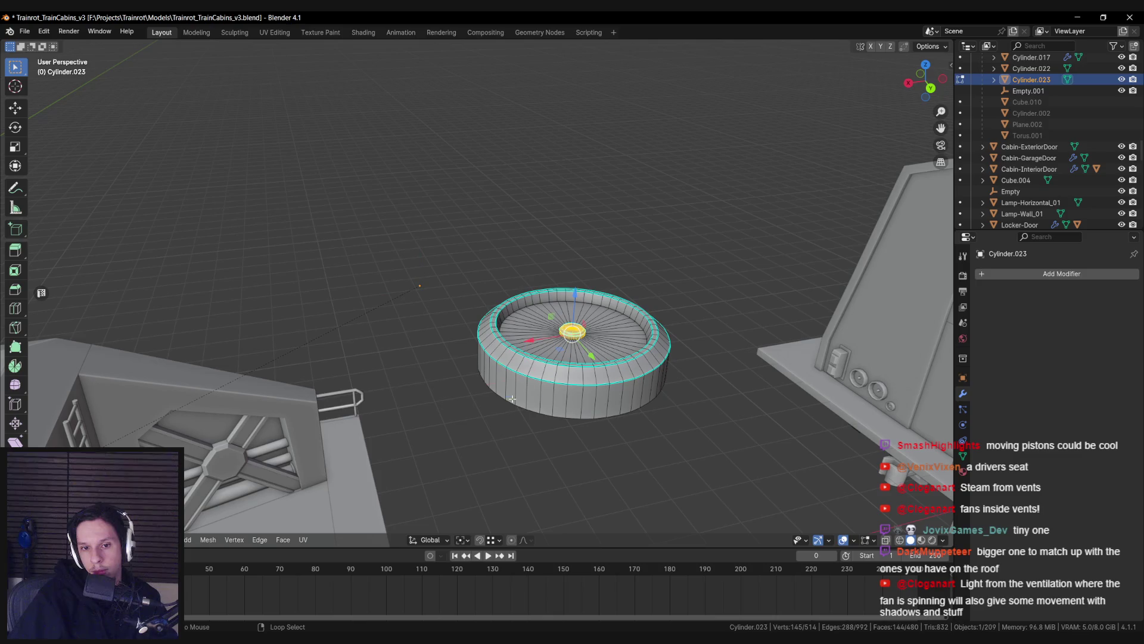
# Step: Move the fan's origin to the 3D cursor and return to editing its mesh
pyautogui.hotkey('ctrl', 'Tab')
pyautogui.click(519, 325)
pyautogui.rightClick(537, 408)
pyautogui.moveTo(603, 465)
pyautogui.click(703, 487)
pyautogui.press('Tab')
pyautogui.press('KP_Decimal')
# Step: Select every other vertical edge loop around the fan ring's wall
pyautogui.keyDown('ctrl'); pyautogui.keyDown('alt'); pyautogui.click(485, 345); pyautogui.keyUp('alt'); pyautogui.keyUp('ctrl')
pyautogui.hotkey('ctrl', 'z')
pyautogui.keyDown('alt'); pyautogui.keyDown('shift'); pyautogui.click(520, 343); pyautogui.keyUp('shift'); pyautogui.keyUp('alt')
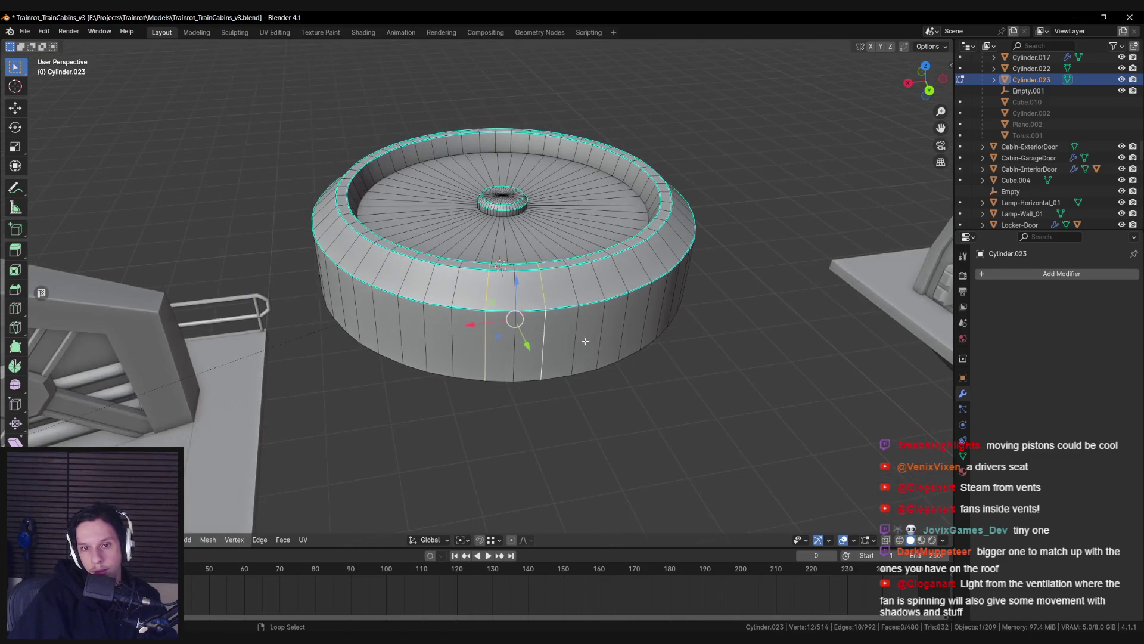
pyautogui.keyDown('alt'); pyautogui.keyDown('shift'); pyautogui.click(571, 356); pyautogui.keyUp('shift'); pyautogui.keyUp('alt')
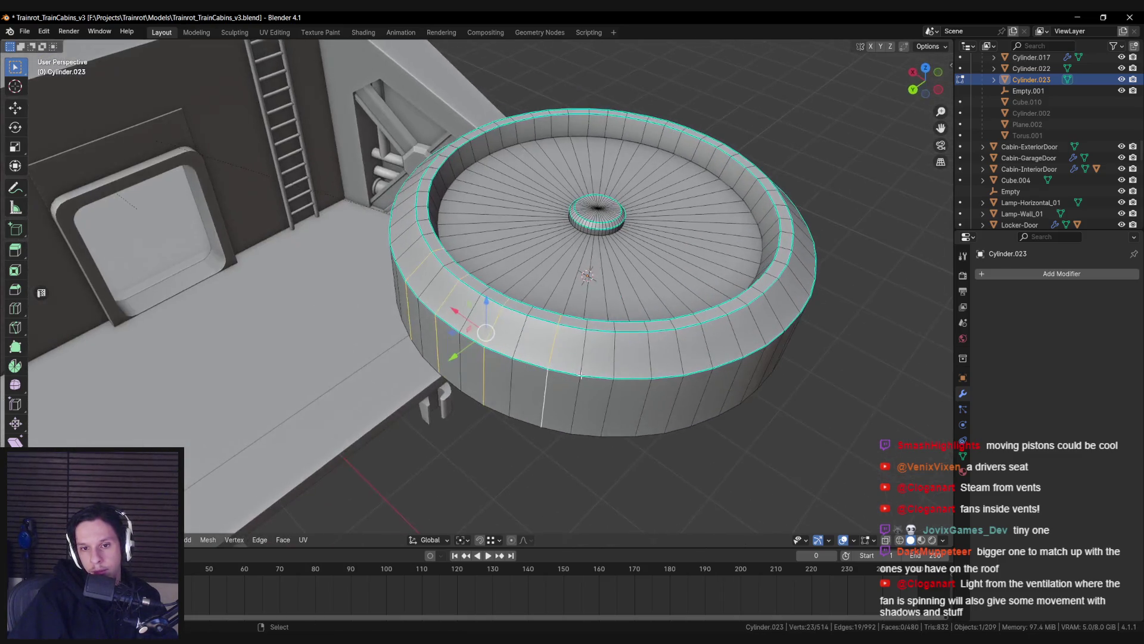
pyautogui.moveTo(608, 397); pyautogui.dragTo(567, 379)
pyautogui.keyDown('alt'); pyautogui.keyDown('shift'); pyautogui.click(652, 384); pyautogui.keyUp('shift'); pyautogui.keyUp('alt')
pyautogui.moveTo(652, 385); pyautogui.dragTo(499, 402)
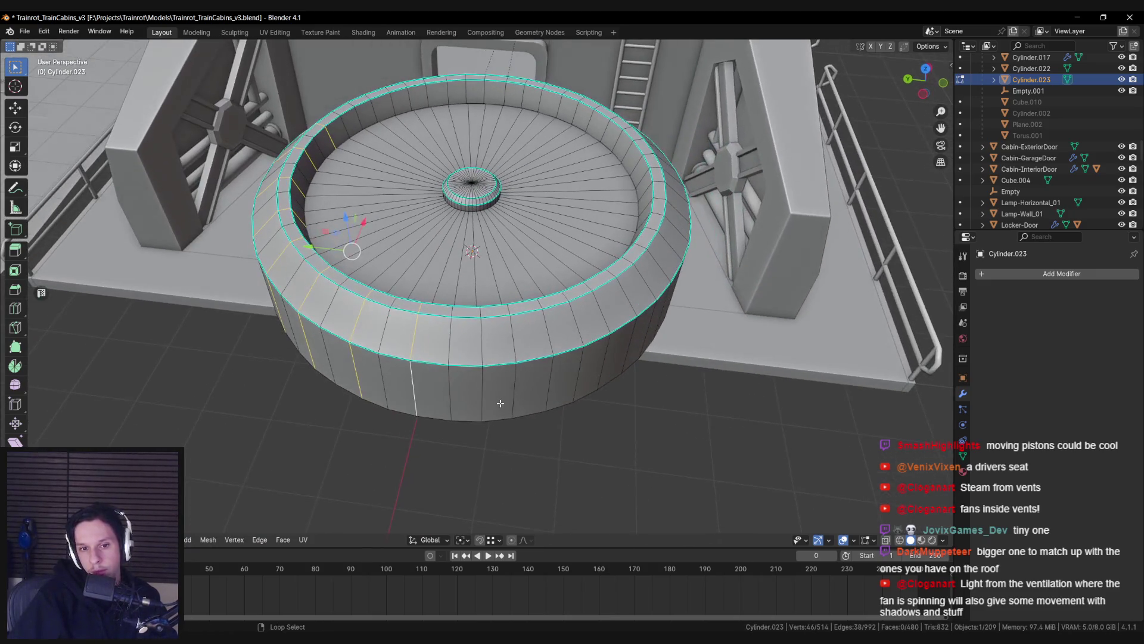
pyautogui.keyDown('alt'); pyautogui.keyDown('shift'); pyautogui.click(566, 388); pyautogui.keyUp('shift'); pyautogui.keyUp('alt')
pyautogui.moveTo(566, 388)
pyautogui.mouseDown()
pyautogui.moveTo(557, 377)
pyautogui.moveTo(552, 401)
pyautogui.moveTo(518, 383)
pyautogui.moveTo(568, 386)
pyautogui.moveTo(497, 390)
pyautogui.moveTo(489, 376)
pyautogui.moveTo(549, 375)
pyautogui.moveTo(467, 366)
pyautogui.moveTo(523, 358)
pyautogui.moveTo(467, 366)
pyautogui.moveTo(524, 382)
pyautogui.moveTo(467, 356)
pyautogui.moveTo(522, 334)
pyautogui.moveTo(551, 373)
pyautogui.mouseUp()
pyautogui.keyDown('alt'); pyautogui.keyDown('shift'); pyautogui.click(488, 375); pyautogui.keyUp('shift'); pyautogui.keyUp('alt')
pyautogui.keyDown('alt'); pyautogui.keyDown('shift'); pyautogui.click(518, 358); pyautogui.keyUp('shift'); pyautogui.keyUp('alt')
pyautogui.keyDown('alt'); pyautogui.keyDown('shift'); pyautogui.click(467, 355); pyautogui.keyUp('shift'); pyautogui.keyUp('alt')
pyautogui.keyDown('alt'); pyautogui.keyDown('shift'); pyautogui.click(521, 333); pyautogui.keyUp('shift'); pyautogui.keyUp('alt')
pyautogui.keyDown('alt'); pyautogui.keyDown('shift'); pyautogui.click(619, 388); pyautogui.keyUp('shift'); pyautogui.keyUp('alt')
# Step: Dissolve the selected loops, trimming the vent from 514 to 402 vertices
pyautogui.hotkey('ctrl', 'x')
pyautogui.moveTo(647, 402); pyautogui.dragTo(373, 386)
pyautogui.press('a')
pyautogui.hotkey('alt', 'a')
pyautogui.scroll(2, 596, 304)
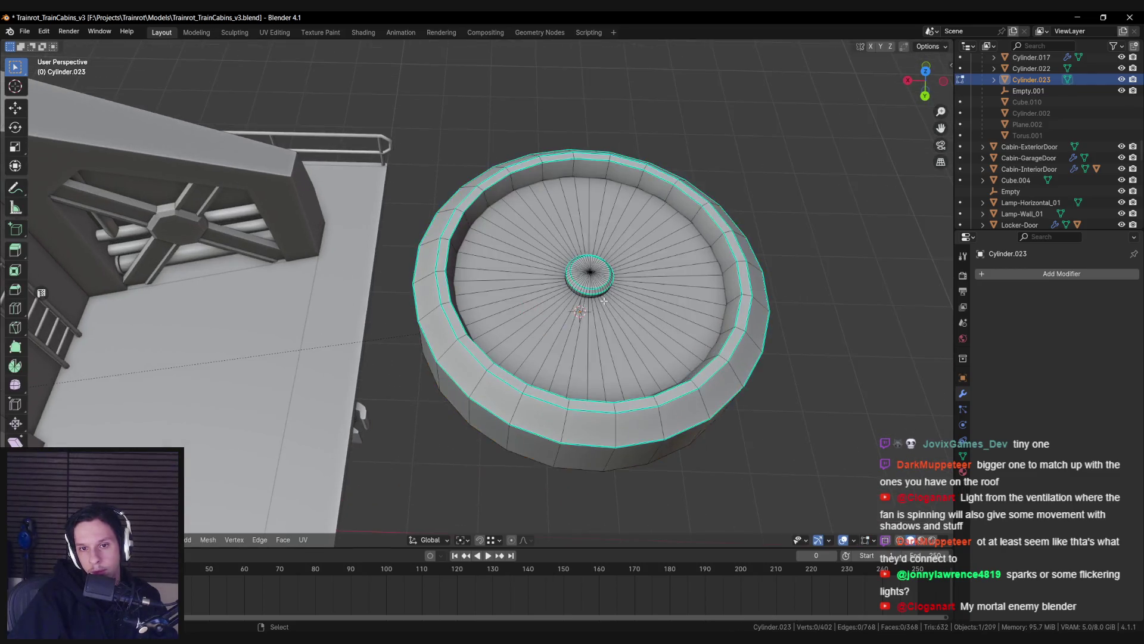
pyautogui.scroll(6, 596, 304)
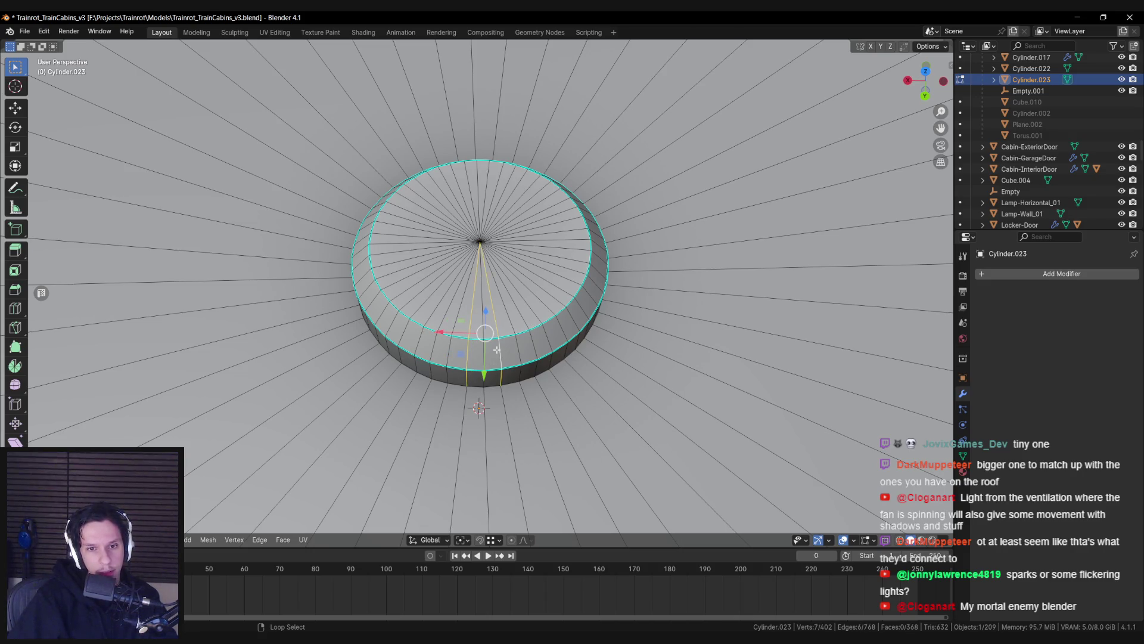
# Step: Run Select Loop Inner-Region from the F3 search, then open the Select Similar options
pyautogui.press('F3')
pyautogui.write('select pat')
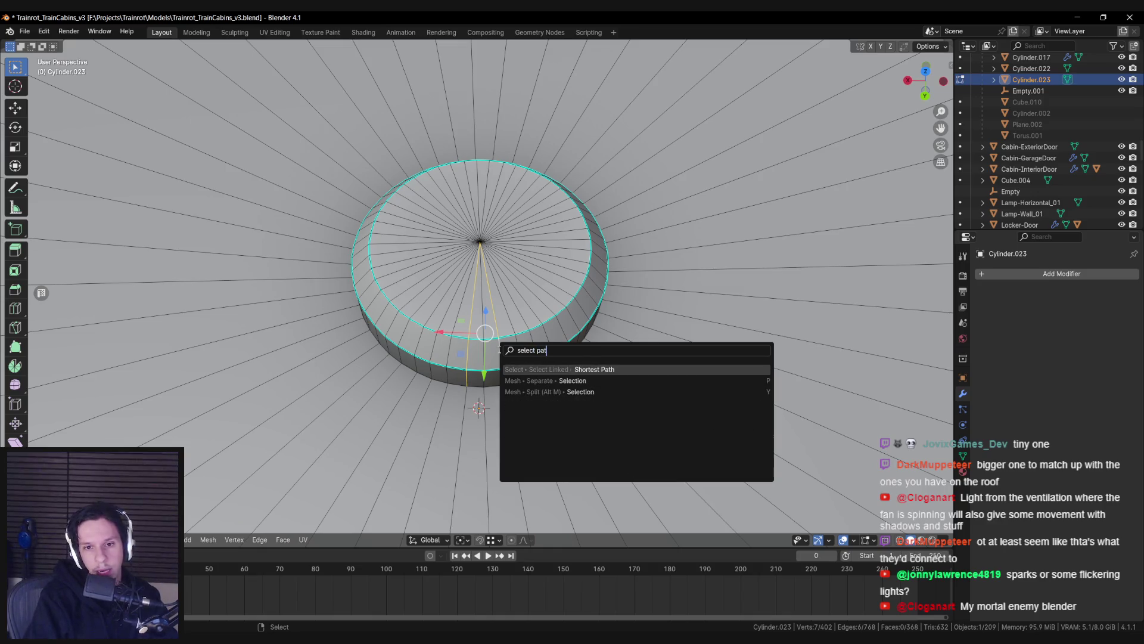
pyautogui.press('BackSpace')
pyautogui.press('BackSpace')
pyautogui.press('BackSpace')
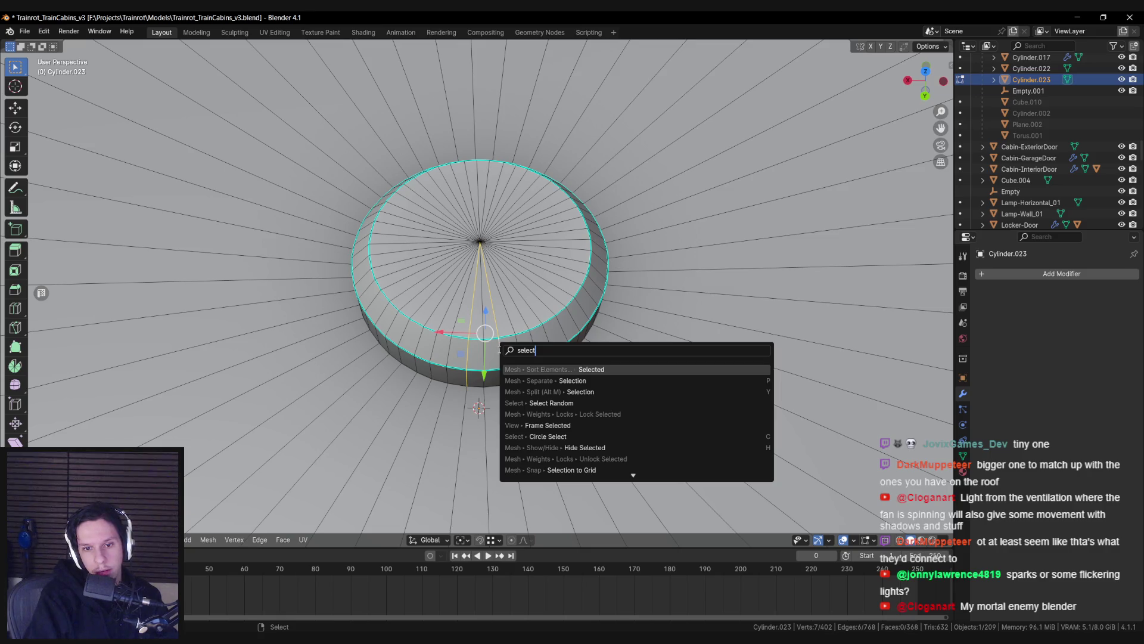
pyautogui.press('Down')
pyautogui.press('Down')
pyautogui.press('Down')
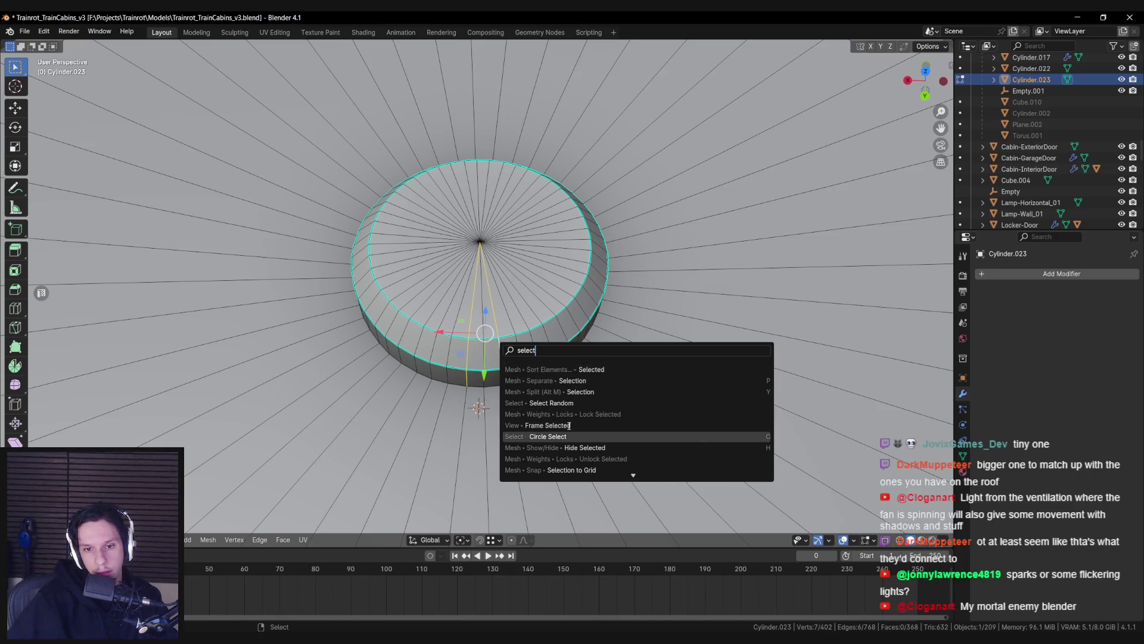
pyautogui.press('Down')
pyautogui.press('Down')
pyautogui.press('Down')
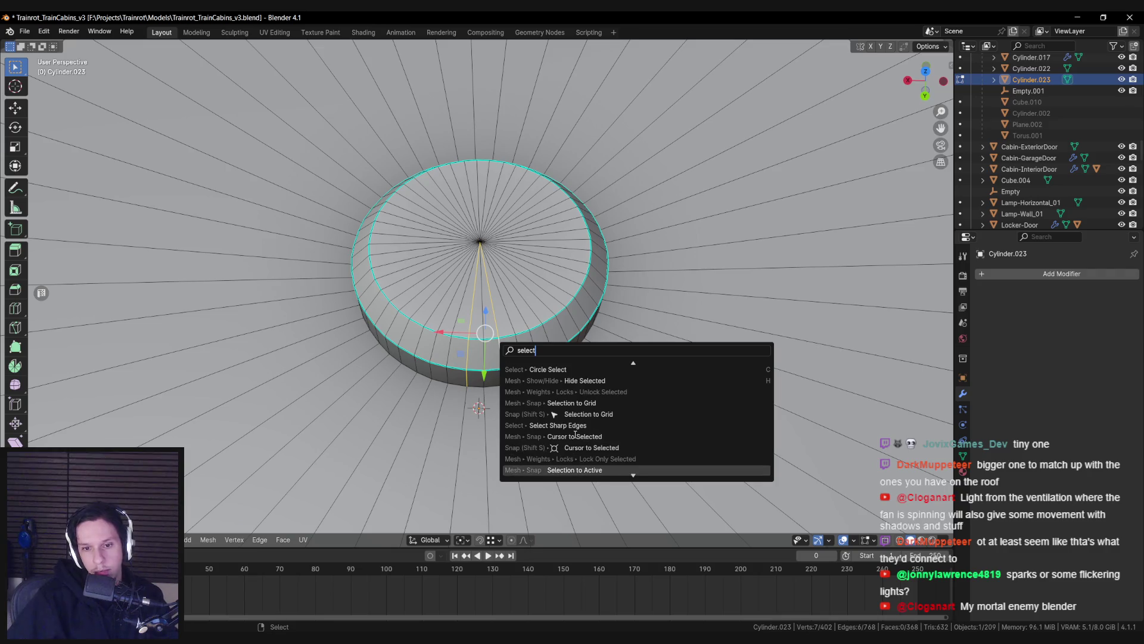
pyautogui.press('Down')
pyautogui.press('Down')
pyautogui.press('Down')
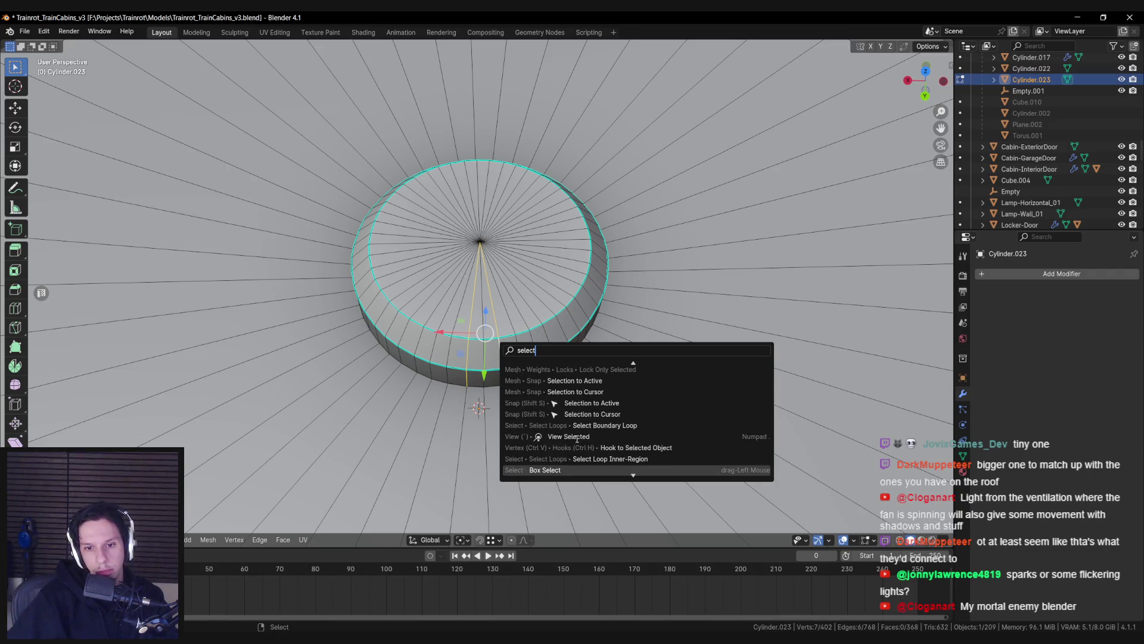
pyautogui.press('Down')
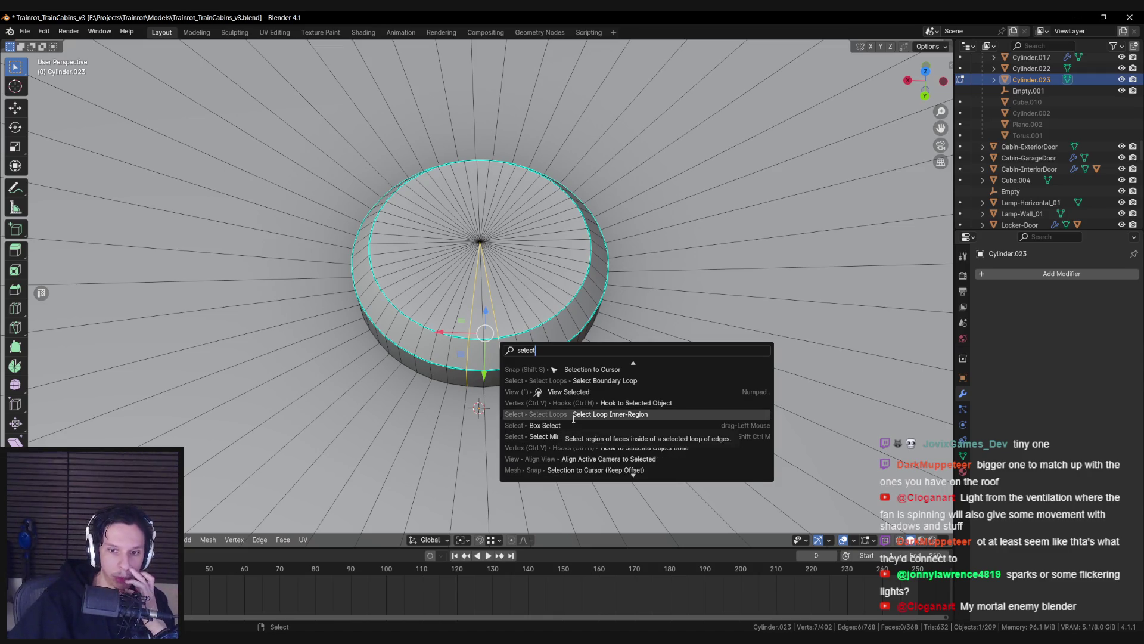
pyautogui.click(573, 419)
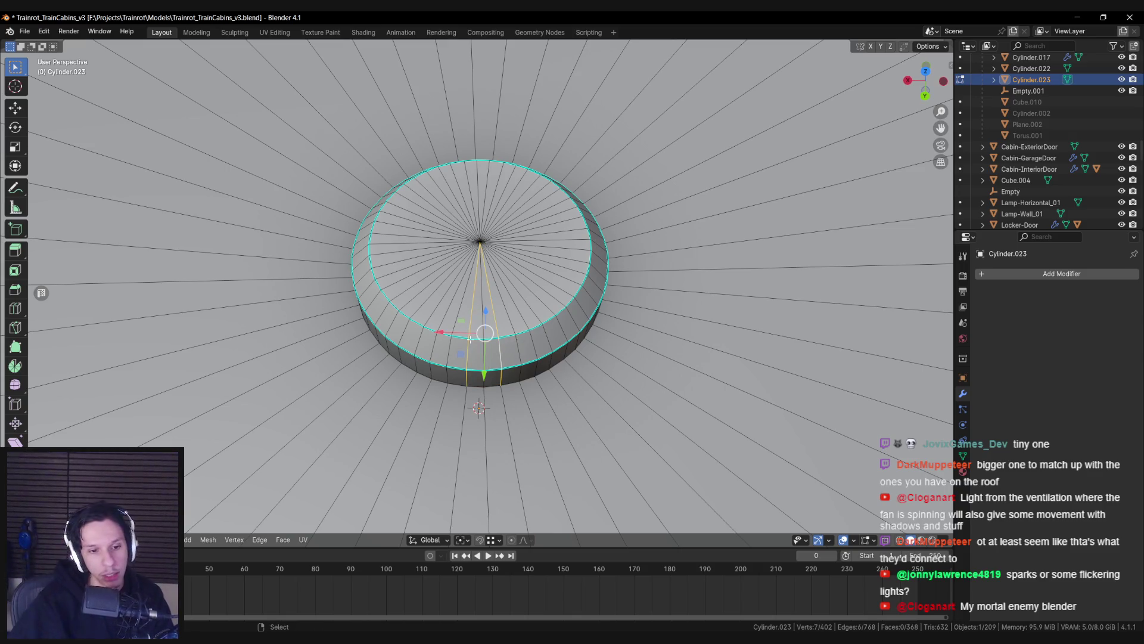
pyautogui.click(156, 539)
pyautogui.moveTo(189, 460)
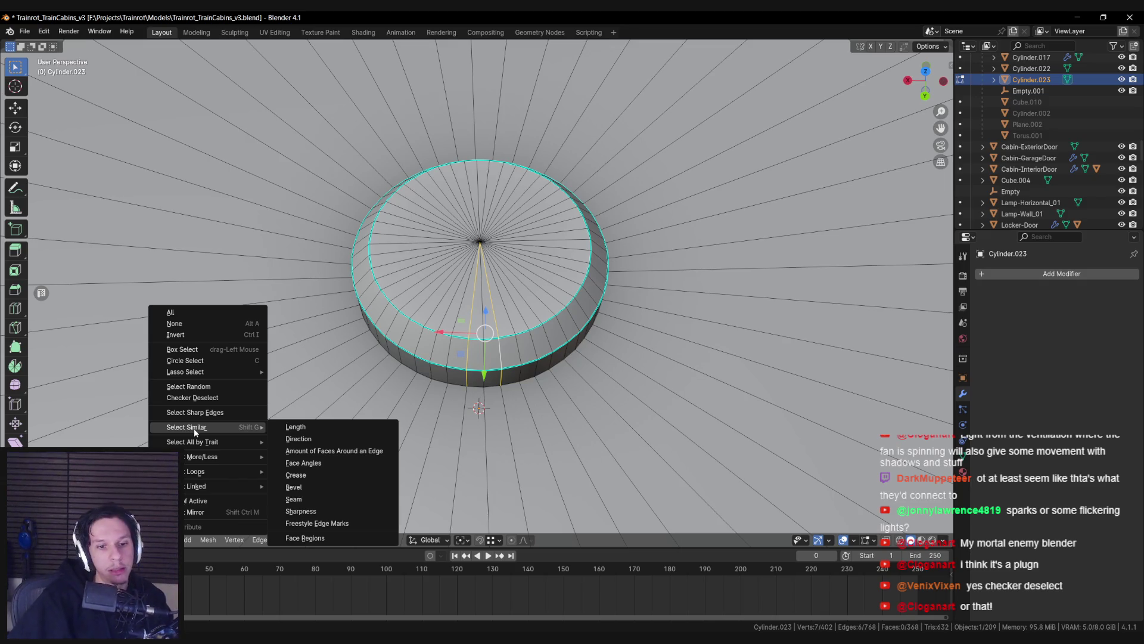
# Step: Checker-deselect the hub's edge ring so only every other edge stays selected
pyautogui.press('Escape')
pyautogui.press('F3')
pyautogui.write('chec')
pyautogui.press('Return')
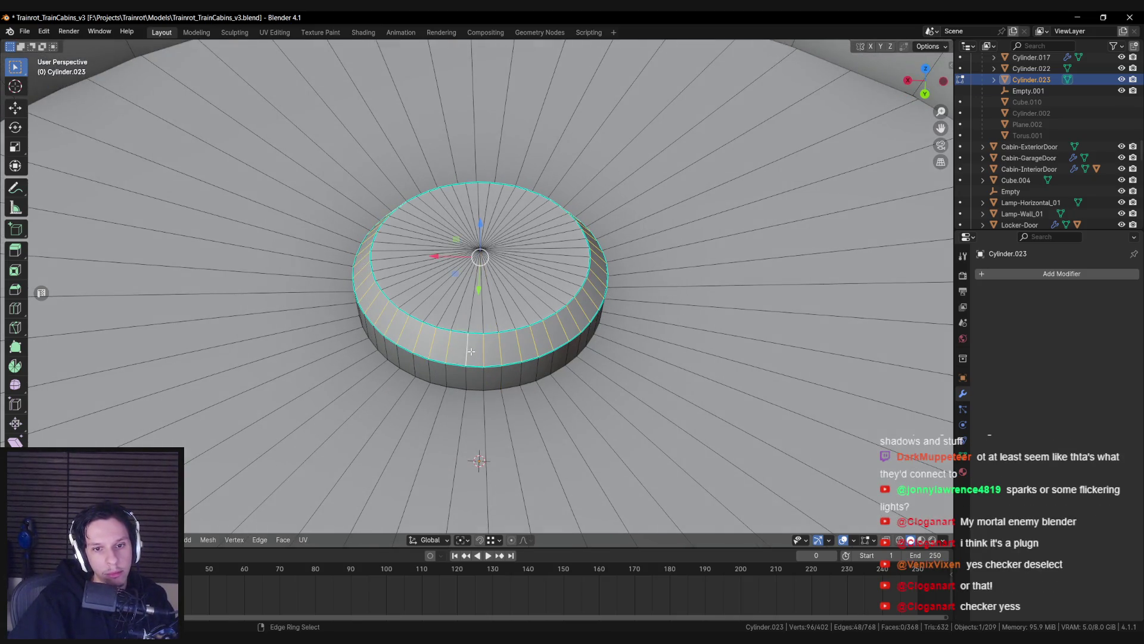
pyautogui.press('F3')
pyautogui.press('Return')
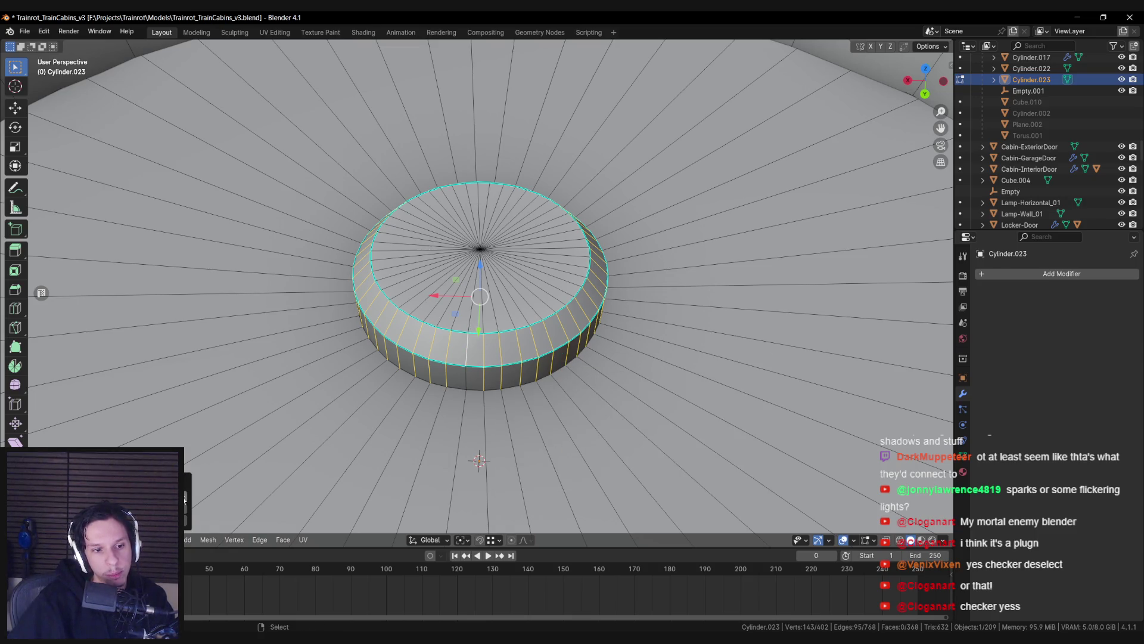
pyautogui.hotkey('alt', 'a')
pyautogui.press('F3')
pyautogui.press('Return')
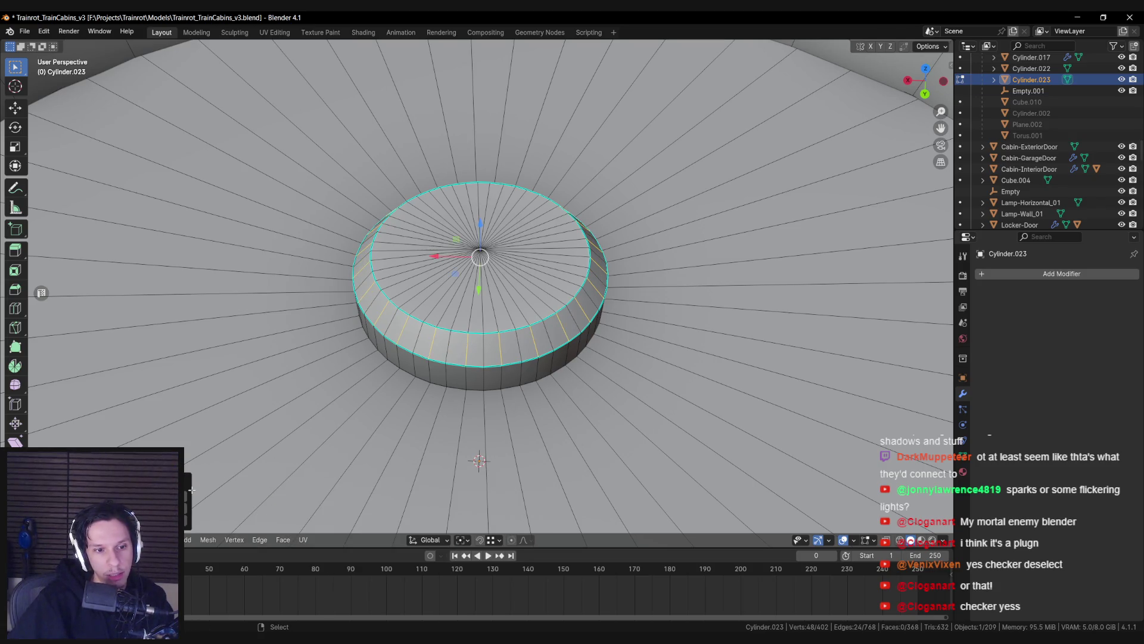
pyautogui.moveTo(413, 418); pyautogui.dragTo(410, 401)
# Step: Select Edge Loops on those edges and dissolve them, bringing the mesh to 330 vertices
pyautogui.press('F3')
pyautogui.write('select loop')
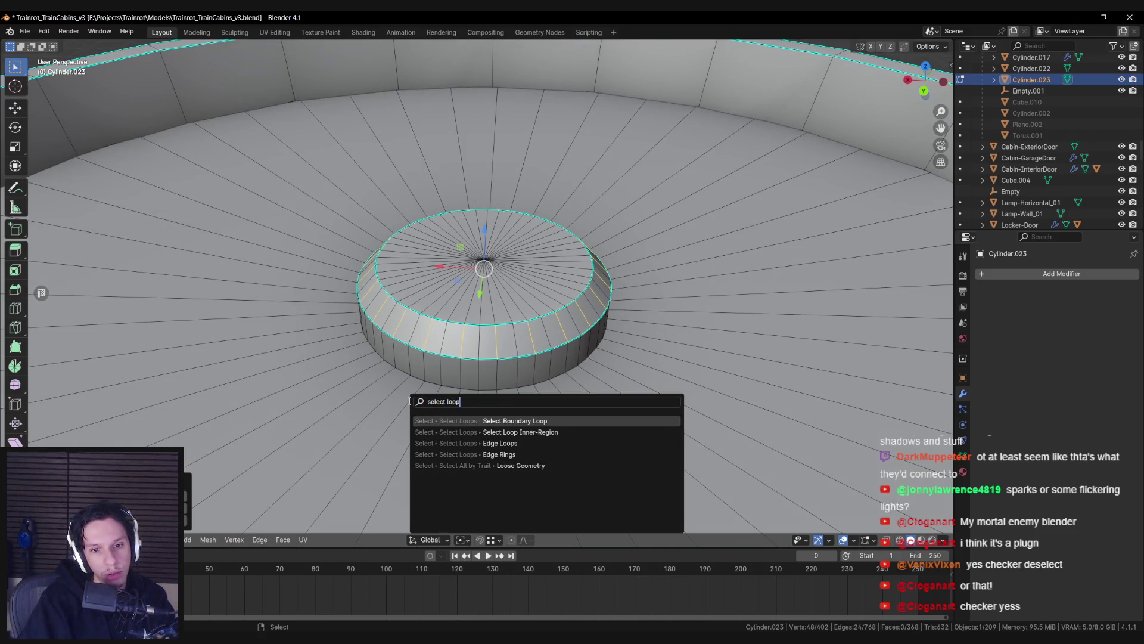
pyautogui.press('Escape')
pyautogui.press('F3')
pyautogui.write('select loop')
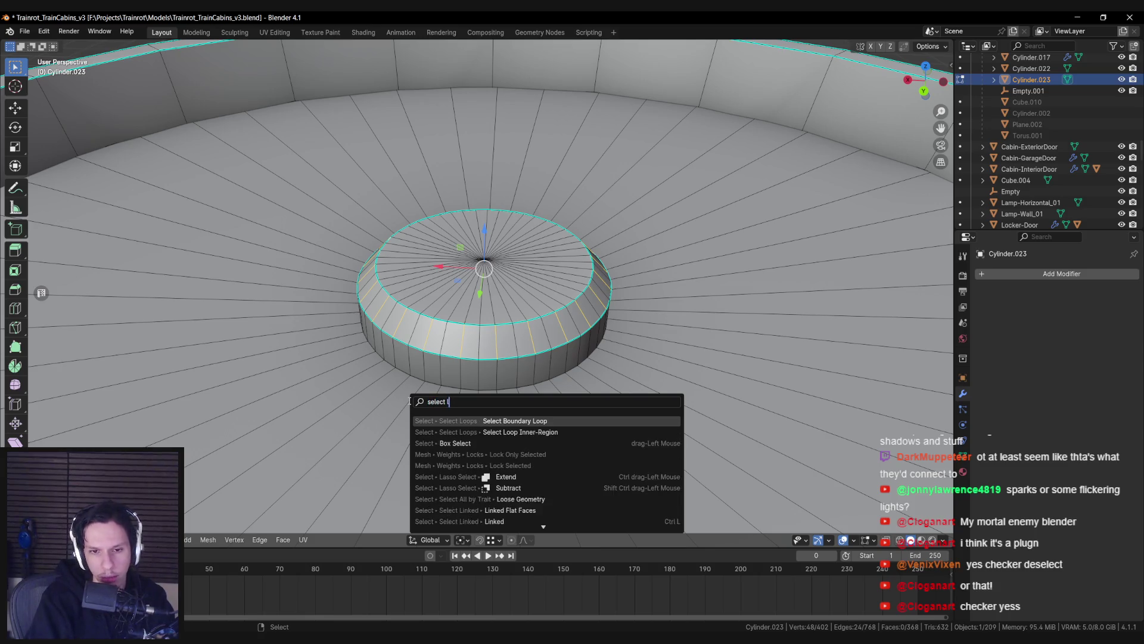
pyautogui.press('Down')
pyautogui.press('Down')
pyautogui.press('Return')
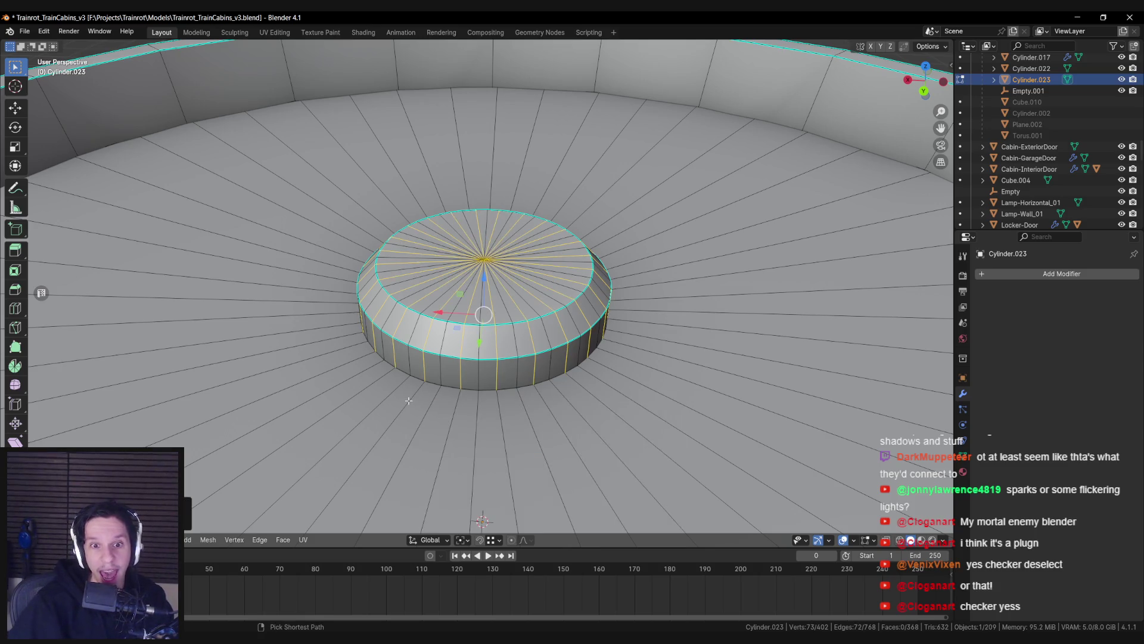
pyautogui.hotkey('ctrl', 'x')
pyautogui.scroll(-5, 409, 400)
pyautogui.scroll(-4, 411, 401)
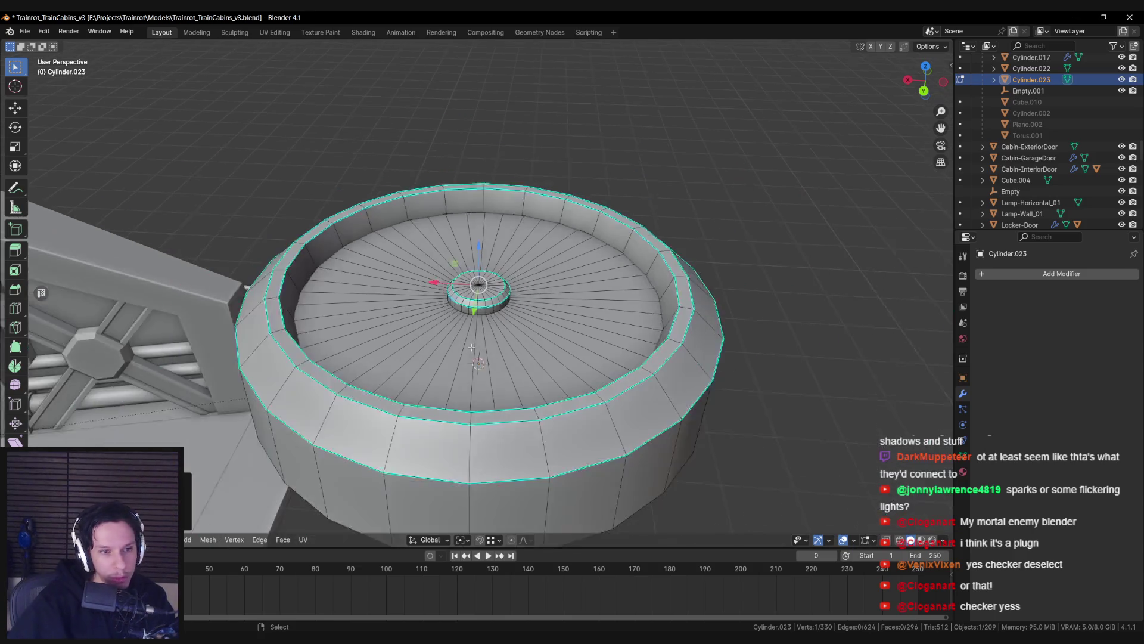
# Step: Select the hub edge ring and checker-deselect every other edge
pyautogui.press('a')
pyautogui.hotkey('alt', 'a')
pyautogui.press('Tab')
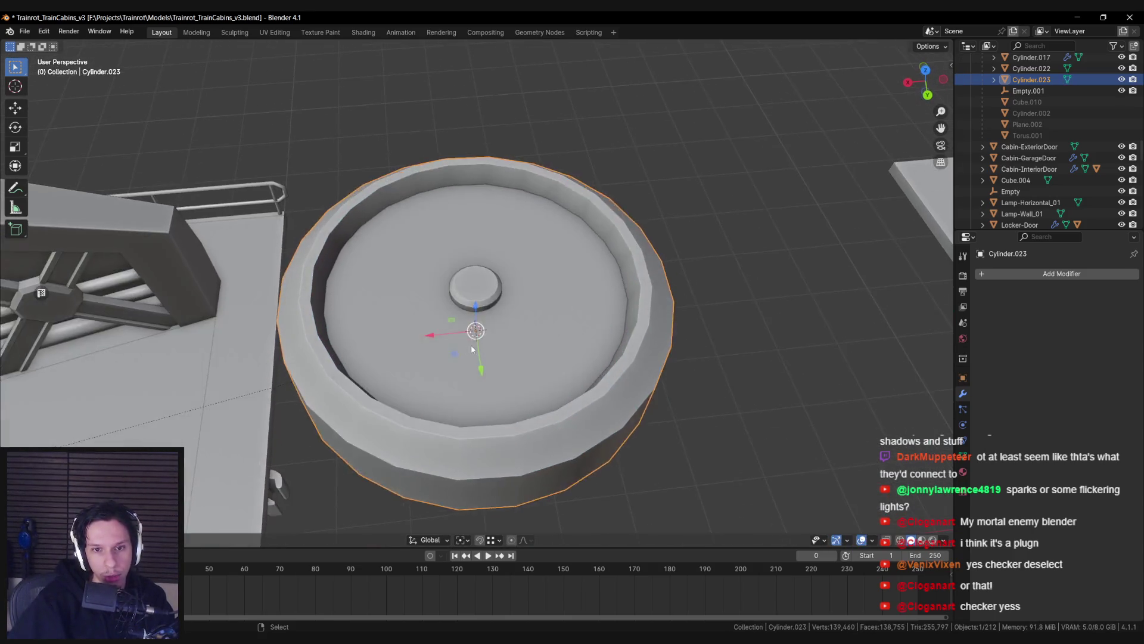
pyautogui.press('Tab')
pyautogui.scroll(6, 471, 358)
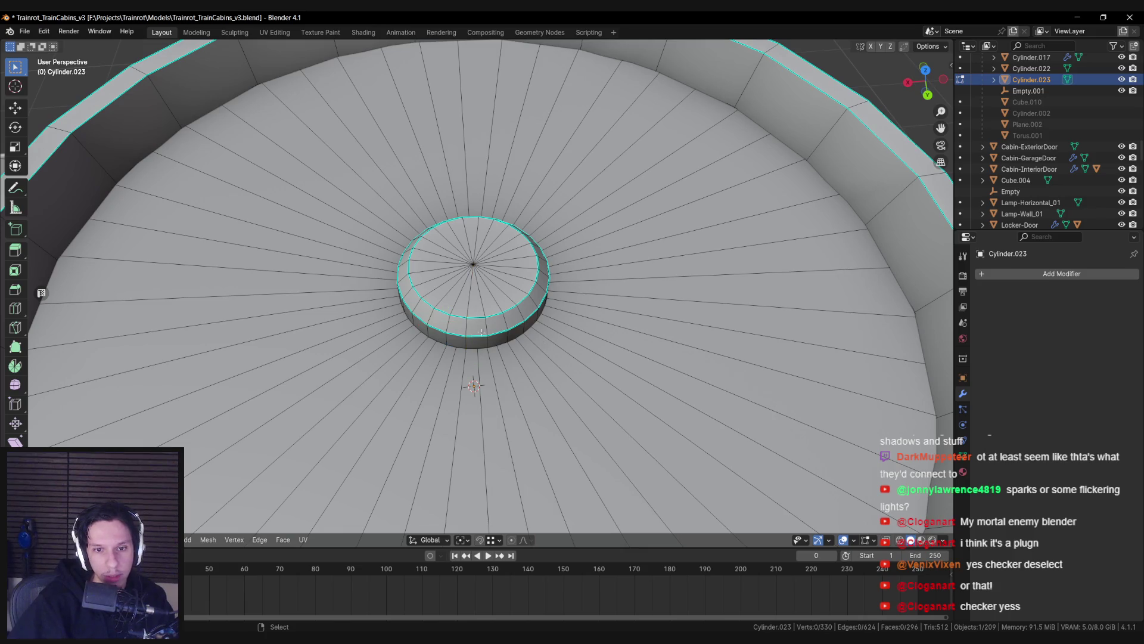
pyautogui.keyDown('ctrl'); pyautogui.keyDown('alt'); pyautogui.click(467, 329); pyautogui.keyUp('alt'); pyautogui.keyUp('ctrl')
pyautogui.press('F3')
pyautogui.write('checker')
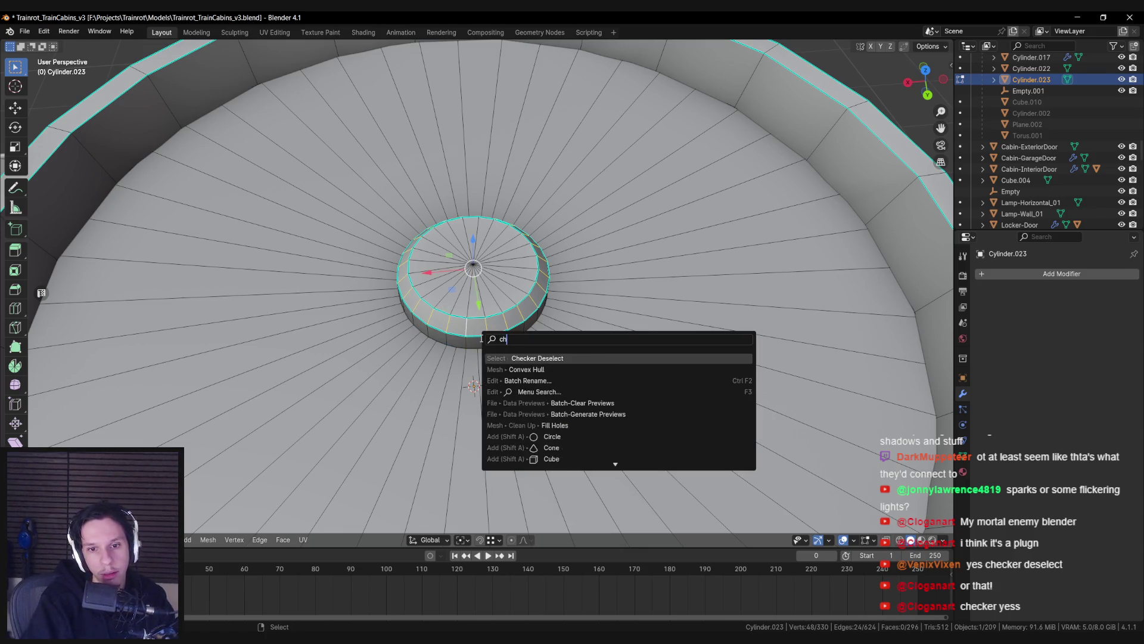
pyautogui.press('Return')
pyautogui.press('F3')
pyautogui.press('Down')
pyautogui.press('Down')
pyautogui.press('Down')
pyautogui.press('Return')
# Step: Un-Subdivide the hub down to 12 segments, leaving 294 vertices
pyautogui.rightClick(531, 367)
pyautogui.click(532, 370)
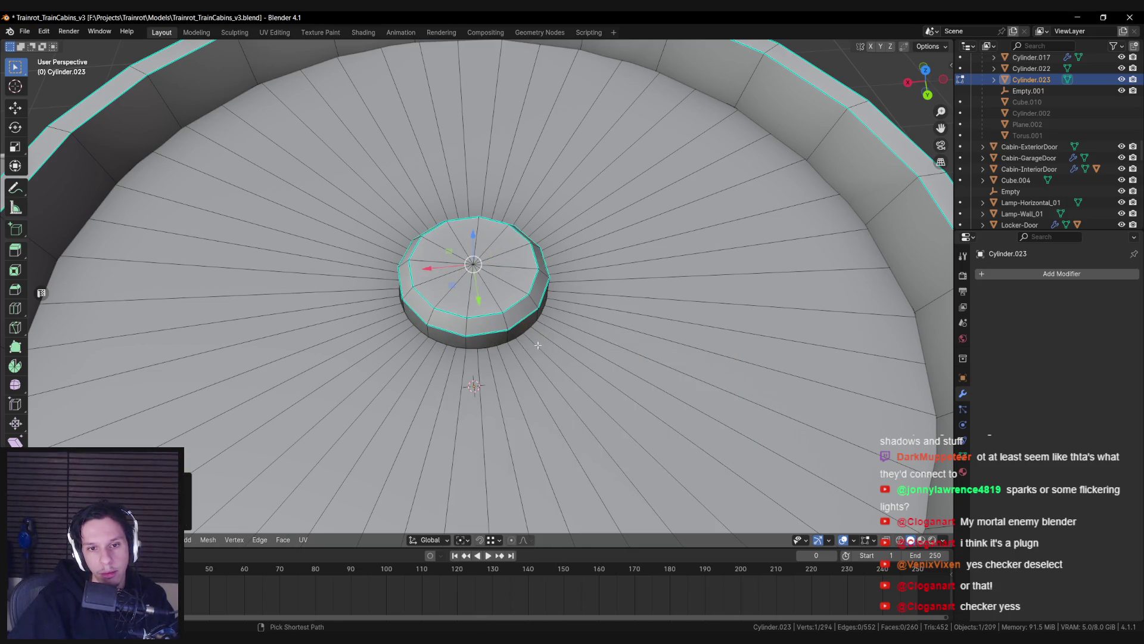
pyautogui.scroll(-6, 537, 344)
pyautogui.press('Tab')
pyautogui.moveTo(537, 345)
pyautogui.mouseDown()
pyautogui.moveTo(507, 327)
pyautogui.moveTo(624, 327)
pyautogui.moveTo(621, 357)
pyautogui.mouseUp()
pyautogui.press('Tab')
# Step: Select the whole fan and begin scaling it along Z to flatten it
pyautogui.press('g')
pyautogui.press('z')
pyautogui.click(553, 330)
pyautogui.moveTo(553, 330)
pyautogui.mouseDown()
pyautogui.moveTo(557, 391)
pyautogui.moveTo(596, 370)
pyautogui.mouseUp()
pyautogui.press('a')
pyautogui.press('s')
pyautogui.hotkey('shift', 'z')
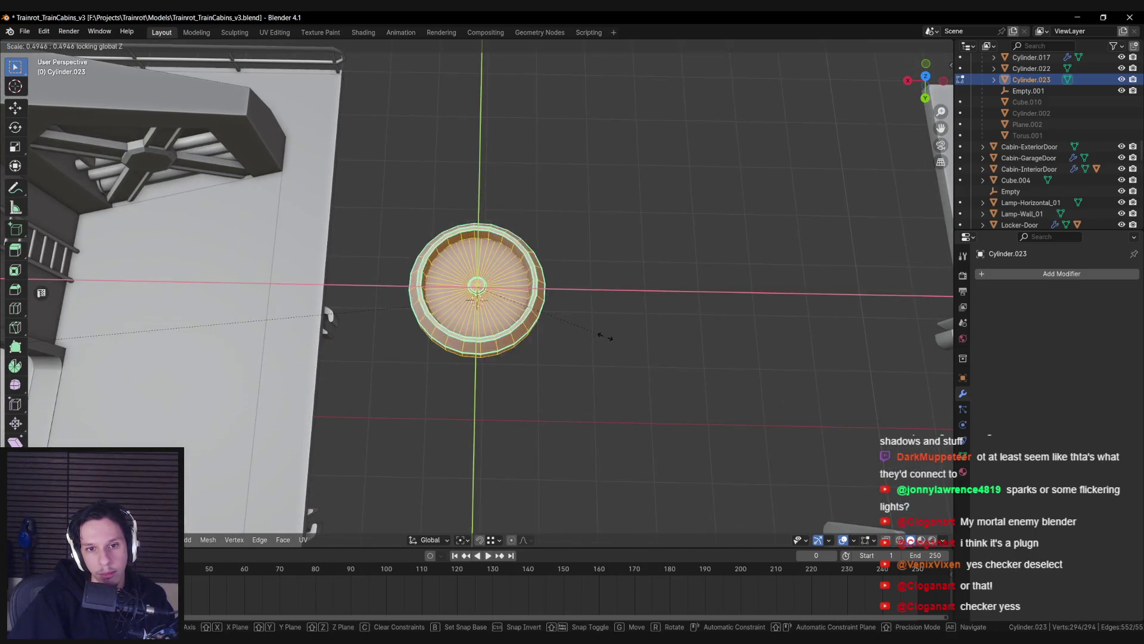
# Step: Confirm the flattening scale and orbit to a near-level side view of the fan
pyautogui.click(543, 308)
pyautogui.moveTo(544, 308)
pyautogui.mouseDown()
pyautogui.moveTo(528, 294)
pyautogui.moveTo(574, 353)
pyautogui.mouseUp()
pyautogui.moveTo(615, 397); pyautogui.dragTo(609, 380)
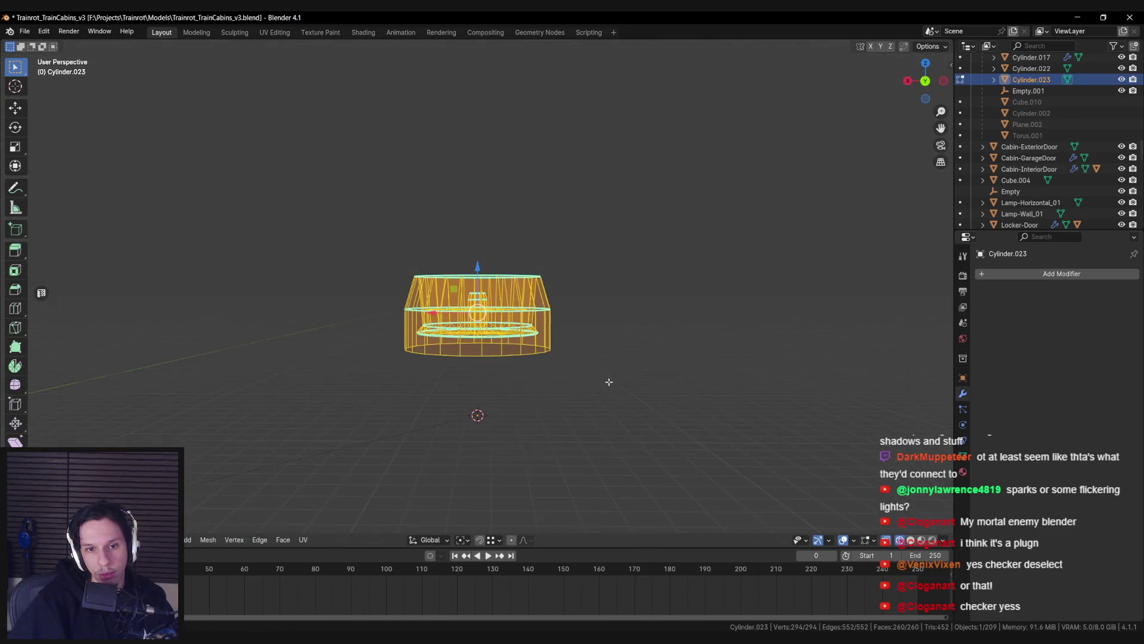
# Step: Snap the 3D cursor to the bottom edge loop's centre and make it the pivot point
pyautogui.keyDown('alt'); pyautogui.click(520, 365); pyautogui.keyUp('alt')
pyautogui.hotkey('shift', 's')
pyautogui.click(539, 370)
pyautogui.click(460, 540)
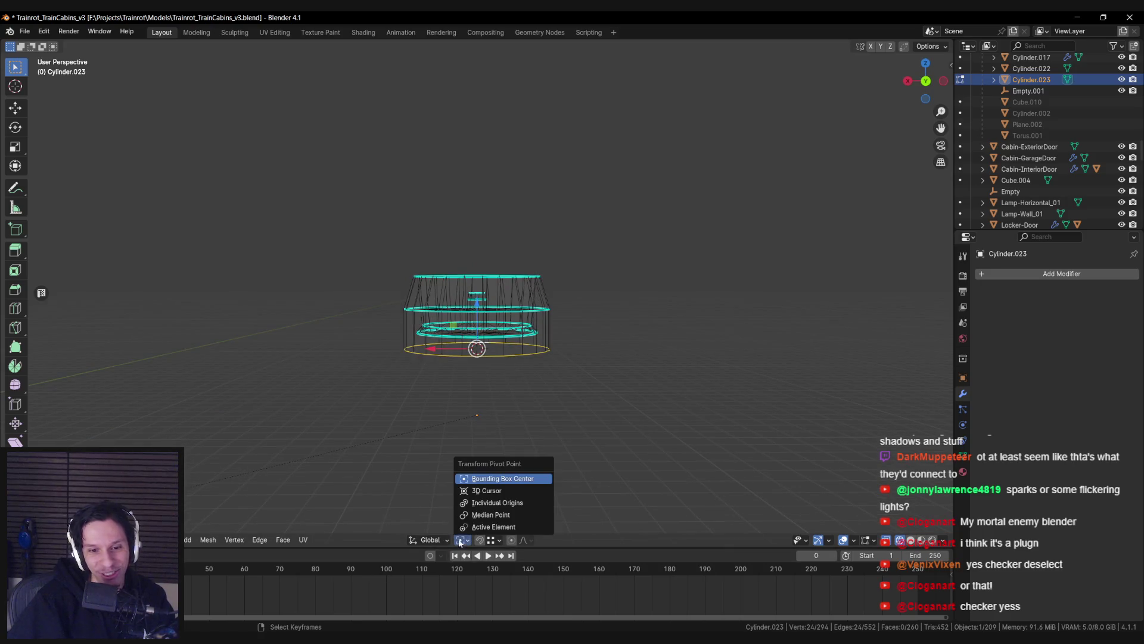
pyautogui.click(486, 491)
# Step: Scale all fan geometry on Z from the base into a shallow disc, then exit Edit Mode
pyautogui.press('a')
pyautogui.press('s')
pyautogui.press('z')
pyautogui.click(584, 354)
pyautogui.press('Tab')
pyautogui.press('KP_Decimal')
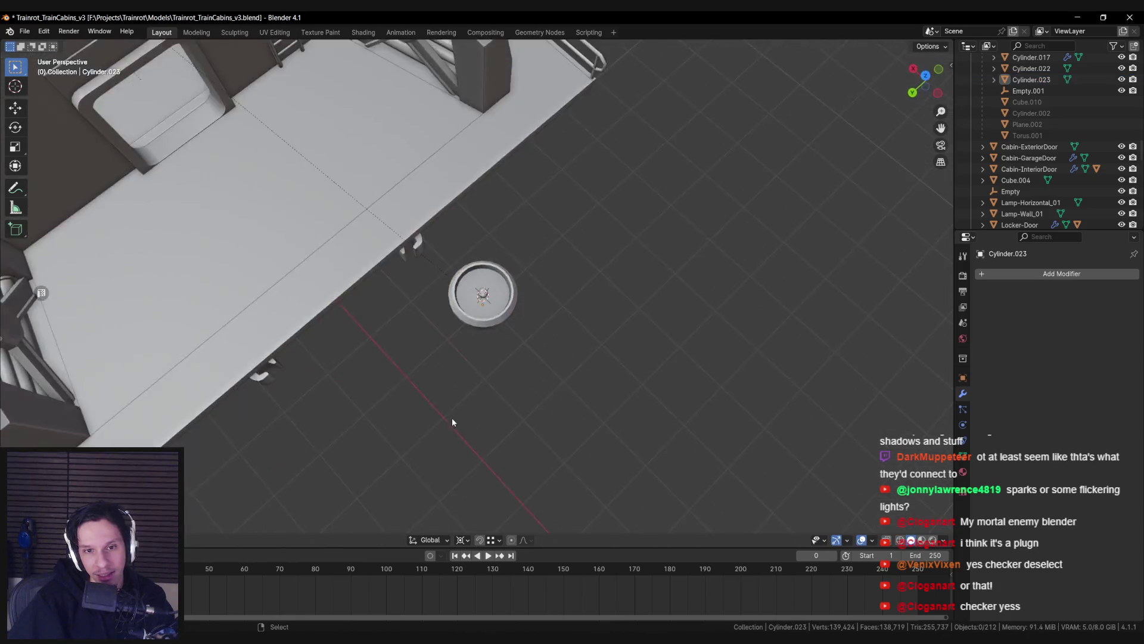
pyautogui.scroll(-3, 471, 126)
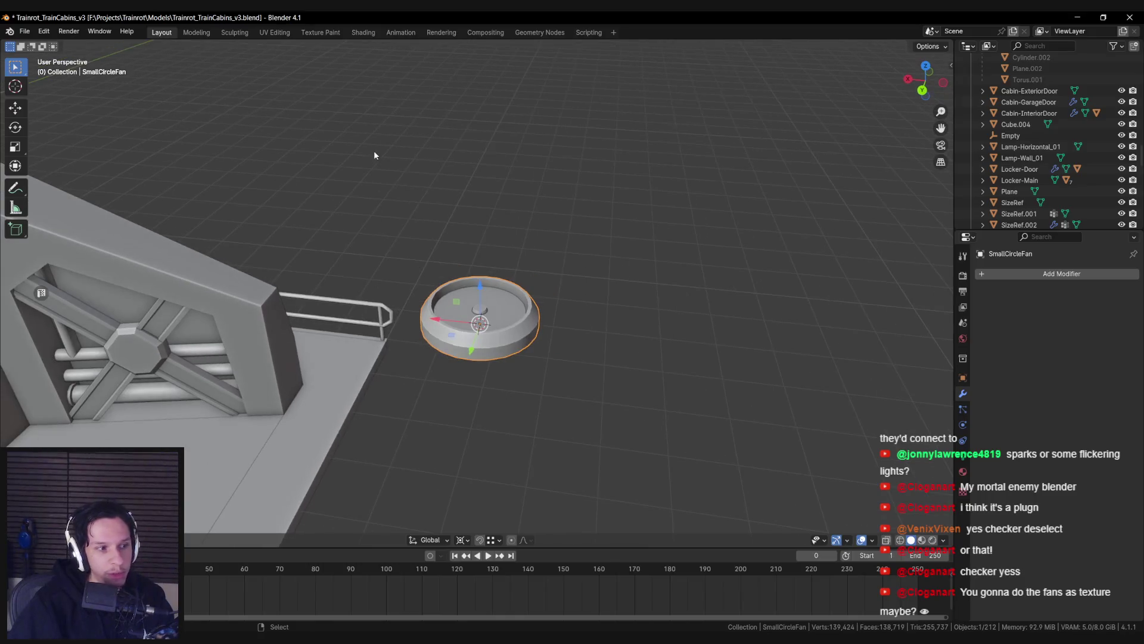
# Step: Look over the large roof fans in the Unreal level, then return to the Blender fan model
pyautogui.hotkey('alt', 'Tab')
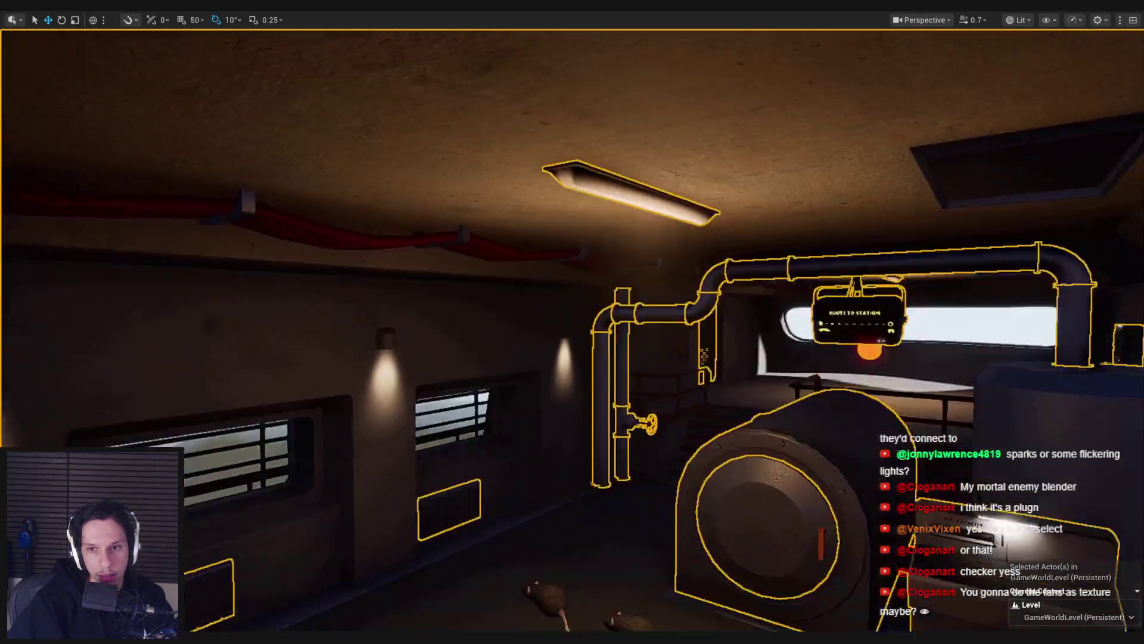
pyautogui.scroll(-3, 595, 288)
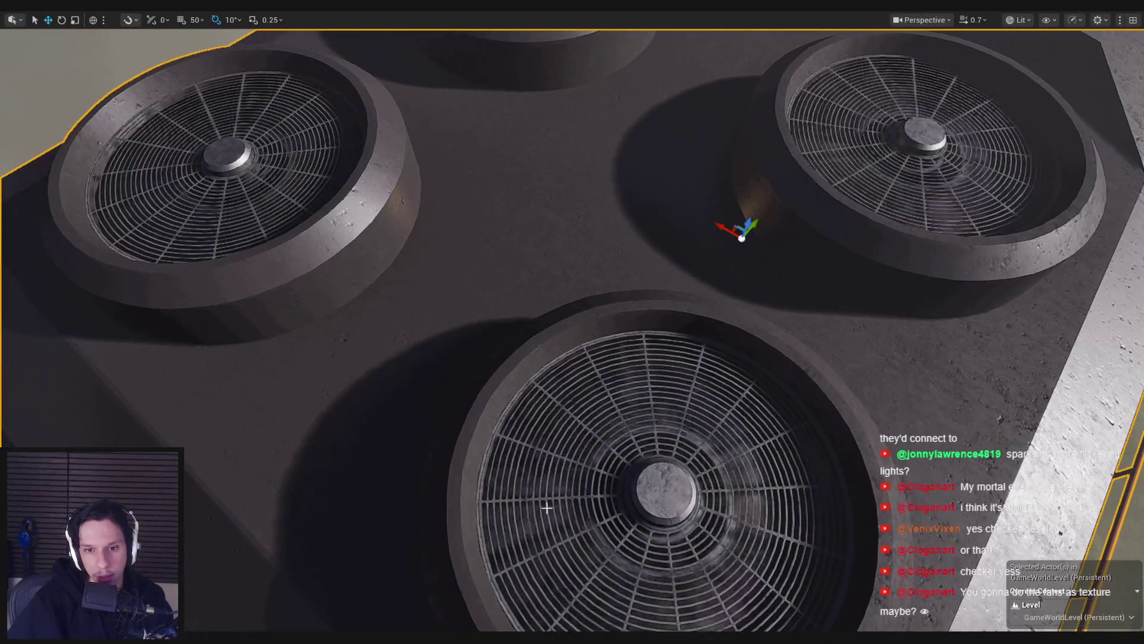
pyautogui.hotkey('alt', 'Tab')
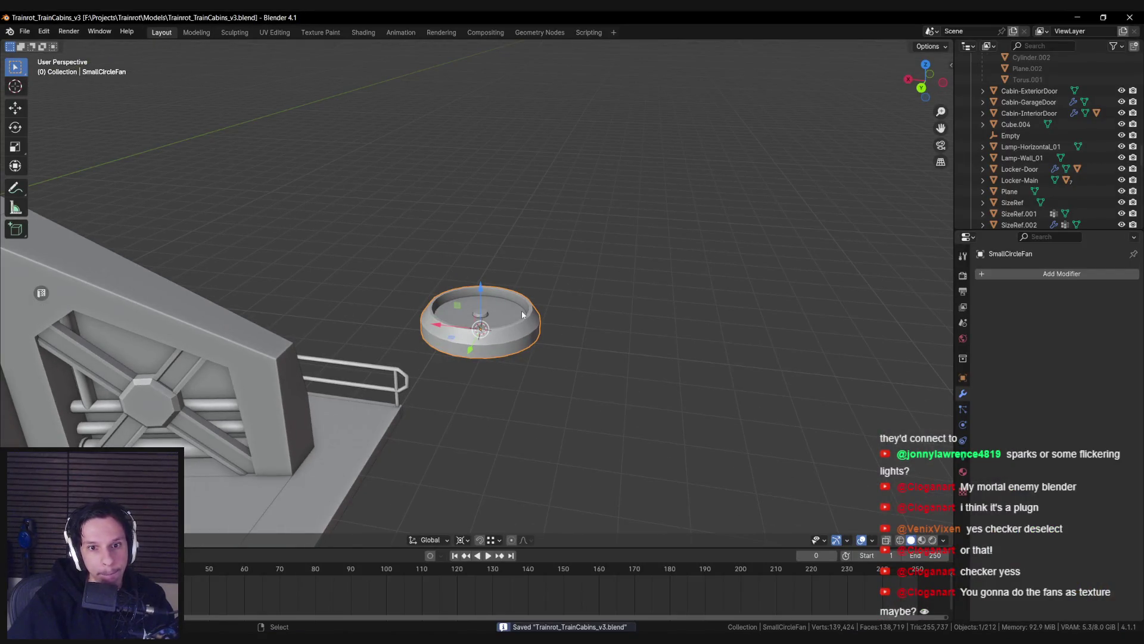
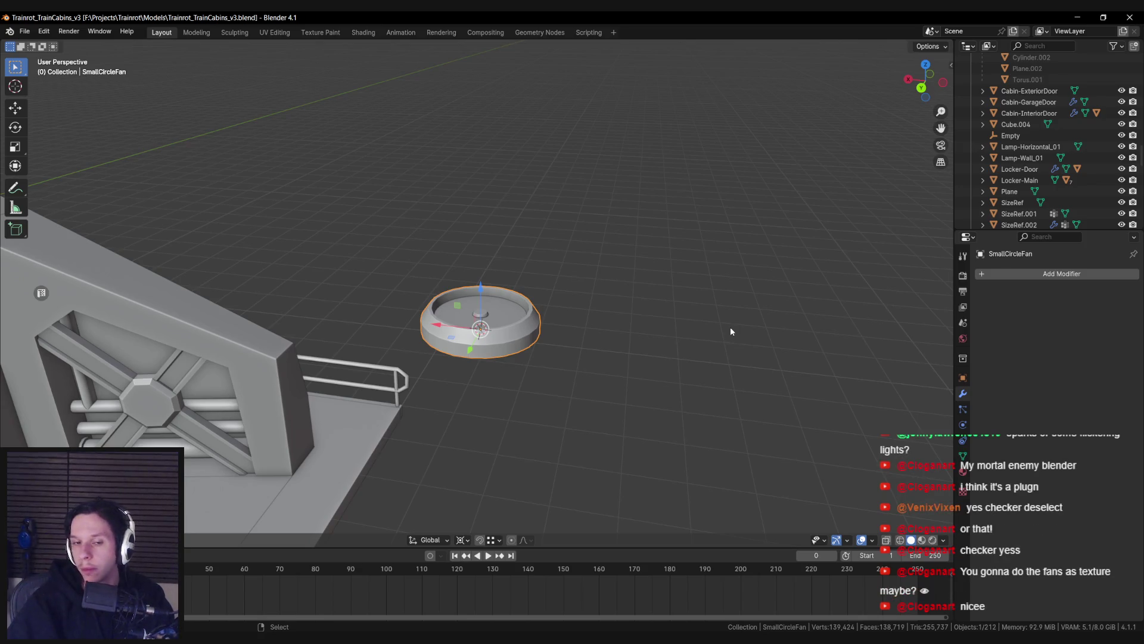
# Step: Export the SmallCircleFan model from Blender's Unreal Engine sidebar panel
pyautogui.scroll(-5, 1007, 173)
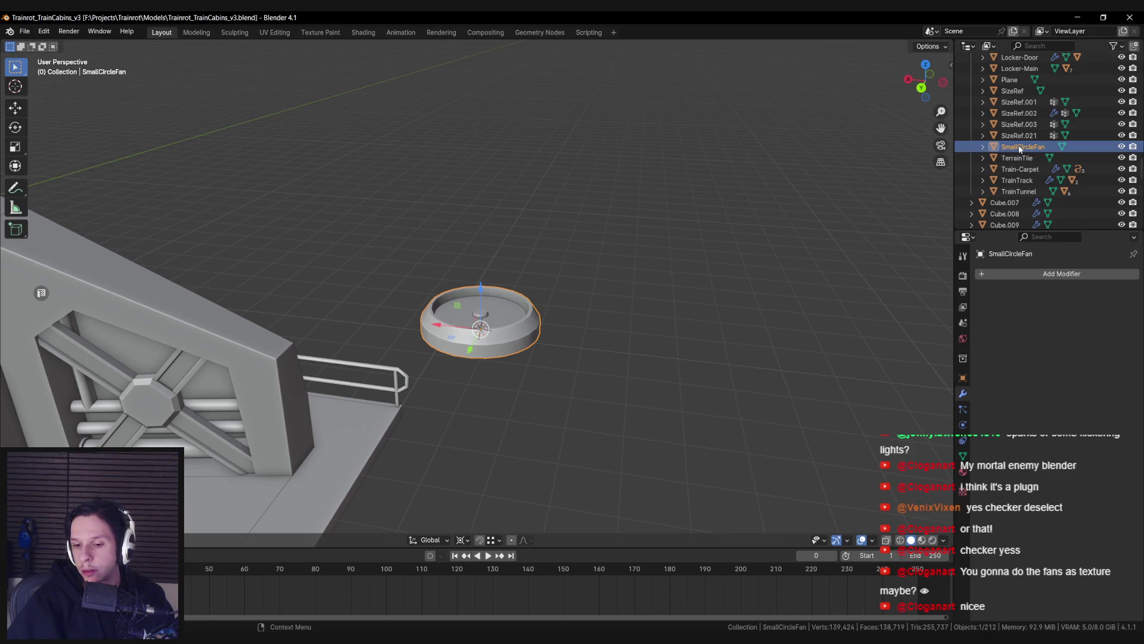
pyautogui.press('n')
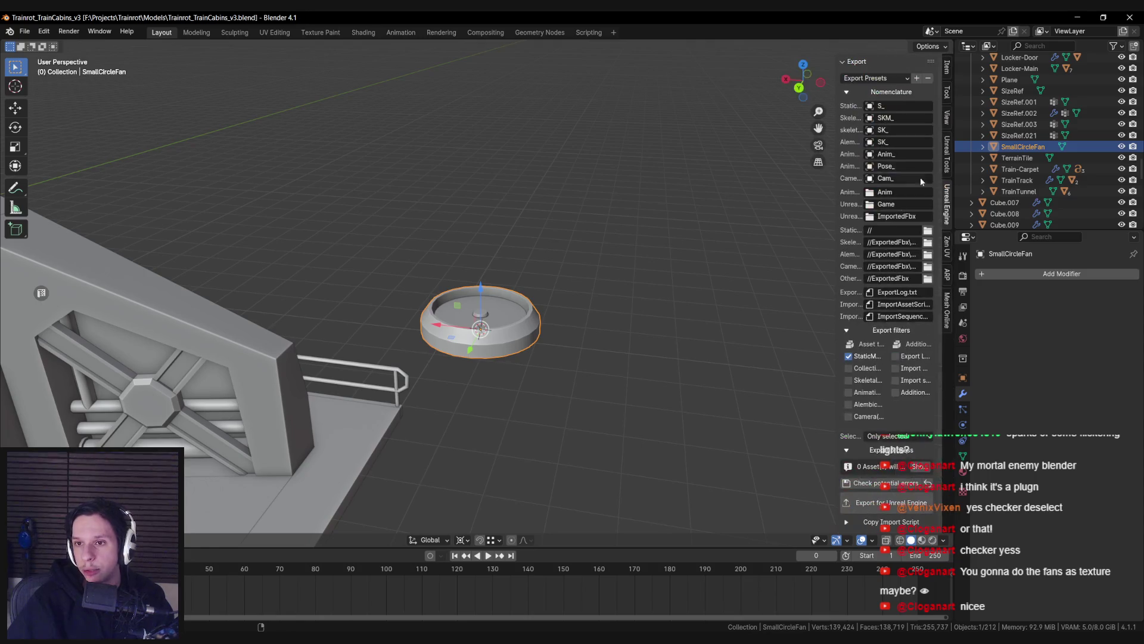
pyautogui.scroll(10, 898, 211)
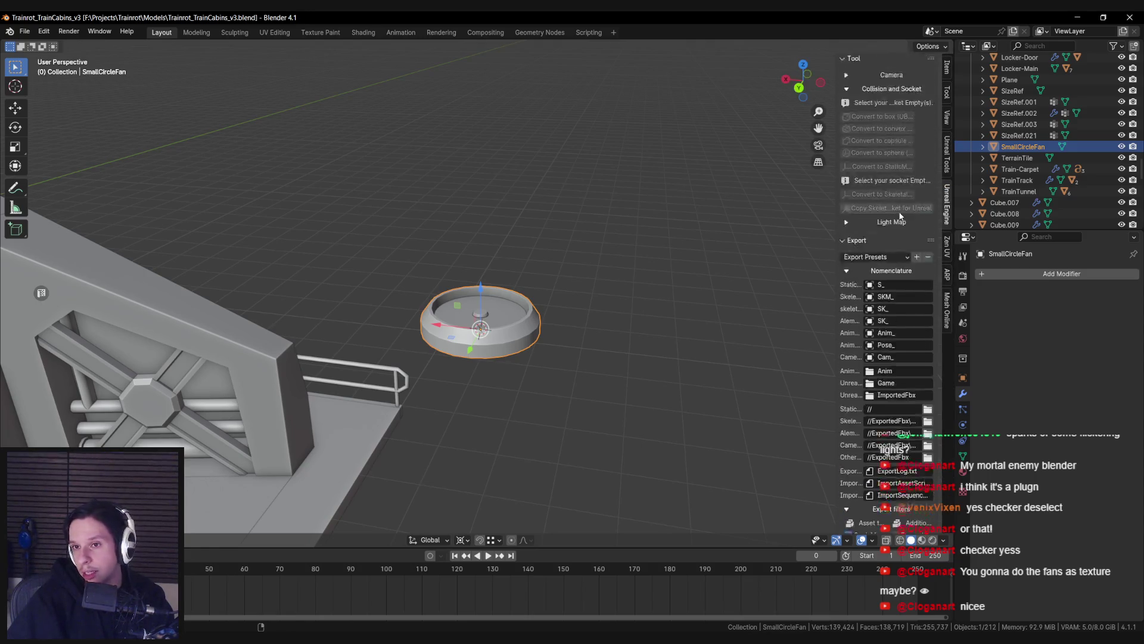
pyautogui.scroll(-8, 888, 285)
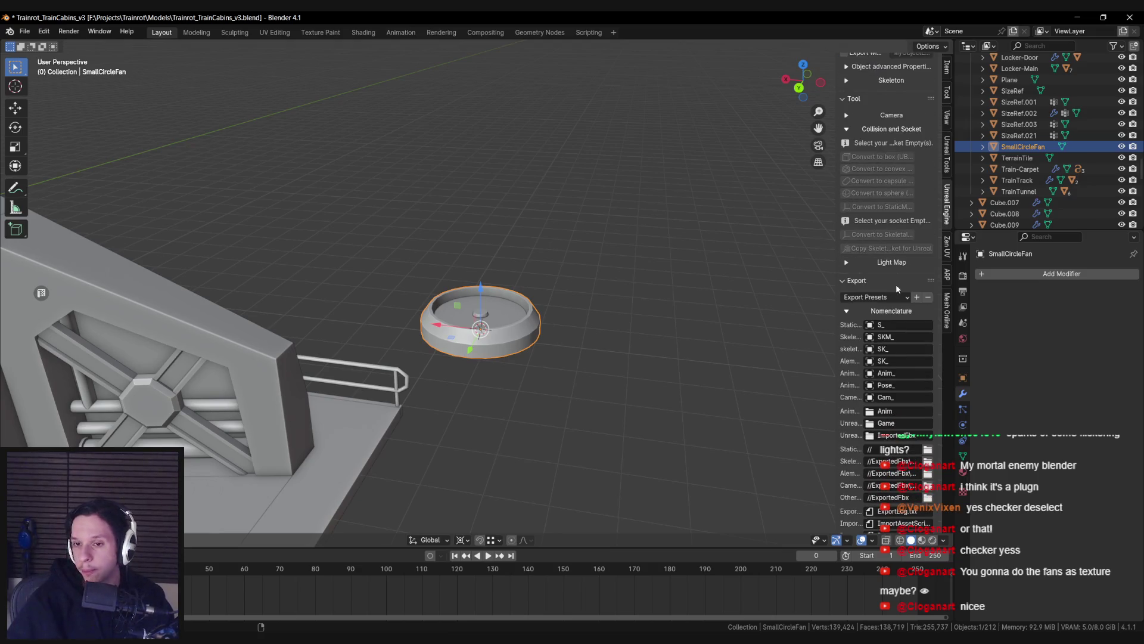
pyautogui.scroll(-9, 895, 283)
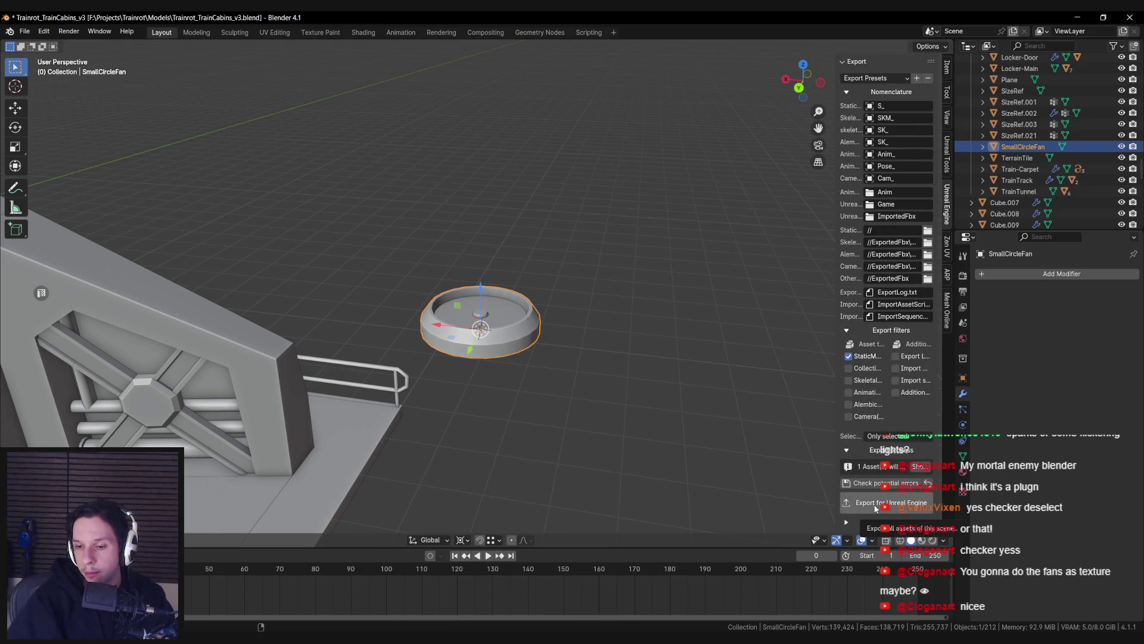
pyautogui.click(875, 506)
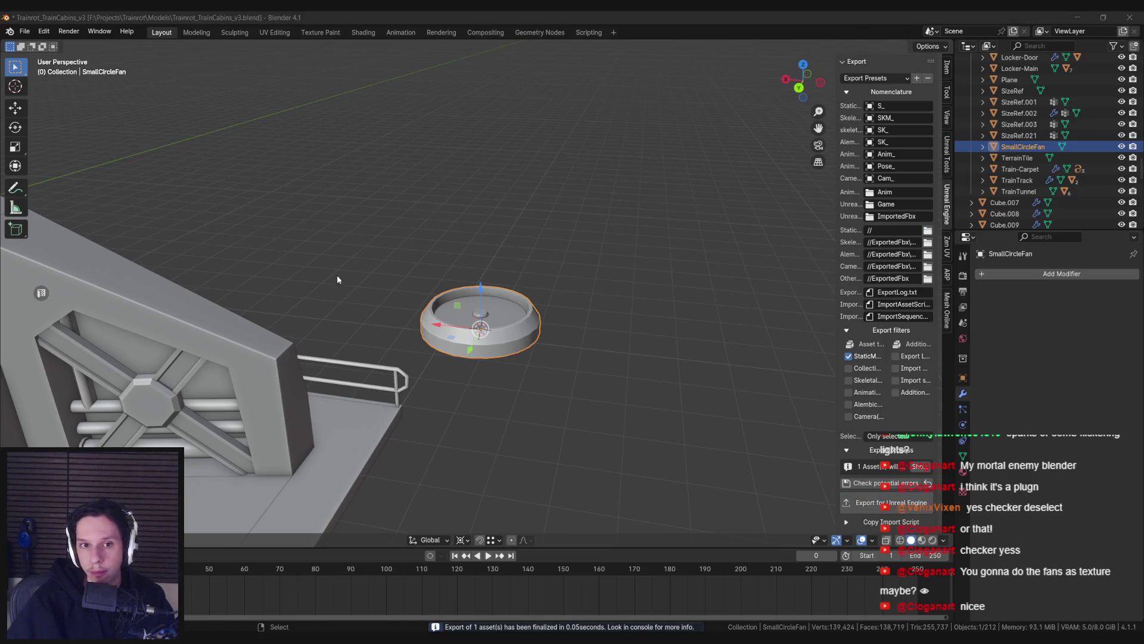
pyautogui.hotkey('alt', 'Tab')
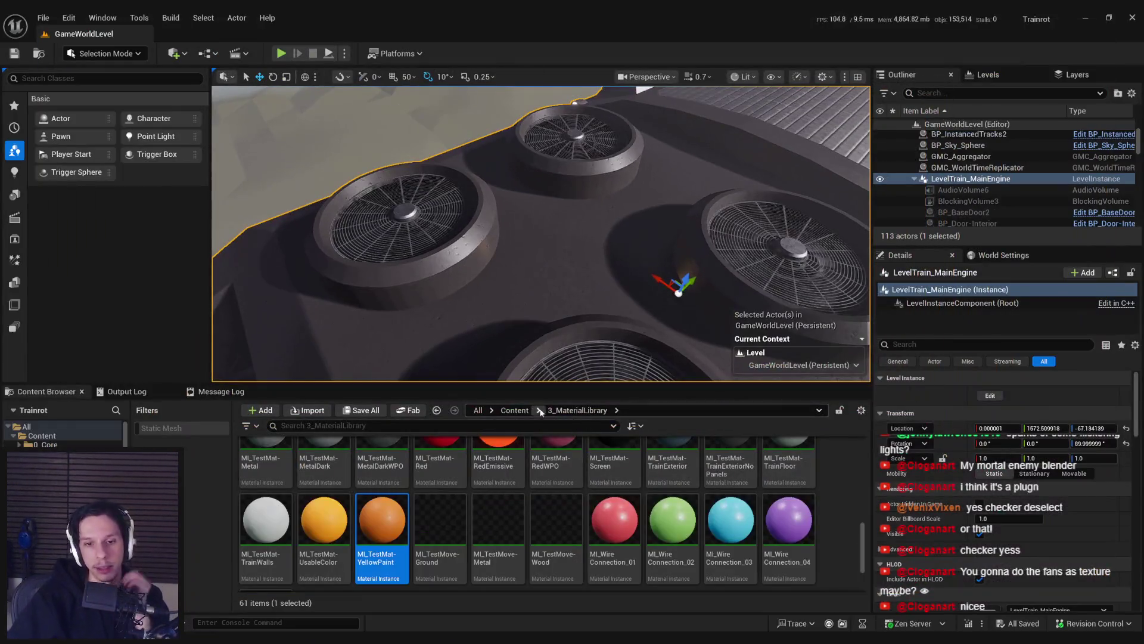
# Step: Create a new folder named Details inside 4_Environment
pyautogui.click(541, 412)
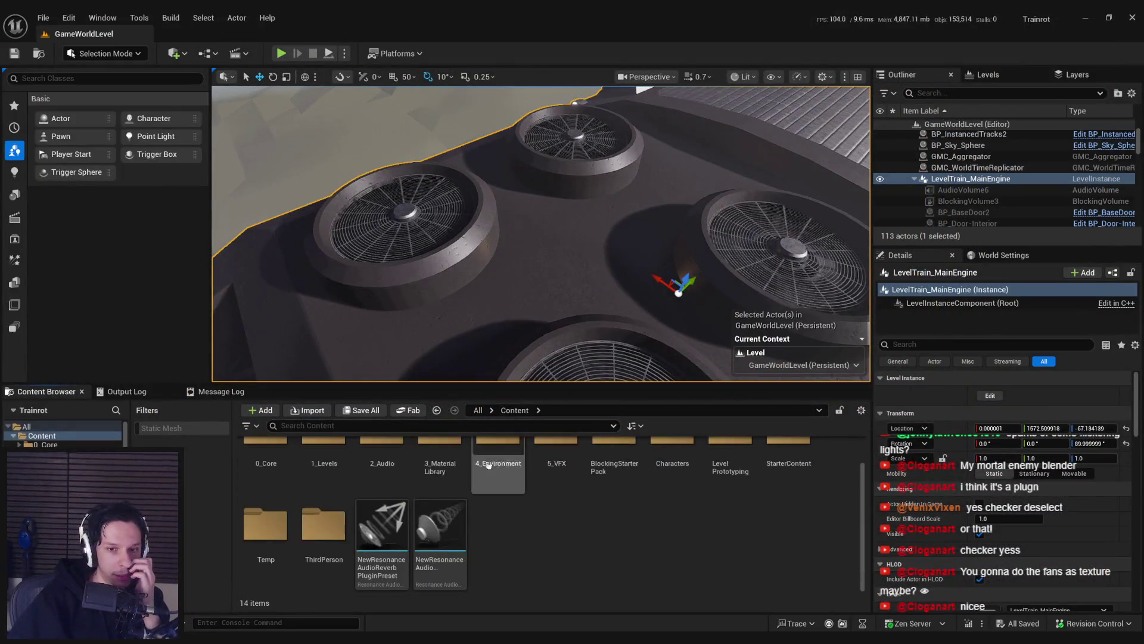
pyautogui.doubleClick(498, 474)
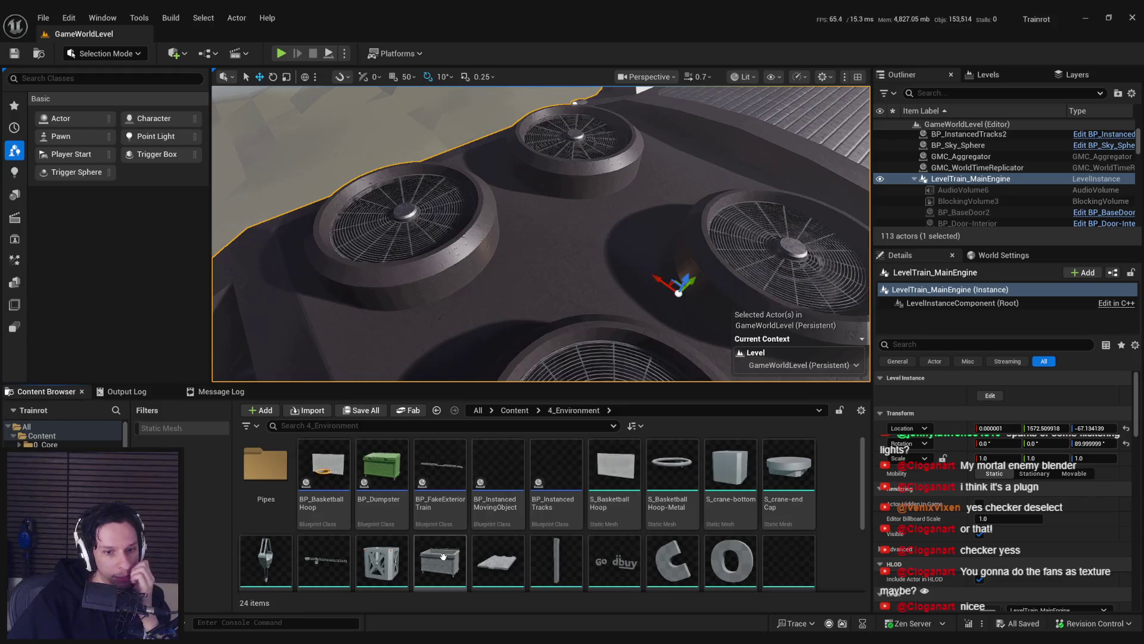
pyautogui.scroll(-3, 611, 529)
pyautogui.rightClick(522, 530)
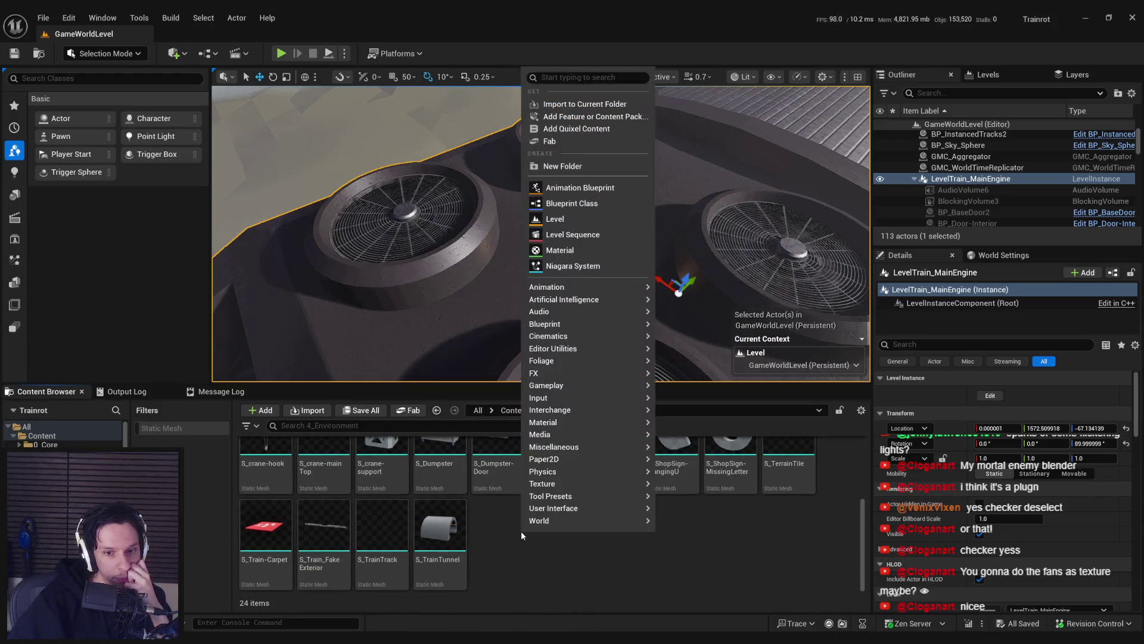
pyautogui.click(573, 163)
pyautogui.write('TrainDe')
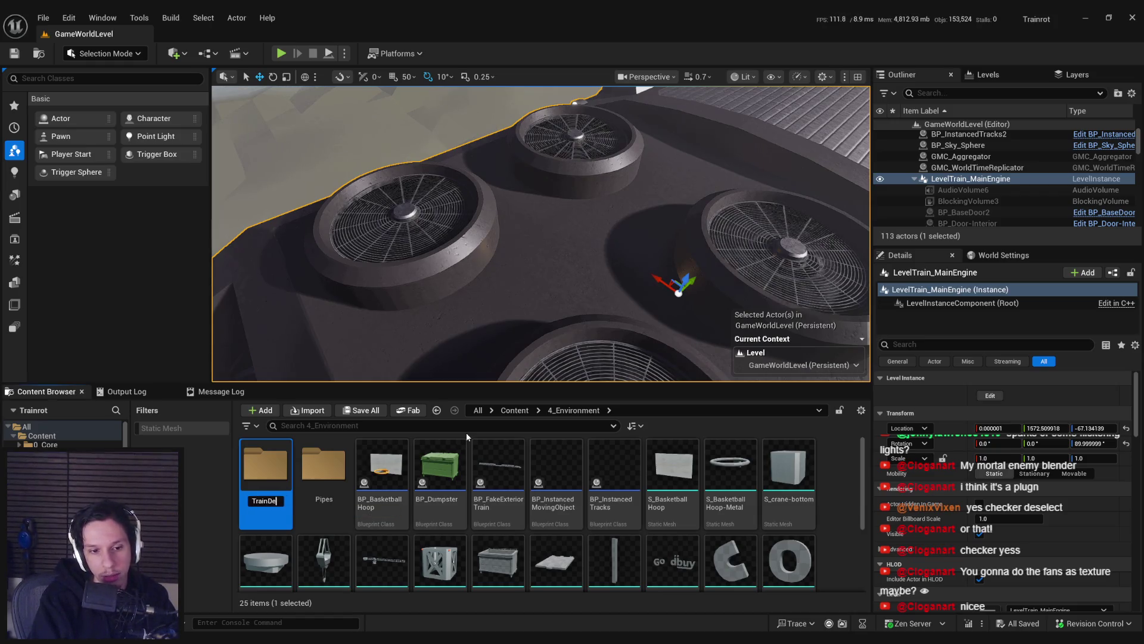
pyautogui.press('BackSpace')
pyautogui.press('BackSpace')
pyautogui.press('BackSpace')
pyautogui.write('Details')
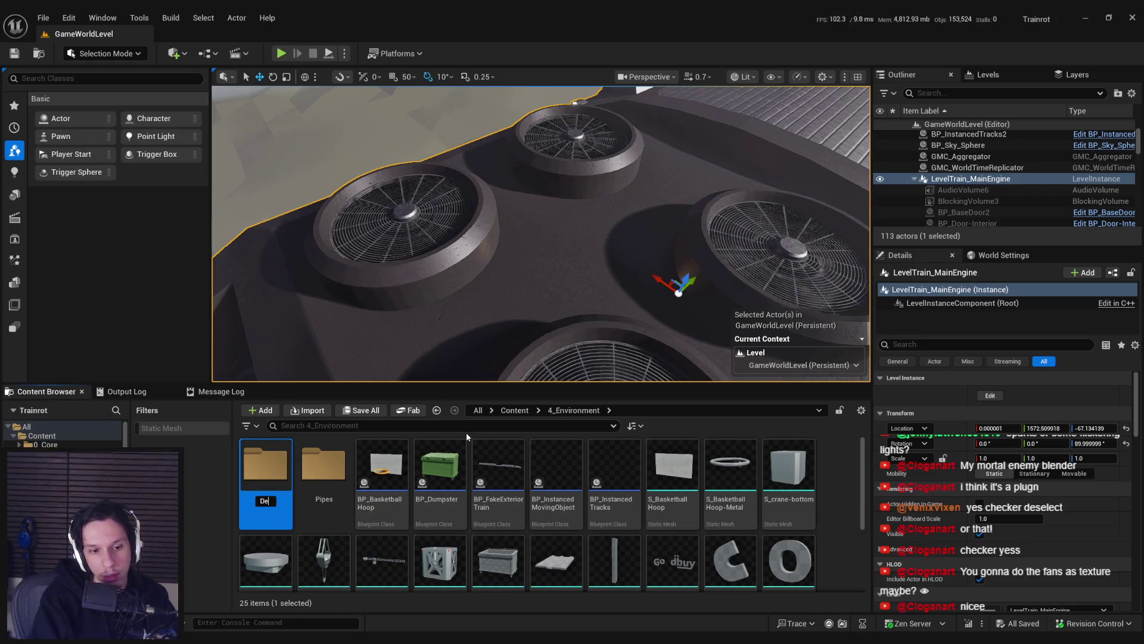
pyautogui.press('Return')
# Step: Import S_SmallCircleFan.fbx into the Details folder and open the resulting mesh
pyautogui.doubleClick(262, 475)
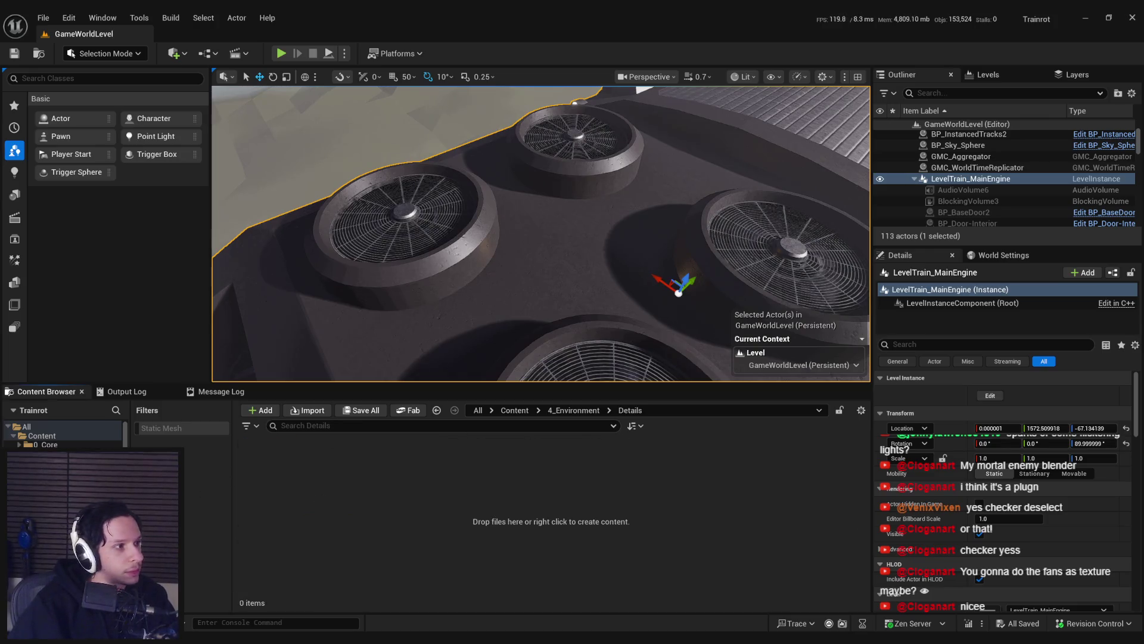
pyautogui.moveTo(416, 497); pyautogui.dragTo(417, 498)
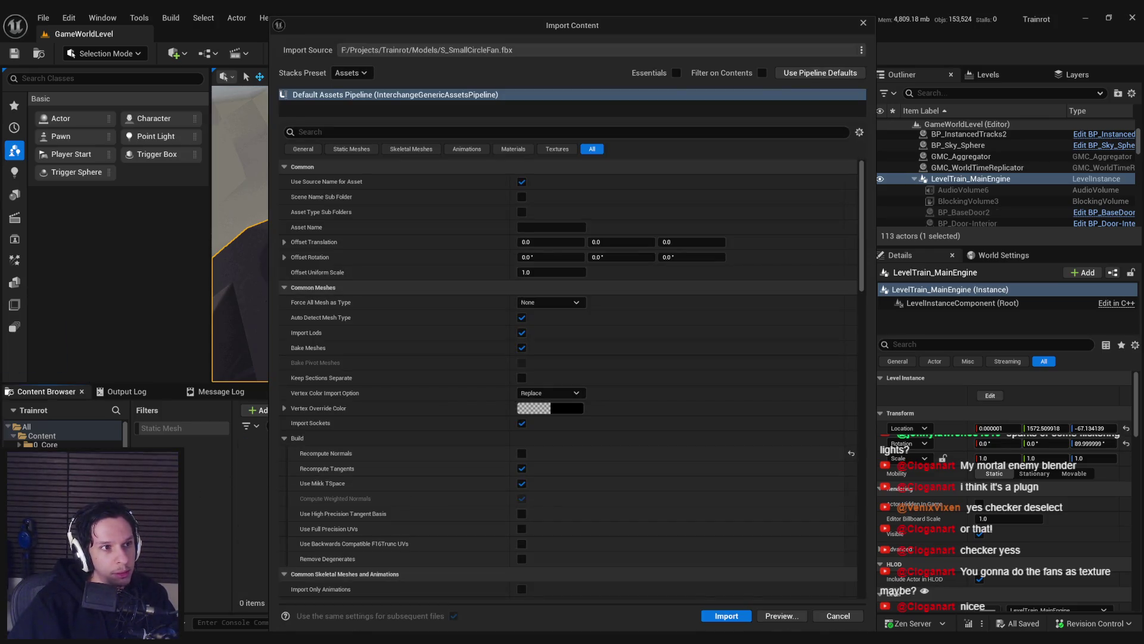
pyautogui.click(726, 616)
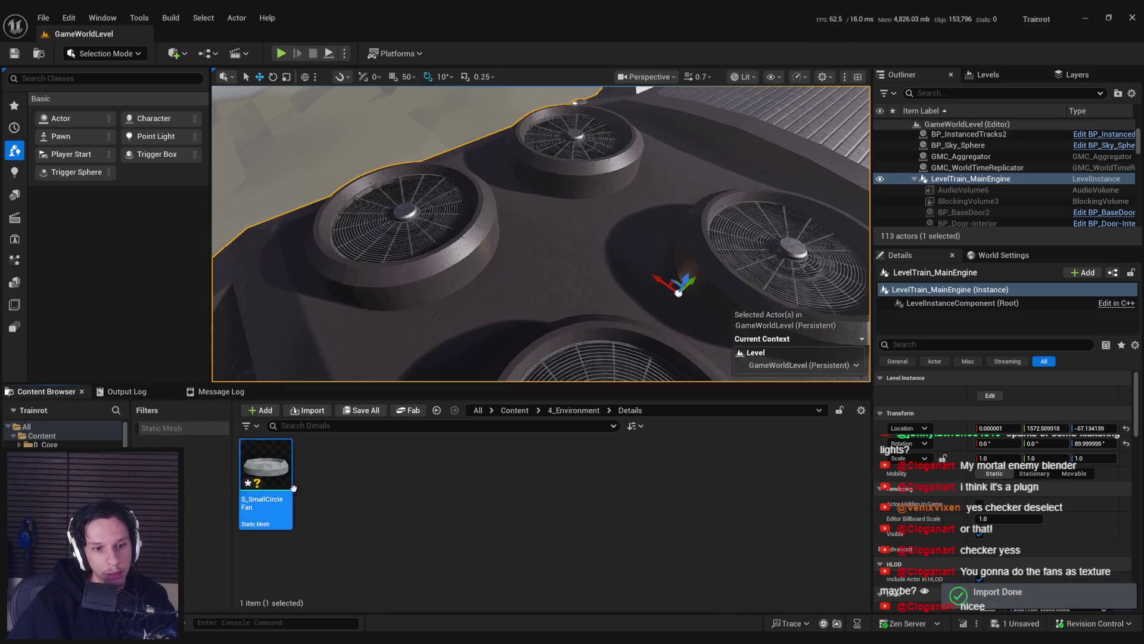
pyautogui.doubleClick(285, 482)
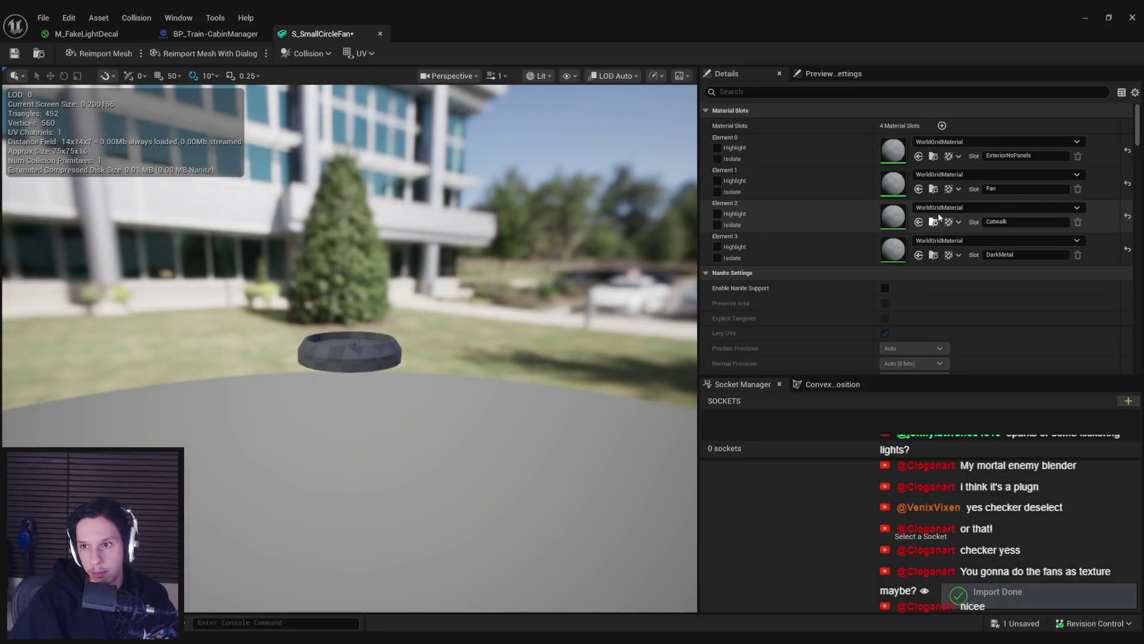
# Step: Assign M_GrateTrimsheet to the Catwalk slot and MI_TestMat-Metal to the DarkMetal slot
pyautogui.click(944, 208)
pyautogui.write('atwa')
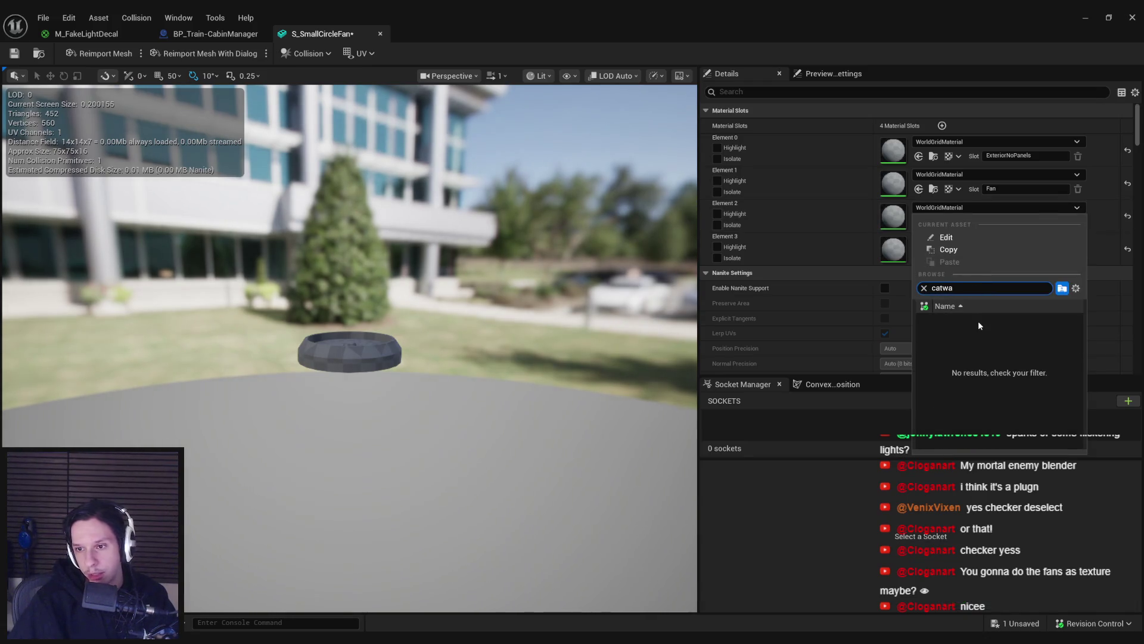
pyautogui.press('BackSpace')
pyautogui.press('BackSpace')
pyautogui.press('BackSpace')
pyautogui.write('platf')
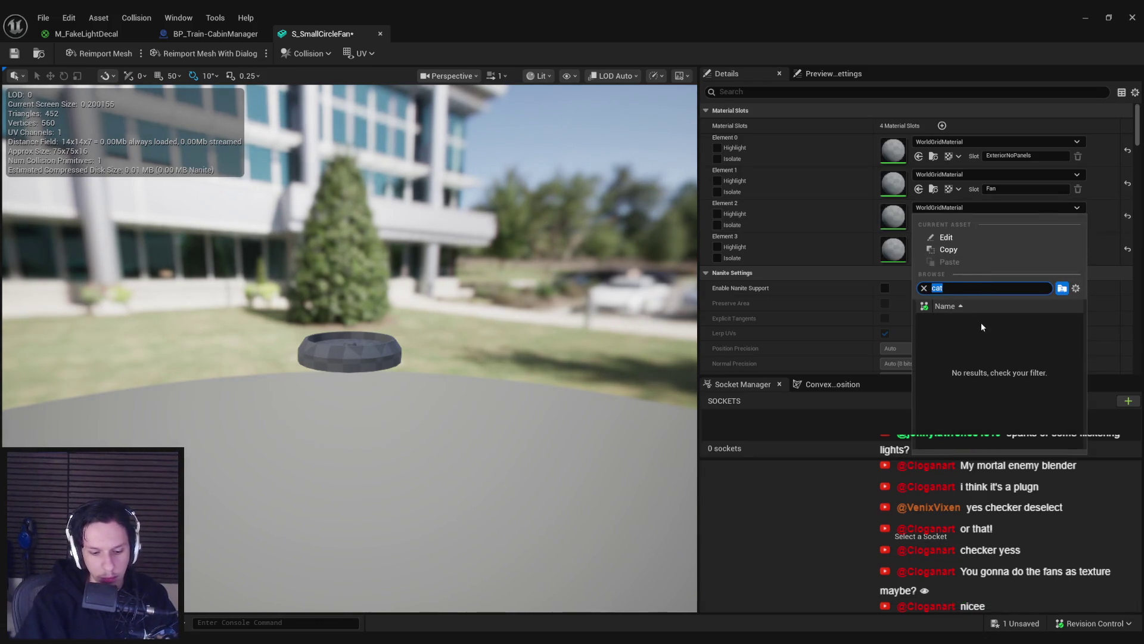
pyautogui.write('o')
pyautogui.press('BackSpace')
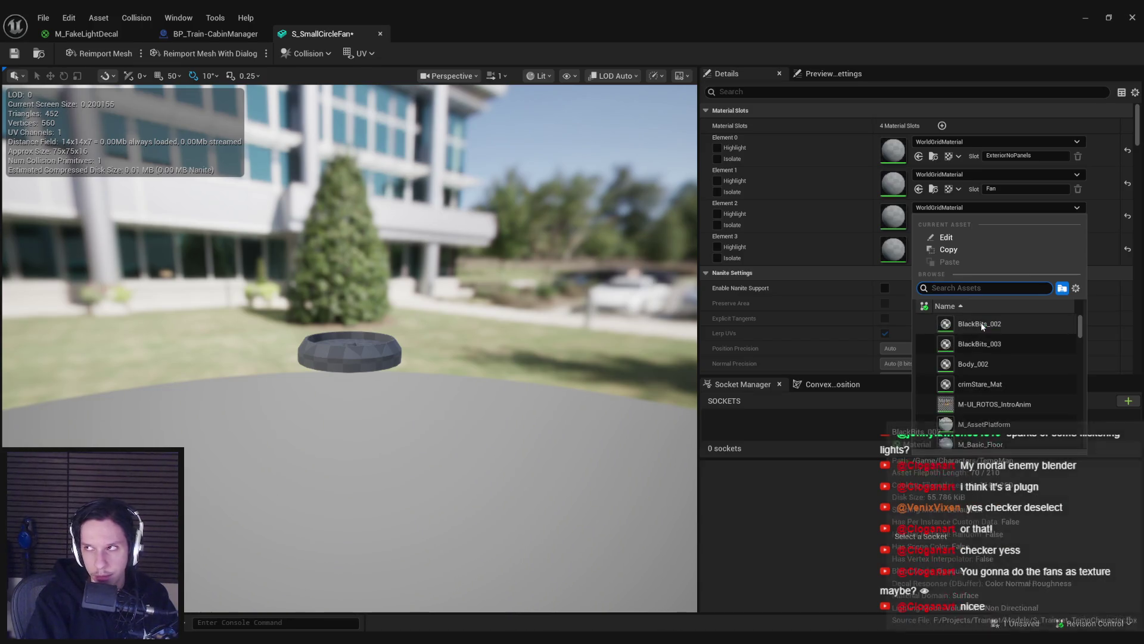
pyautogui.write('grat')
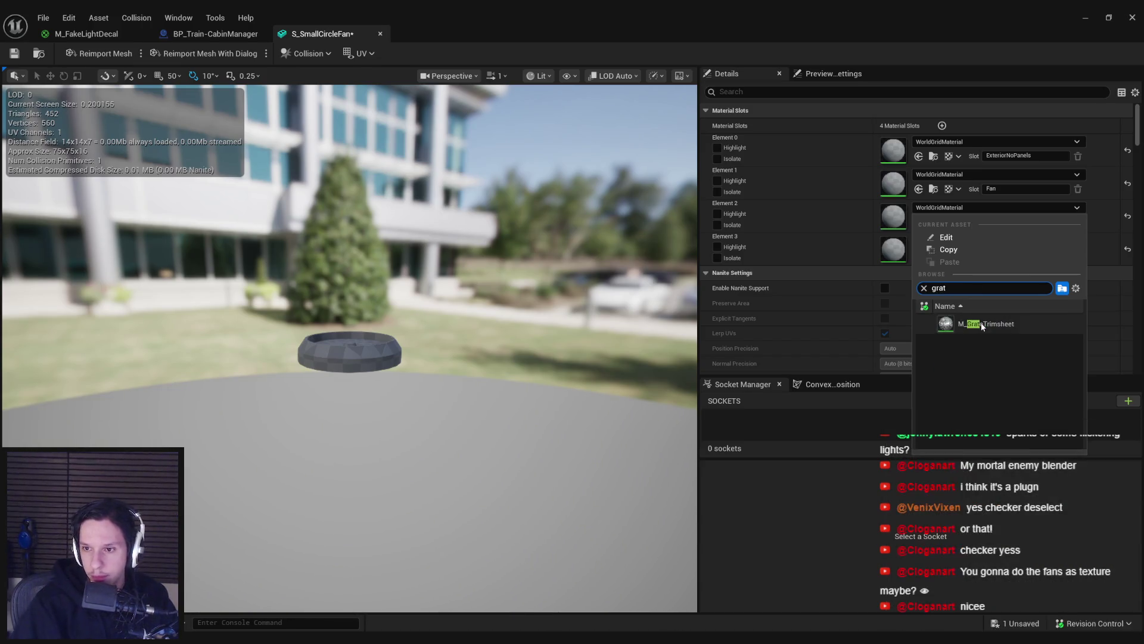
pyautogui.click(981, 324)
pyautogui.scroll(-2, 349, 348)
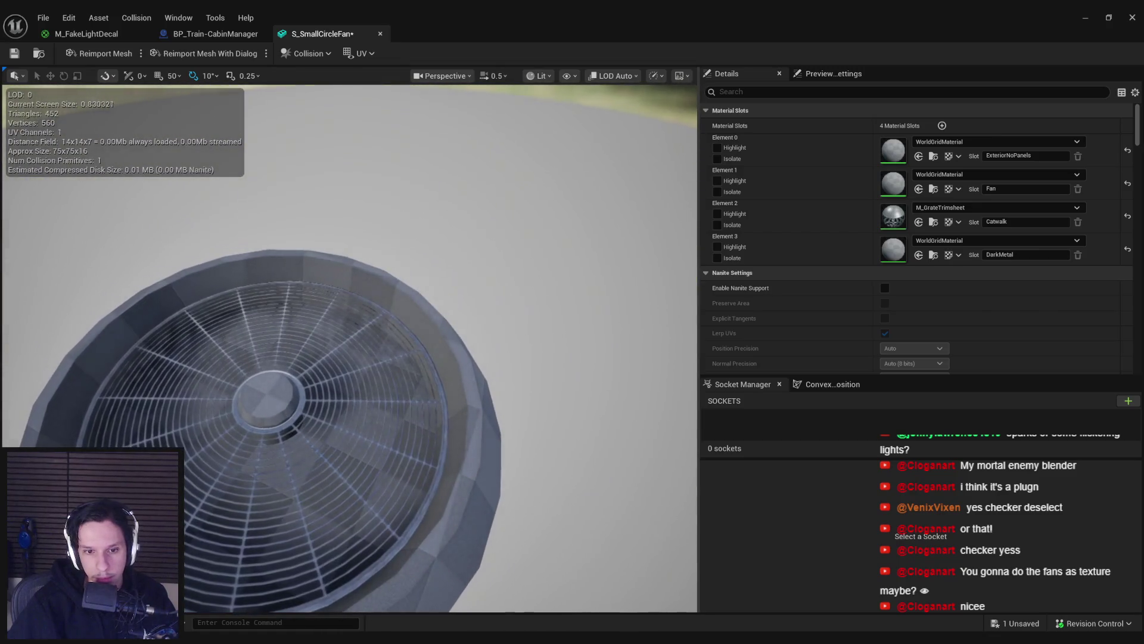
pyautogui.scroll(-4, 431, 350)
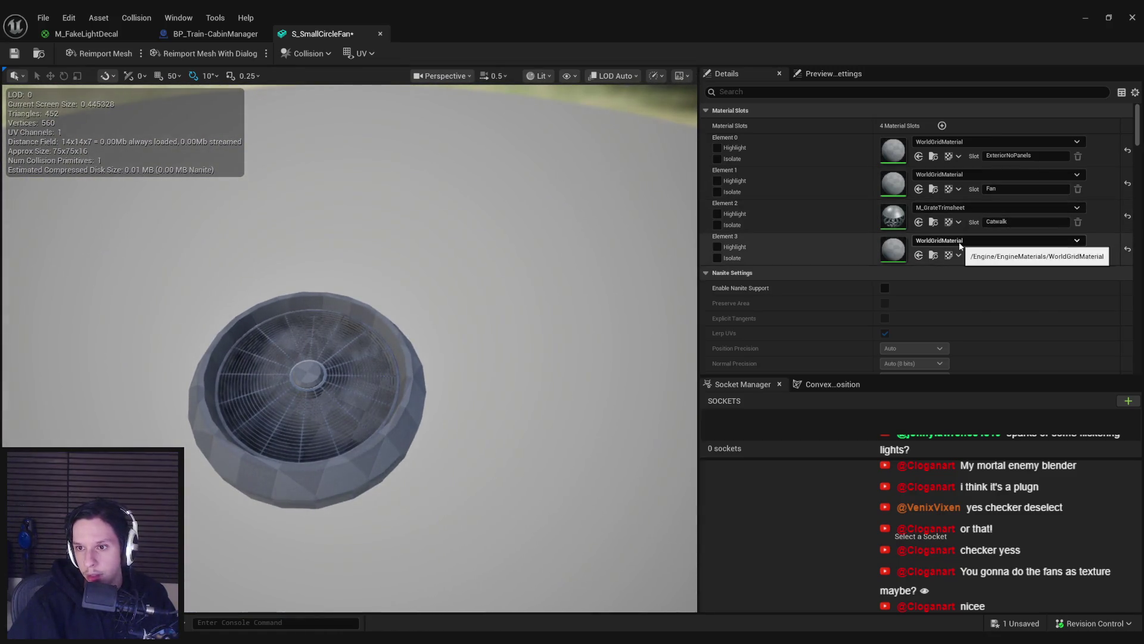
pyautogui.click(1009, 242)
pyautogui.write('meta')
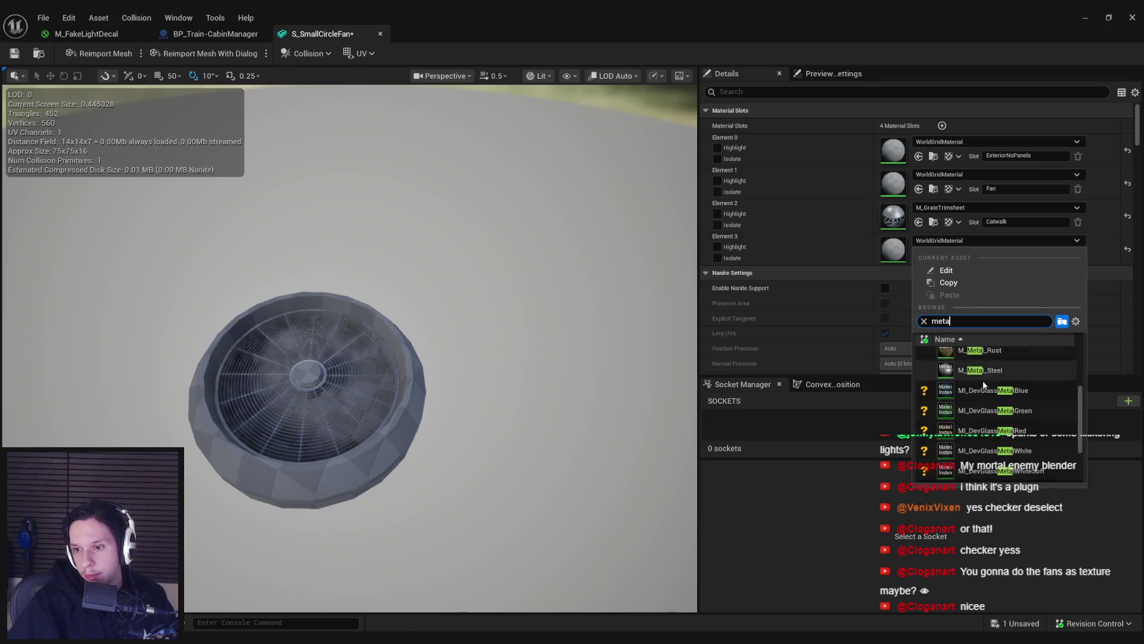
pyautogui.scroll(-1, 984, 384)
pyautogui.click(986, 417)
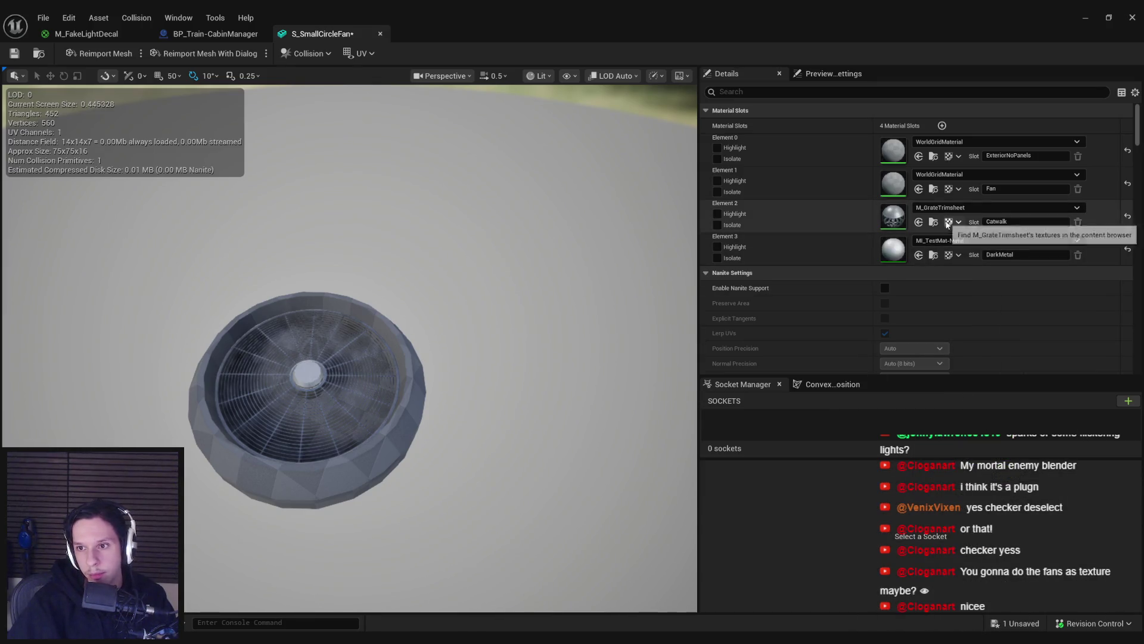
# Step: Assign M_FakeFanMovement to the Fan slot and MI_TestMat-Metal to ExteriorNoPanels
pyautogui.click(966, 174)
pyautogui.write('fan')
pyautogui.click(984, 292)
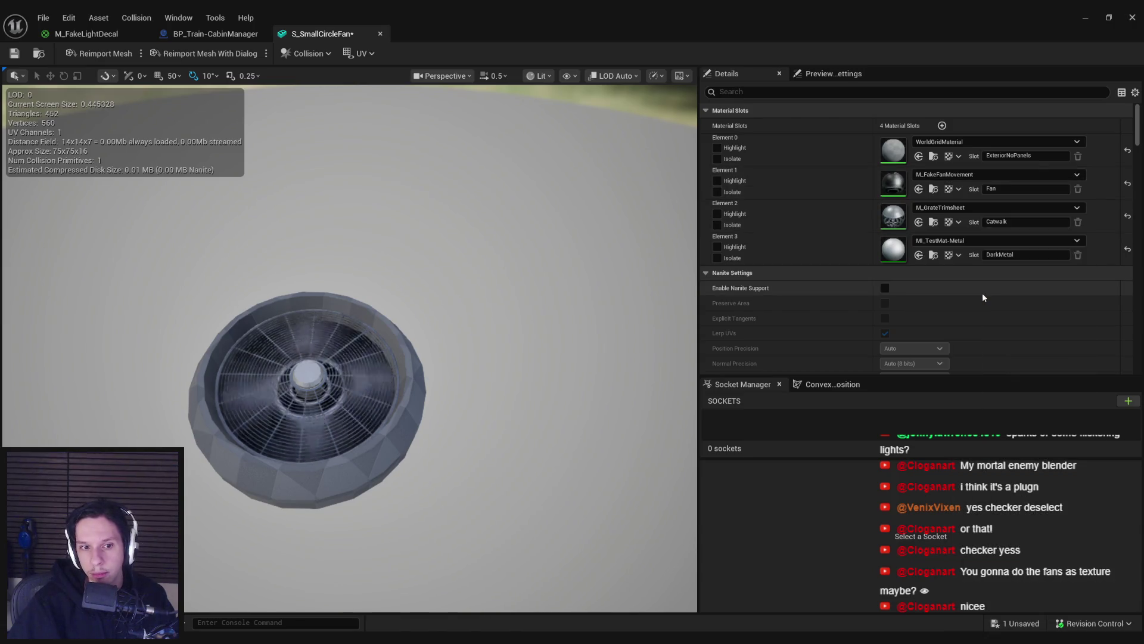
pyautogui.click(986, 145)
pyautogui.write('meta')
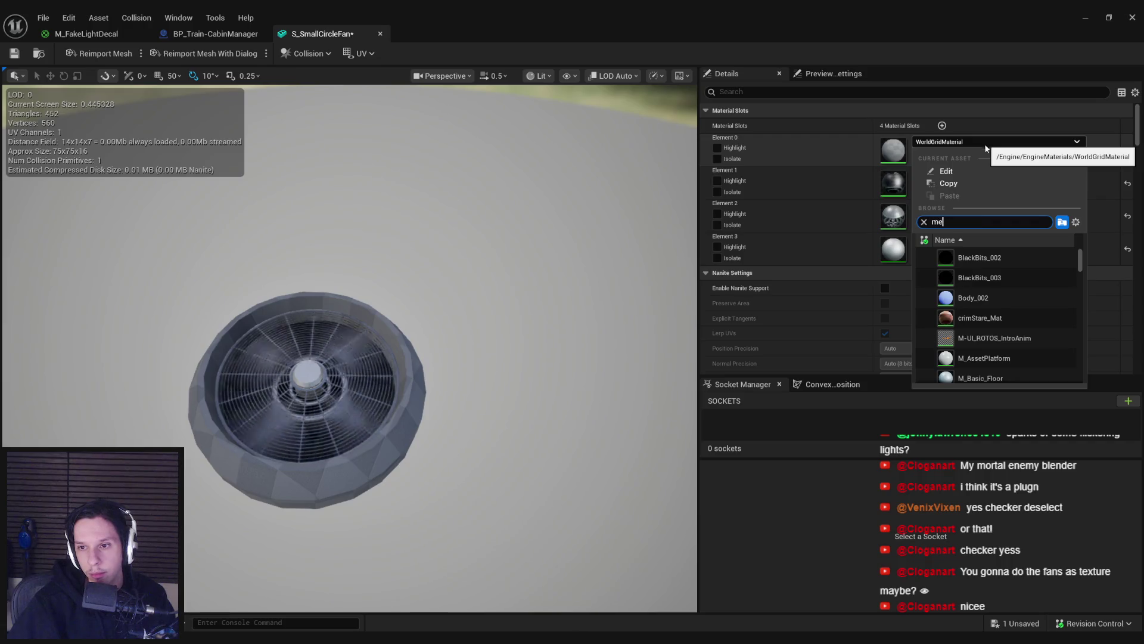
pyautogui.scroll(-2, 1023, 365)
pyautogui.scroll(-2, 1023, 363)
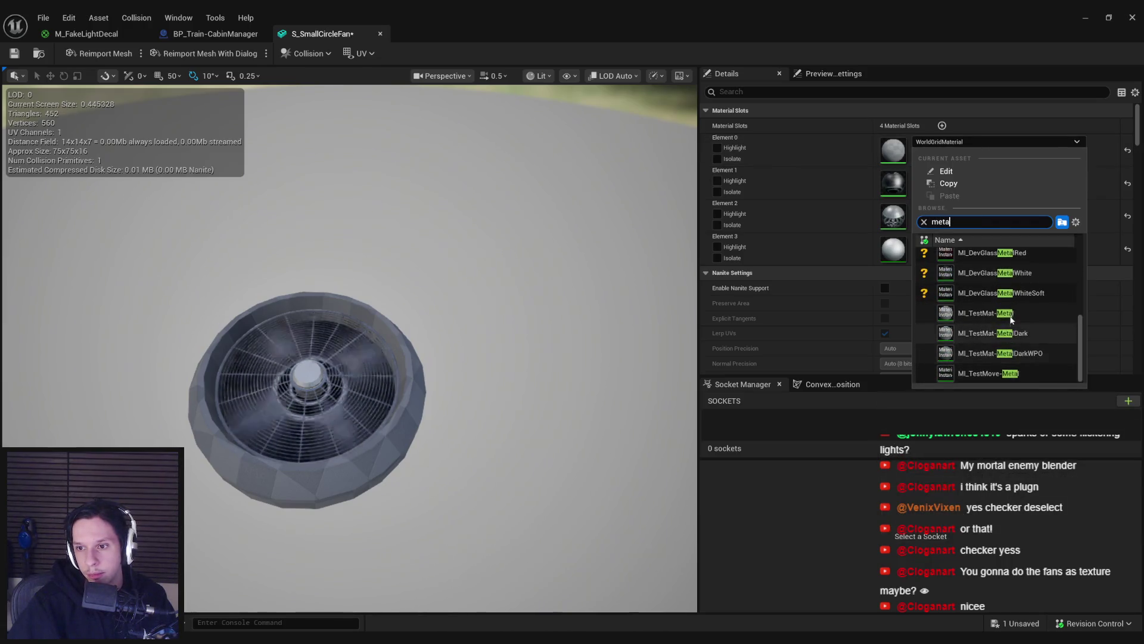
pyautogui.click(1013, 346)
pyautogui.click(236, 37)
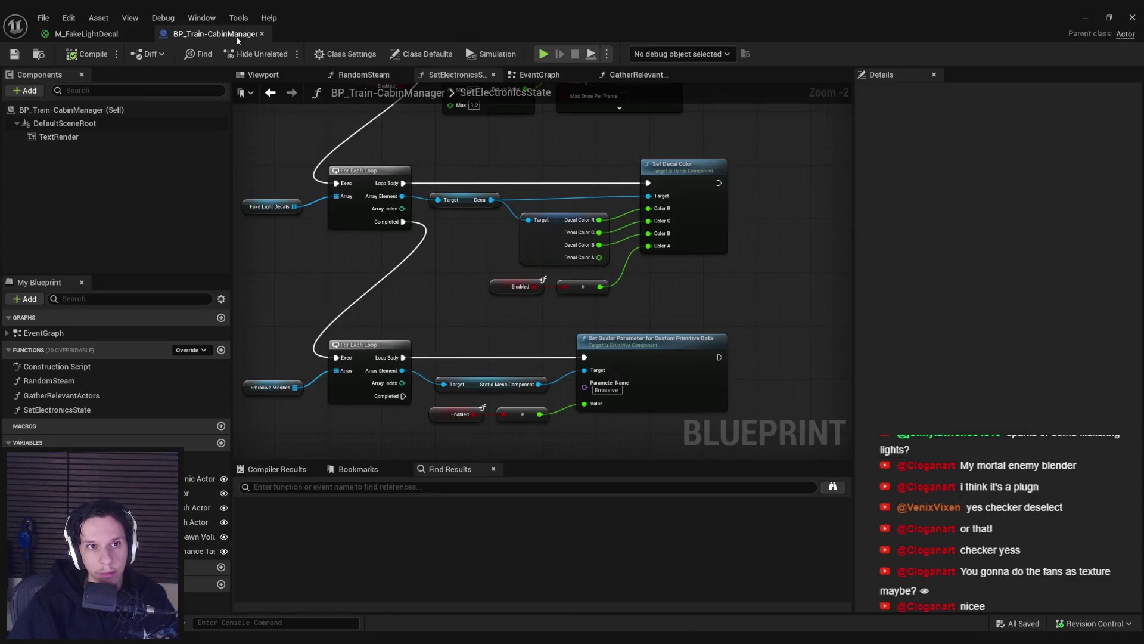
# Step: Edit the LevelTrain_MainEngine instance and place S_SmallCircleFan in the wall below the window
pyautogui.click(1084, 18)
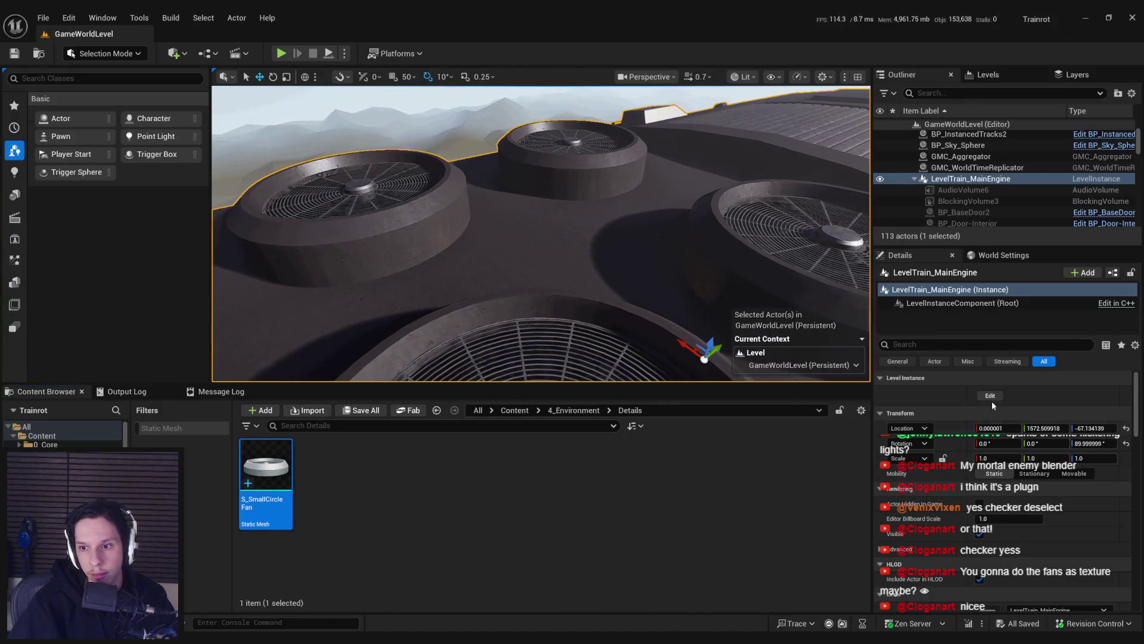
pyautogui.doubleClick(611, 225)
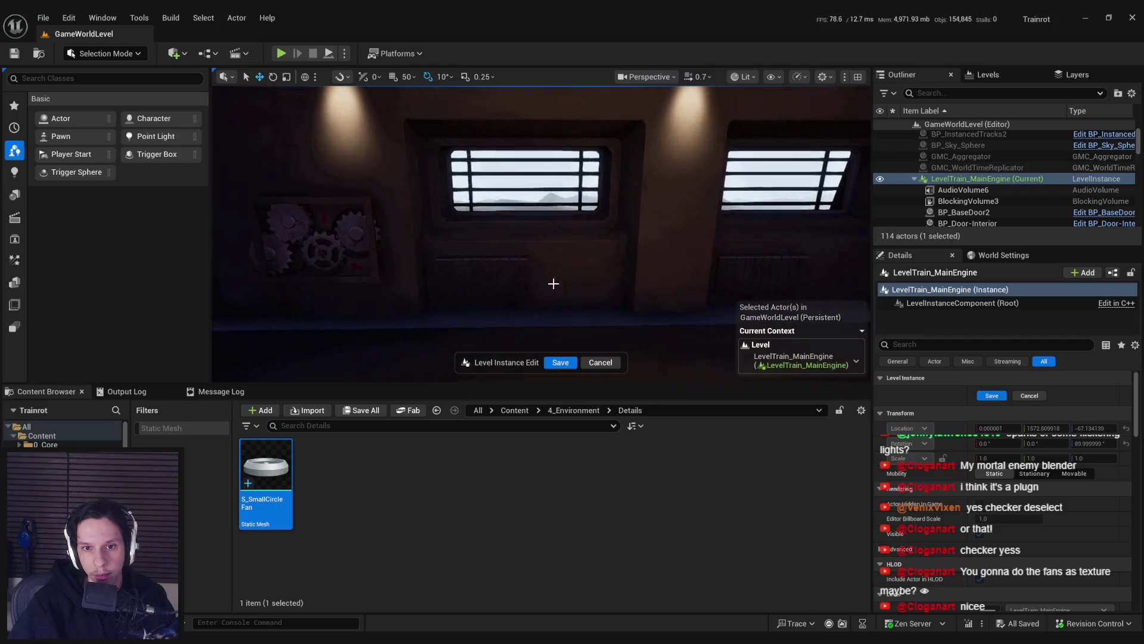
pyautogui.moveTo(286, 467)
pyautogui.mouseDown()
pyautogui.moveTo(545, 258)
pyautogui.moveTo(526, 276)
pyautogui.mouseUp()
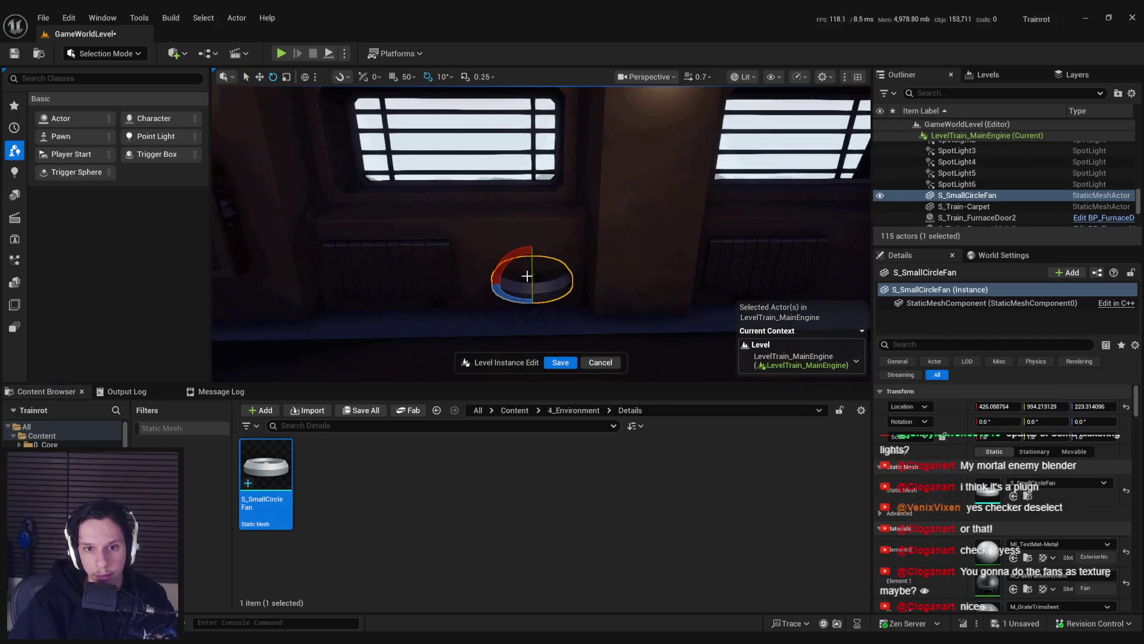
pyautogui.press('w')
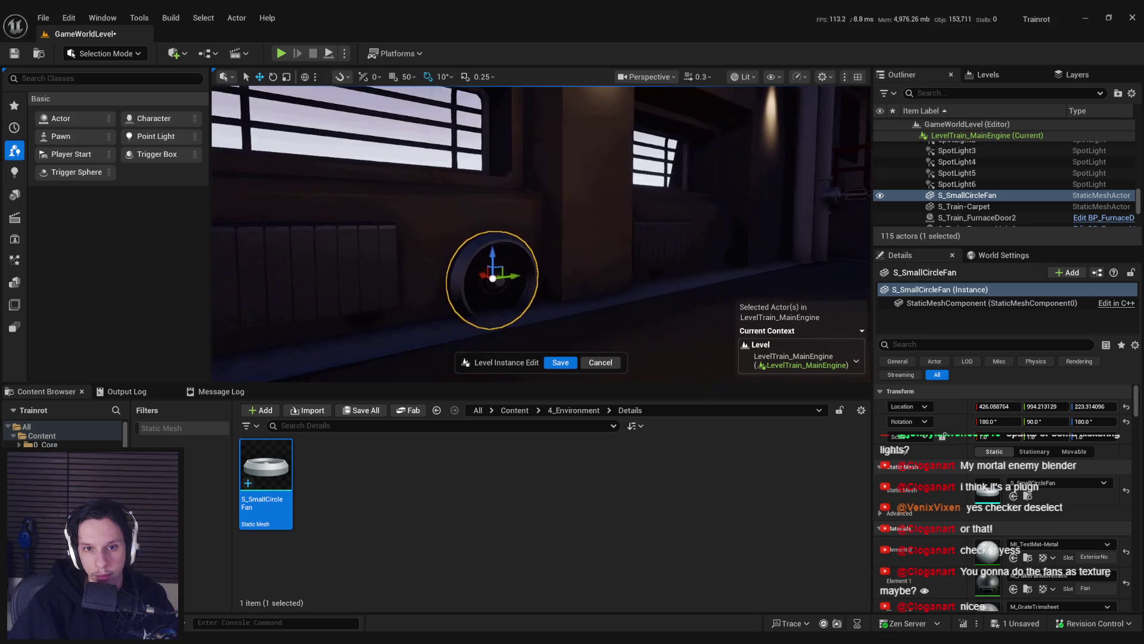
pyautogui.moveTo(498, 253)
pyautogui.mouseDown()
pyautogui.moveTo(490, 231)
pyautogui.moveTo(502, 242)
pyautogui.mouseUp()
pyautogui.press('w')
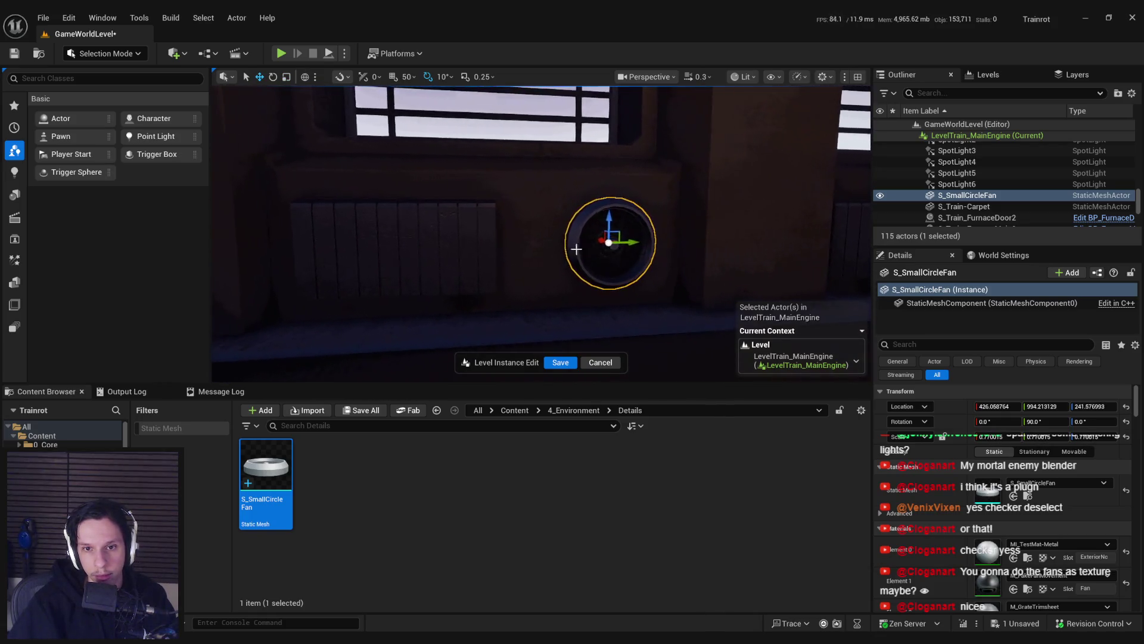
pyautogui.moveTo(620, 236)
pyautogui.mouseDown()
pyautogui.moveTo(635, 273)
pyautogui.moveTo(611, 244)
pyautogui.moveTo(620, 263)
pyautogui.moveTo(596, 256)
pyautogui.moveTo(618, 230)
pyautogui.moveTo(598, 209)
pyautogui.moveTo(610, 246)
pyautogui.moveTo(437, 300)
pyautogui.moveTo(471, 313)
pyautogui.moveTo(489, 268)
pyautogui.mouseUp()
# Step: Flatten the fan to Scale Z 0.303 and check its placement in game view
pyautogui.scroll(3, 634, 273)
pyautogui.scroll(1, 633, 272)
pyautogui.scroll(2, 611, 244)
pyautogui.press('g')
pyautogui.press('g')
pyautogui.press('g')
pyautogui.press('g')
pyautogui.press('g')
pyautogui.scroll(-2, 596, 209)
pyautogui.scroll(-2, 611, 245)
pyautogui.press('g')
pyautogui.press('w')
pyautogui.press('g')
pyautogui.scroll(1, 477, 280)
pyautogui.moveTo(628, 265); pyautogui.dragTo(628, 266)
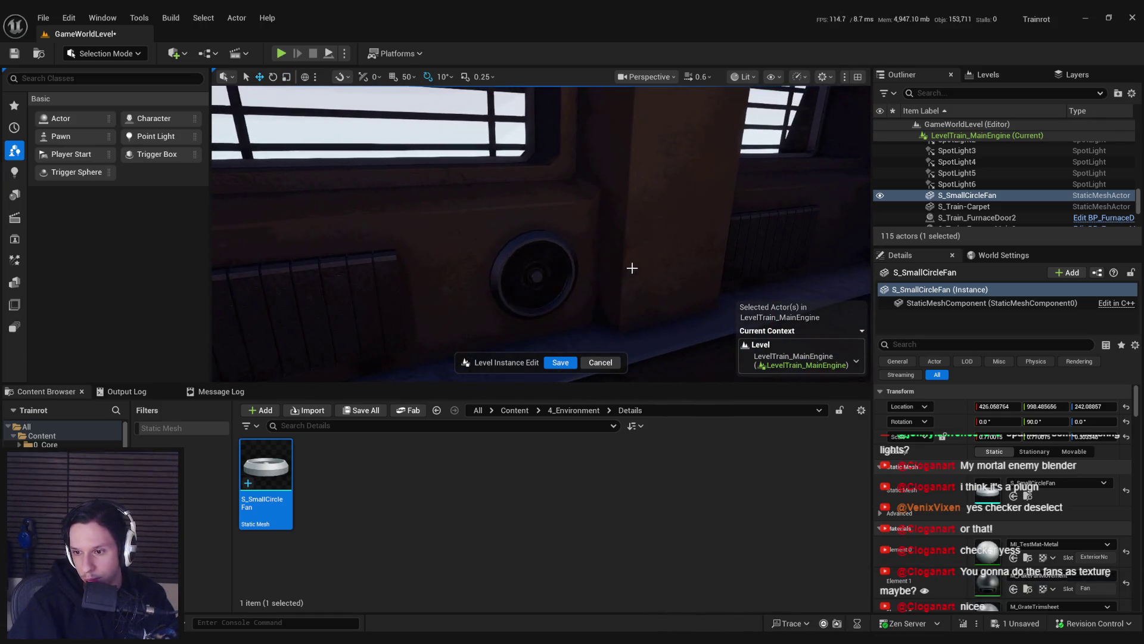
# Step: Give the wall fan's Element 0 the wall's MI_TestMat-TrainWalls material
pyautogui.click(634, 267)
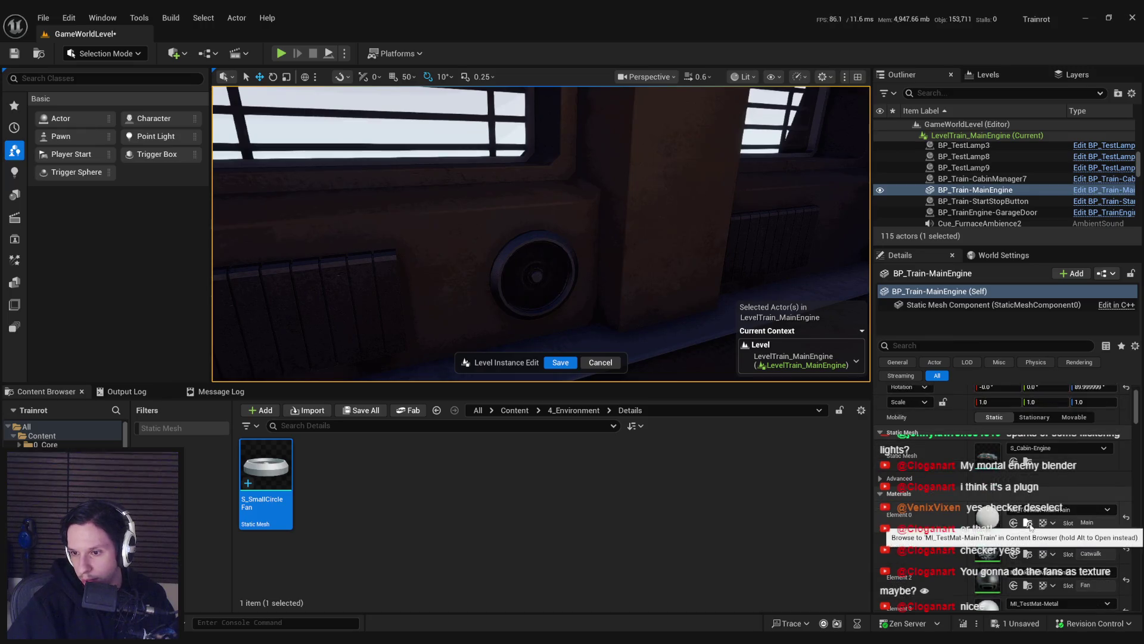
pyautogui.scroll(-5, 1028, 518)
pyautogui.scroll(-4, 1019, 517)
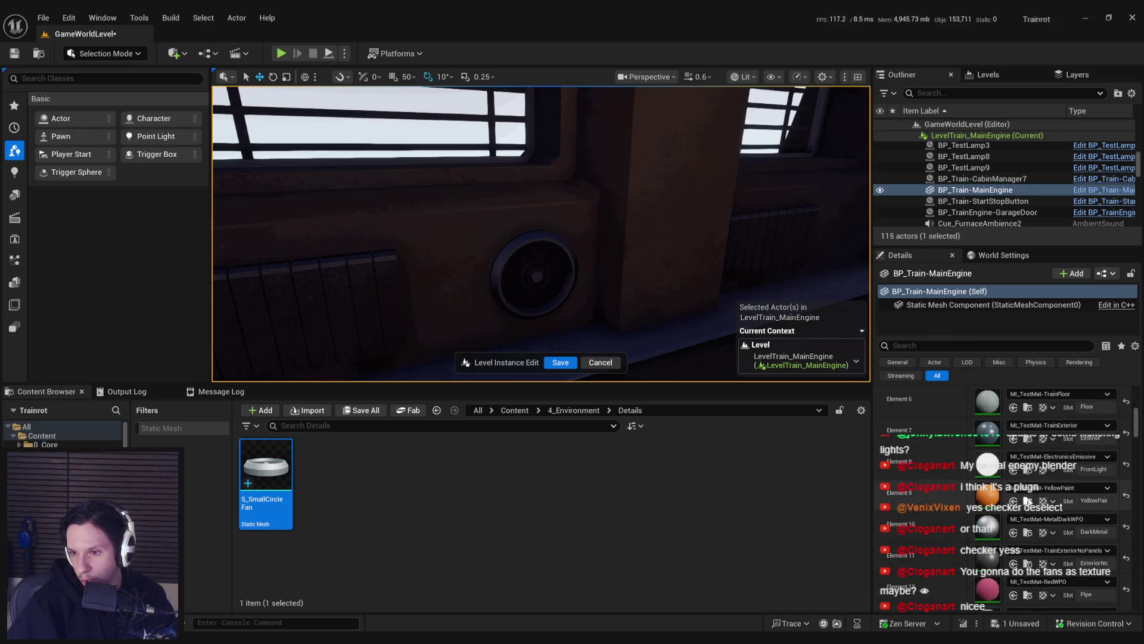
pyautogui.scroll(-3, 1029, 507)
pyautogui.click(1027, 536)
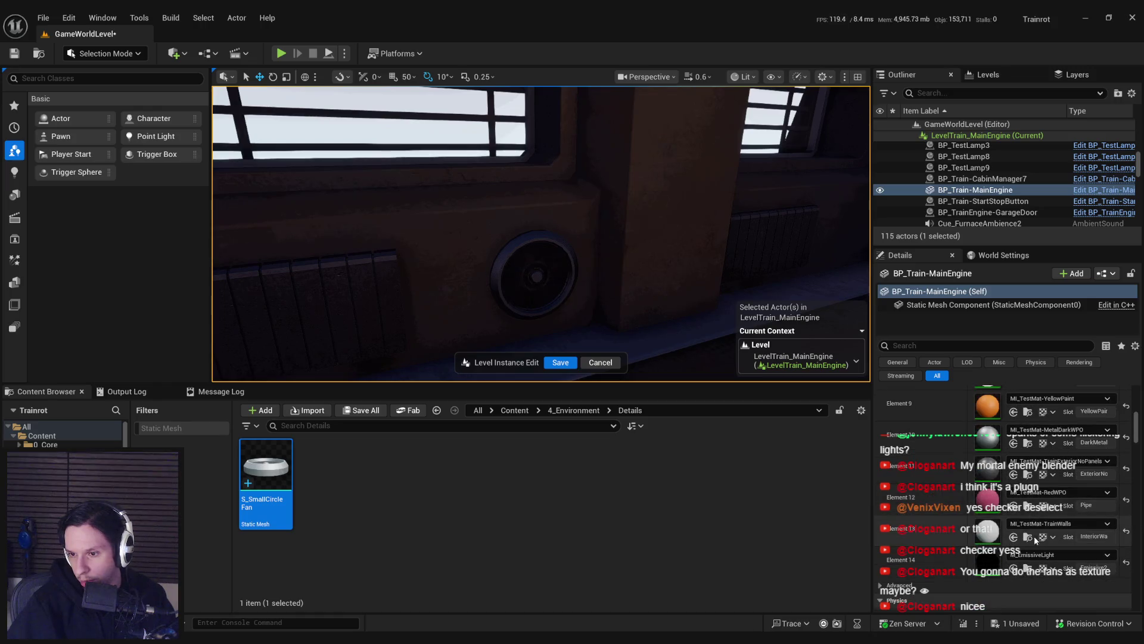
pyautogui.click(535, 276)
pyautogui.scroll(-3, 1006, 468)
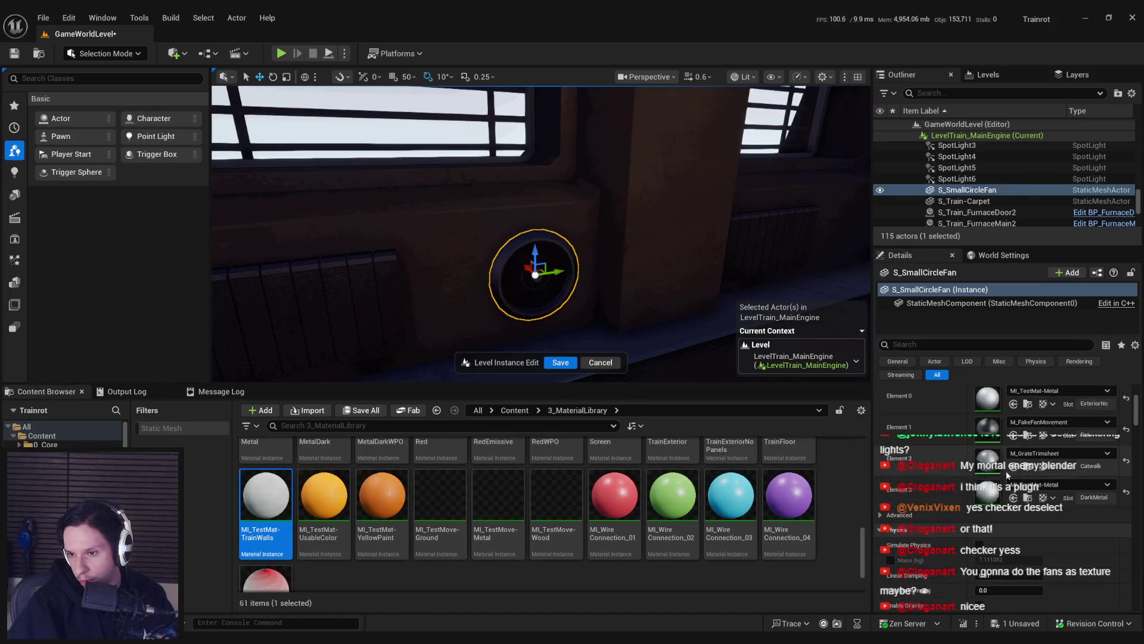
pyautogui.click(1013, 457)
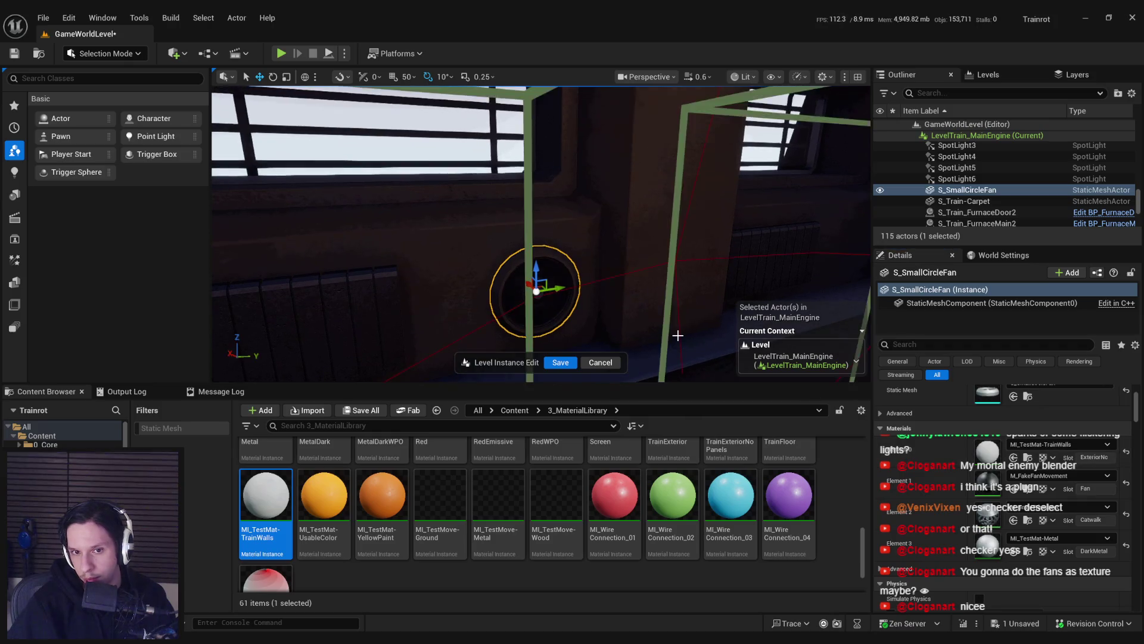
pyautogui.press('f')
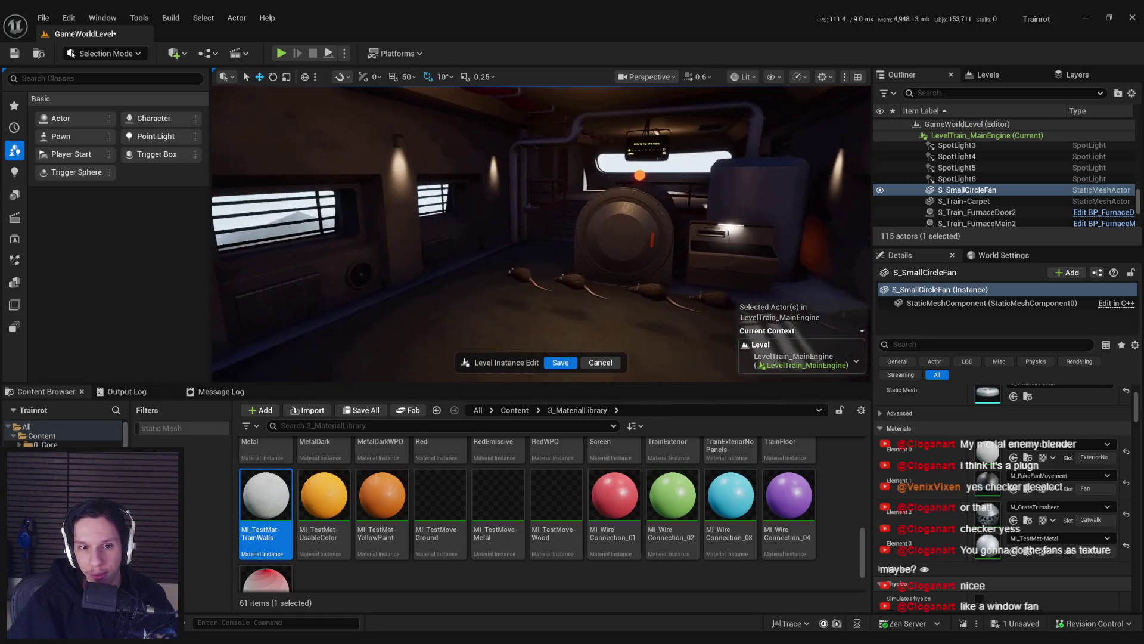
pyautogui.press('g')
# Step: Duplicate the fan and assign MI_TestMat-MainTrain to the copy's Element 0
pyautogui.hotkey('ctrl', 'd')
pyautogui.moveTo(335, 278); pyautogui.dragTo(590, 291)
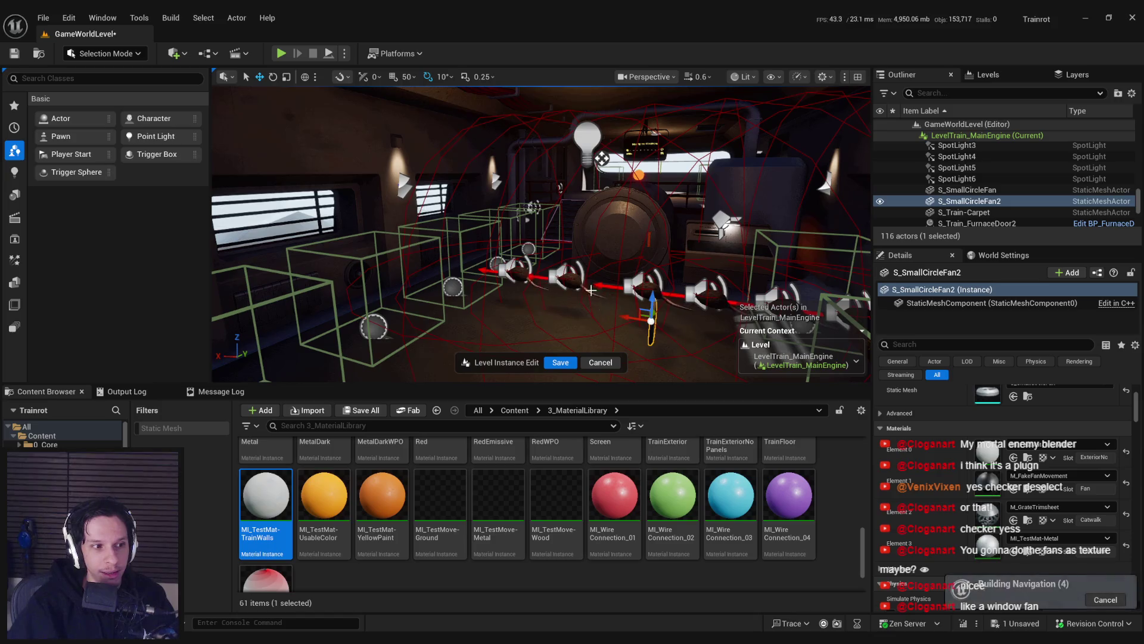
pyautogui.click(1058, 444)
pyautogui.write('trai')
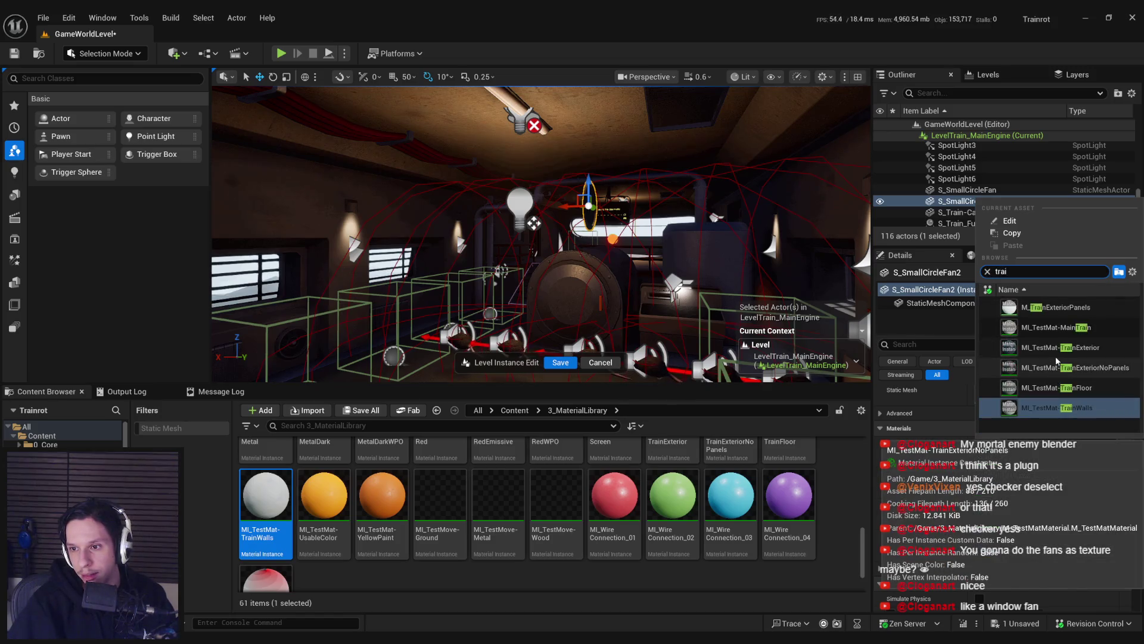
pyautogui.click(1056, 328)
# Step: Position the copied fan on the cabin ceiling and preview it in game view
pyautogui.press('e')
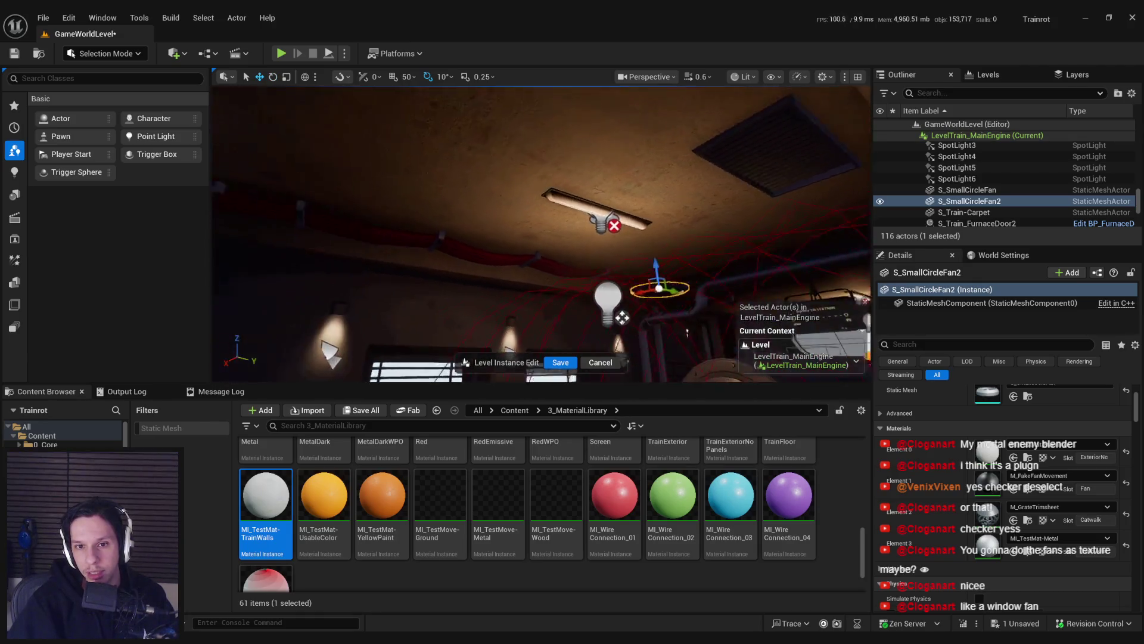
pyautogui.press('r')
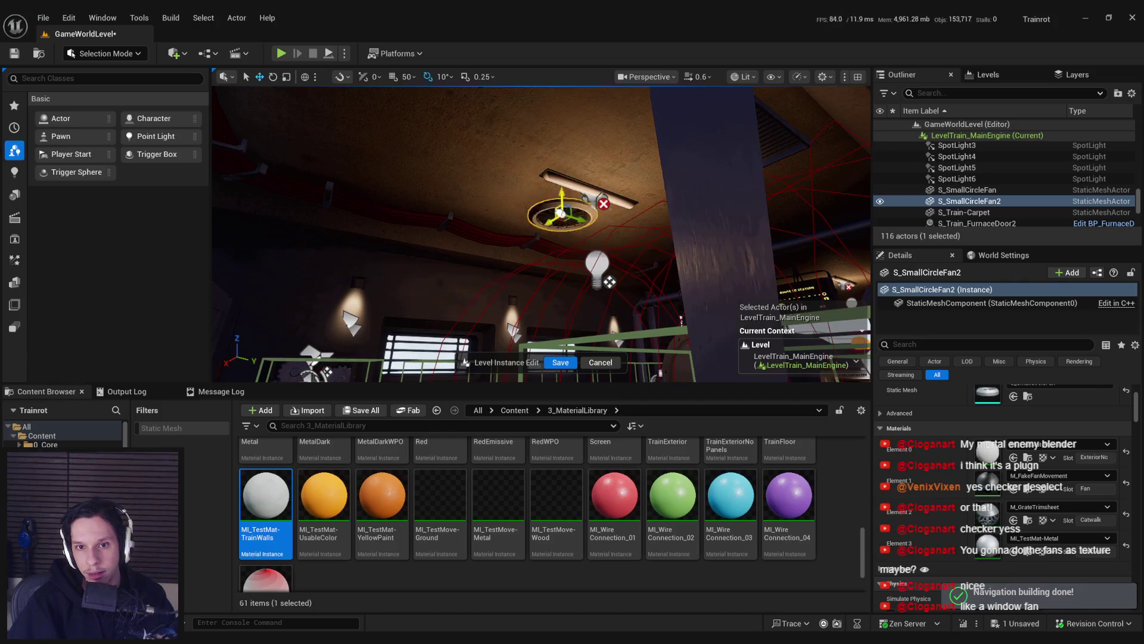
pyautogui.moveTo(569, 217); pyautogui.dragTo(502, 202)
pyautogui.press('f')
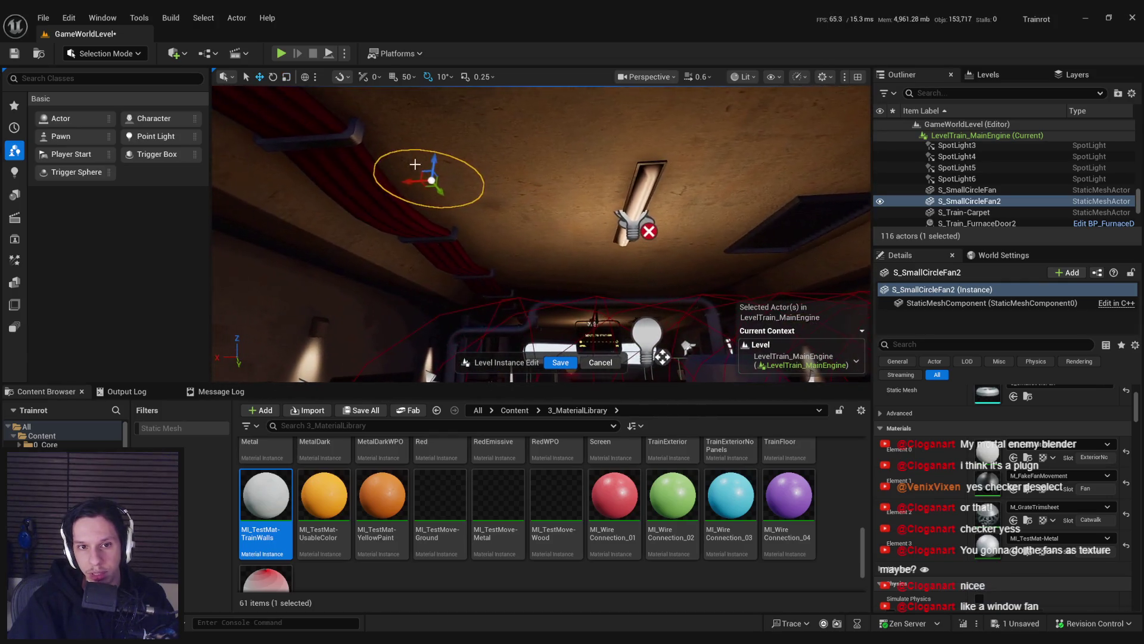
pyautogui.press('f')
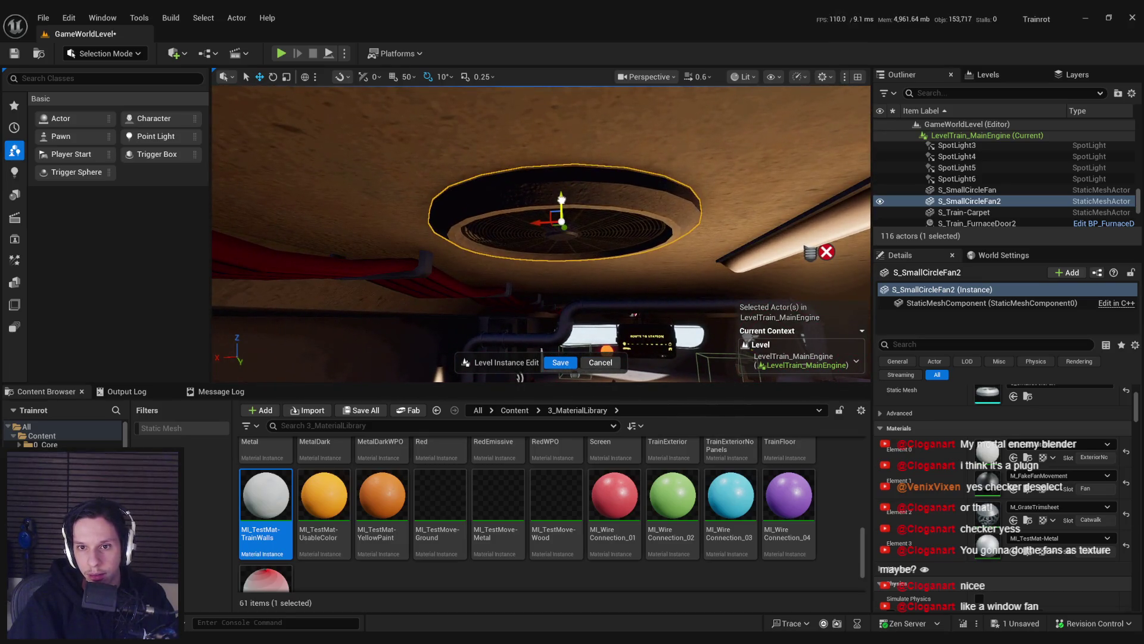
pyautogui.moveTo(637, 229); pyautogui.dragTo(681, 221)
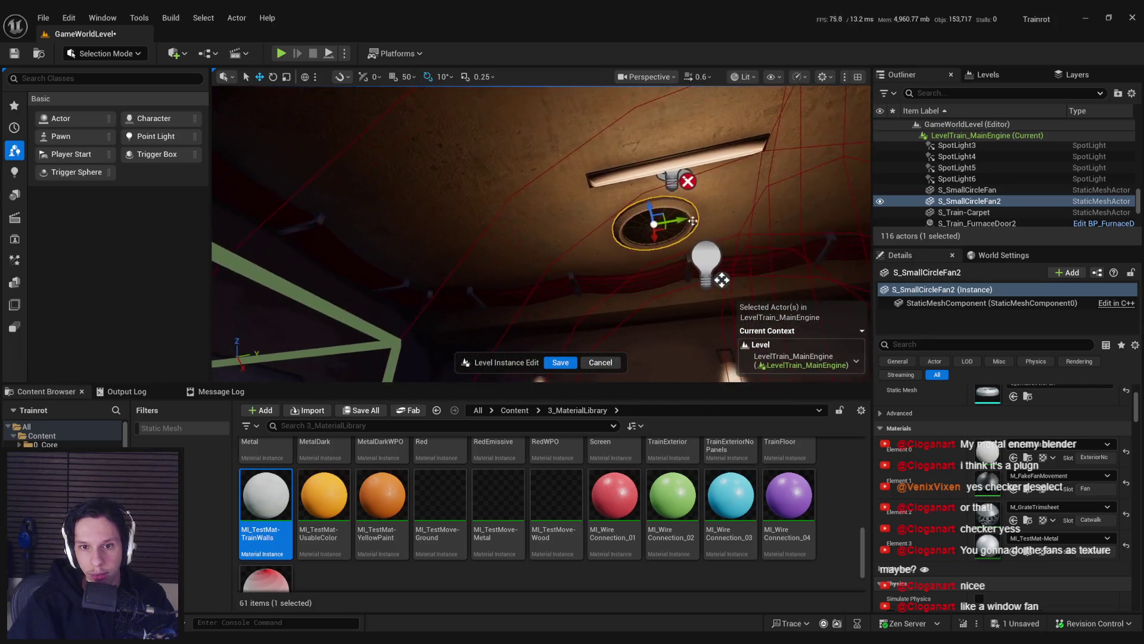
pyautogui.moveTo(720, 280)
pyautogui.mouseDown()
pyautogui.moveTo(675, 284)
pyautogui.moveTo(673, 253)
pyautogui.moveTo(593, 256)
pyautogui.moveTo(589, 209)
pyautogui.moveTo(548, 206)
pyautogui.moveTo(531, 220)
pyautogui.moveTo(519, 205)
pyautogui.mouseUp()
pyautogui.press('g')
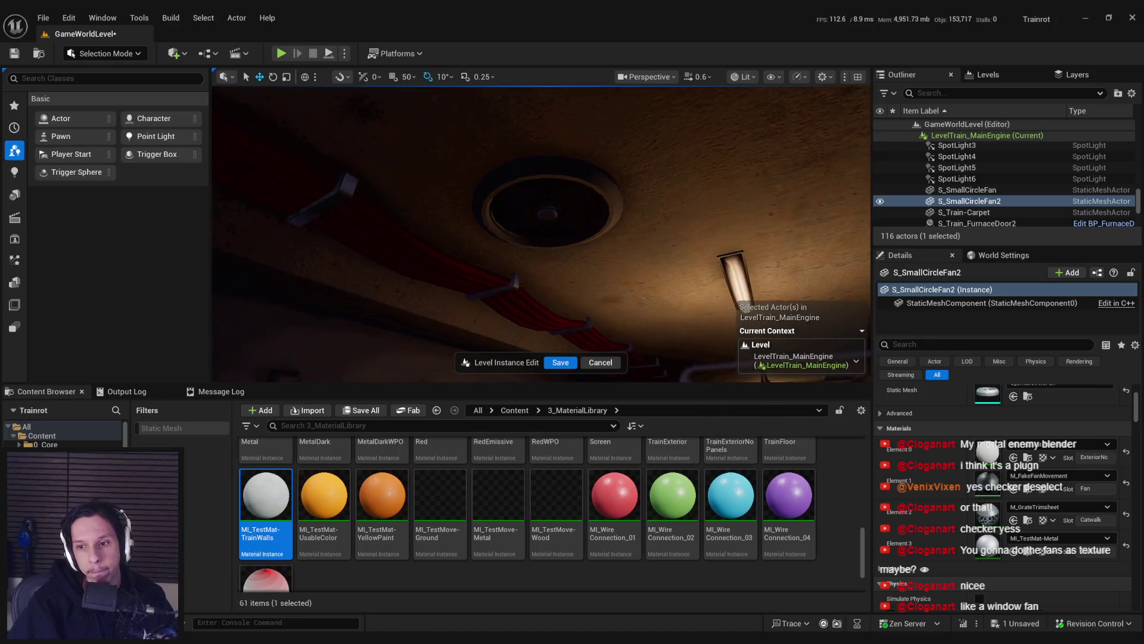
pyautogui.moveTo(520, 205); pyautogui.dragTo(418, 144)
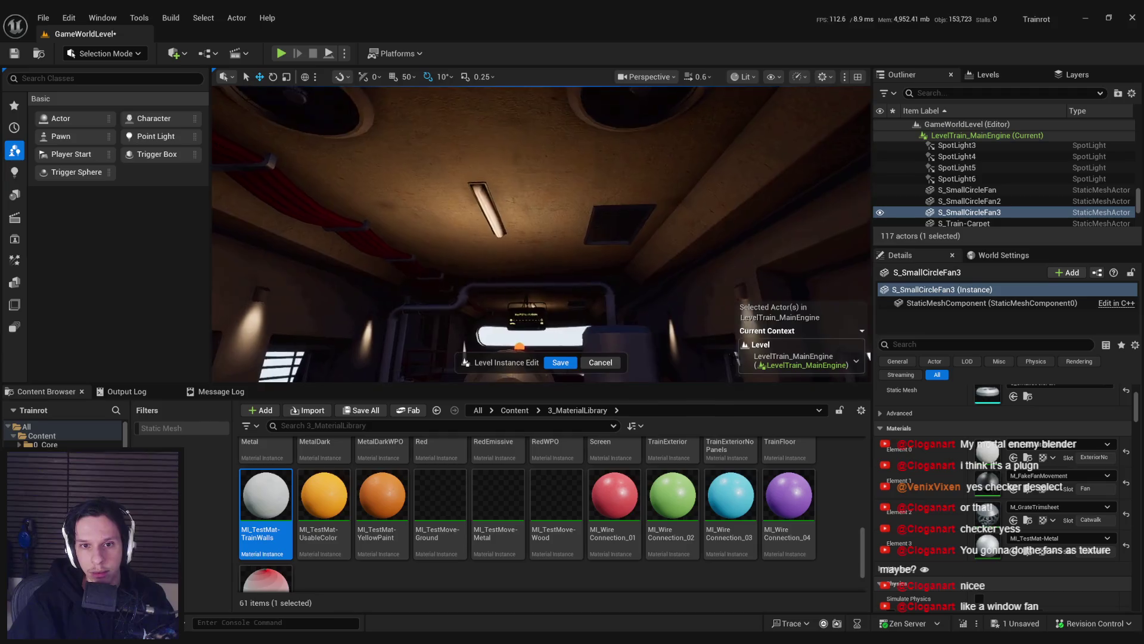
# Step: Delete the extra fan copy, undo the ceiling fan's move, and frame S_SmallCircleFan3 on the wall
pyautogui.press('Delete')
pyautogui.click(383, 213)
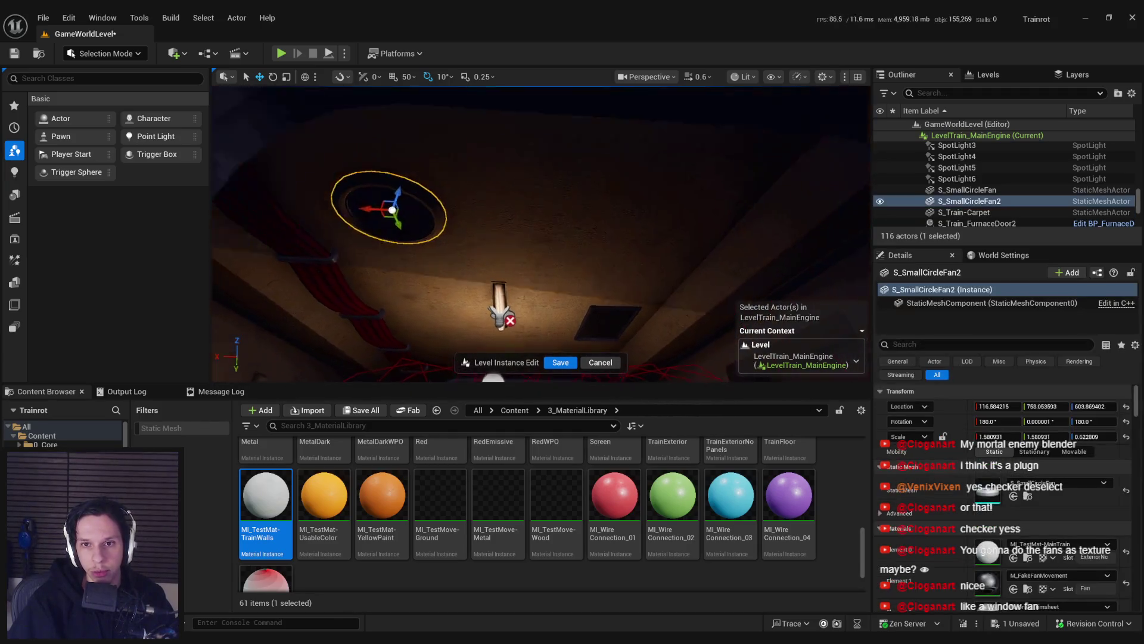
pyautogui.hotkey('ctrl', 'z')
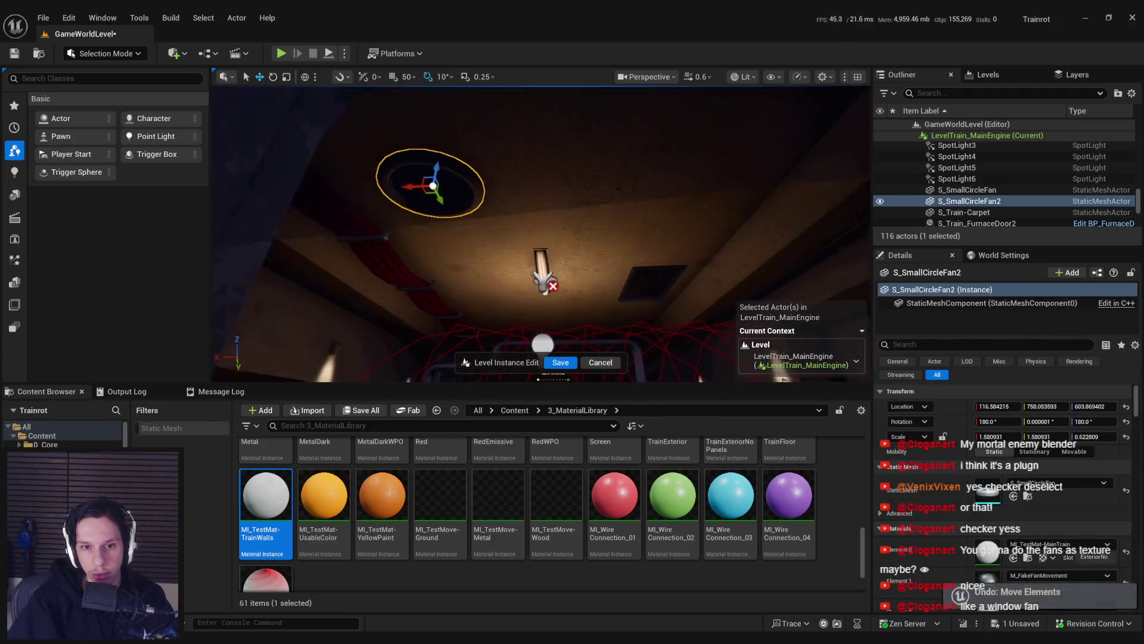
pyautogui.moveTo(602, 241); pyautogui.dragTo(602, 241)
pyautogui.doubleClick(967, 189)
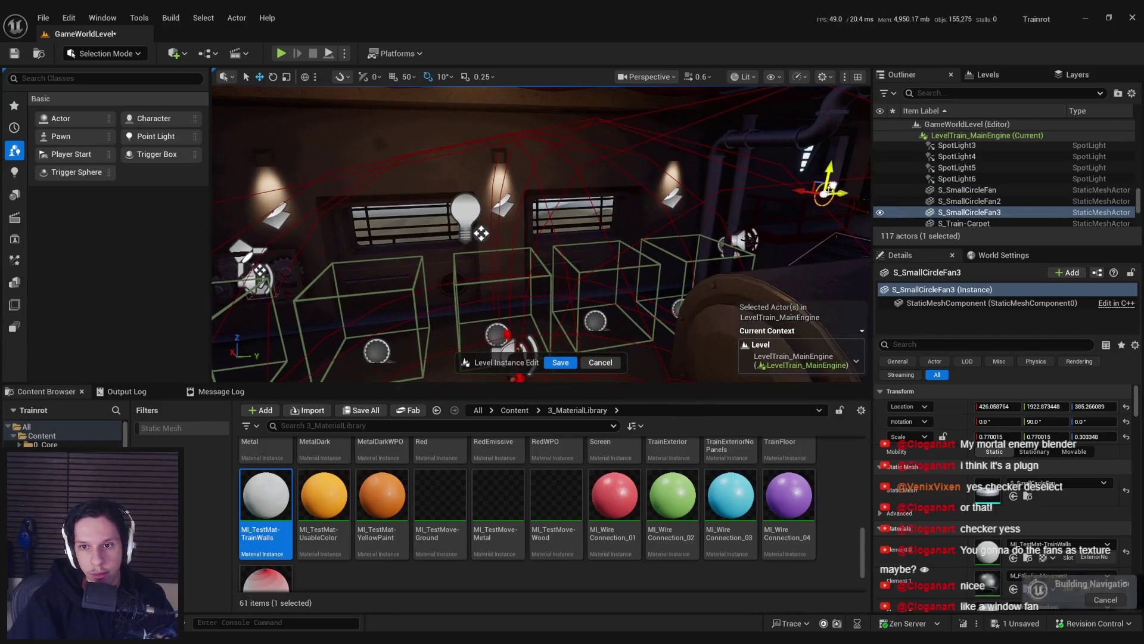
pyautogui.press('f')
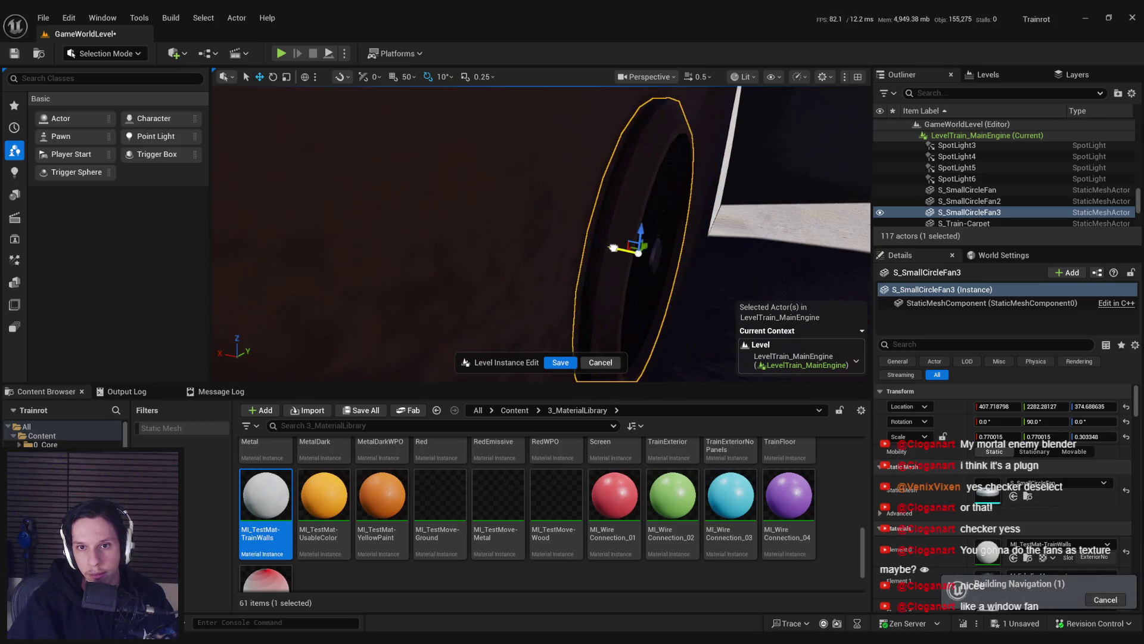
pyautogui.moveTo(650, 249)
pyautogui.mouseDown()
pyautogui.moveTo(656, 295)
pyautogui.moveTo(632, 291)
pyautogui.moveTo(722, 293)
pyautogui.mouseUp()
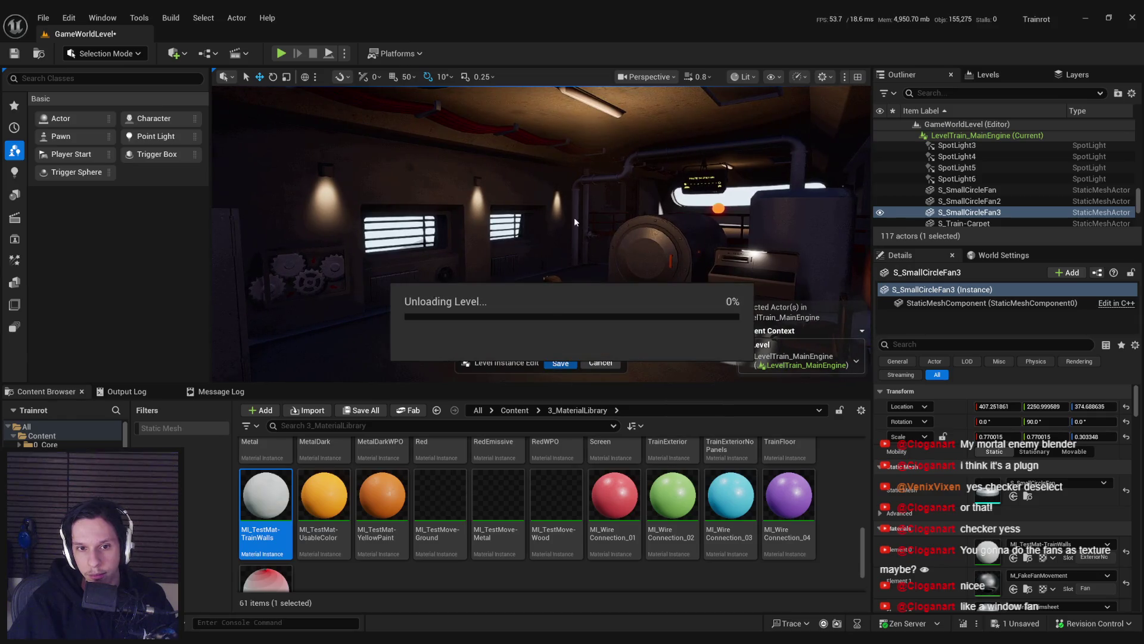
# Step: Playtest the train full screen, pull the fuse box lever, and check the fans
pyautogui.hotkey('alt', 'p')
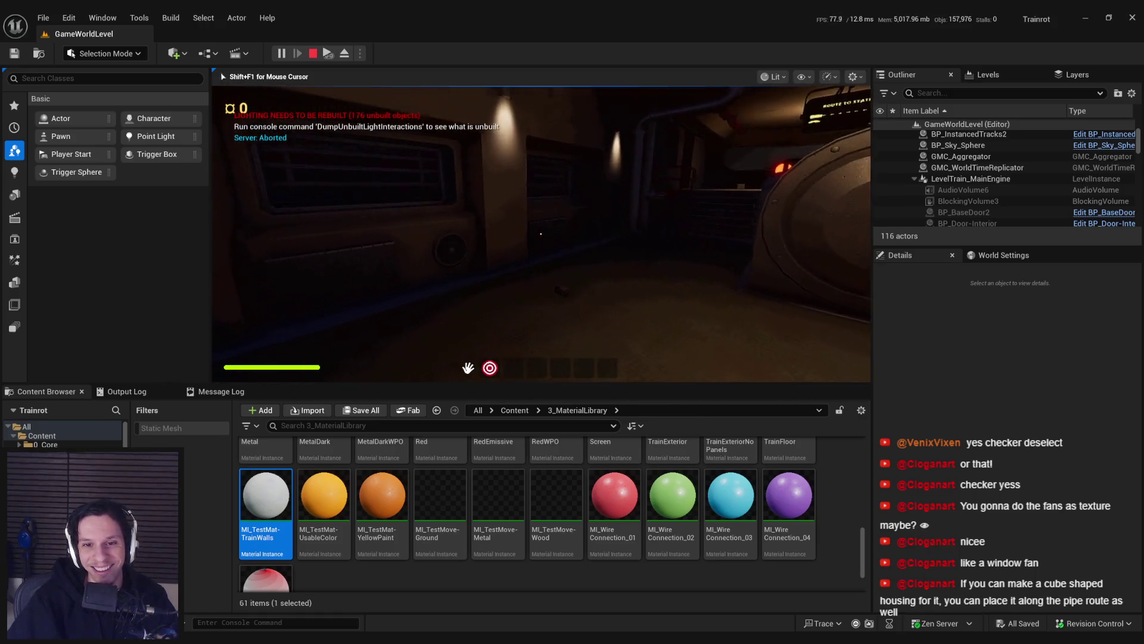
pyautogui.press('F11')
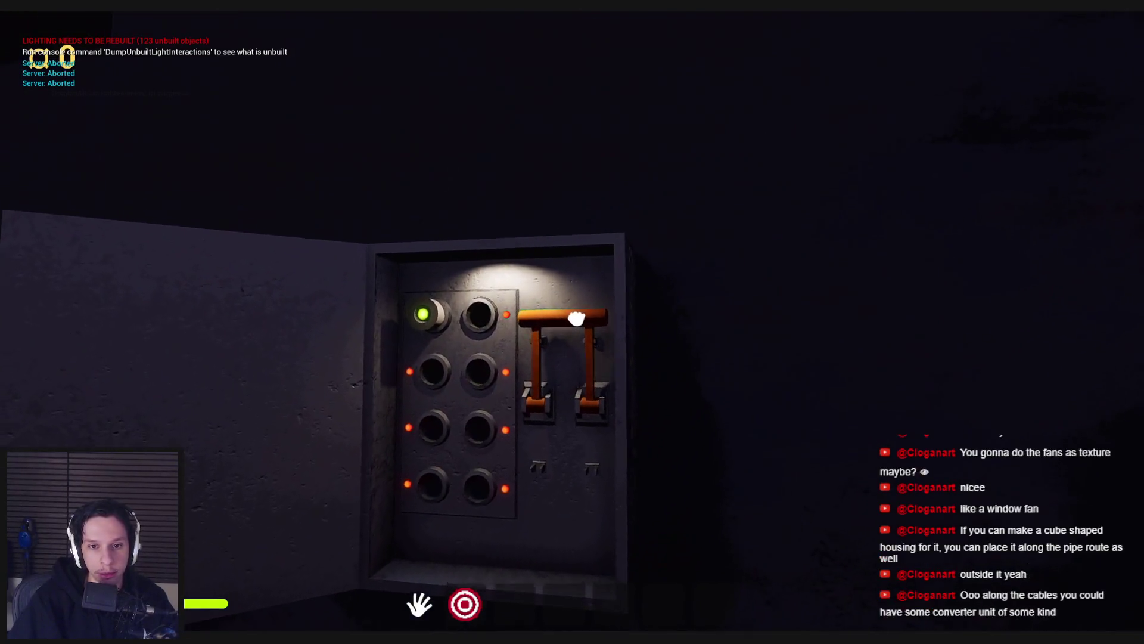
pyautogui.moveTo(577, 316); pyautogui.dragTo(575, 416)
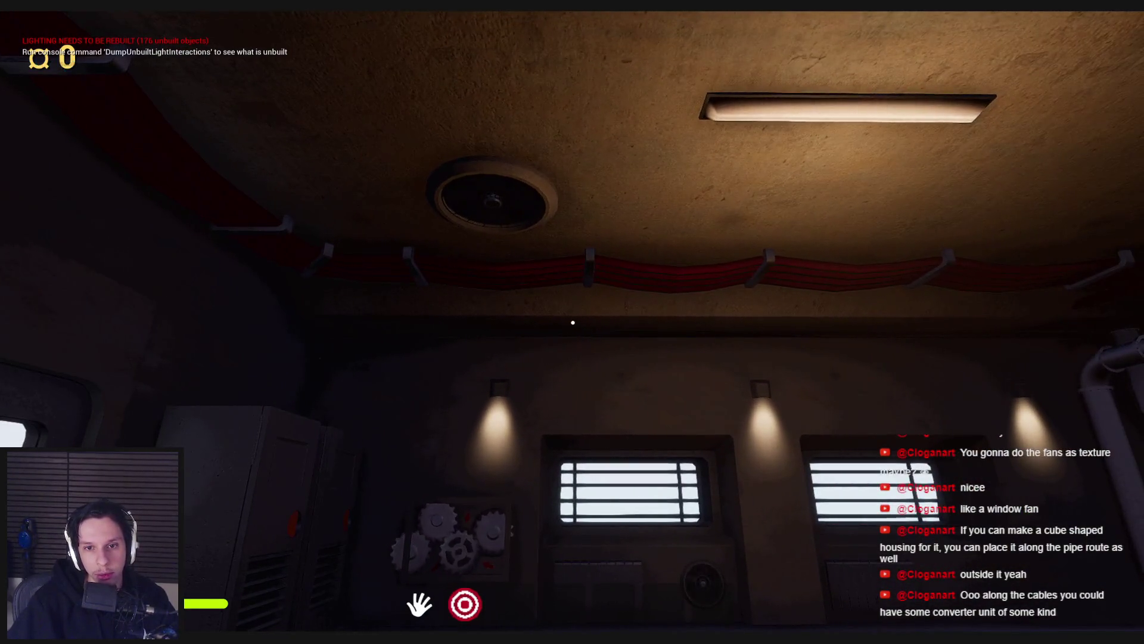
pyautogui.press('Escape')
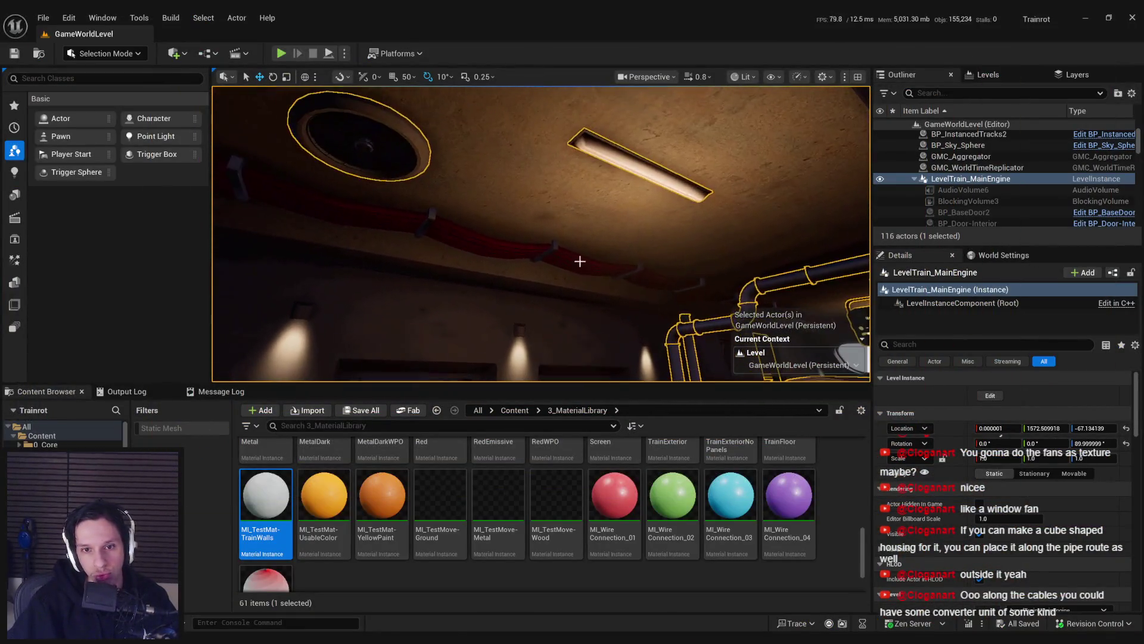
# Step: Browse to BlockingStarterPack > Meshes, peeking into the DisplayPanels and Bedroom folders
pyautogui.click(516, 411)
pyautogui.doubleClick(725, 477)
pyautogui.hotkey('alt', 'Left')
pyautogui.doubleClick(616, 475)
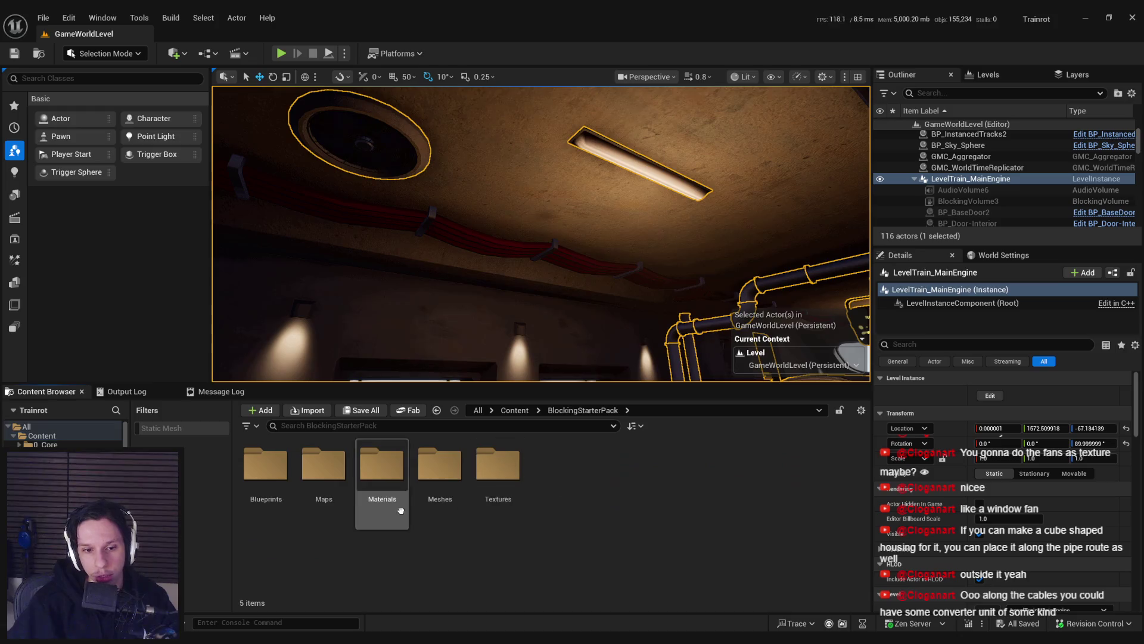
pyautogui.doubleClick(431, 479)
pyautogui.doubleClick(549, 515)
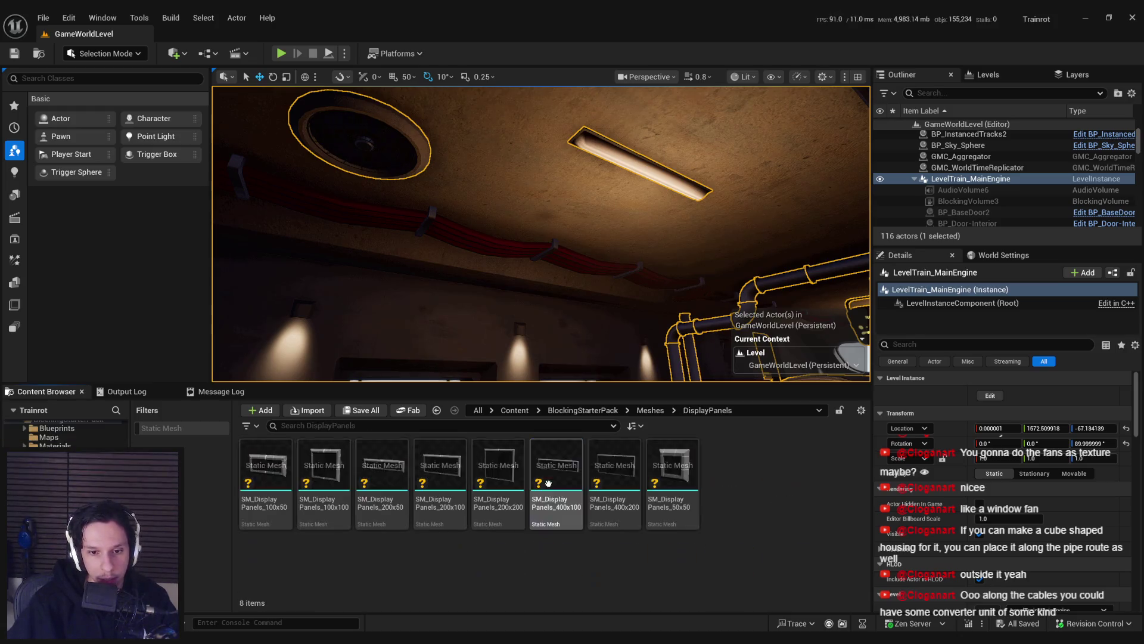
pyautogui.hotkey('alt', 'Left')
pyautogui.doubleClick(382, 470)
pyautogui.hotkey('alt', 'Left')
pyautogui.click(265, 471)
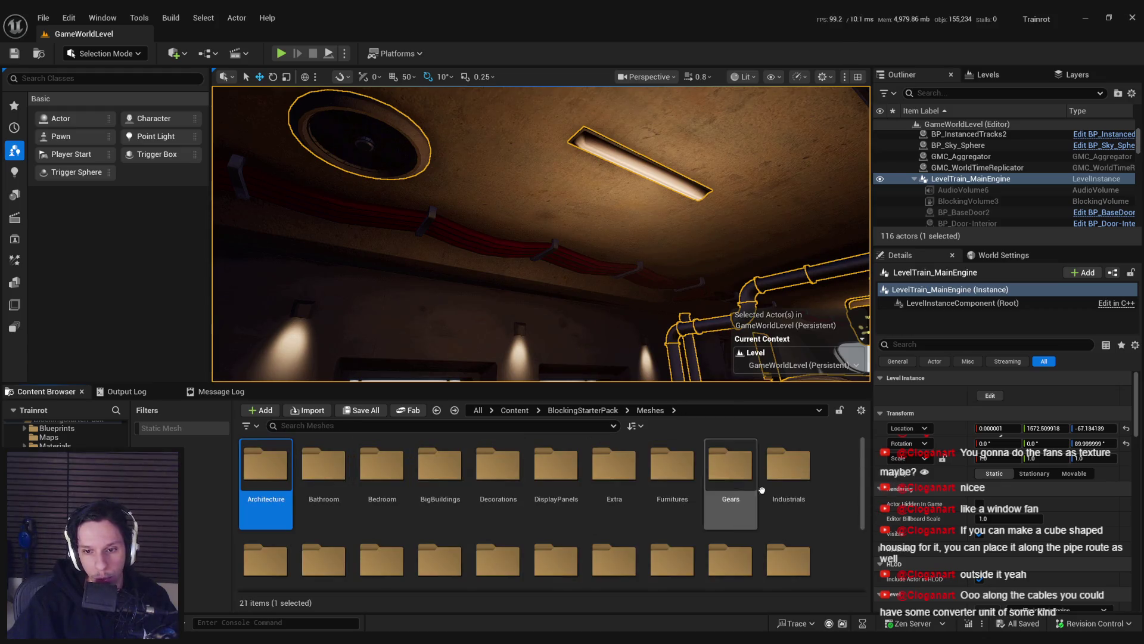
# Step: Look through the Industrials, Pipes, Interactions and SmallBuildings mesh folders
pyautogui.doubleClick(786, 462)
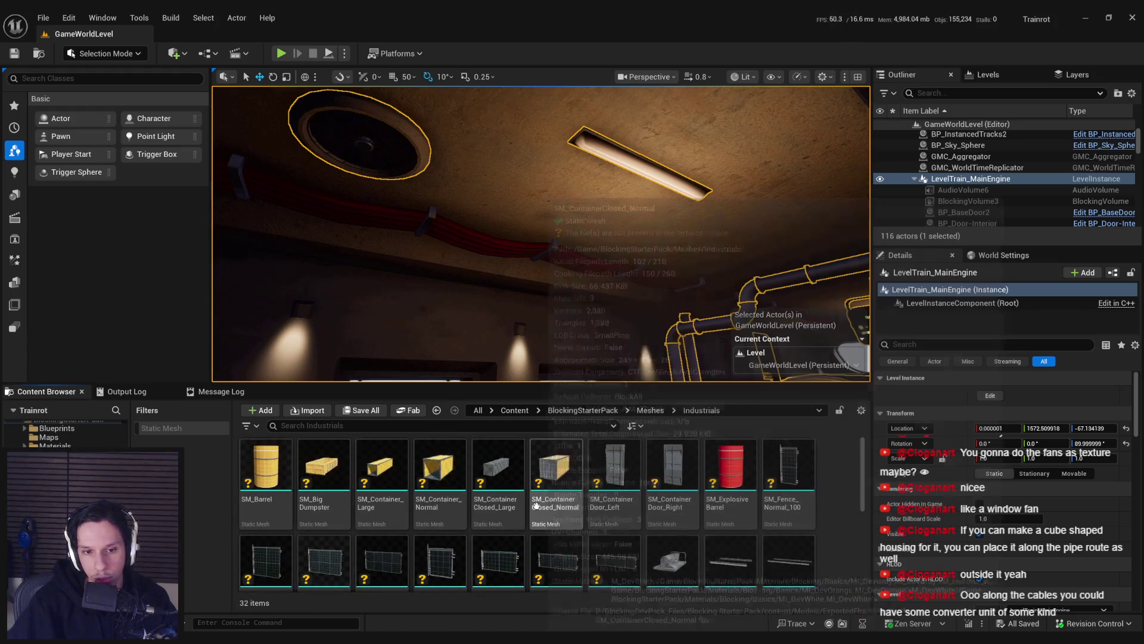
pyautogui.scroll(-5, 700, 523)
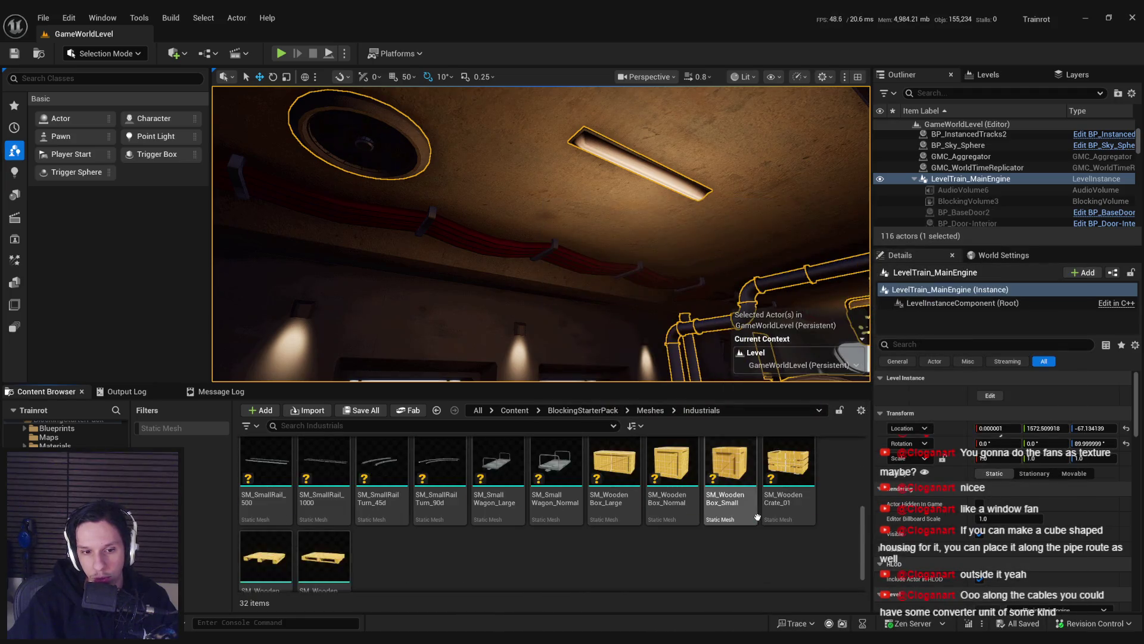
pyautogui.hotkey('alt', 'Left')
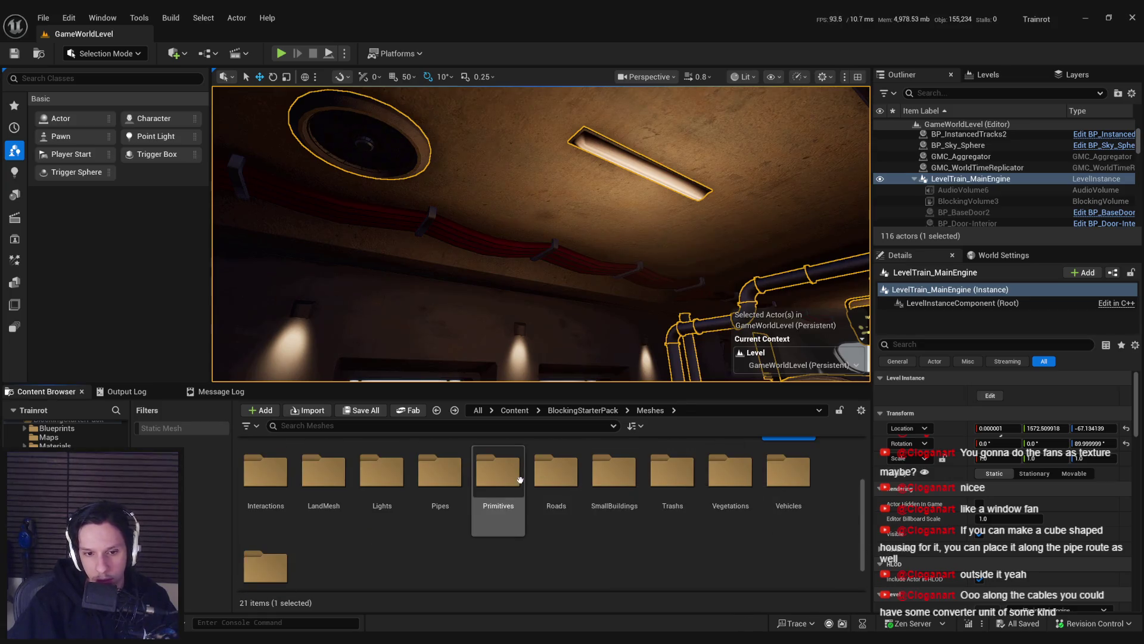
pyautogui.doubleClick(429, 474)
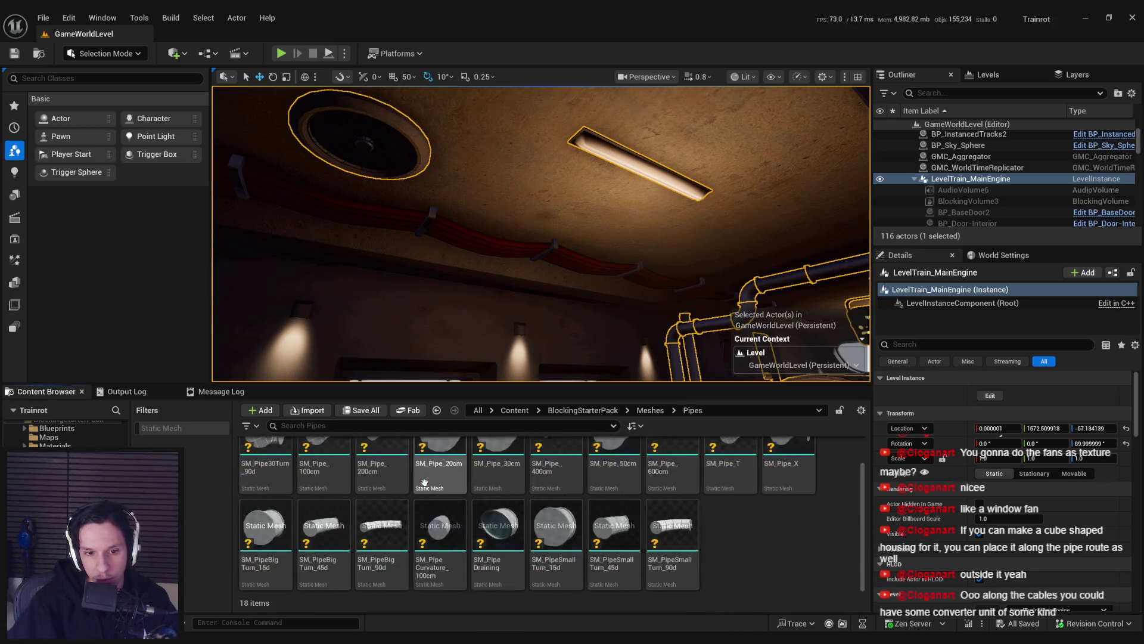
pyautogui.scroll(-1, 556, 532)
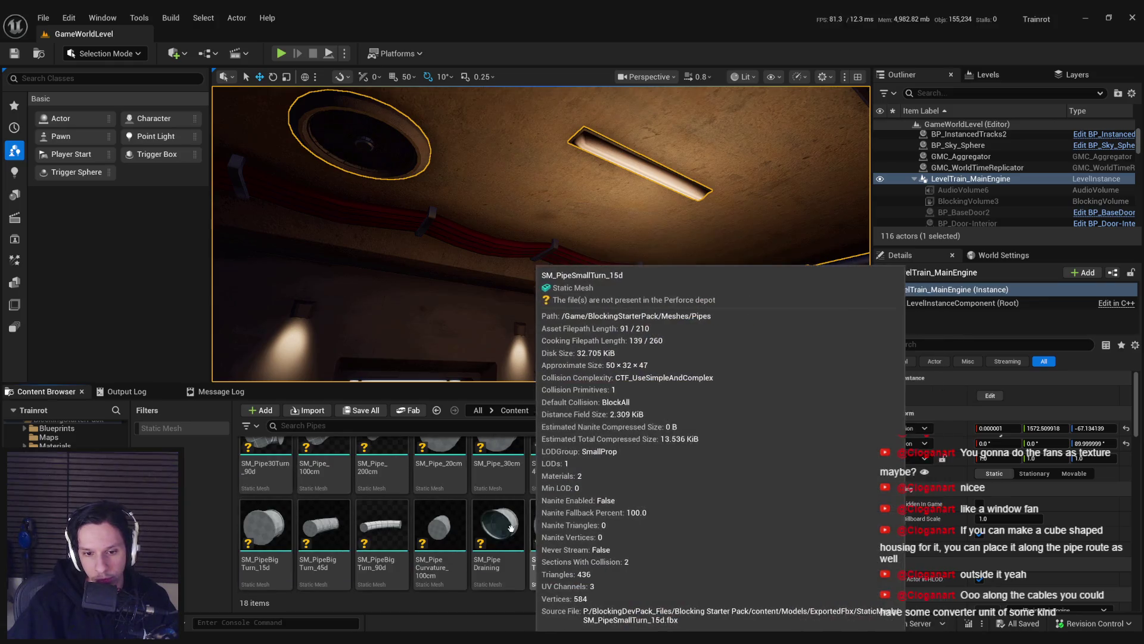
pyautogui.scroll(-1, 712, 537)
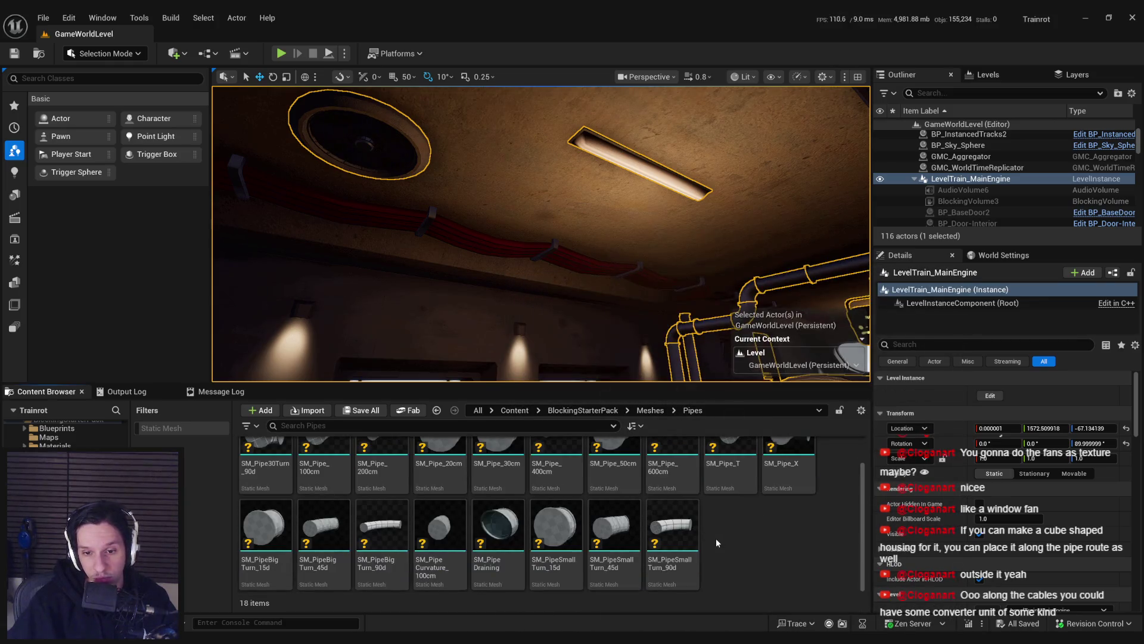
pyautogui.hotkey('alt', 'Left')
pyautogui.scroll(-1, 550, 496)
pyautogui.doubleClick(265, 462)
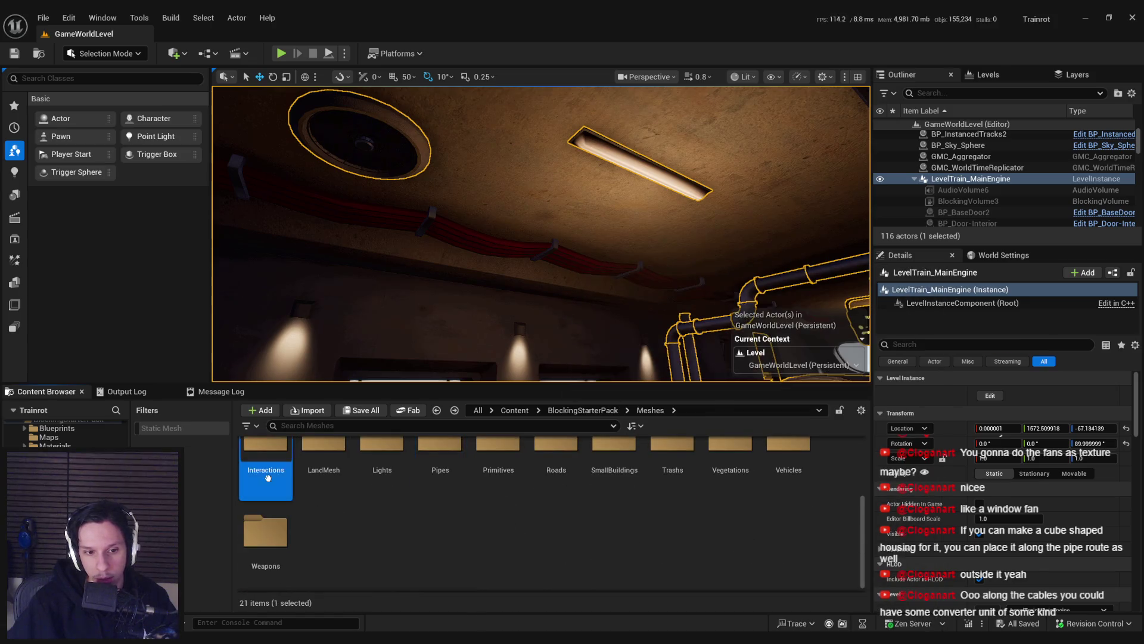
pyautogui.scroll(1, 389, 526)
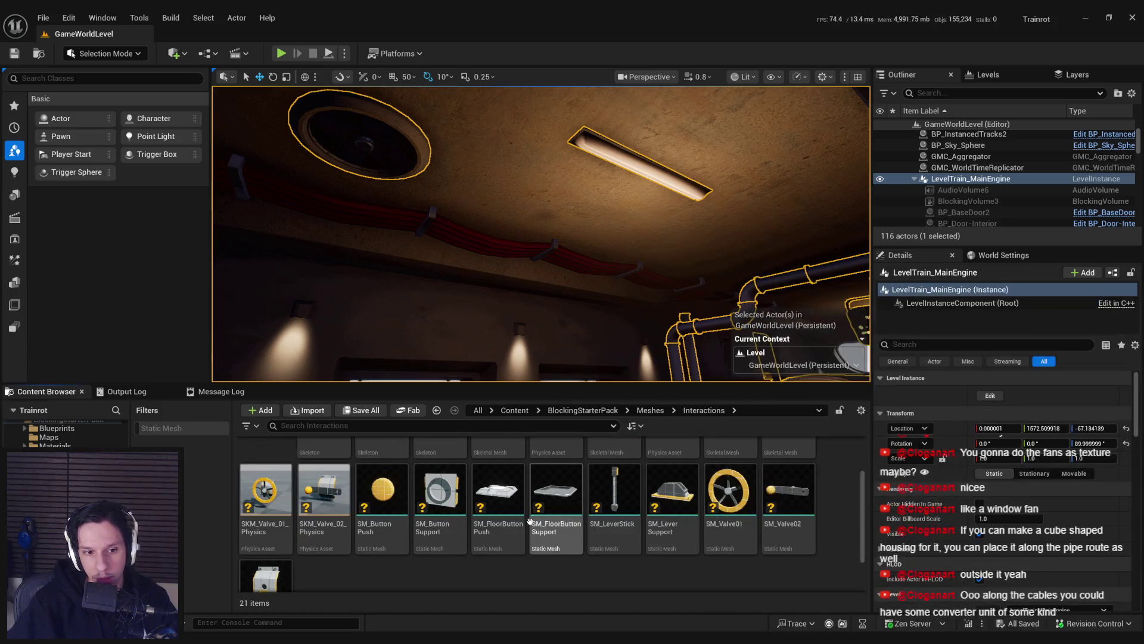
pyautogui.scroll(-1, 527, 521)
pyautogui.hotkey('alt', 'Left')
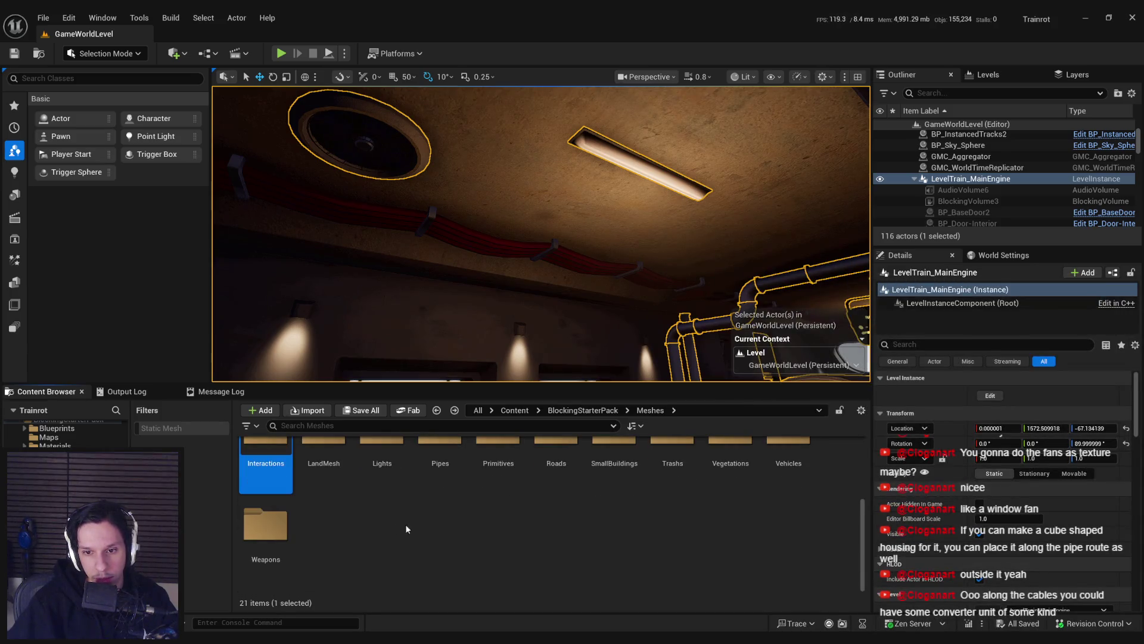
pyautogui.scroll(1, 418, 525)
pyautogui.doubleClick(615, 507)
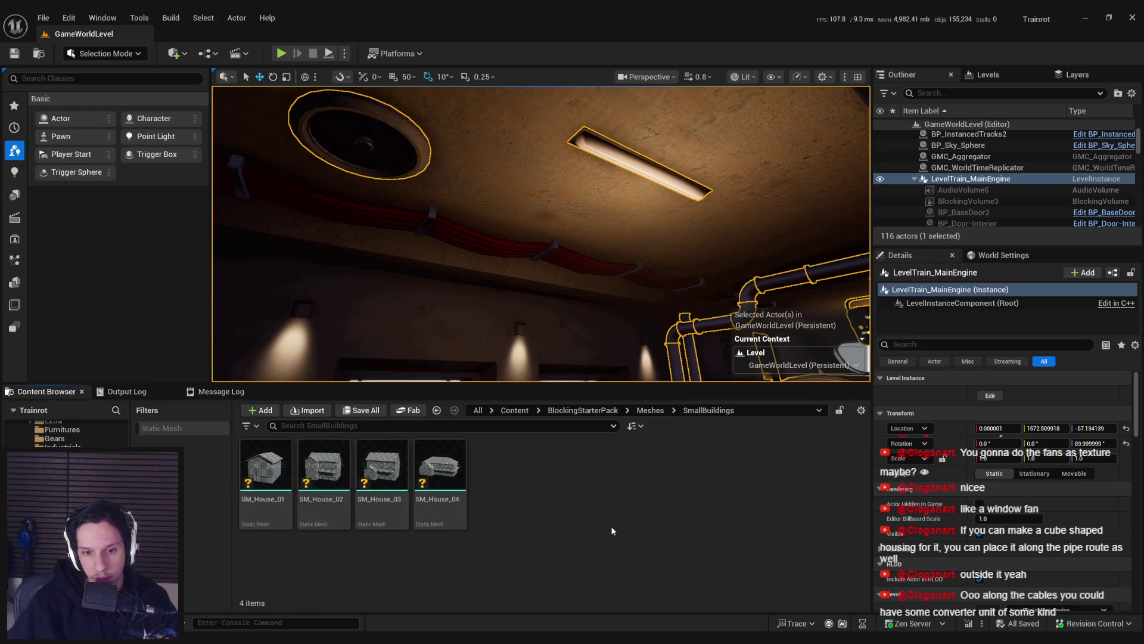
pyautogui.hotkey('alt', 'Left')
pyautogui.click(170, 429)
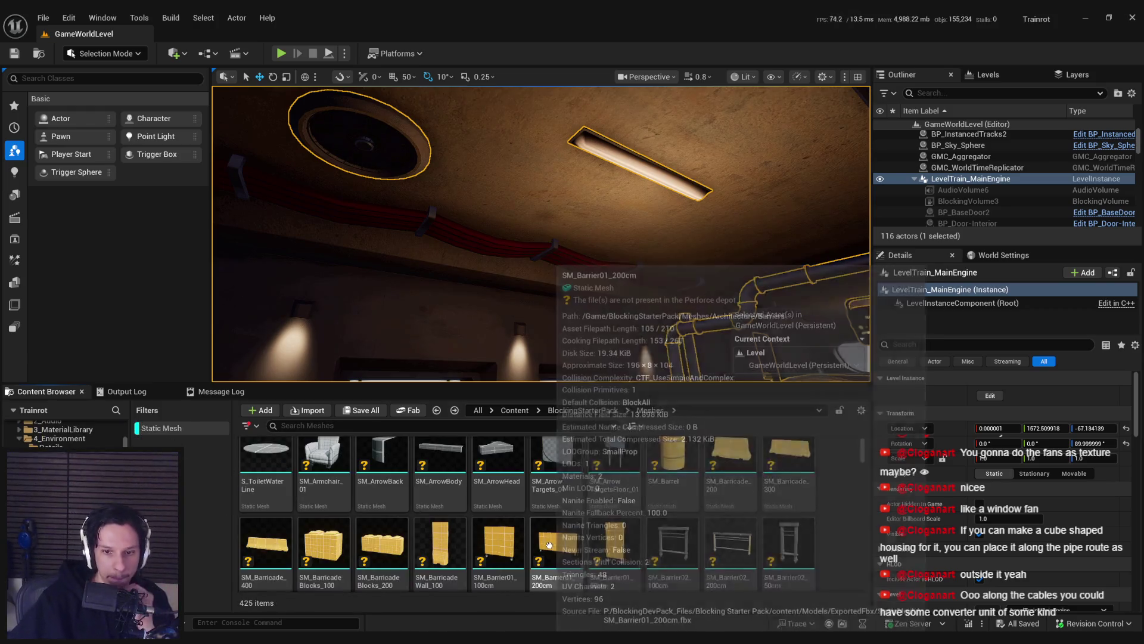
pyautogui.scroll(-2, 596, 524)
pyautogui.scroll(-6, 649, 530)
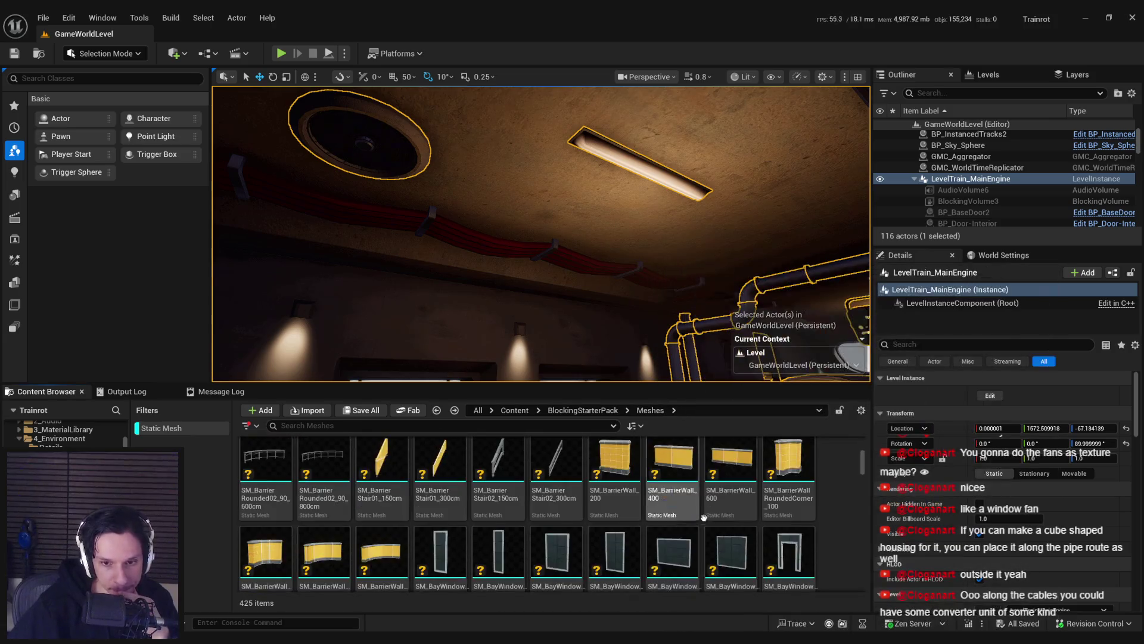
pyautogui.scroll(-3, 755, 514)
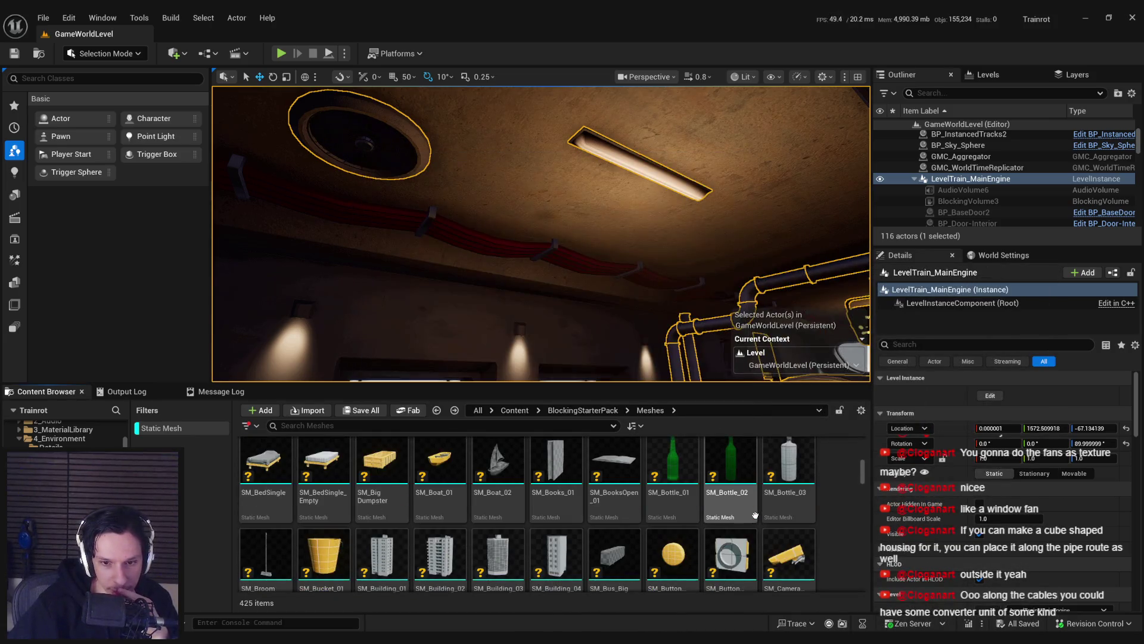
pyautogui.scroll(-3, 757, 501)
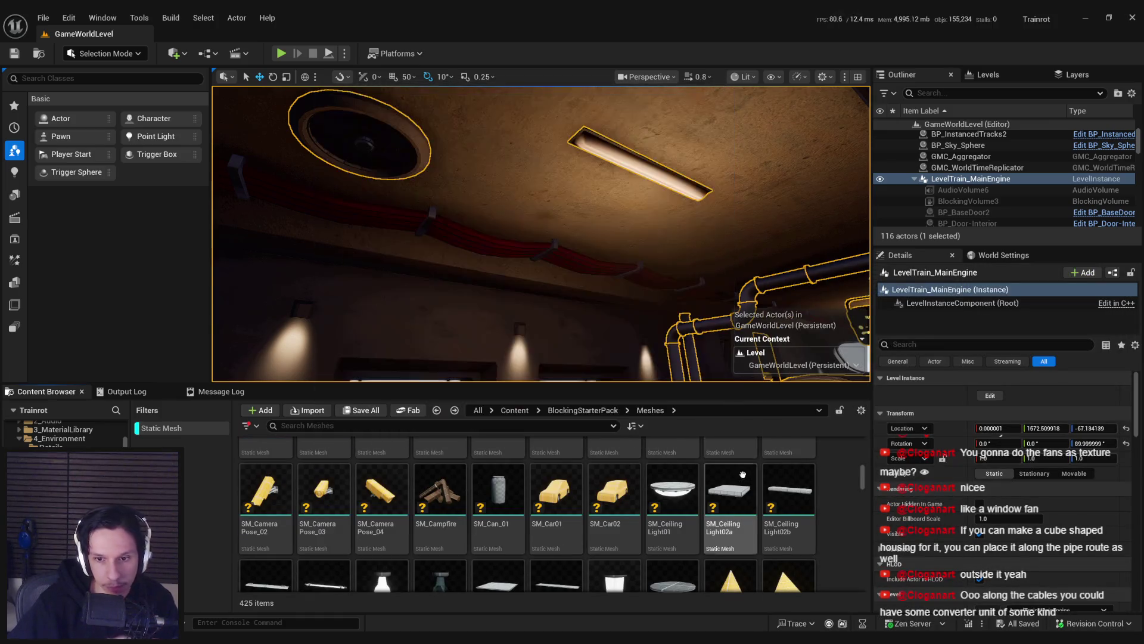
pyautogui.scroll(-2, 750, 489)
pyautogui.scroll(-5, 750, 489)
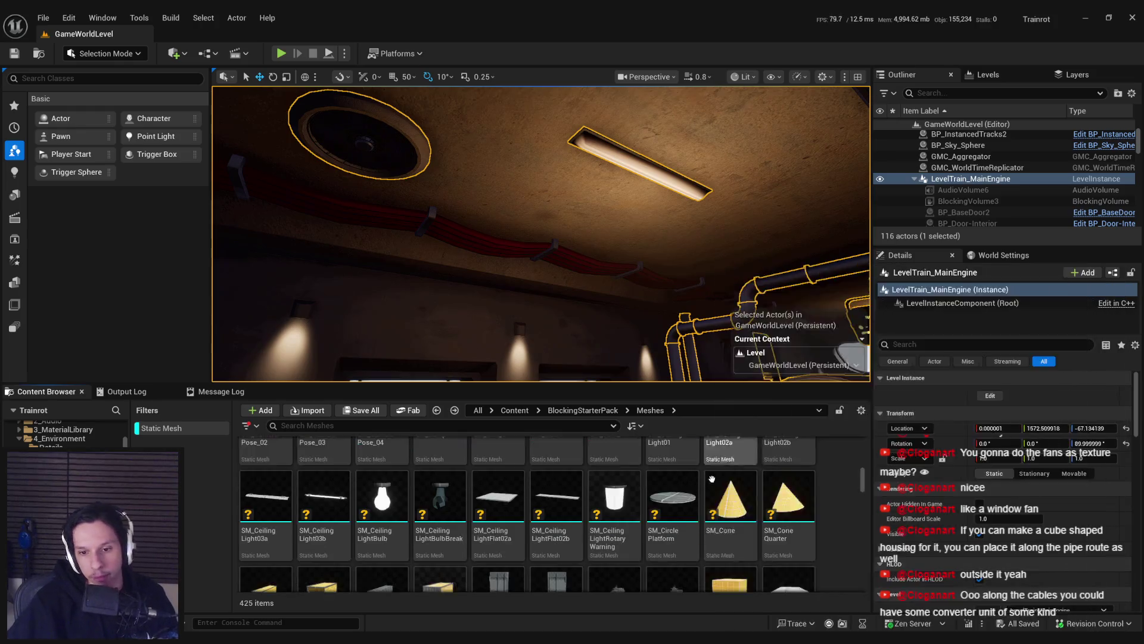
pyautogui.scroll(-5, 695, 496)
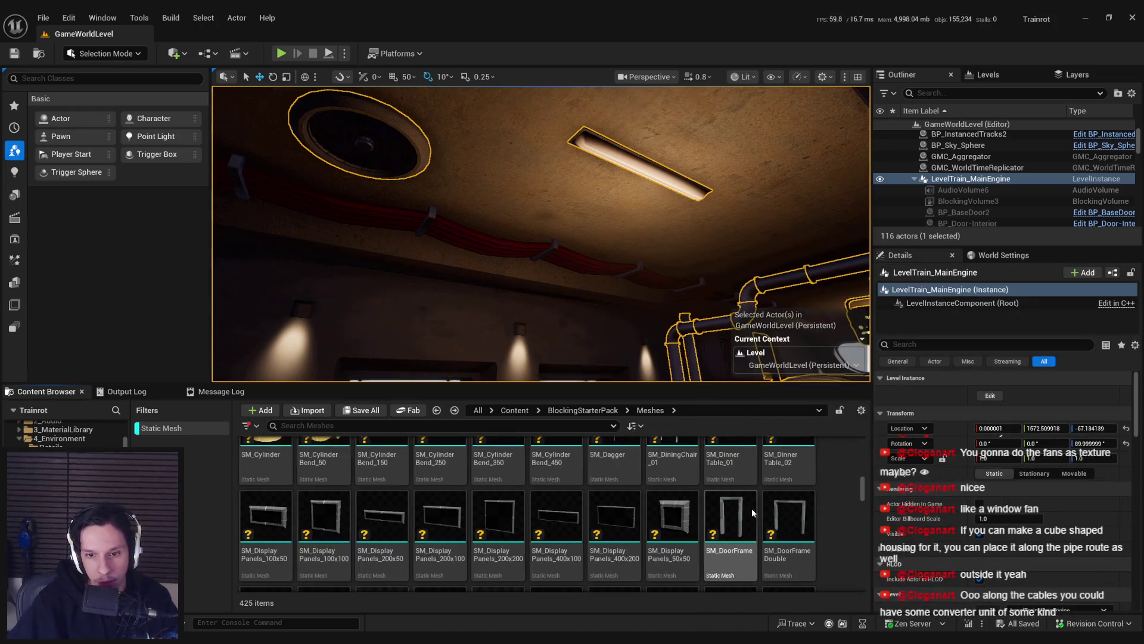
pyautogui.scroll(-3, 730, 496)
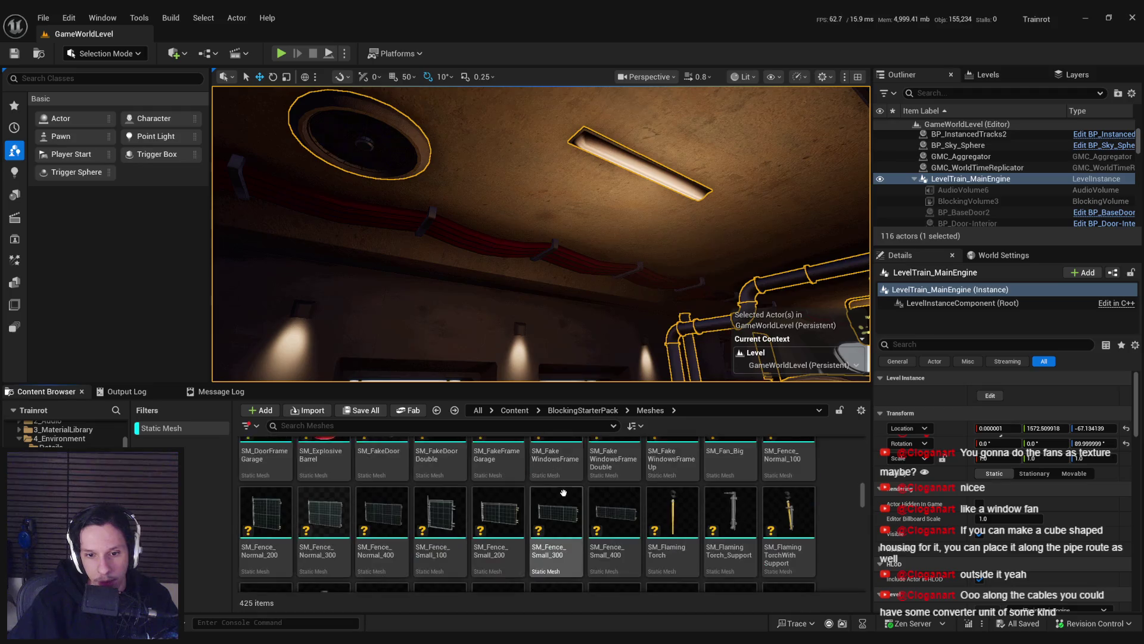
pyautogui.scroll(-2, 655, 513)
pyautogui.scroll(-5, 695, 525)
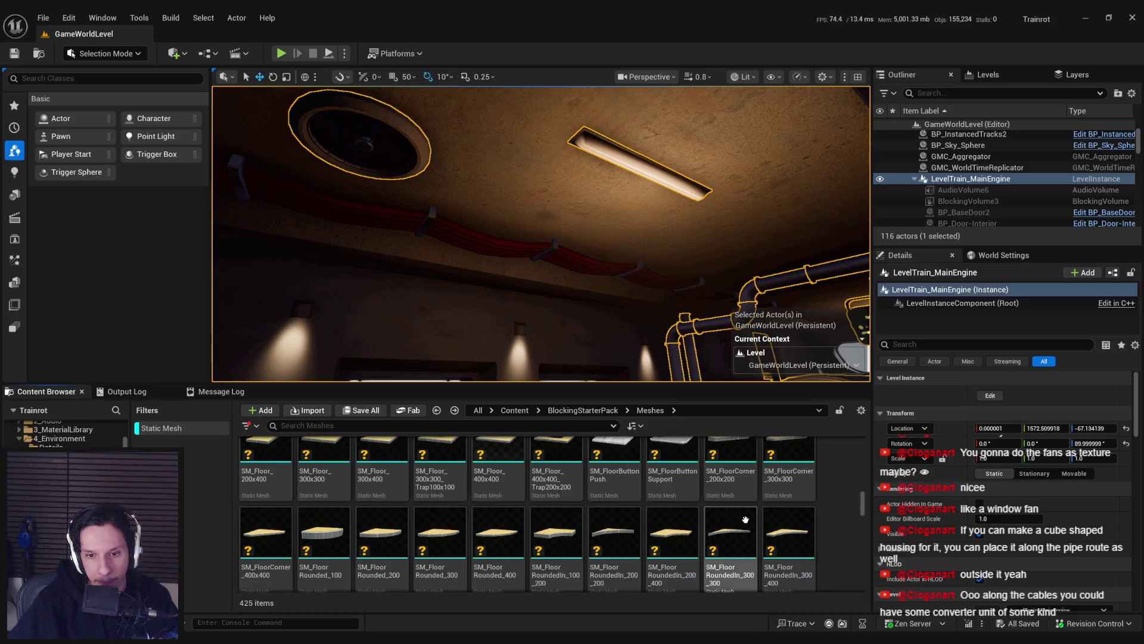
pyautogui.scroll(-2, 793, 524)
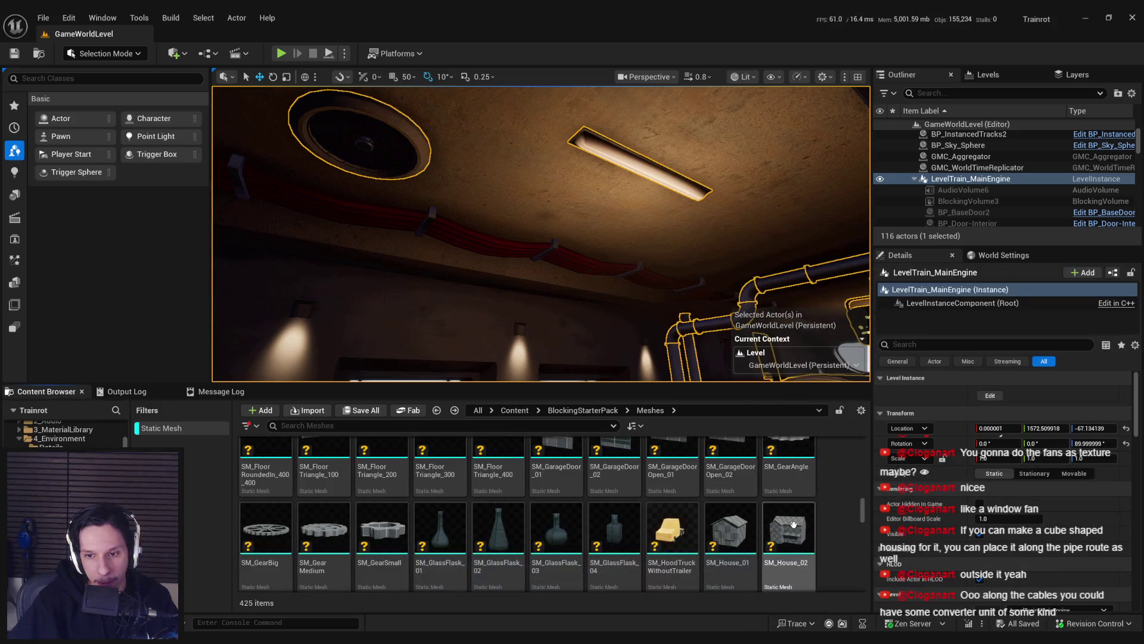
pyautogui.scroll(-2, 794, 525)
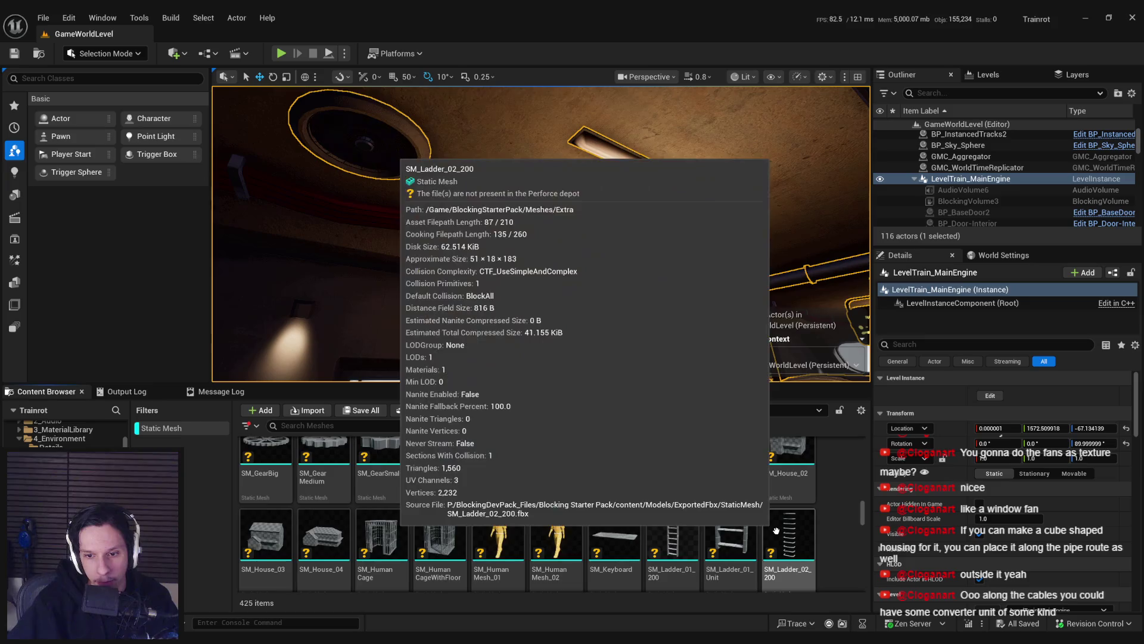
pyautogui.scroll(-2, 772, 504)
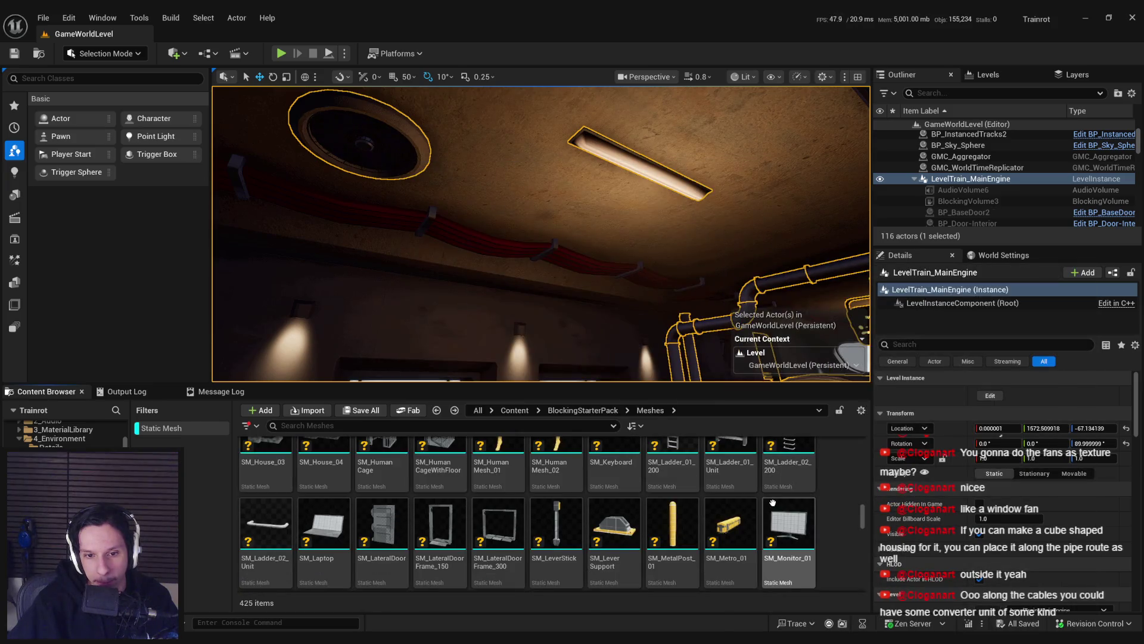
pyautogui.scroll(-1, 772, 503)
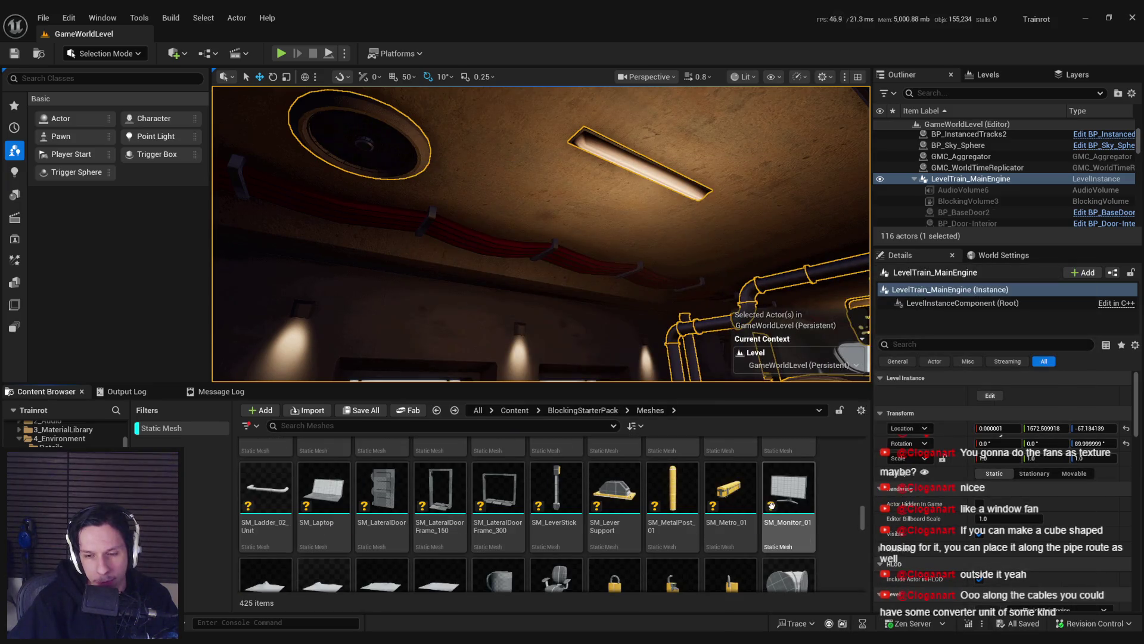
pyautogui.scroll(-2, 773, 495)
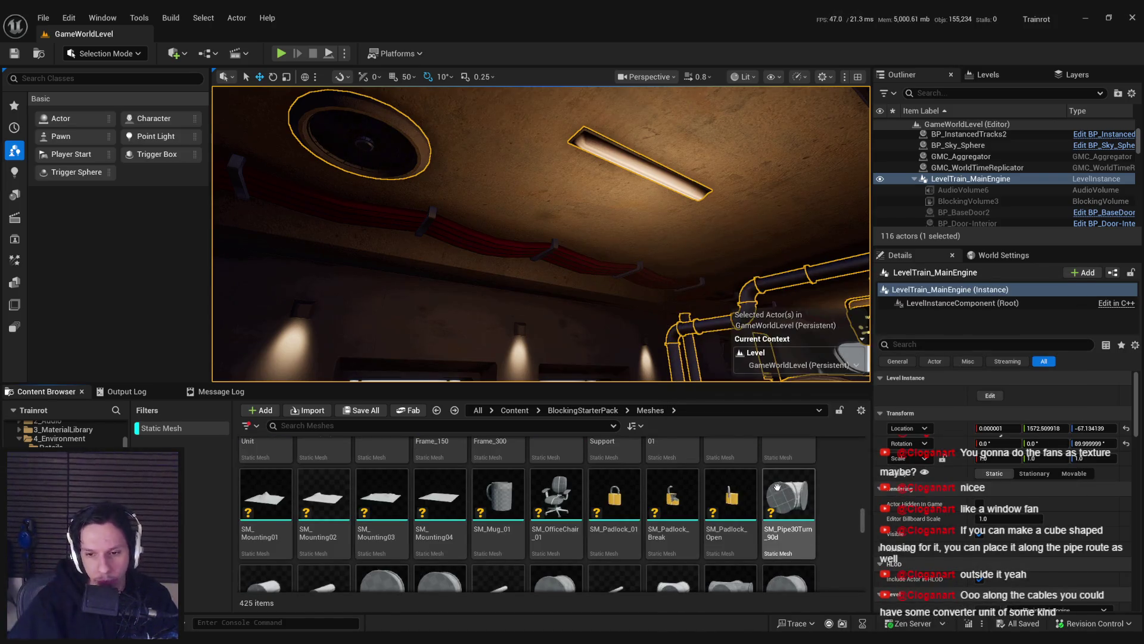
pyautogui.scroll(-2, 782, 487)
pyautogui.scroll(-2, 740, 486)
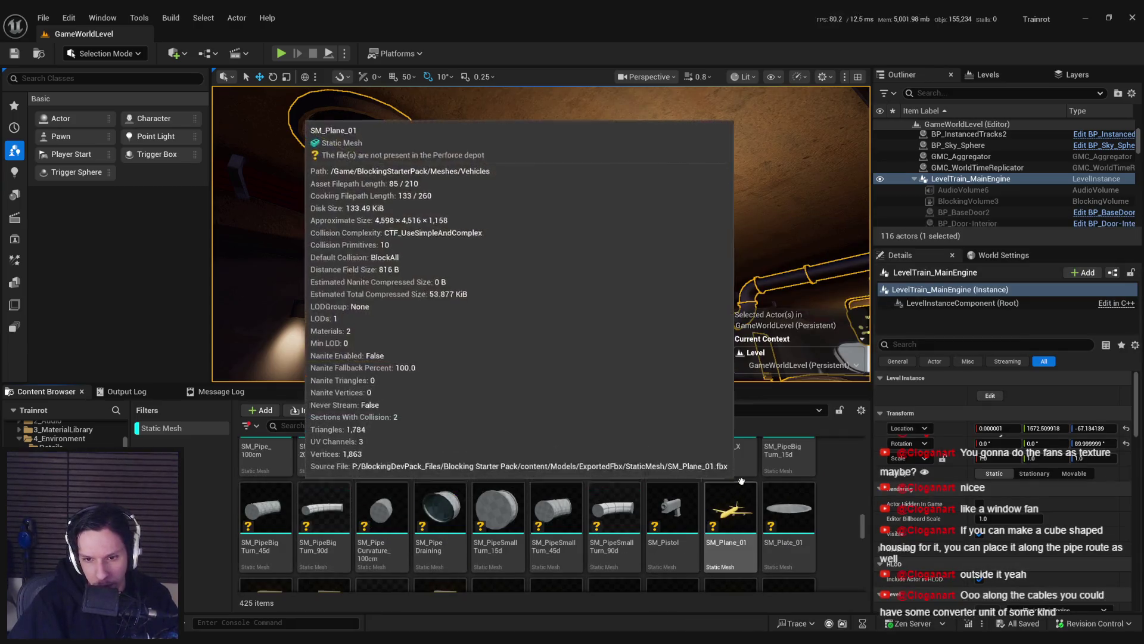
pyautogui.scroll(-3, 653, 514)
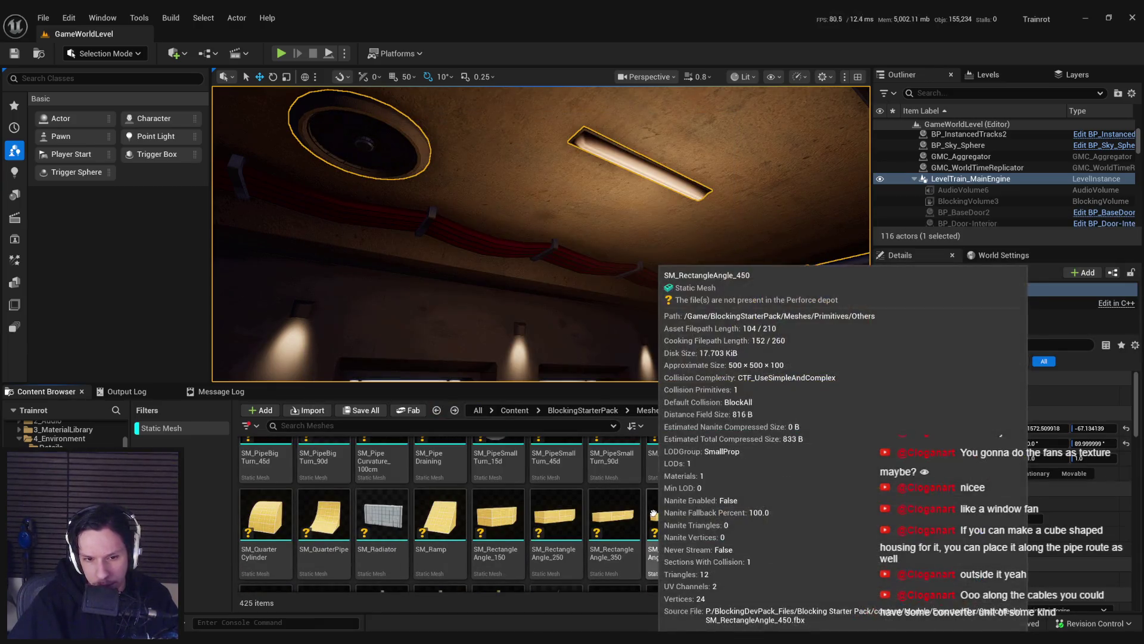
pyautogui.scroll(-3, 653, 514)
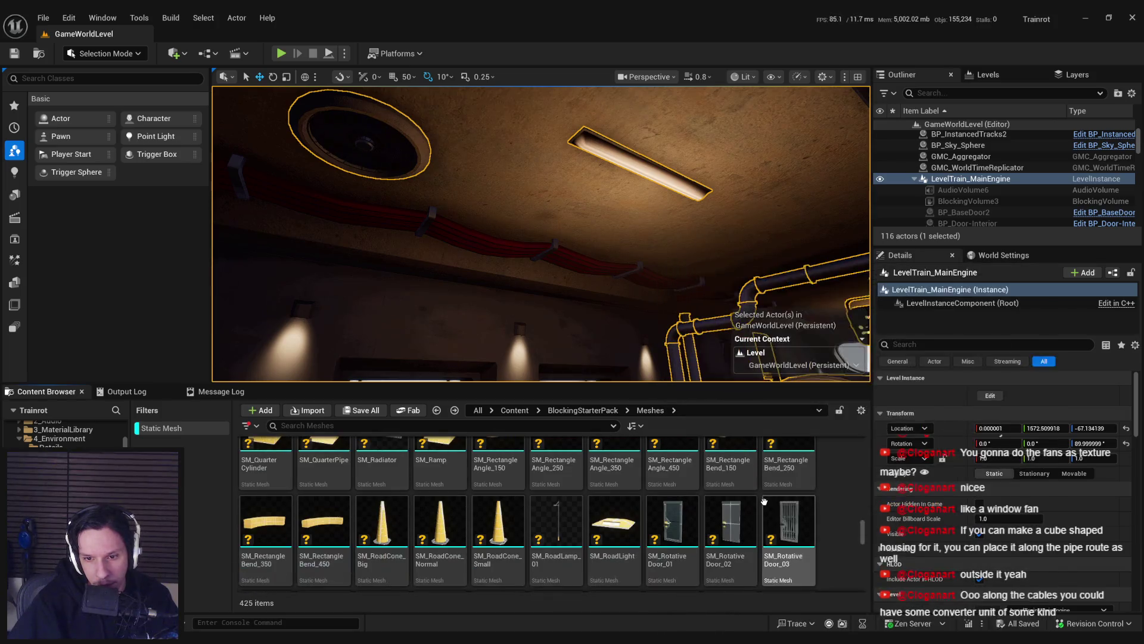
pyautogui.scroll(-3, 762, 501)
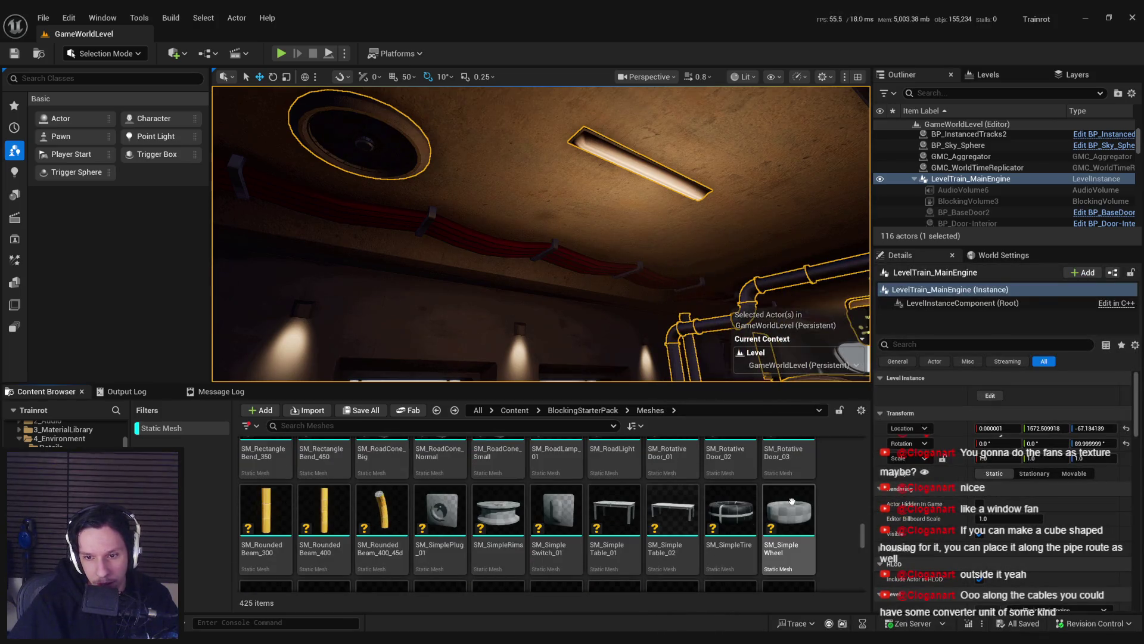
pyautogui.scroll(-8, 793, 507)
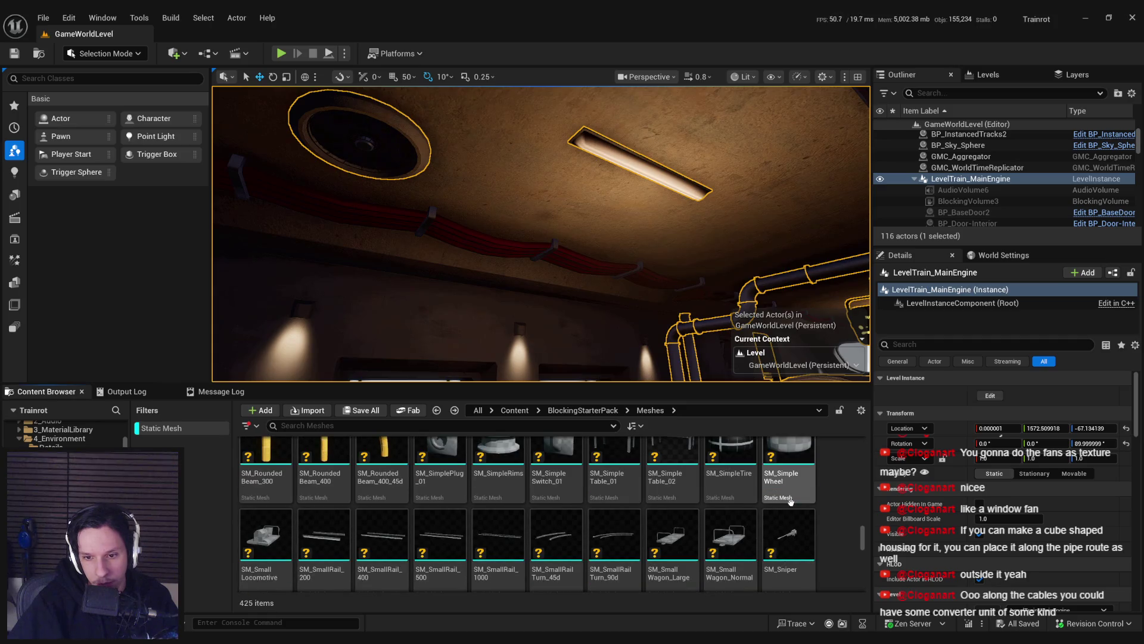
pyautogui.scroll(-10, 790, 507)
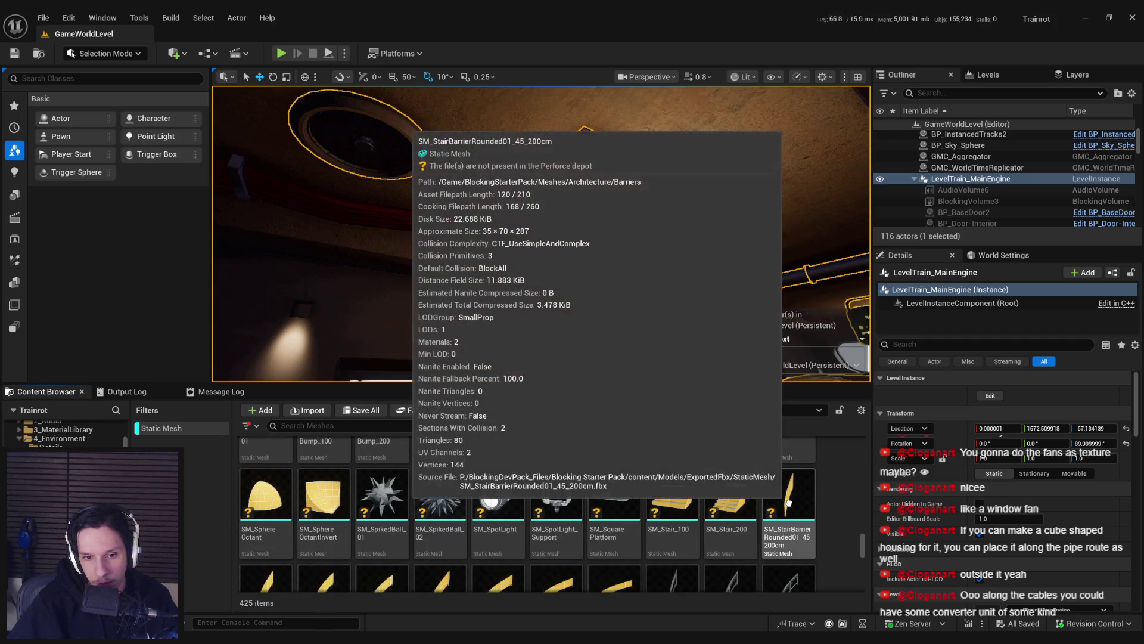
pyautogui.scroll(-10, 788, 502)
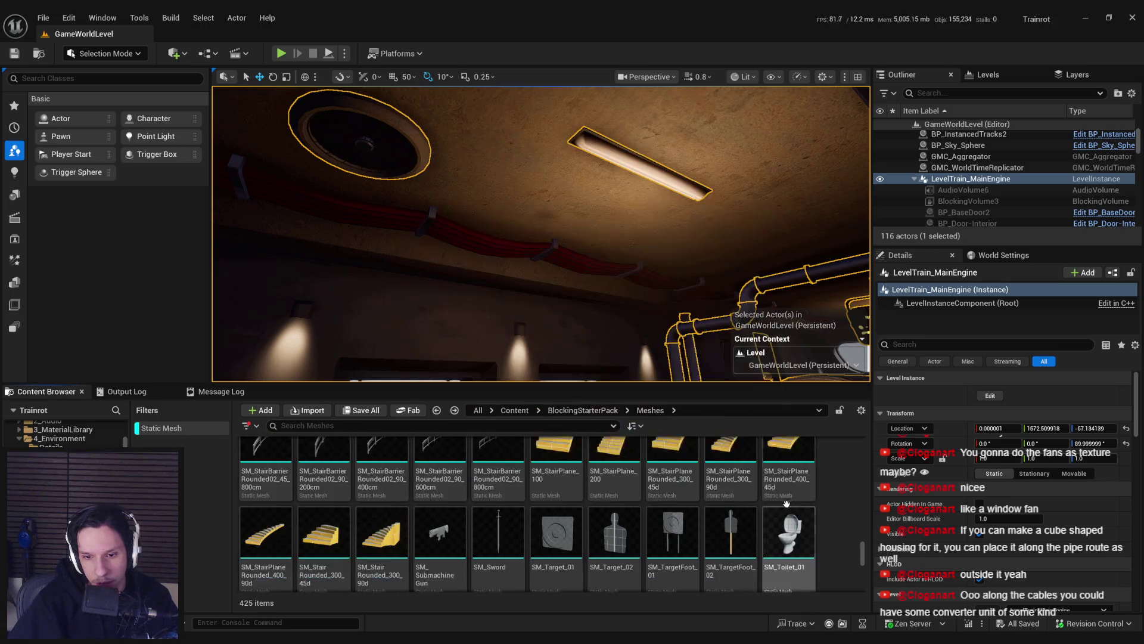
pyautogui.scroll(-5, 787, 504)
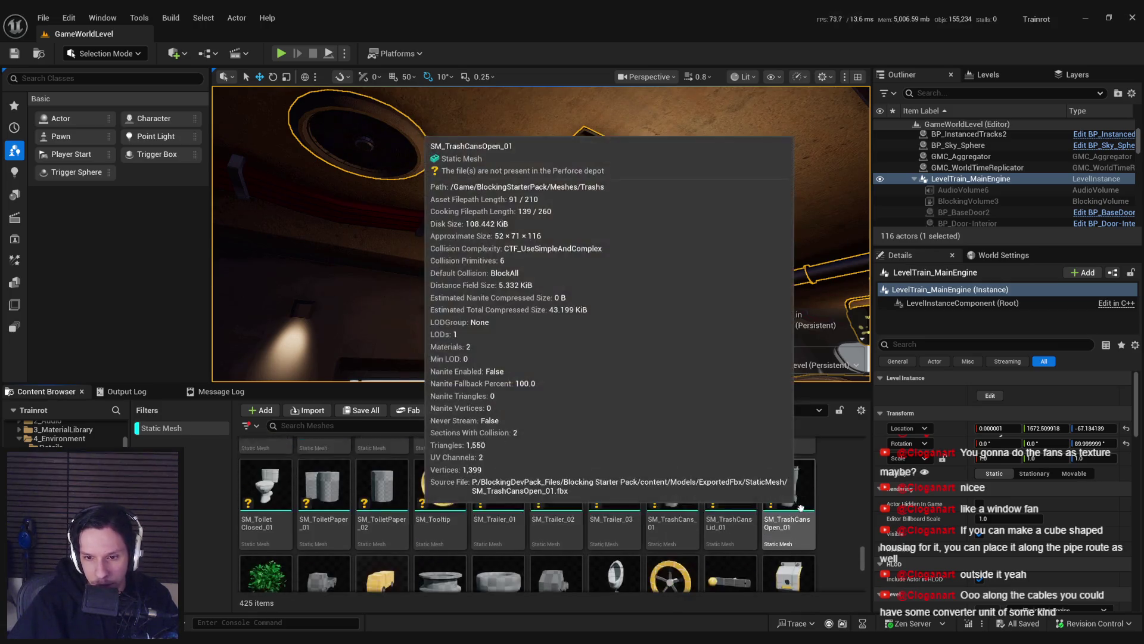
pyautogui.scroll(-10, 764, 506)
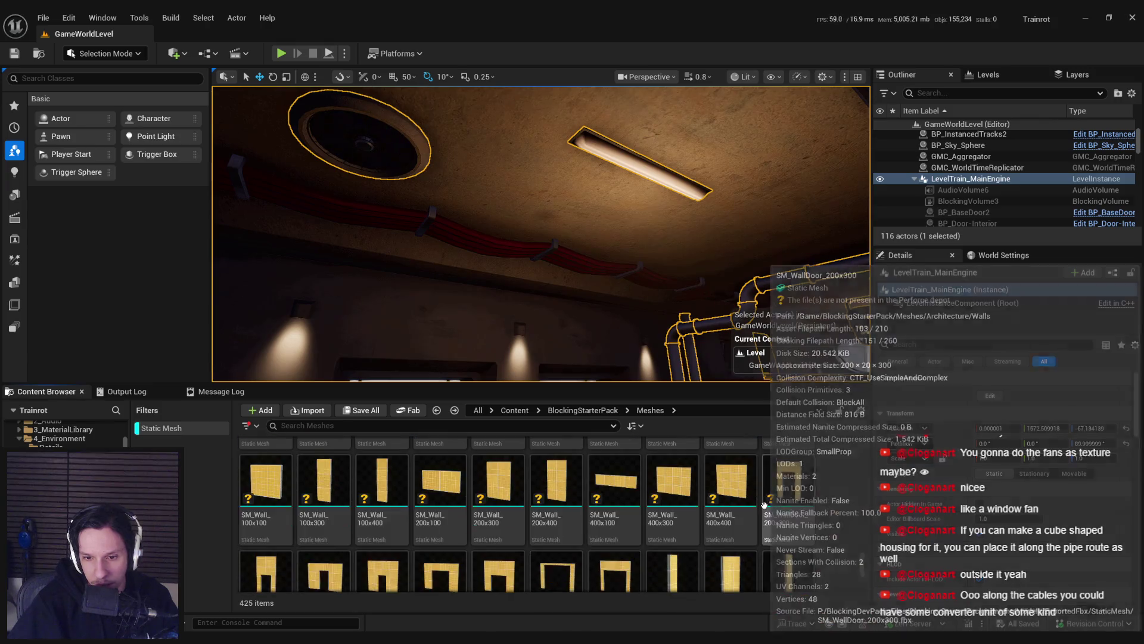
pyautogui.scroll(-10, 764, 505)
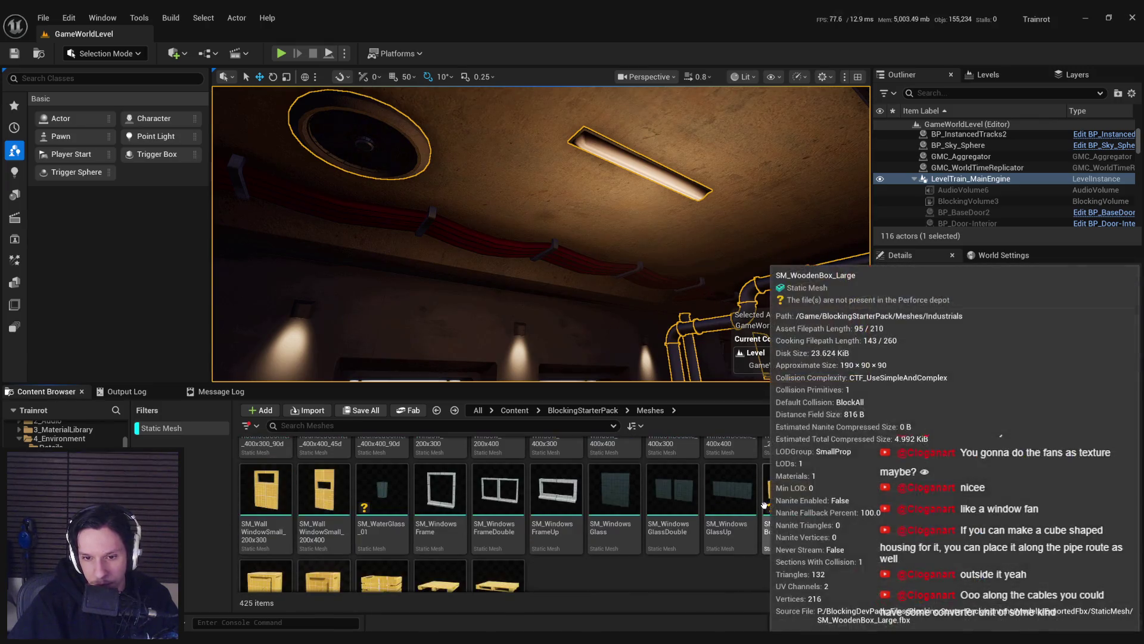
pyautogui.scroll(3, 769, 537)
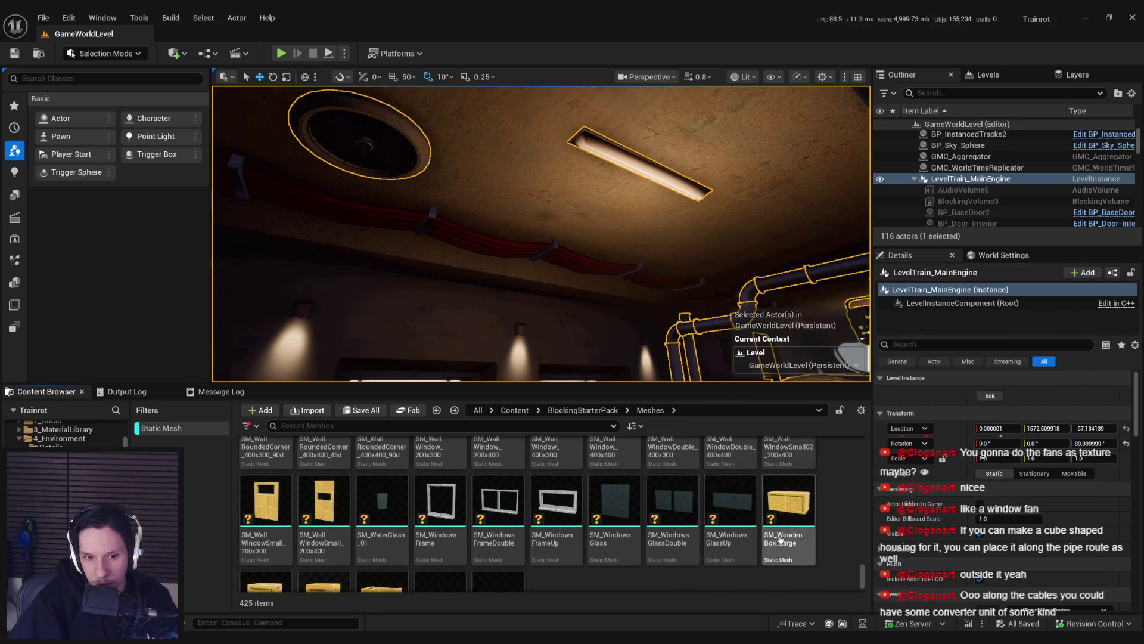
pyautogui.scroll(10, 868, 566)
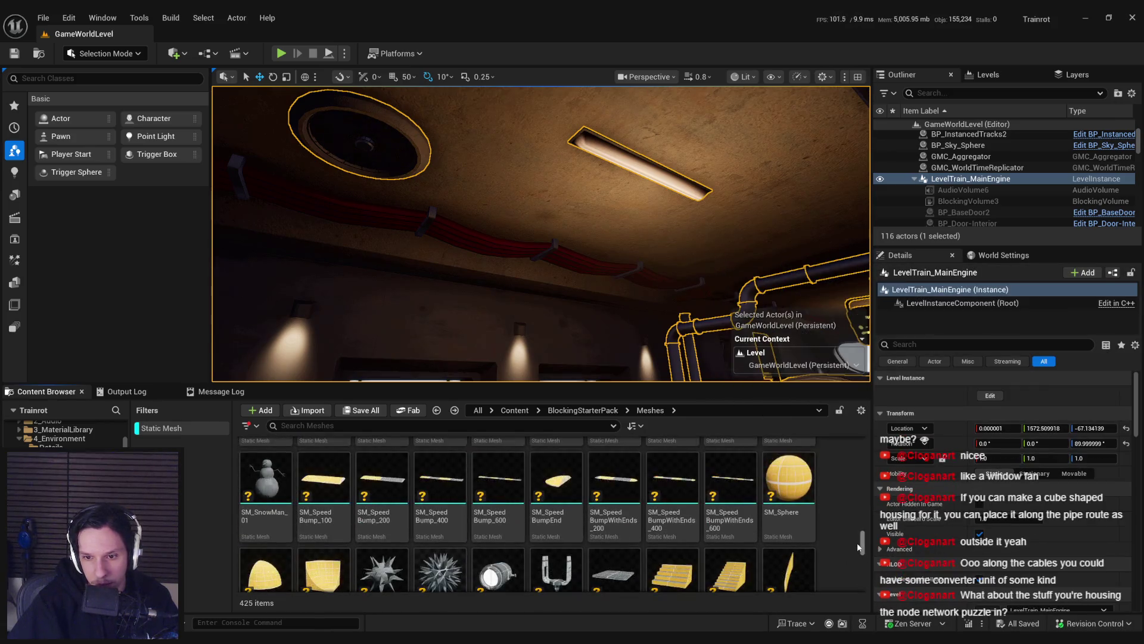
pyautogui.scroll(5, 857, 544)
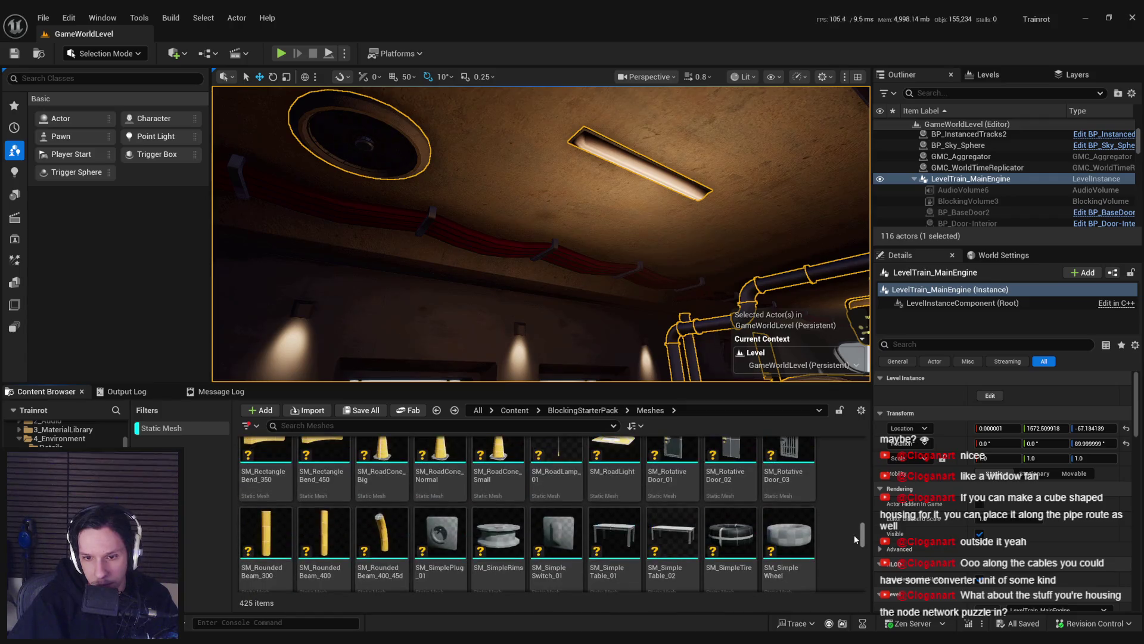
pyautogui.scroll(2, 854, 535)
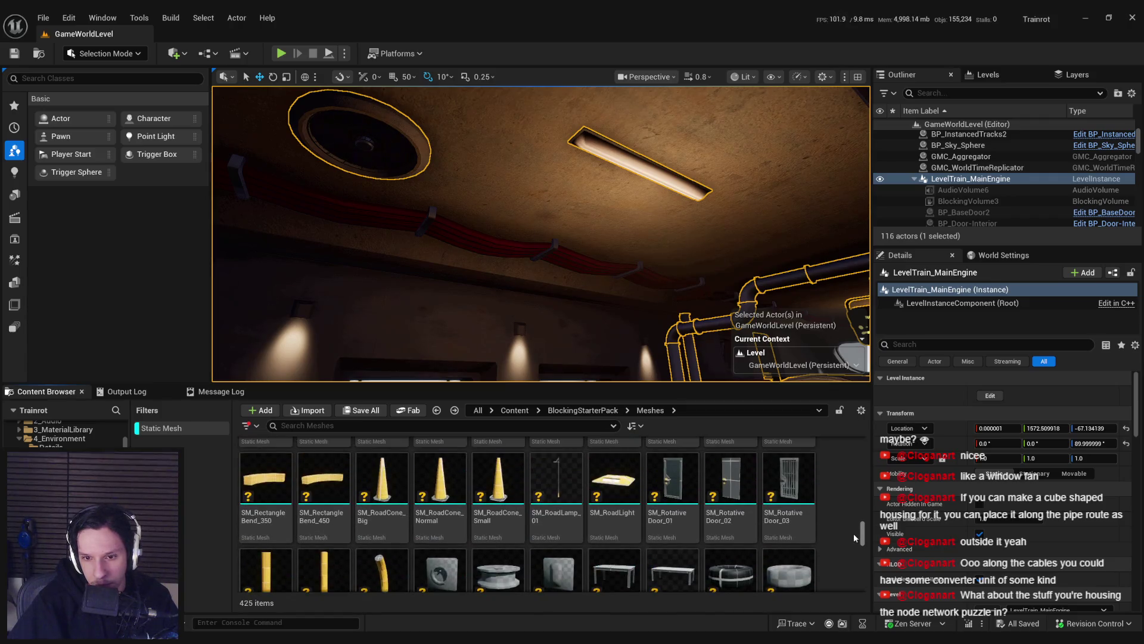
pyautogui.scroll(5, 854, 532)
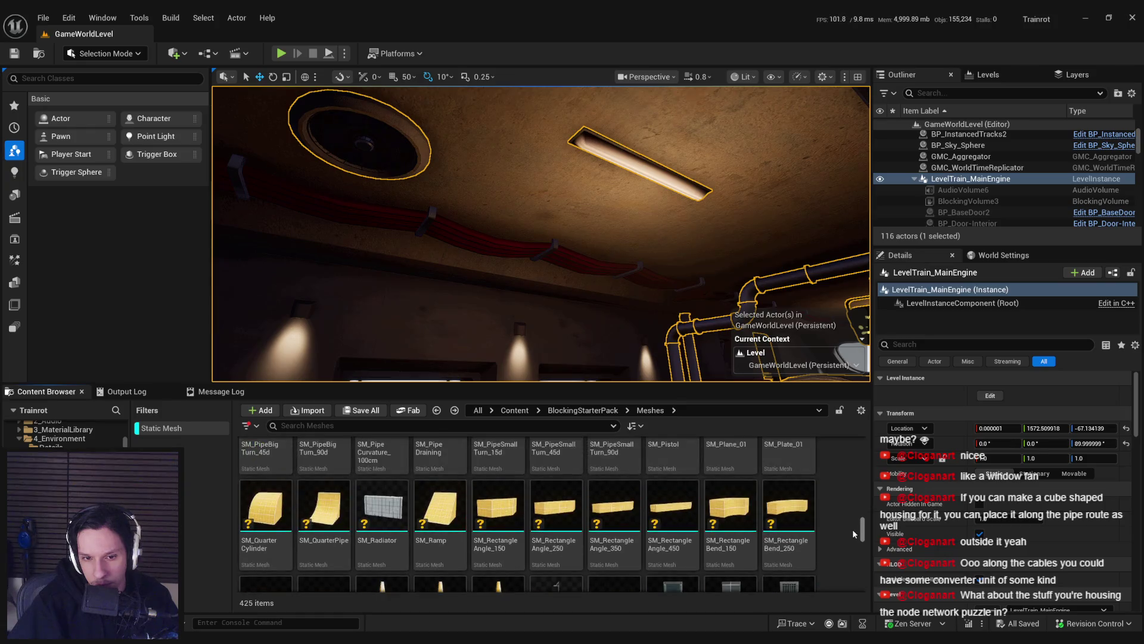
pyautogui.scroll(5, 852, 527)
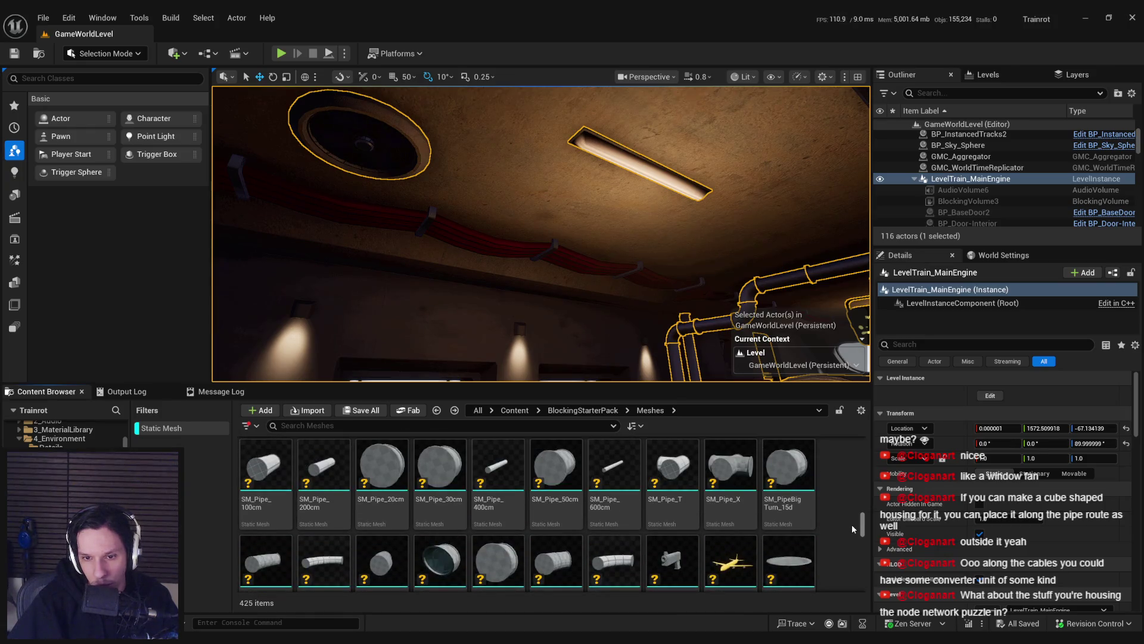
pyautogui.scroll(5, 847, 508)
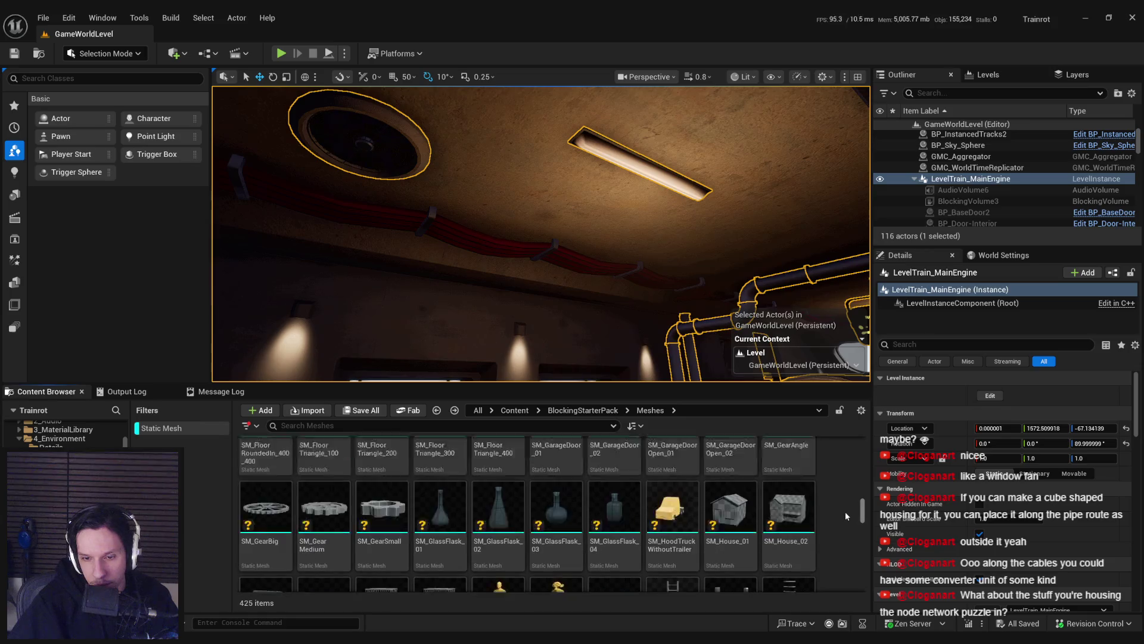
pyautogui.scroll(5, 843, 494)
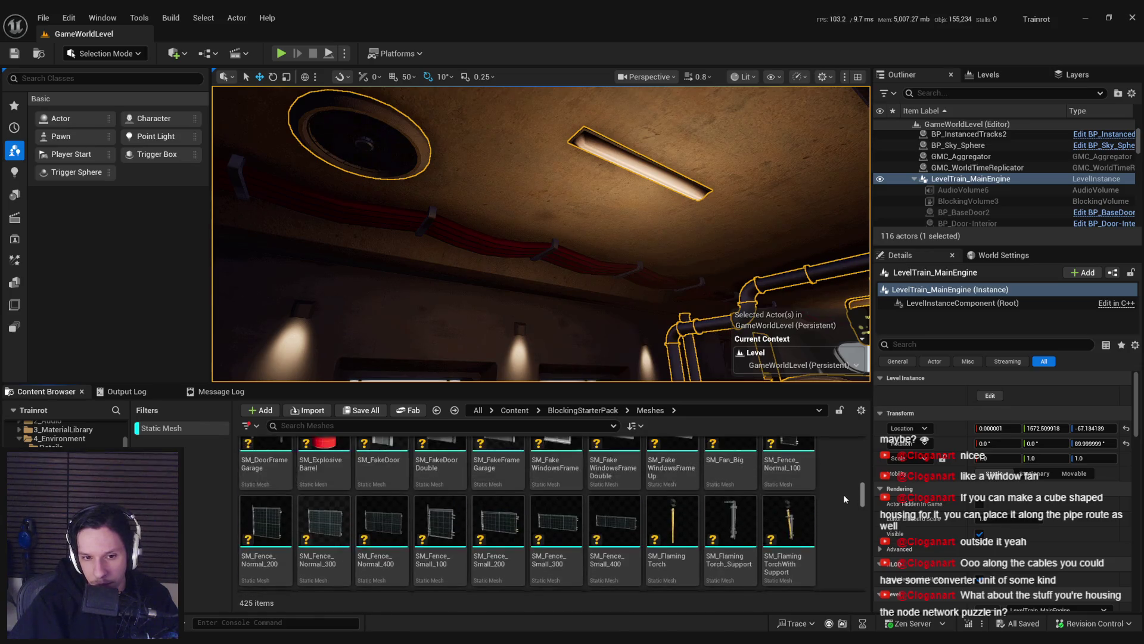
pyautogui.scroll(5, 843, 491)
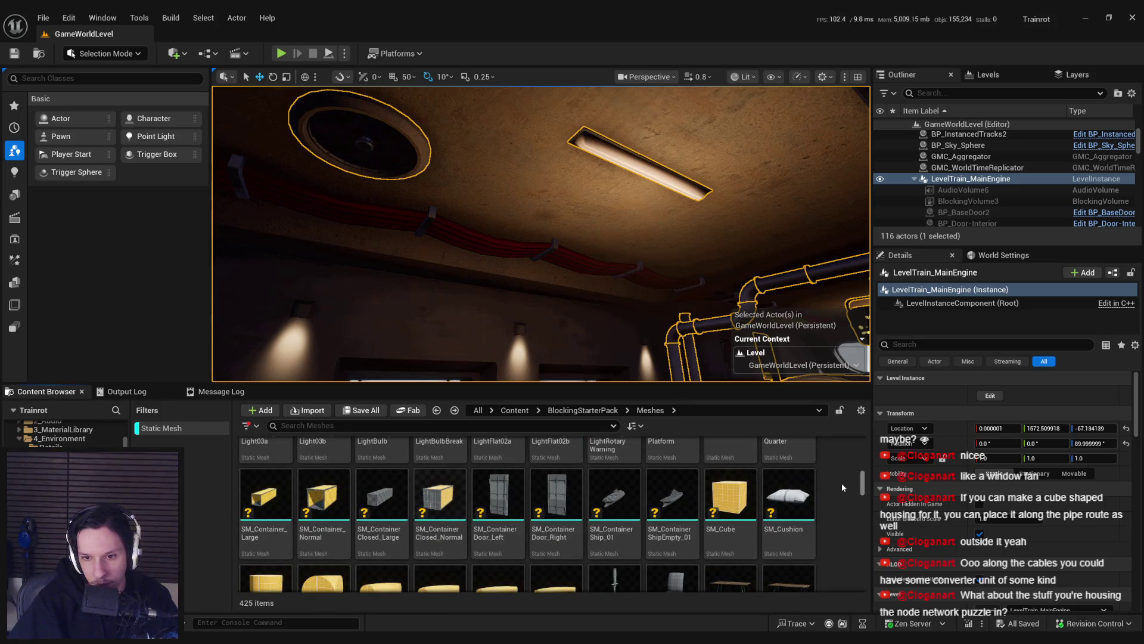
pyautogui.scroll(5, 842, 481)
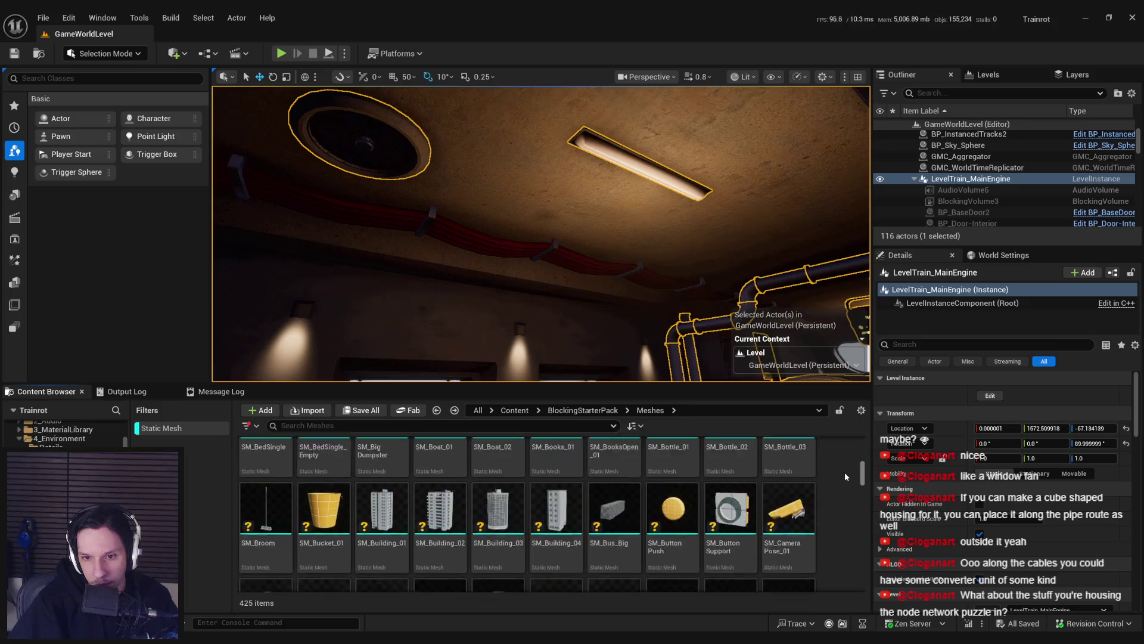
# Step: Drop SM_ButtonSupport onto the red cables, enlarge it, and raise it along the wall
pyautogui.moveTo(718, 373); pyautogui.dragTo(733, 358)
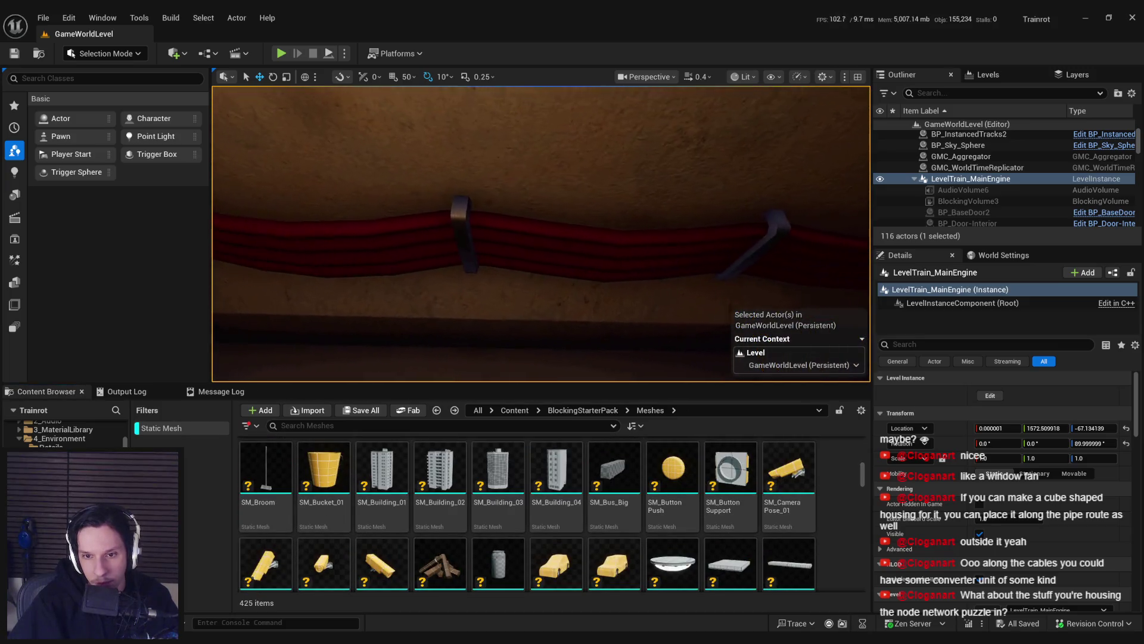
pyautogui.moveTo(502, 238); pyautogui.dragTo(510, 259)
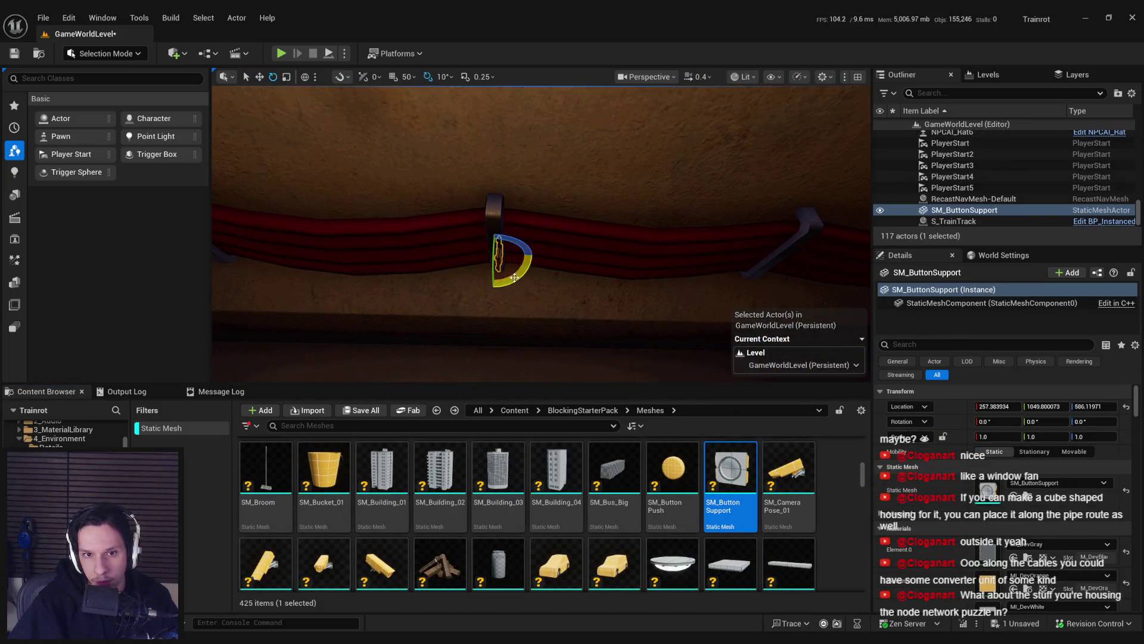
pyautogui.moveTo(497, 262)
pyautogui.mouseDown()
pyautogui.moveTo(519, 254)
pyautogui.moveTo(494, 298)
pyautogui.mouseUp()
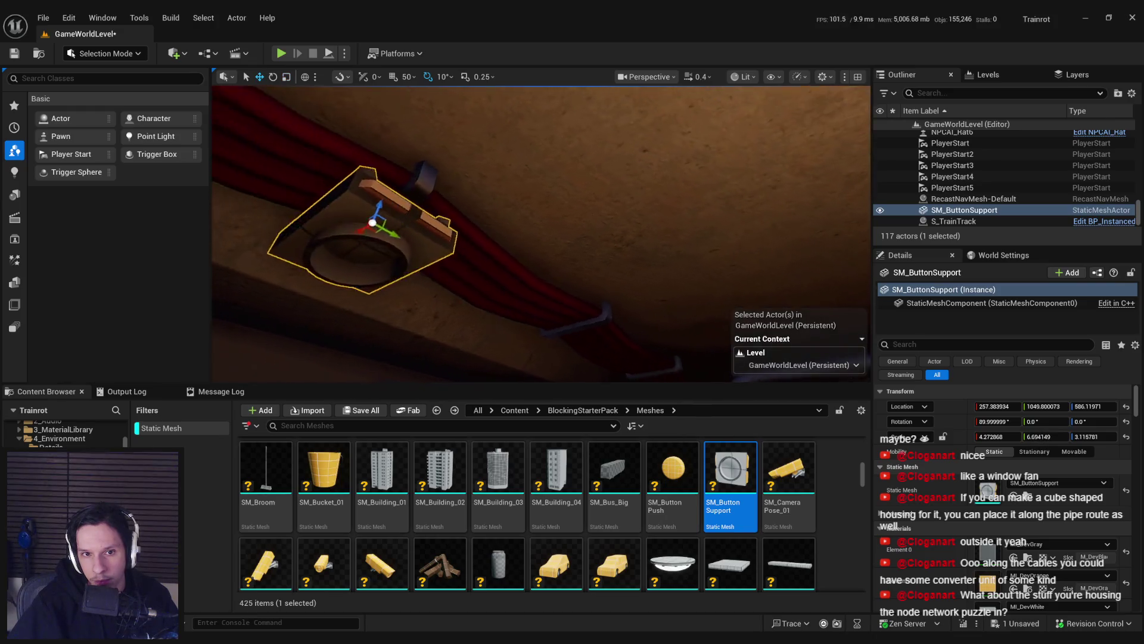
pyautogui.moveTo(511, 233)
pyautogui.mouseDown()
pyautogui.moveTo(509, 220)
pyautogui.moveTo(496, 234)
pyautogui.moveTo(586, 207)
pyautogui.mouseUp()
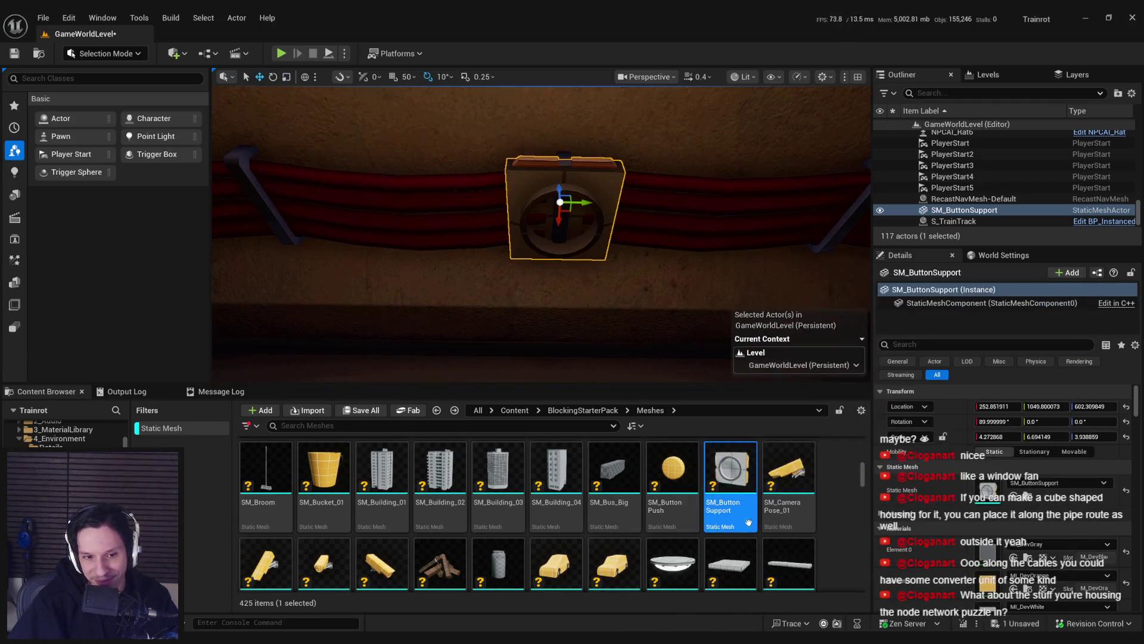
pyautogui.scroll(2, 739, 525)
pyautogui.scroll(5, 744, 524)
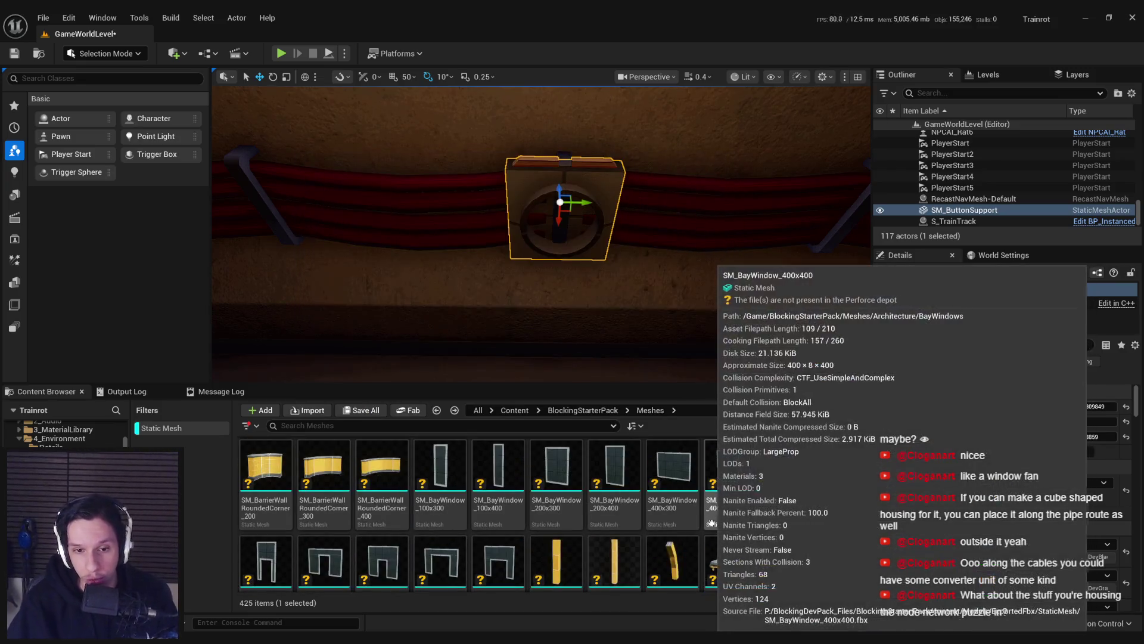
pyautogui.moveTo(862, 471)
pyautogui.mouseDown()
pyautogui.moveTo(864, 581)
pyautogui.moveTo(863, 566)
pyautogui.mouseUp()
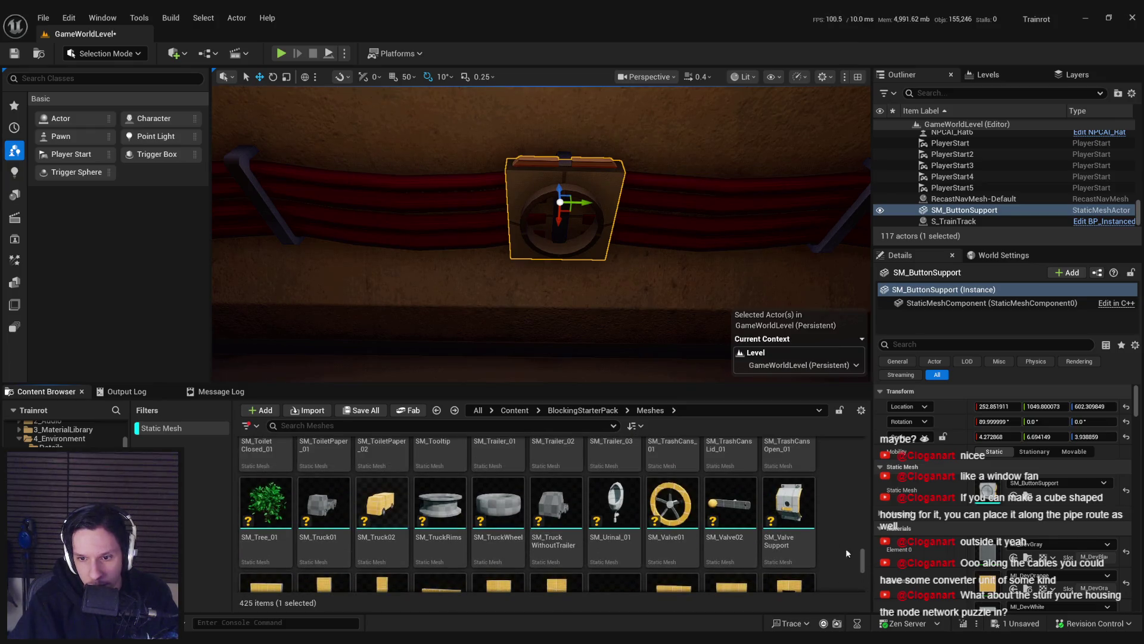
# Step: Swap the housing's static mesh to SM_ValveSupport and undo a trial resize
pyautogui.click(789, 507)
pyautogui.click(1013, 497)
pyautogui.moveTo(536, 239); pyautogui.dragTo(570, 280)
pyautogui.press('r')
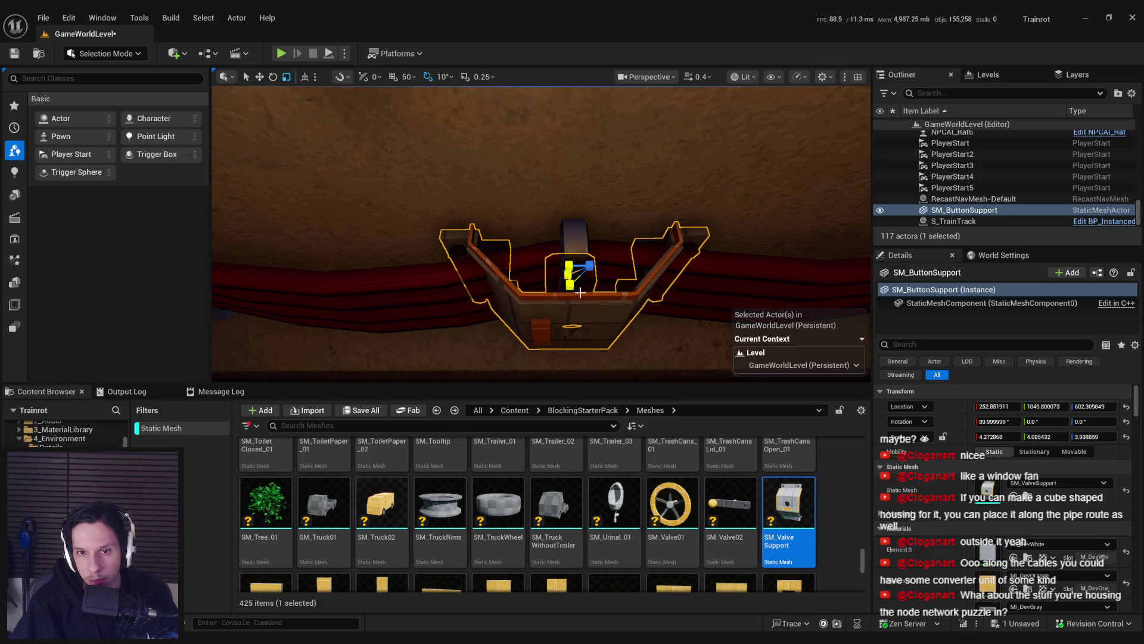
pyautogui.moveTo(562, 275)
pyautogui.mouseDown()
pyautogui.moveTo(565, 261)
pyautogui.moveTo(594, 292)
pyautogui.moveTo(547, 266)
pyautogui.mouseUp()
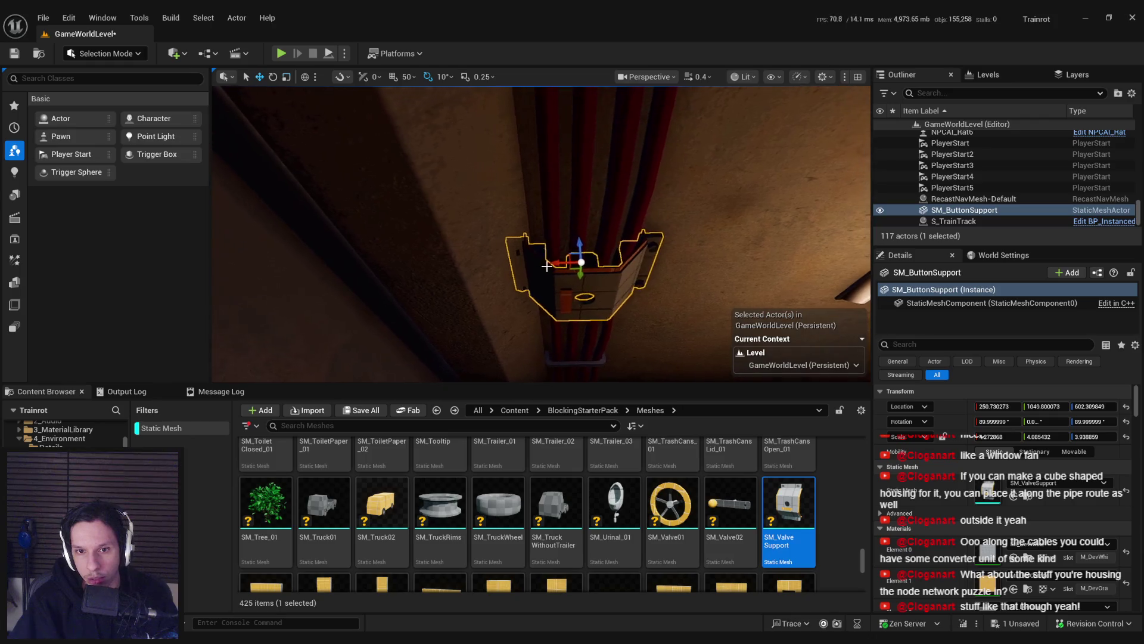
pyautogui.hotkey('ctrl', 'z')
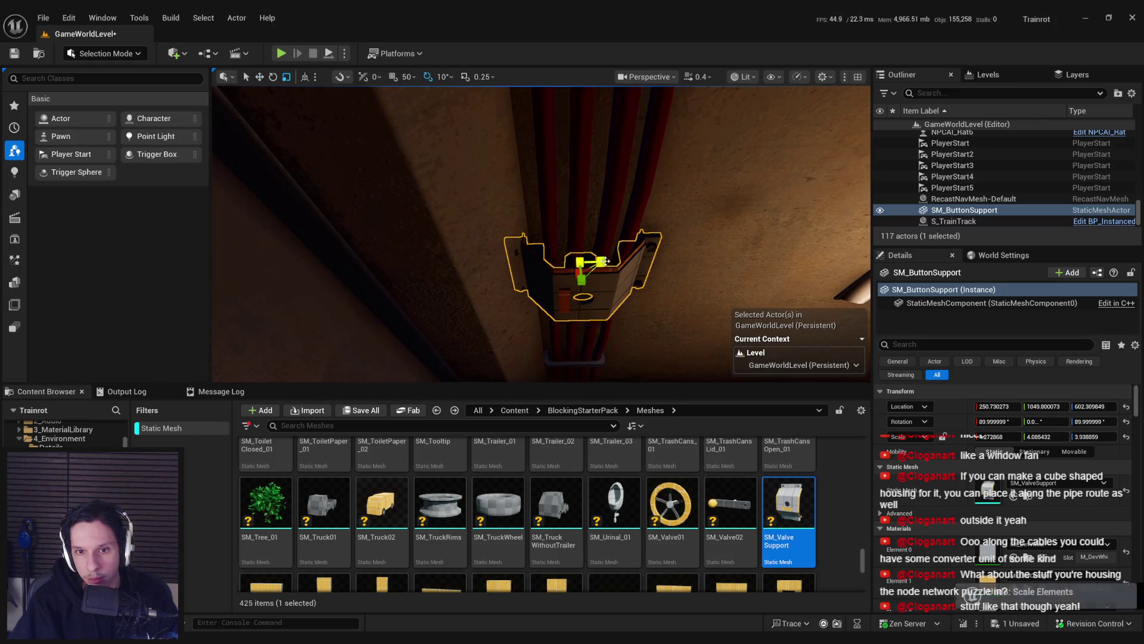
# Step: Slide the housing further along the red ceiling pipes, checking it in game view
pyautogui.moveTo(606, 266)
pyautogui.mouseDown()
pyautogui.moveTo(590, 316)
pyautogui.moveTo(590, 295)
pyautogui.mouseUp()
pyautogui.press('g')
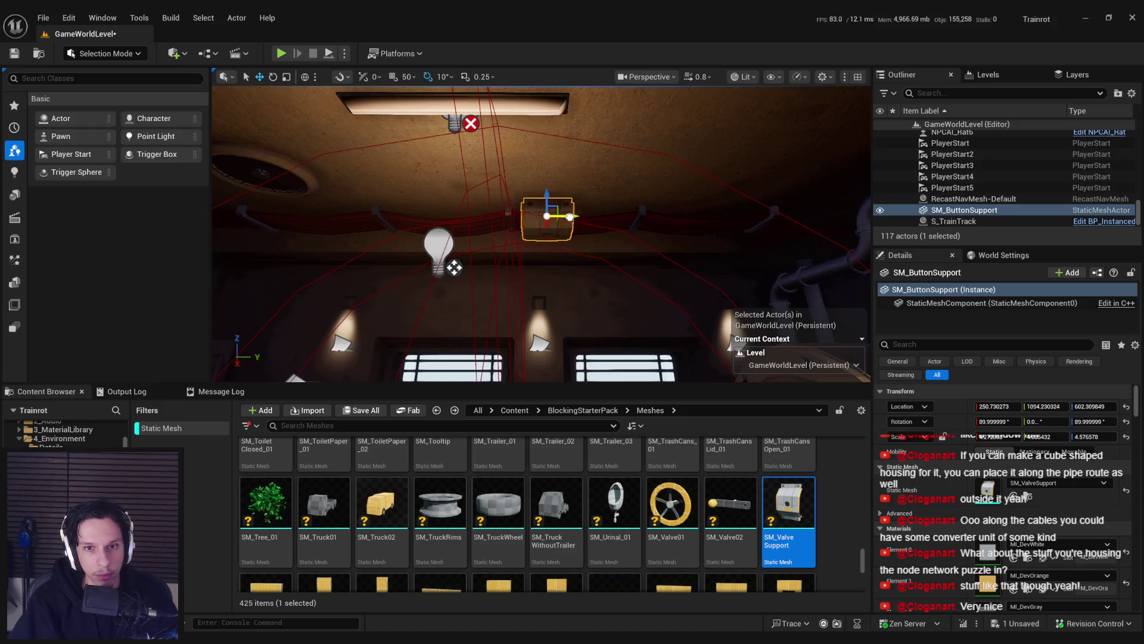
pyautogui.press('g')
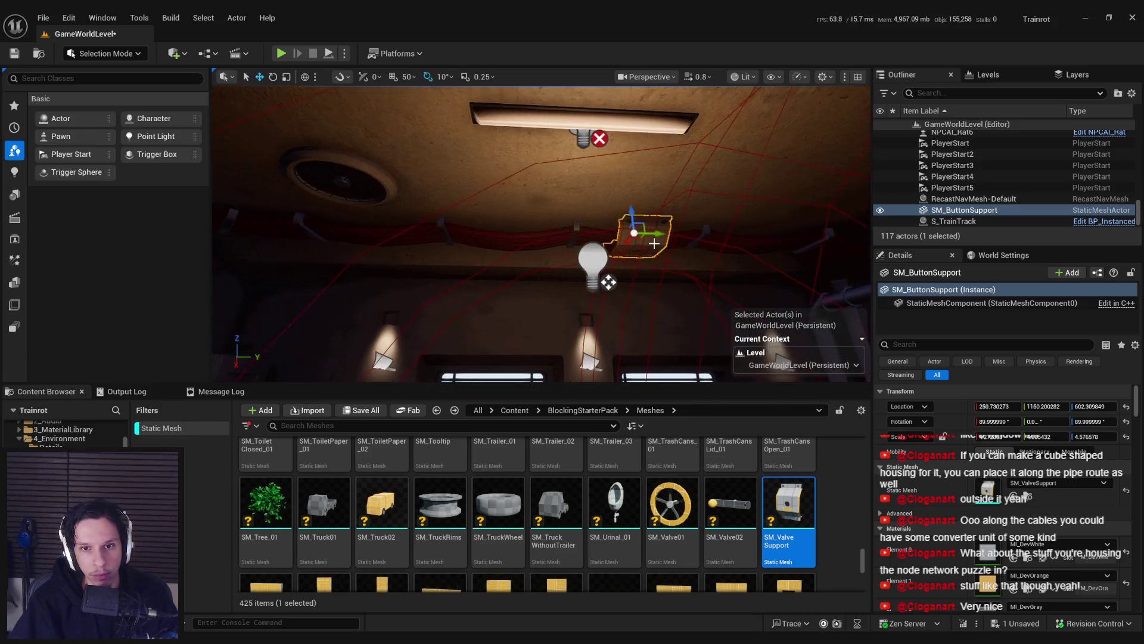
pyautogui.moveTo(648, 264); pyautogui.dragTo(633, 257)
pyautogui.scroll(-3, 1039, 536)
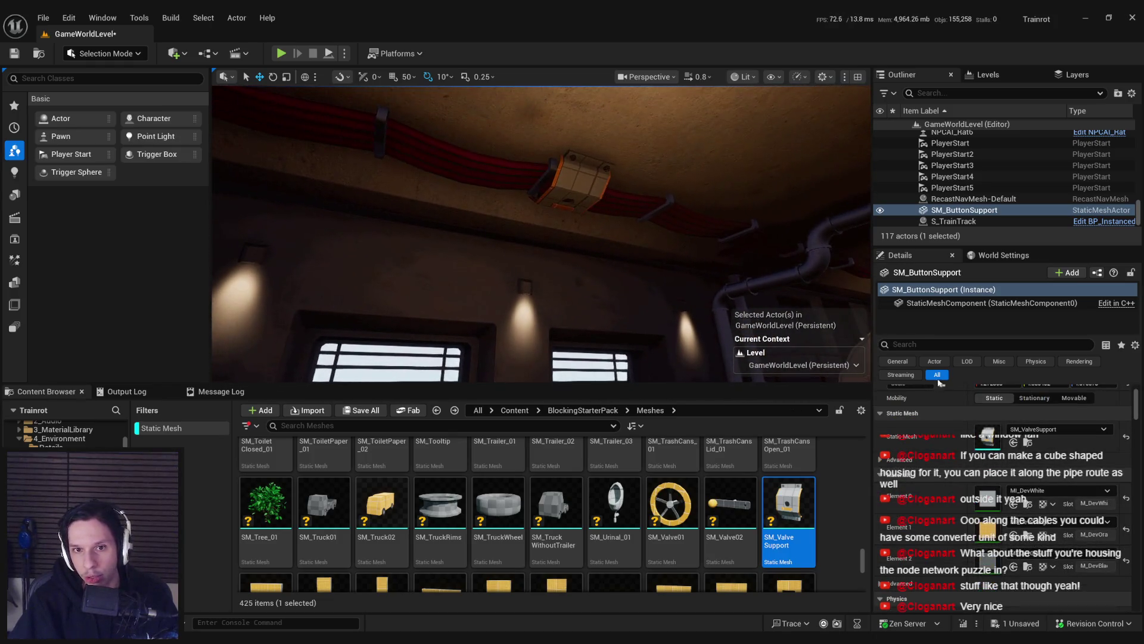
# Step: Try MI_TestMat-Metal on the button support's Element 0 and inspect the ceiling bracket
pyautogui.click(1058, 490)
pyautogui.write('meta')
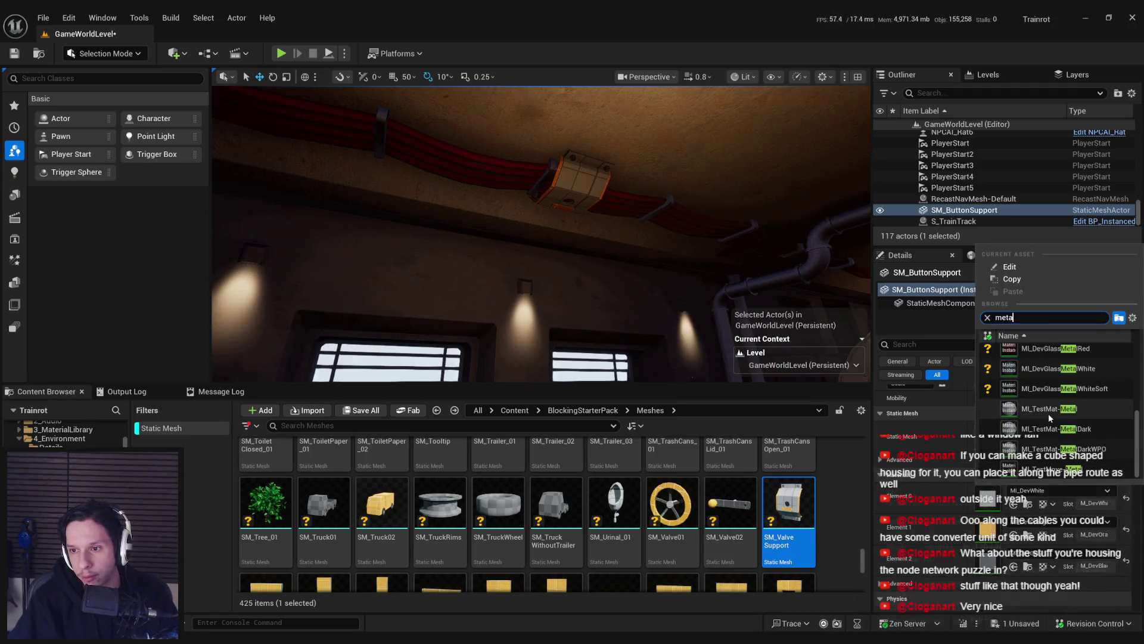
pyautogui.click(1048, 410)
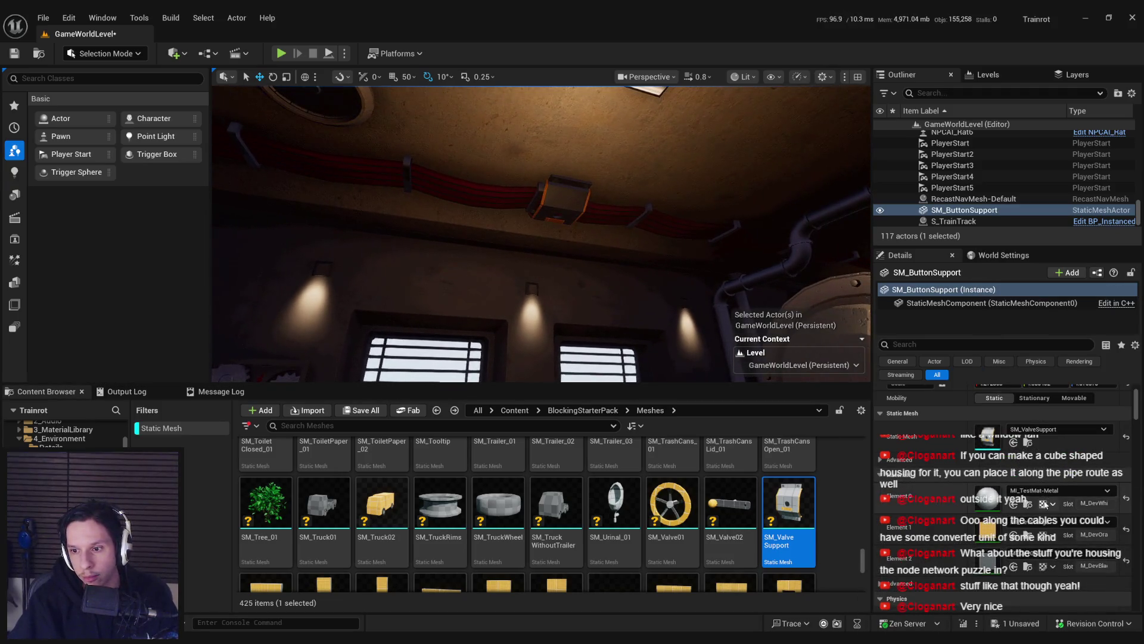
pyautogui.click(1027, 503)
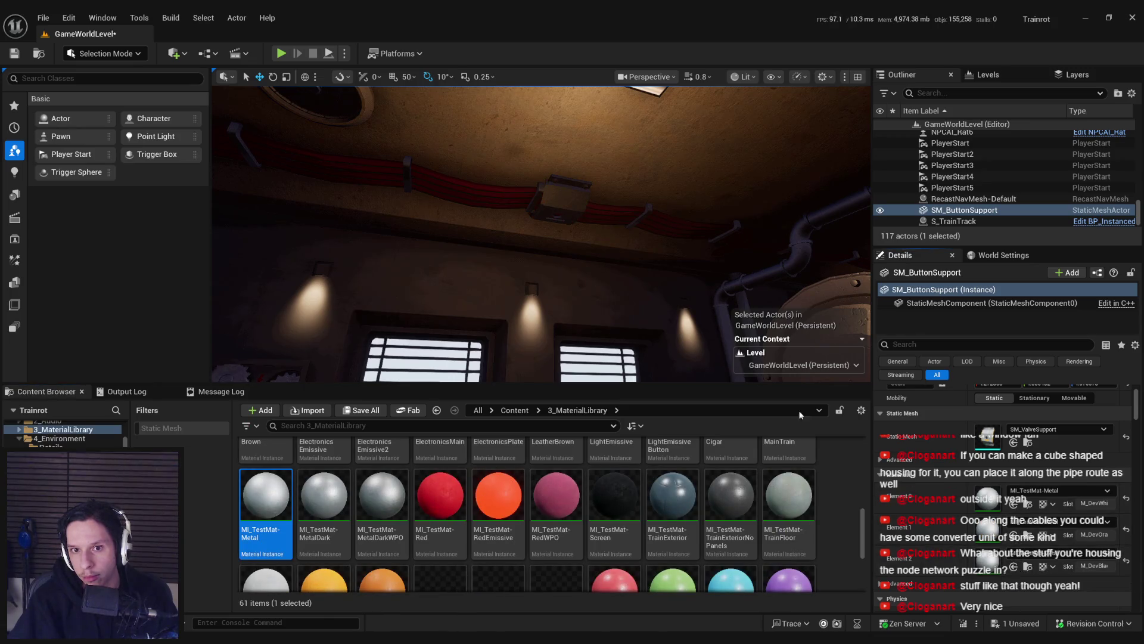
pyautogui.press('f')
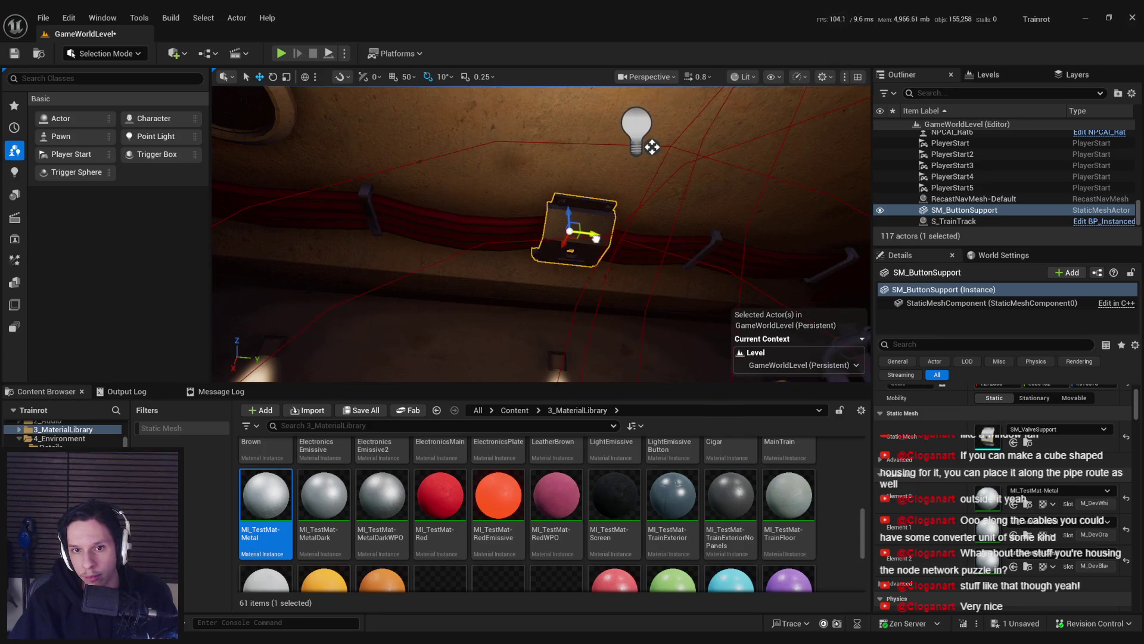
pyautogui.moveTo(622, 270); pyautogui.dragTo(623, 271)
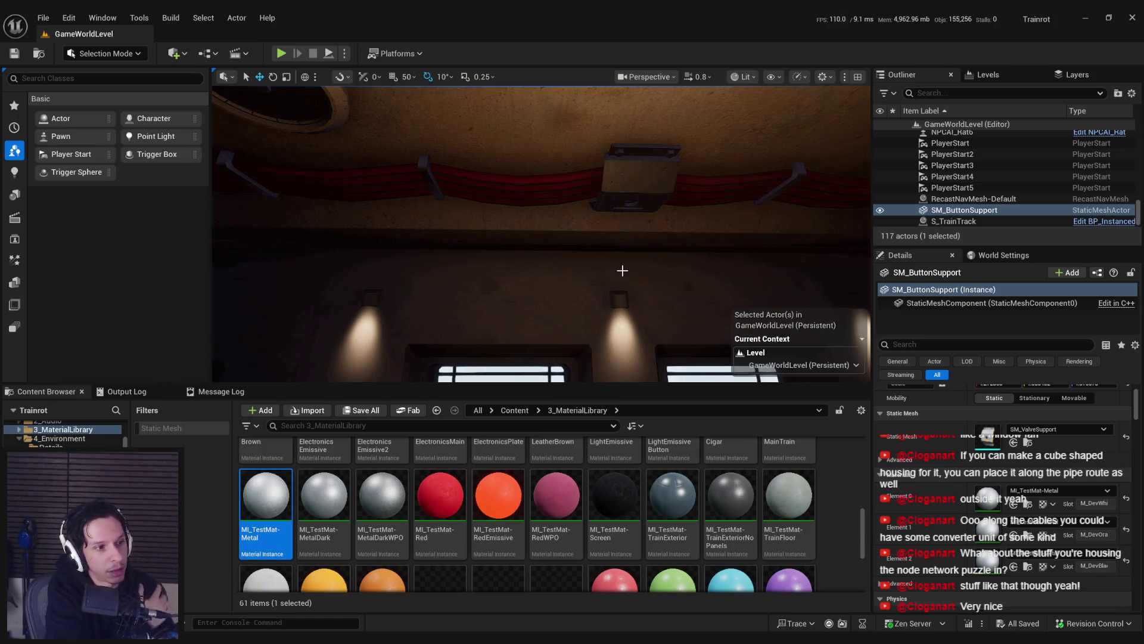
pyautogui.moveTo(622, 271)
pyautogui.mouseDown()
pyautogui.moveTo(590, 310)
pyautogui.moveTo(602, 316)
pyautogui.moveTo(587, 305)
pyautogui.moveTo(602, 283)
pyautogui.moveTo(581, 295)
pyautogui.moveTo(646, 219)
pyautogui.moveTo(608, 238)
pyautogui.moveTo(570, 235)
pyautogui.moveTo(595, 255)
pyautogui.moveTo(585, 268)
pyautogui.moveTo(560, 252)
pyautogui.moveTo(569, 257)
pyautogui.mouseUp()
pyautogui.scroll(-3, 590, 307)
pyautogui.scroll(3, 602, 283)
# Step: Try MI_TestMat-MainTrain on the button support instead and frame the junction box
pyautogui.click(1059, 490)
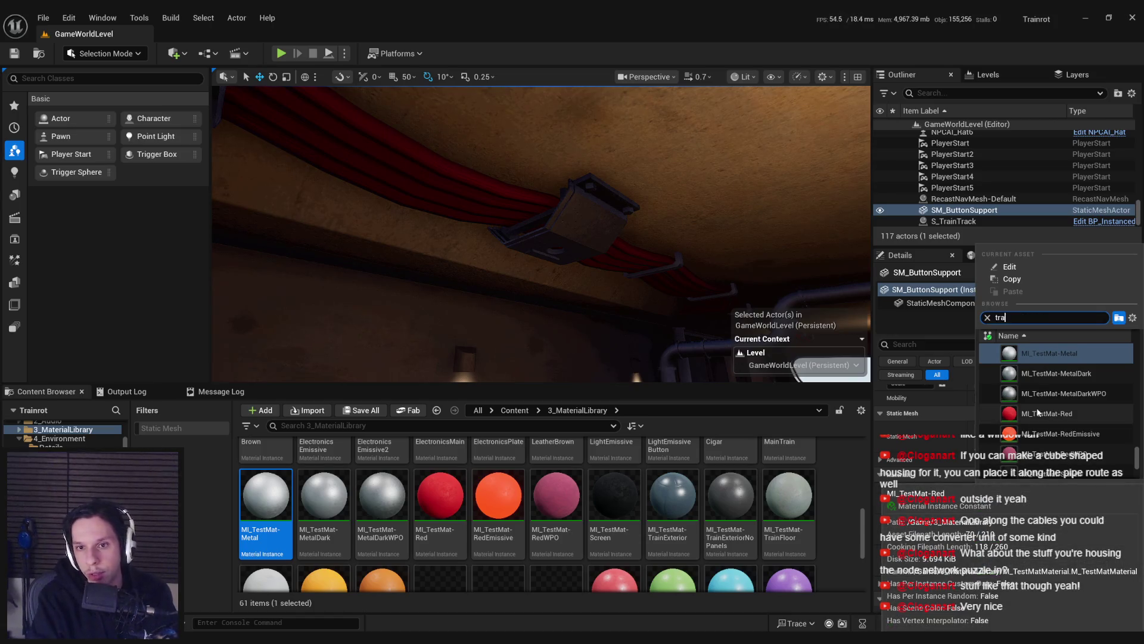
pyautogui.write('in mai')
pyautogui.click(1067, 353)
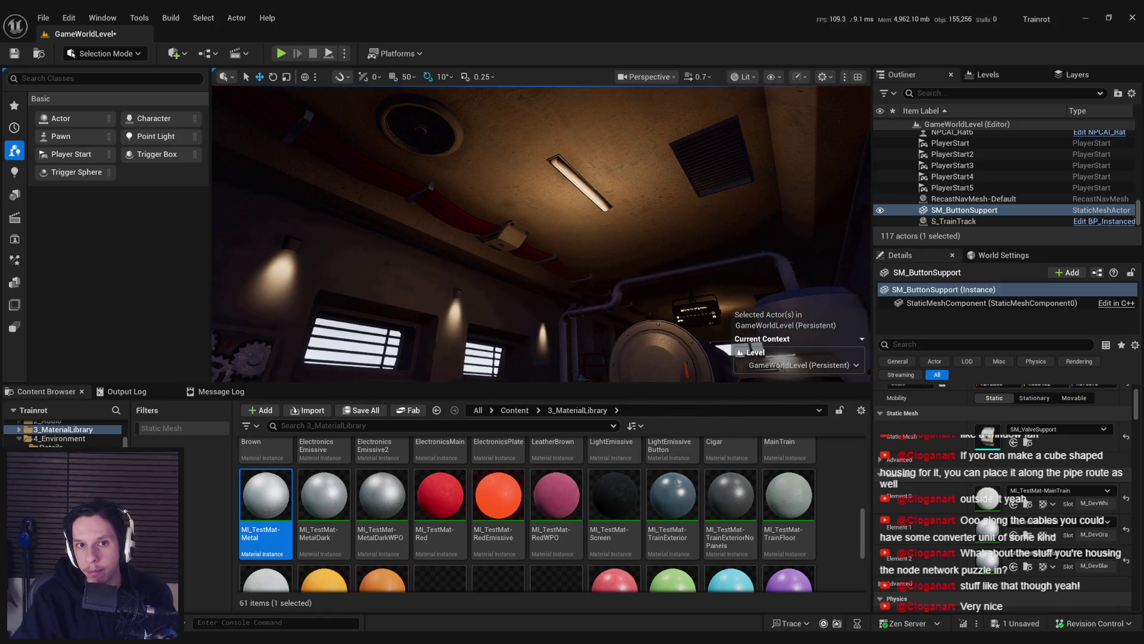
pyautogui.press('f')
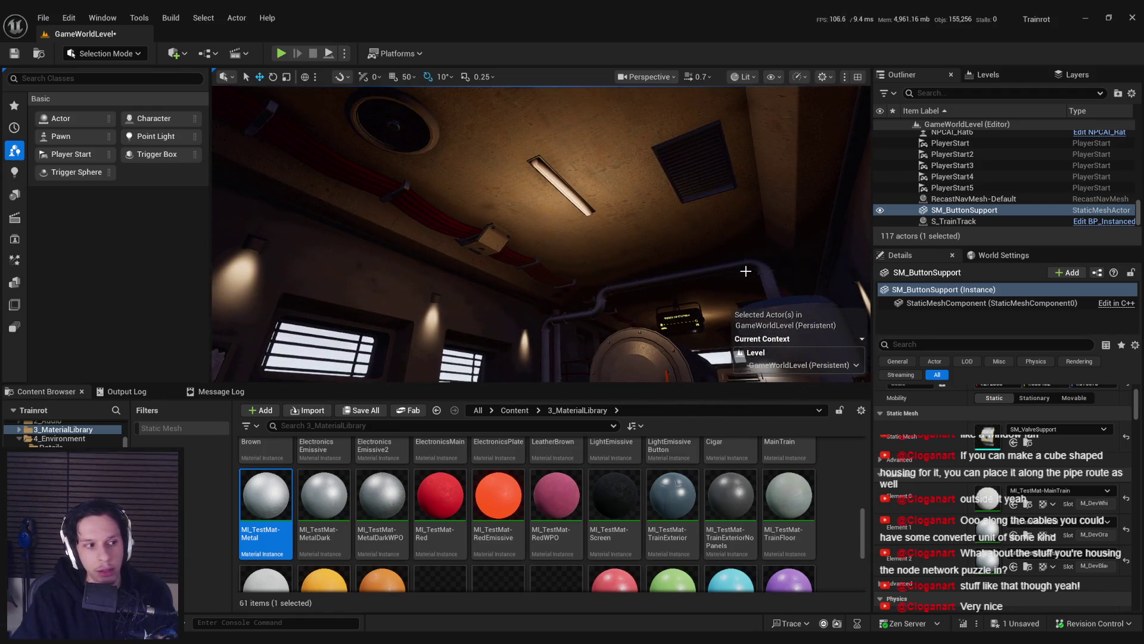
# Step: Assign MI_TestMat-TrainWalls to Element 0 and compare it in Unlit and Lit views
pyautogui.click(1057, 490)
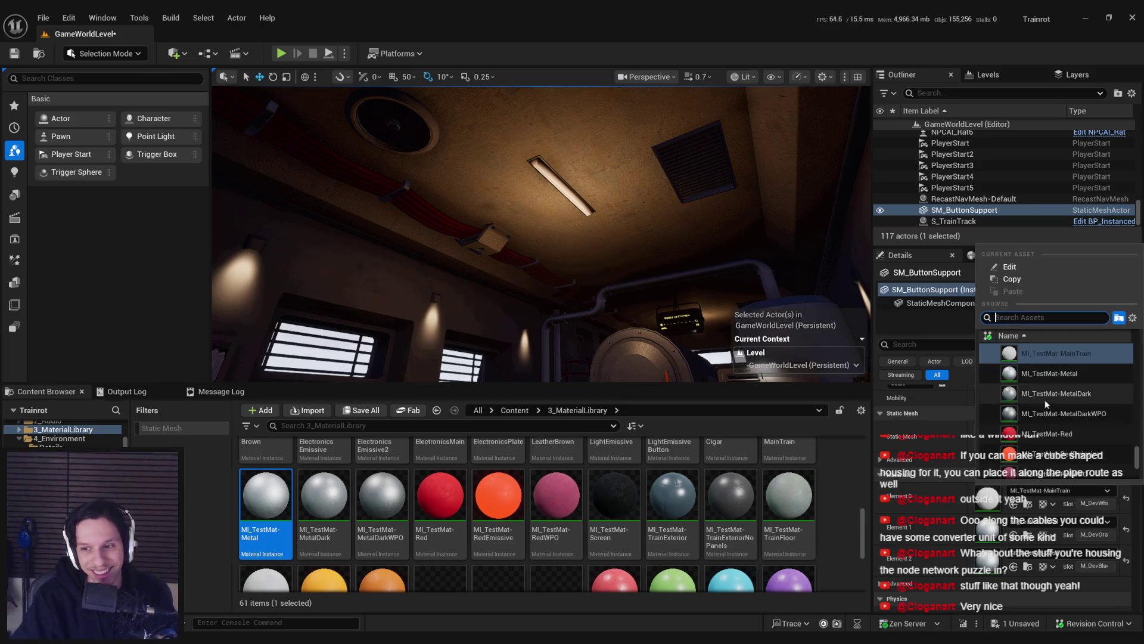
pyautogui.write('trainwall')
pyautogui.press('Return')
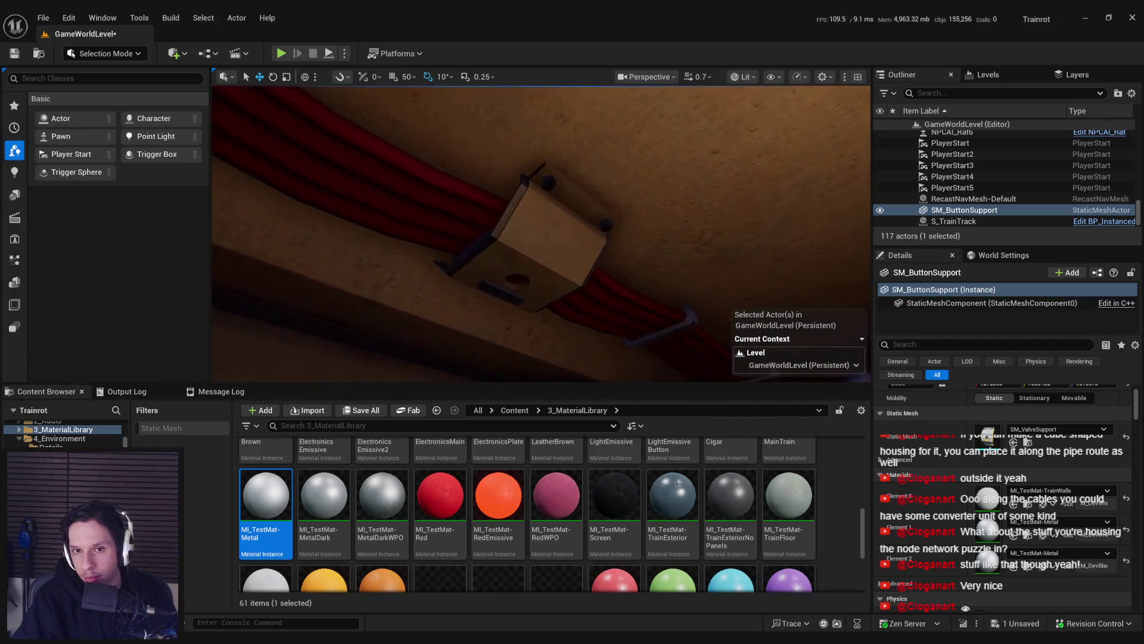
pyautogui.scroll(-3, 733, 302)
pyautogui.click(742, 77)
pyautogui.click(749, 135)
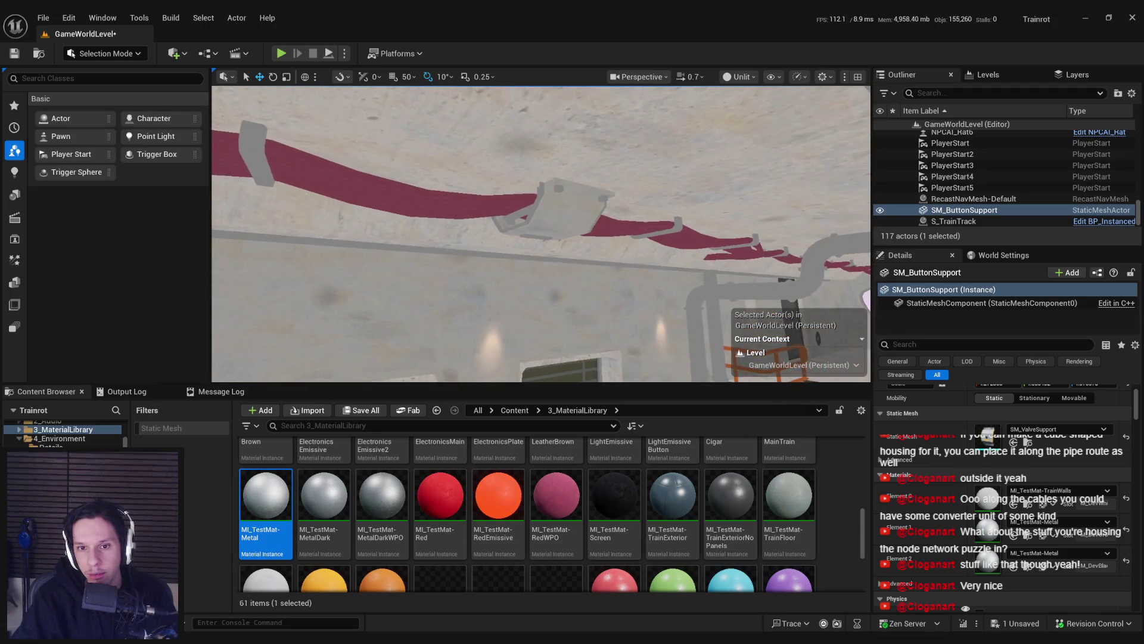
pyautogui.click(742, 77)
pyautogui.click(750, 125)
pyautogui.moveTo(686, 203)
pyautogui.mouseDown()
pyautogui.moveTo(684, 191)
pyautogui.moveTo(653, 376)
pyautogui.moveTo(570, 249)
pyautogui.mouseUp()
# Step: Save the level with Ctrl+S and start editing the LevelTrain_MainEngine level instance
pyautogui.hotkey('ctrl', 's')
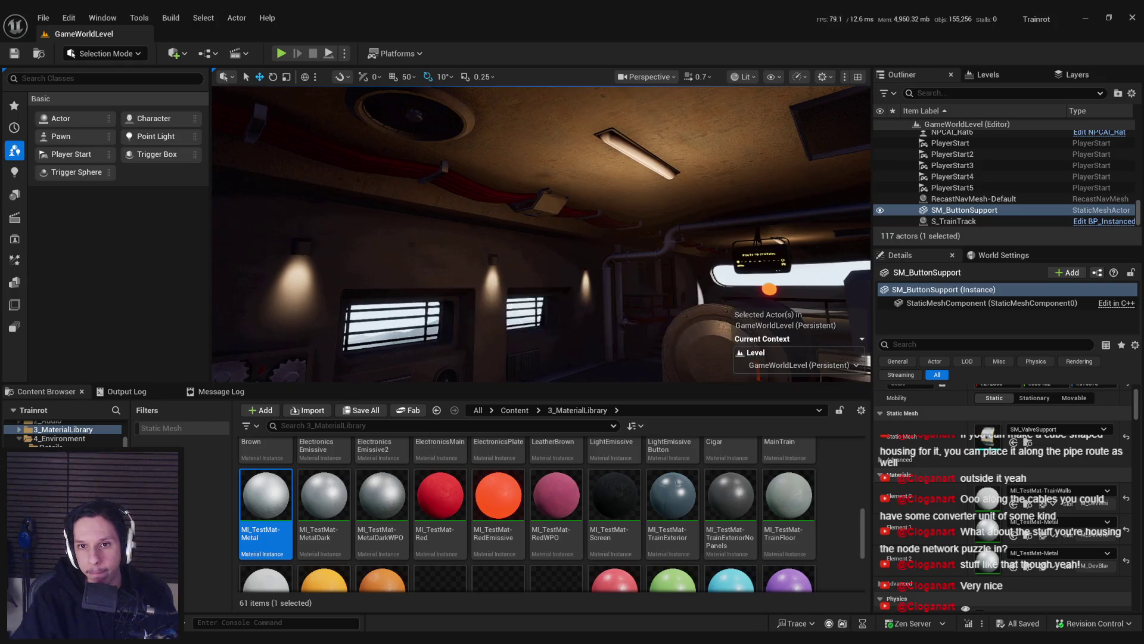
pyautogui.click(570, 249)
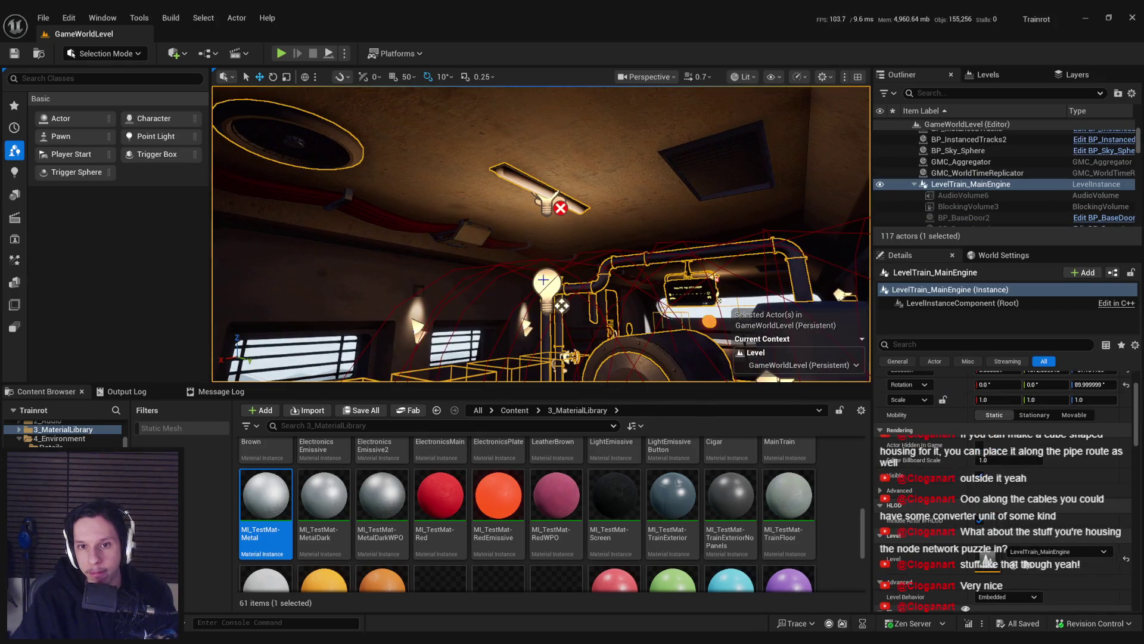
pyautogui.scroll(5, 1001, 453)
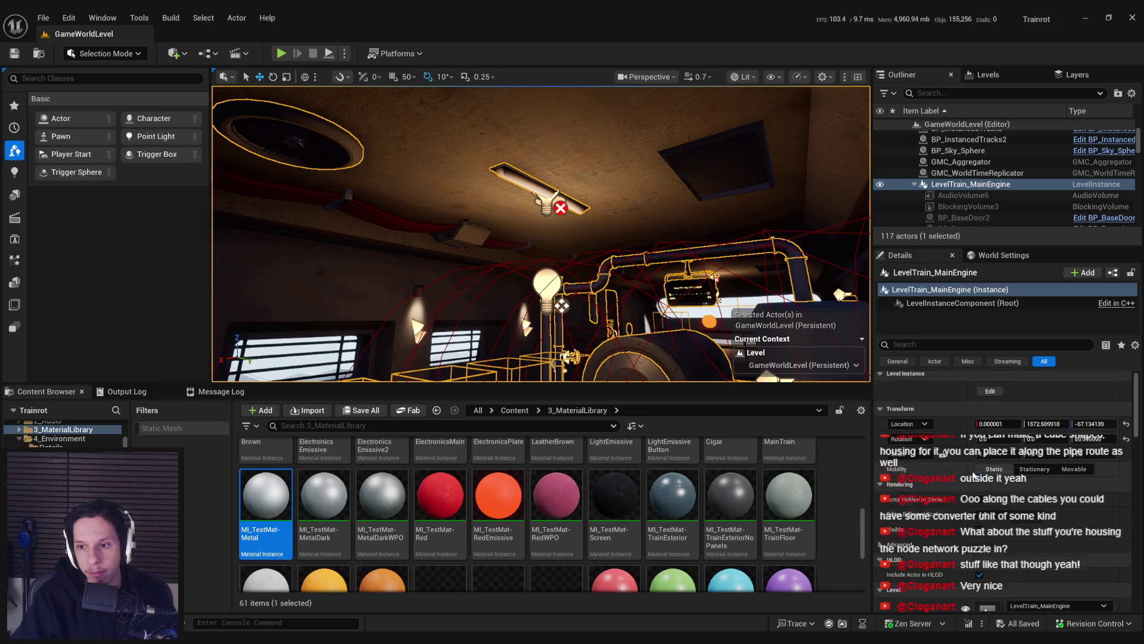
pyautogui.click(992, 395)
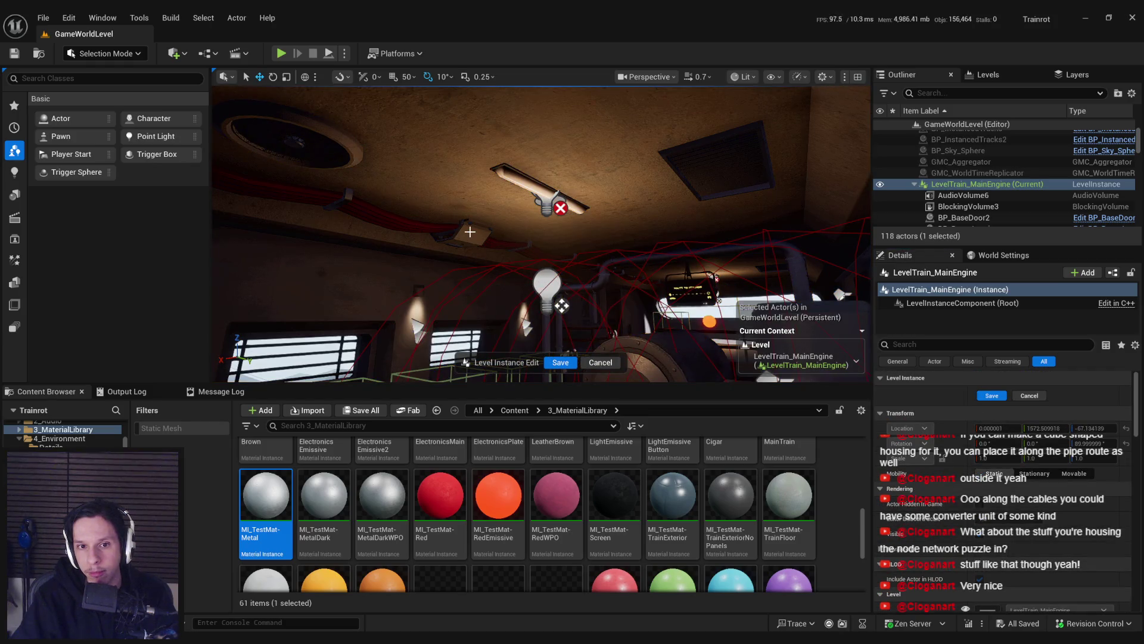
# Step: Re-enter the train engine level instance and select the small circle fan and radiator
pyautogui.click(614, 365)
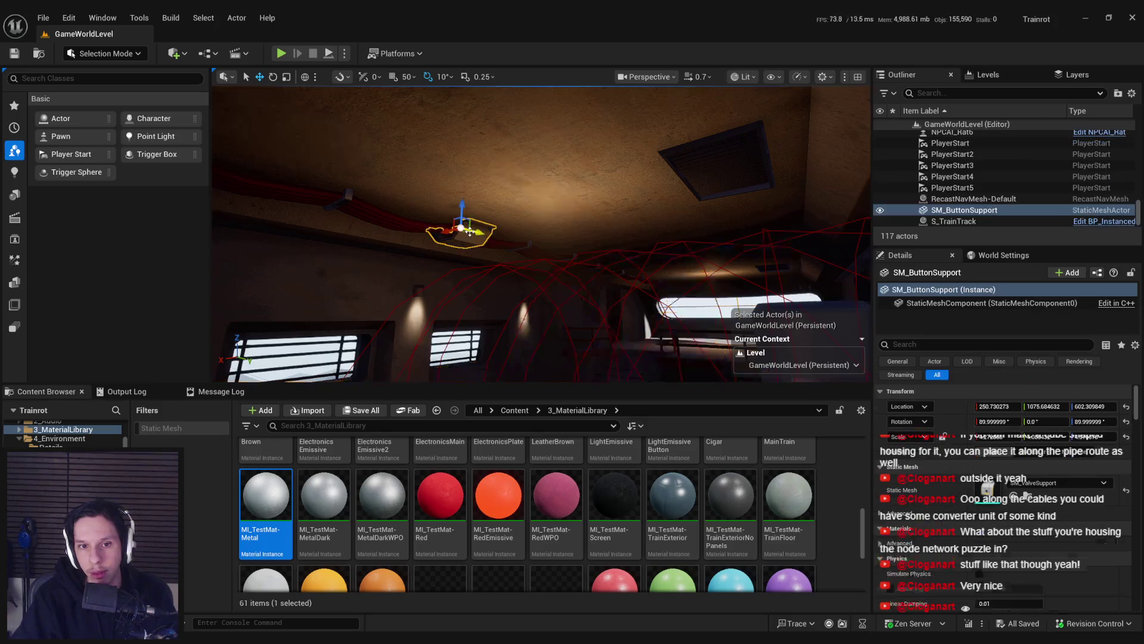
pyautogui.doubleClick(528, 273)
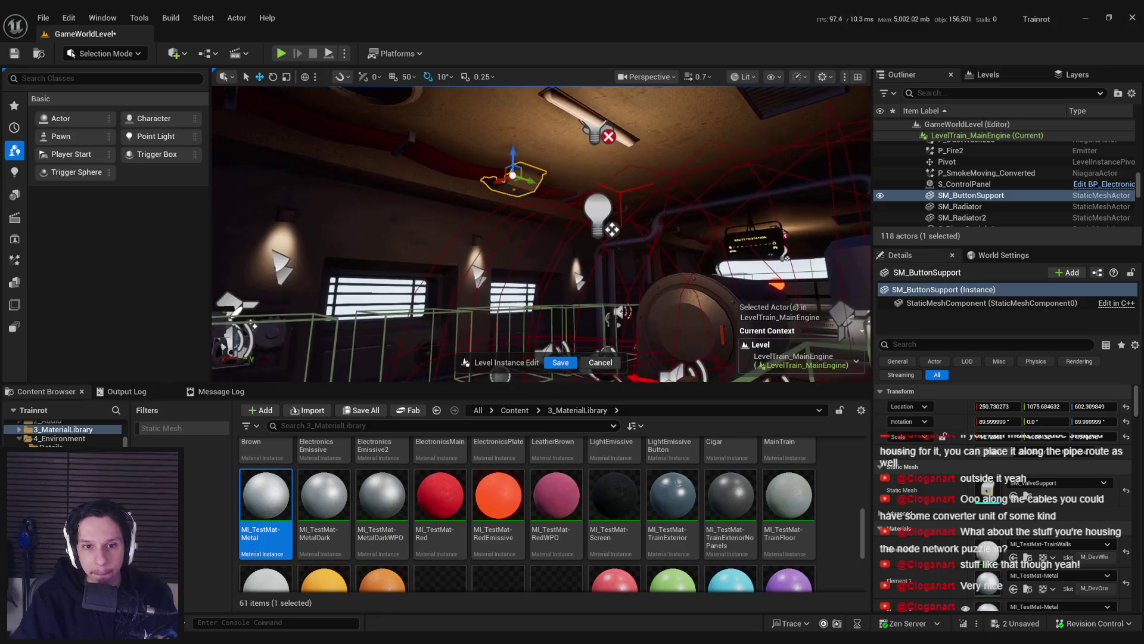
pyautogui.click(400, 357)
pyautogui.click(380, 356)
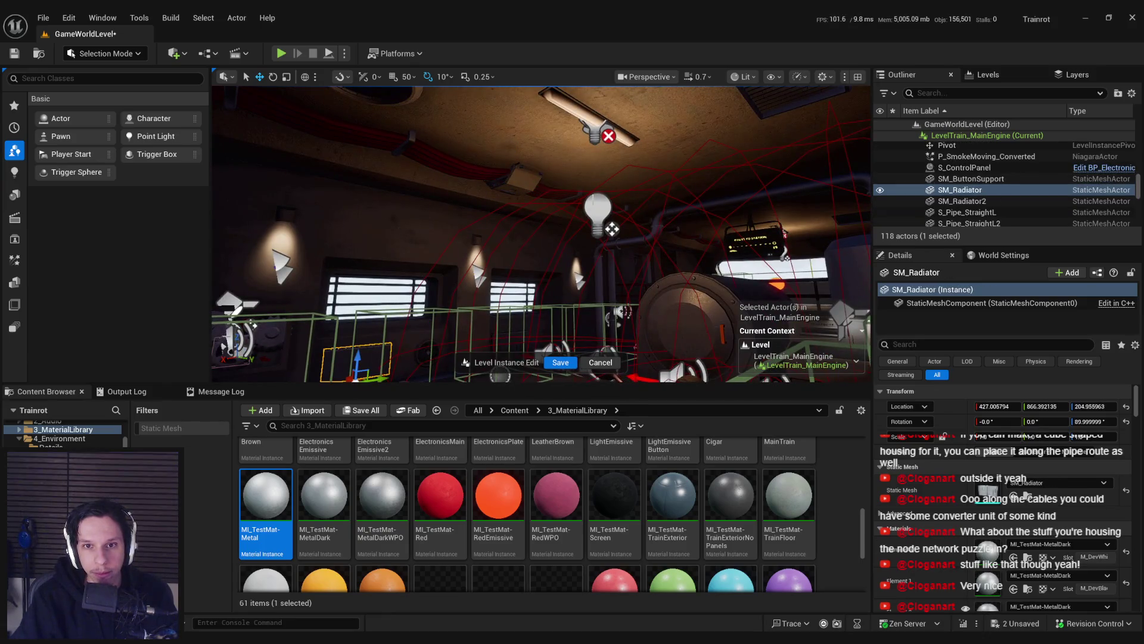
# Step: Select the ceiling lamp BP_TestLamp9 and its PointLight component to check Mobility
pyautogui.click(598, 212)
pyautogui.moveTo(598, 211); pyautogui.dragTo(475, 239)
pyautogui.press('f')
pyautogui.click(941, 327)
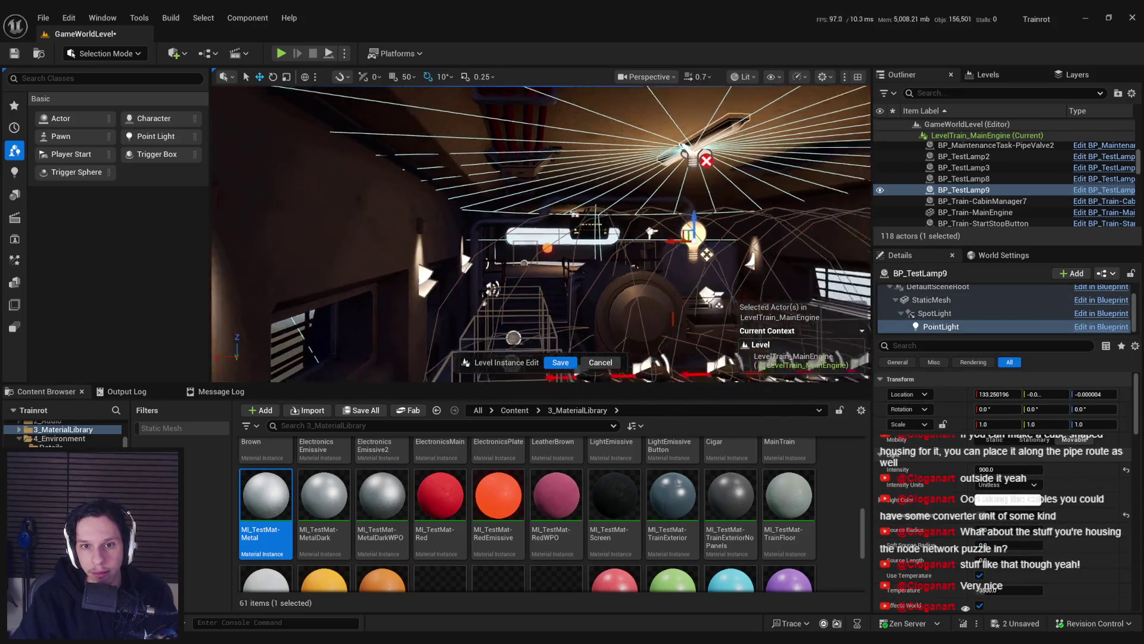
pyautogui.press('f')
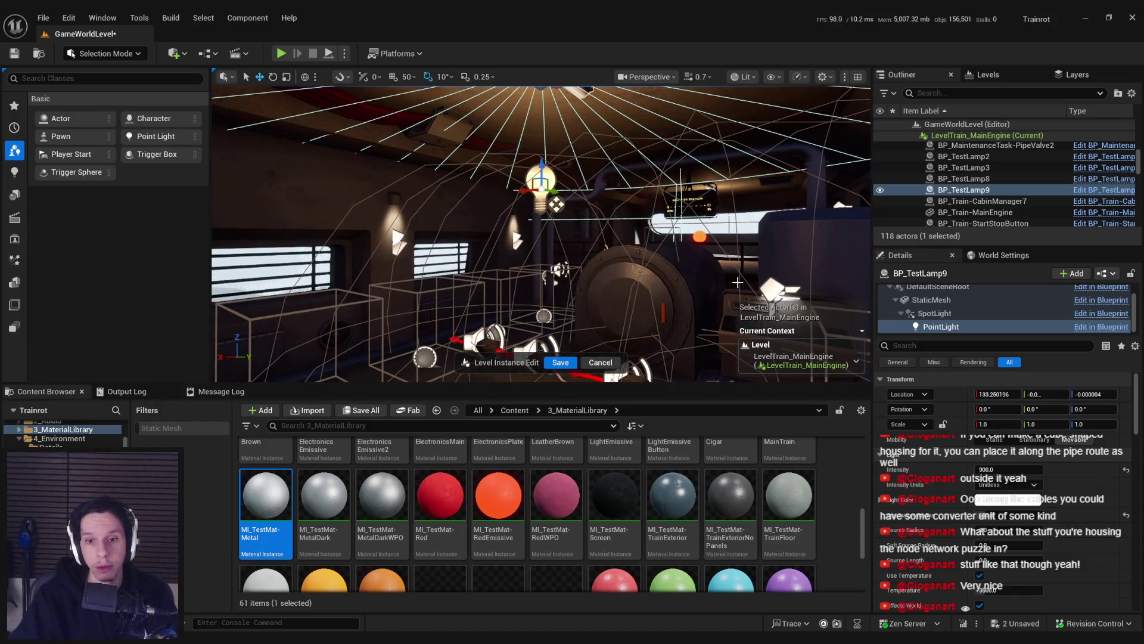
pyautogui.scroll(-1, 1000, 505)
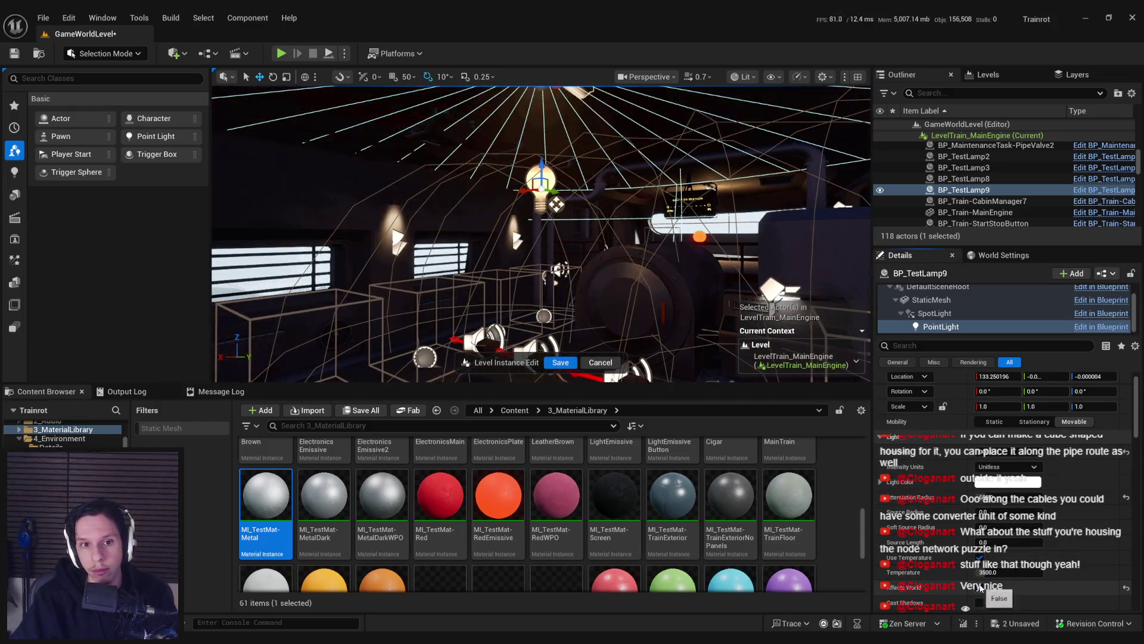
pyautogui.press('f')
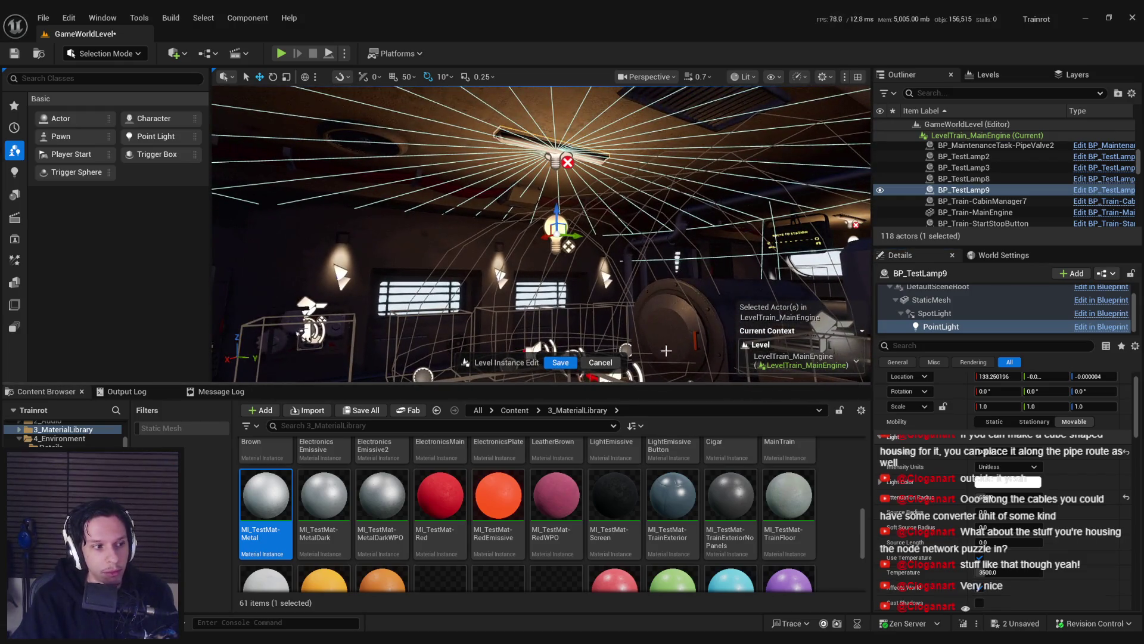
# Step: Select the BP_Train-MainEngine actor and look up at the ceiling lamp
pyautogui.moveTo(674, 305); pyautogui.dragTo(694, 187)
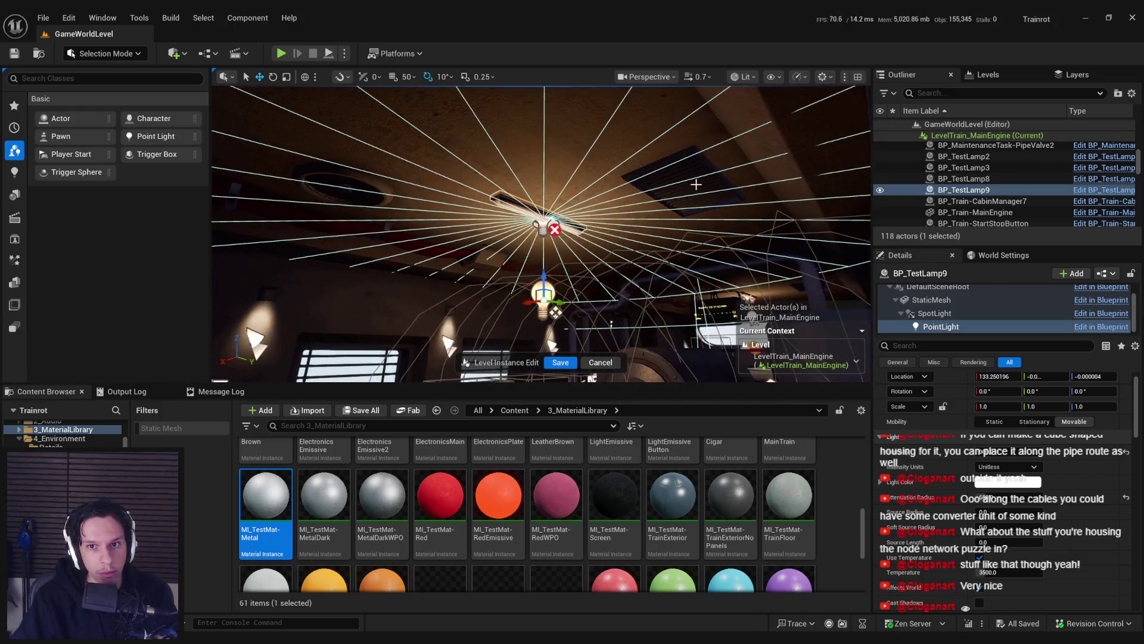
pyautogui.click(695, 187)
pyautogui.moveTo(641, 218)
pyautogui.mouseDown()
pyautogui.moveTo(619, 192)
pyautogui.moveTo(641, 217)
pyautogui.mouseUp()
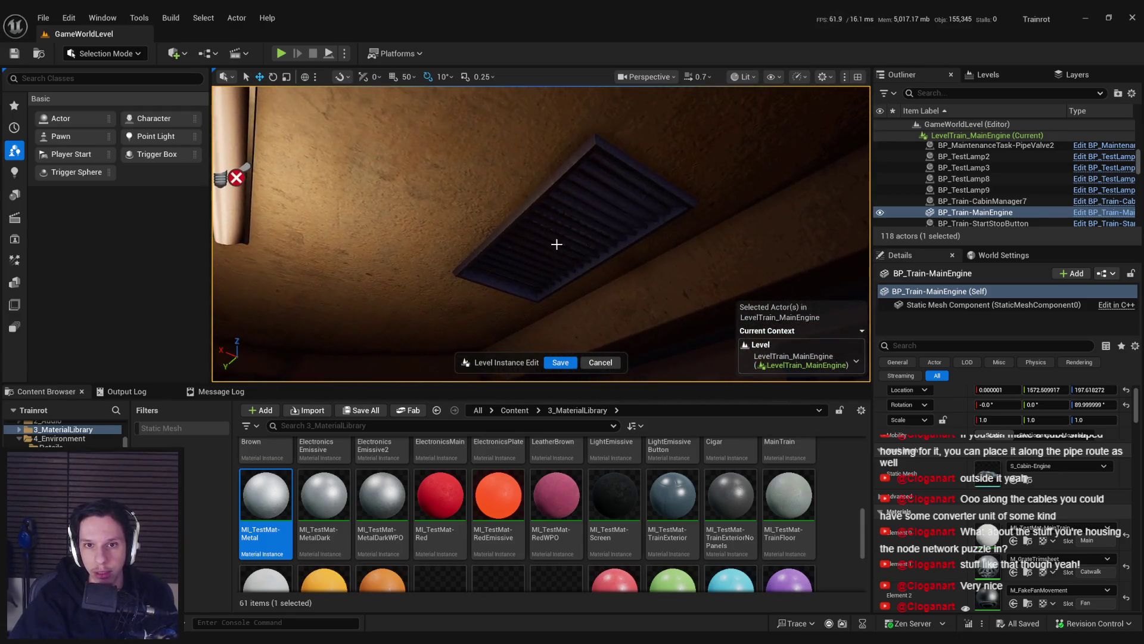
# Step: Fly up through the ceiling vent and back along the cabin, then save and exit the instance
pyautogui.moveTo(479, 278)
pyautogui.mouseDown()
pyautogui.moveTo(856, 238)
pyautogui.moveTo(703, 185)
pyautogui.moveTo(638, 281)
pyautogui.moveTo(696, 246)
pyautogui.moveTo(638, 204)
pyautogui.mouseUp()
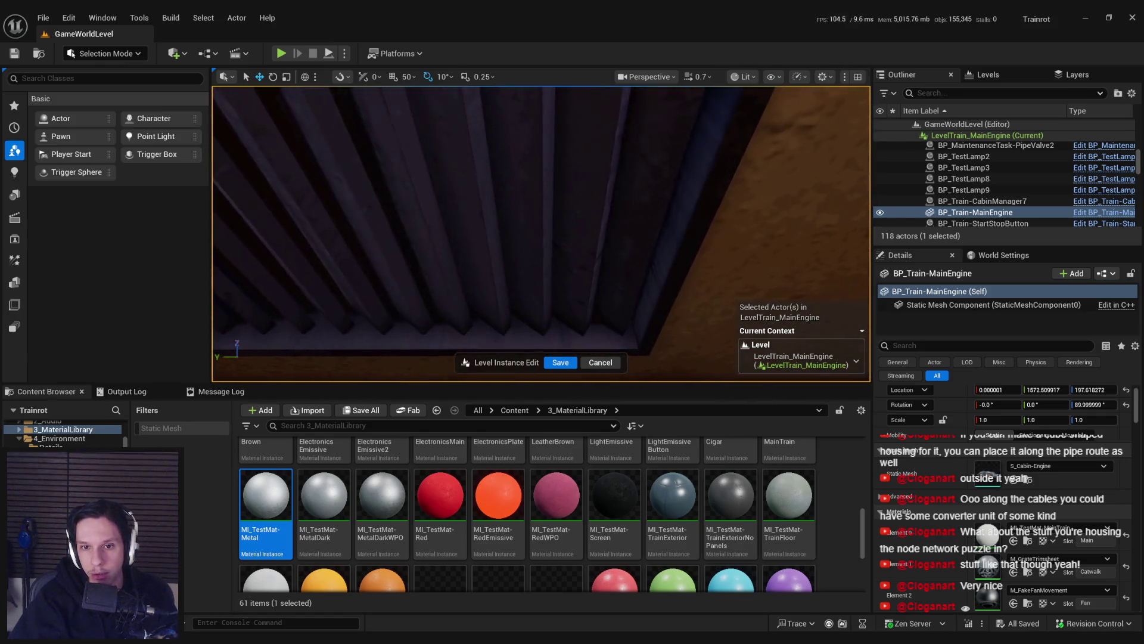
pyautogui.press('w')
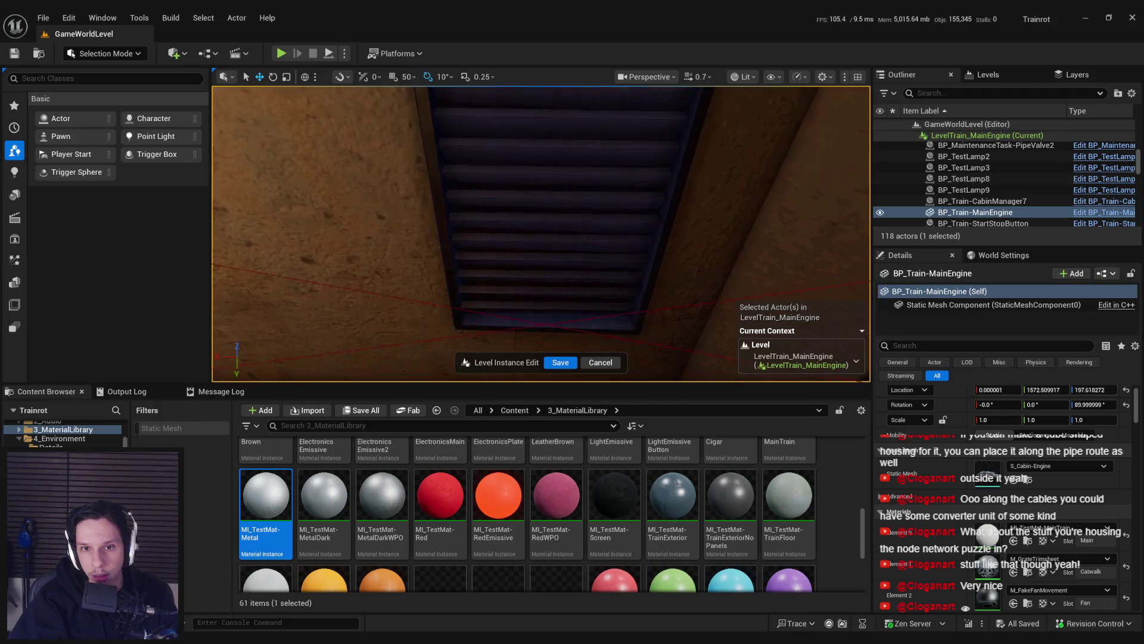
pyautogui.press('s')
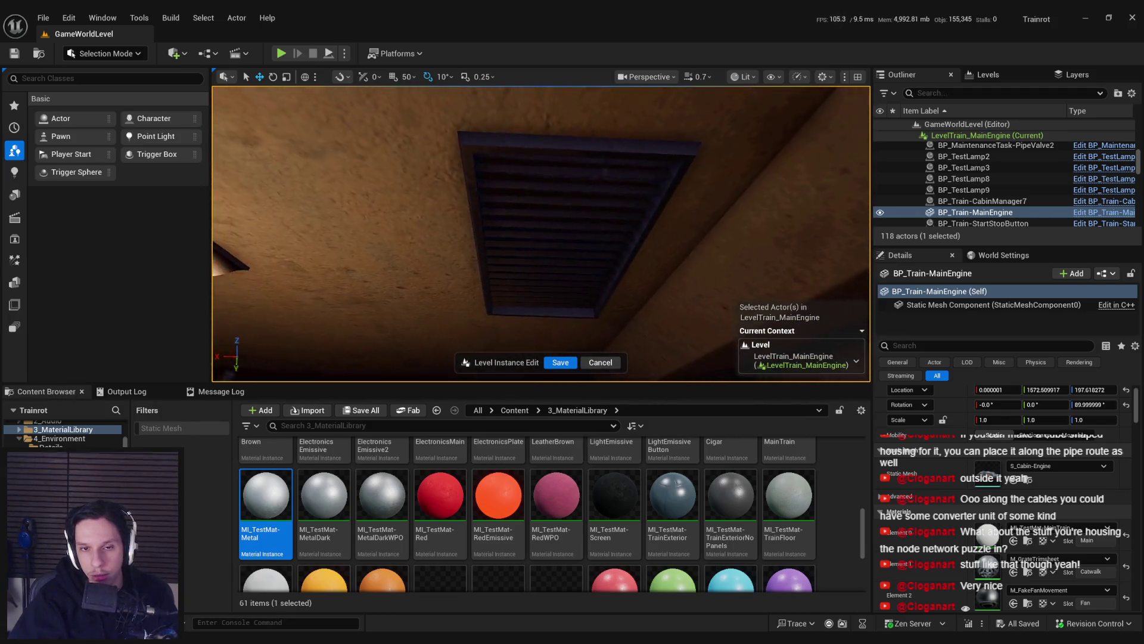
pyautogui.press('w')
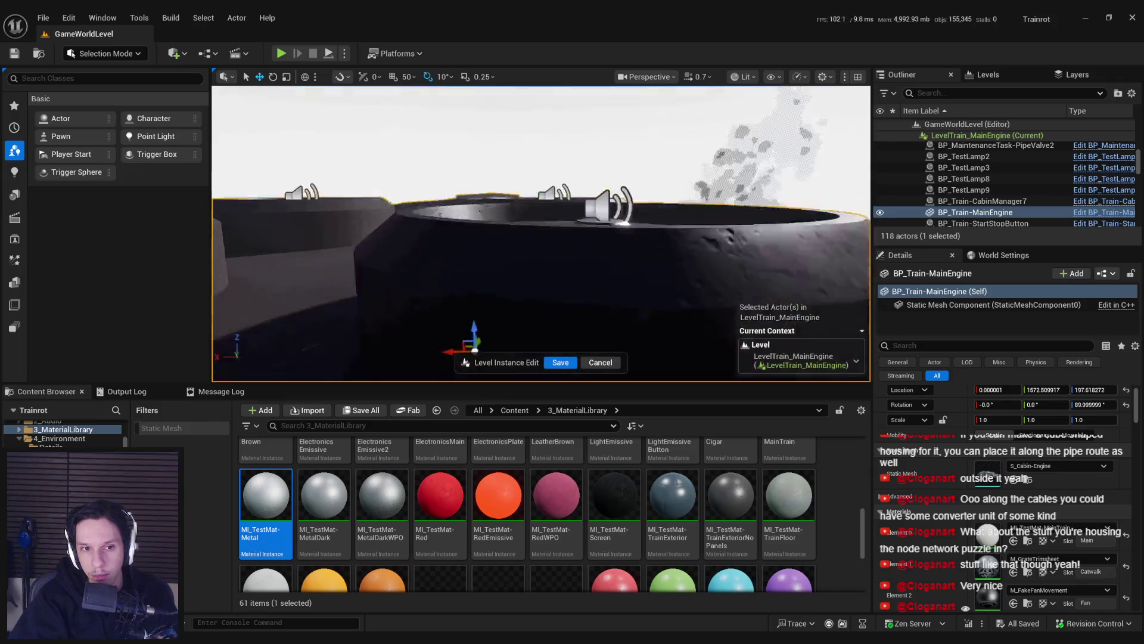
pyautogui.press('s')
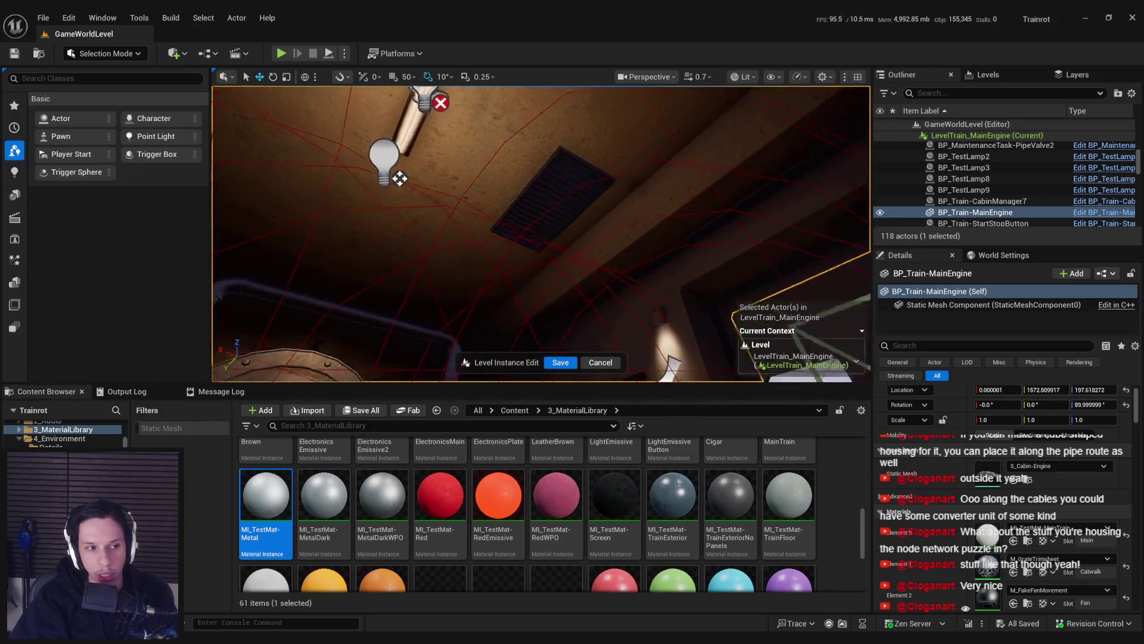
pyautogui.press('s')
pyautogui.press('s')
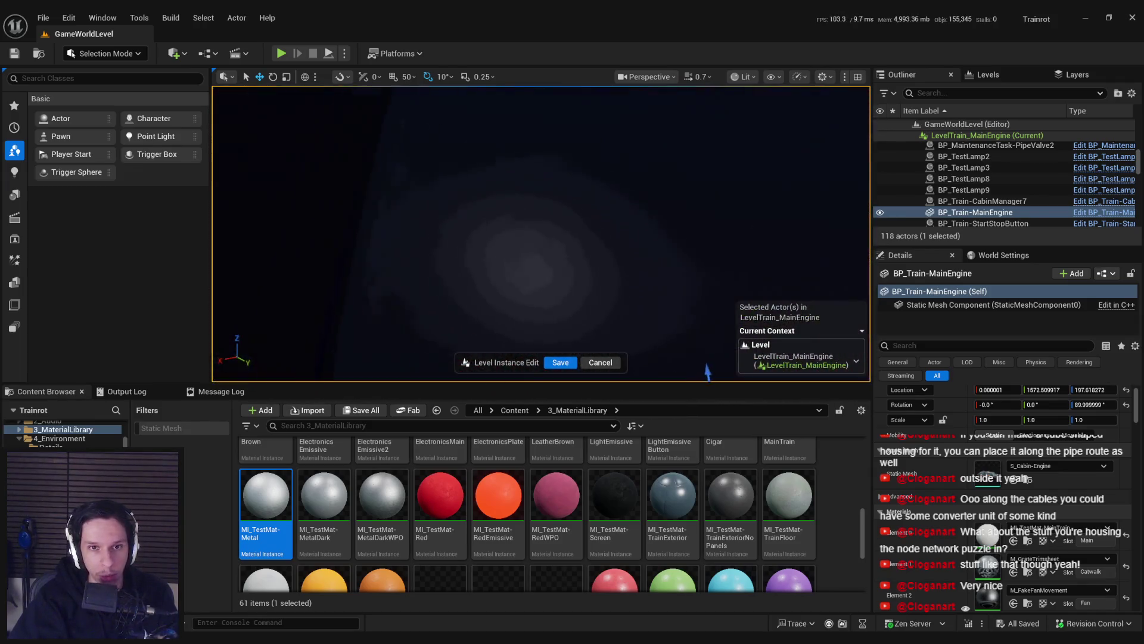
pyautogui.press('s')
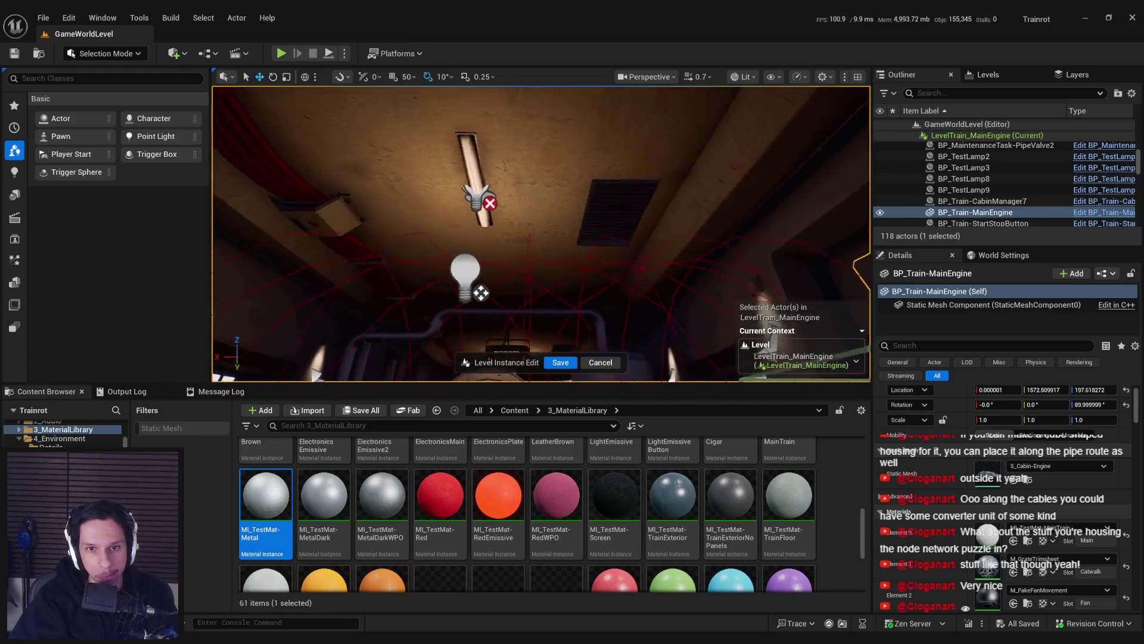
pyautogui.press('s')
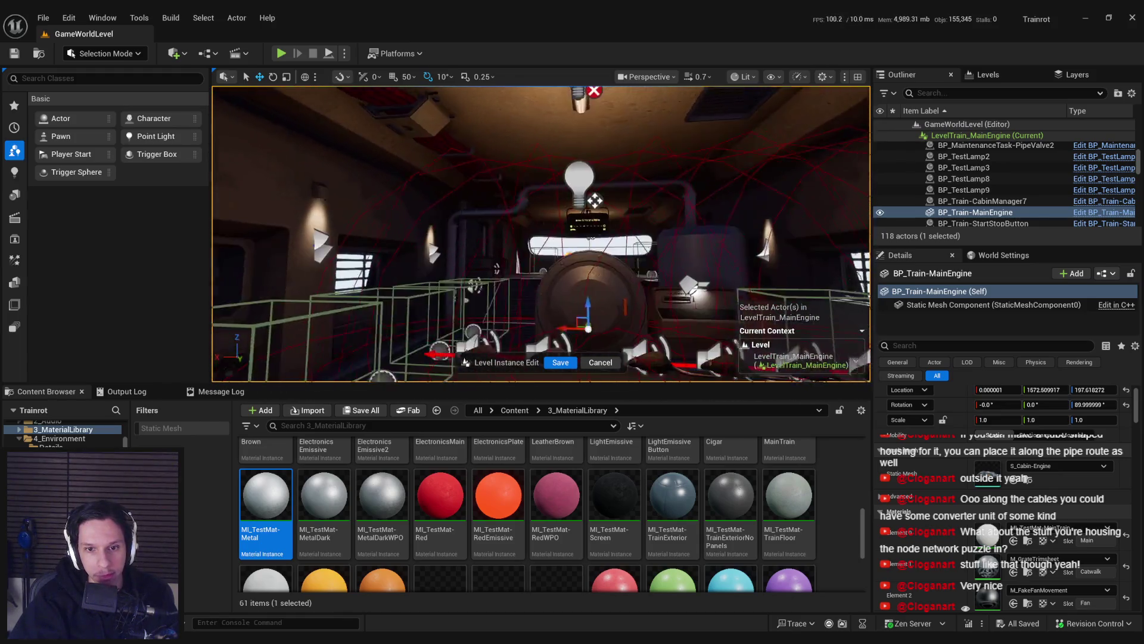
pyautogui.click(600, 362)
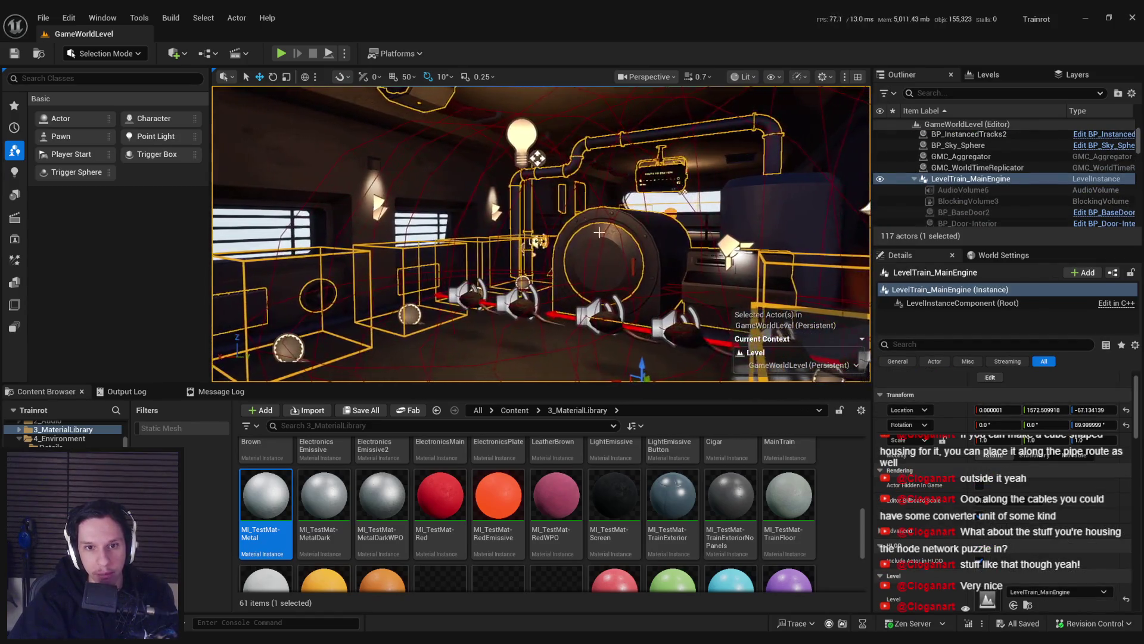
pyautogui.hotkey('alt', 'p')
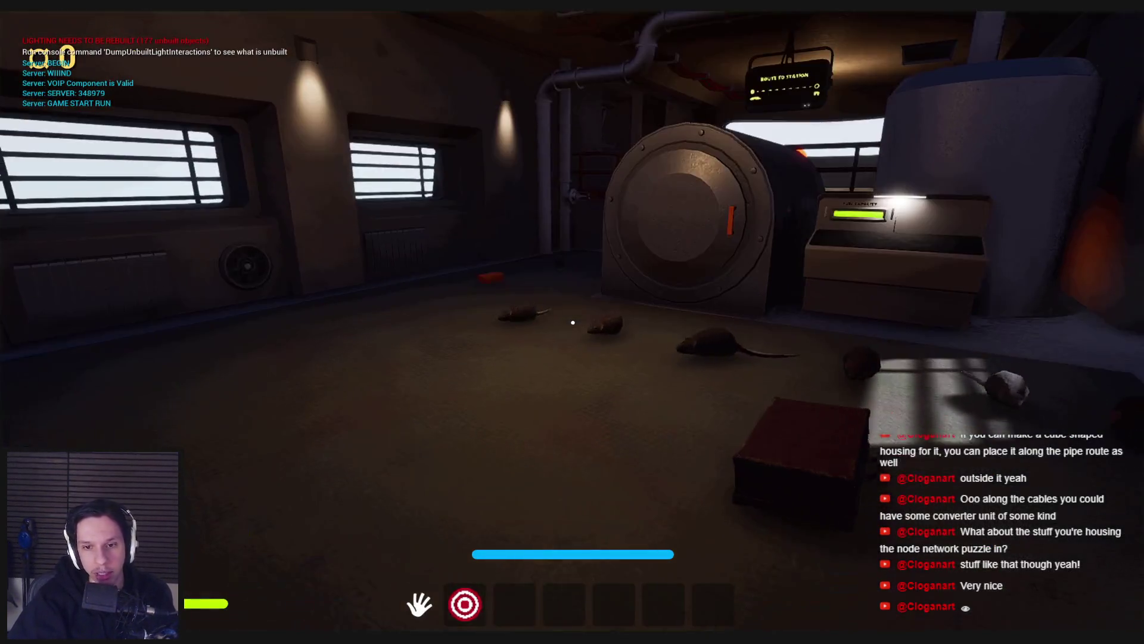
pyautogui.press('s')
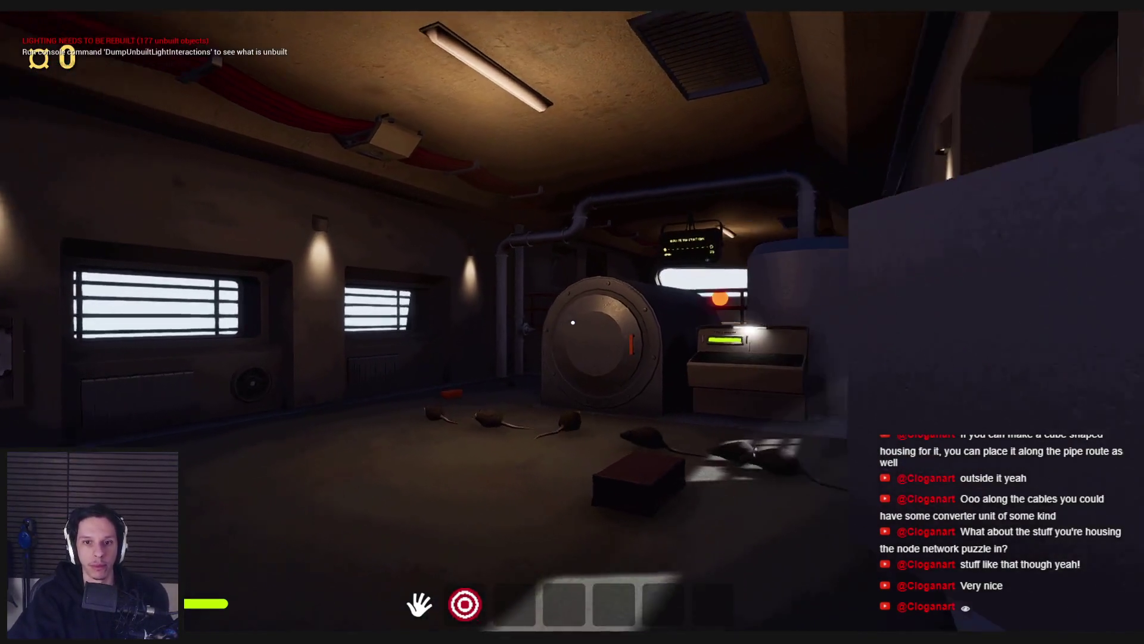
pyautogui.moveTo(573, 322)
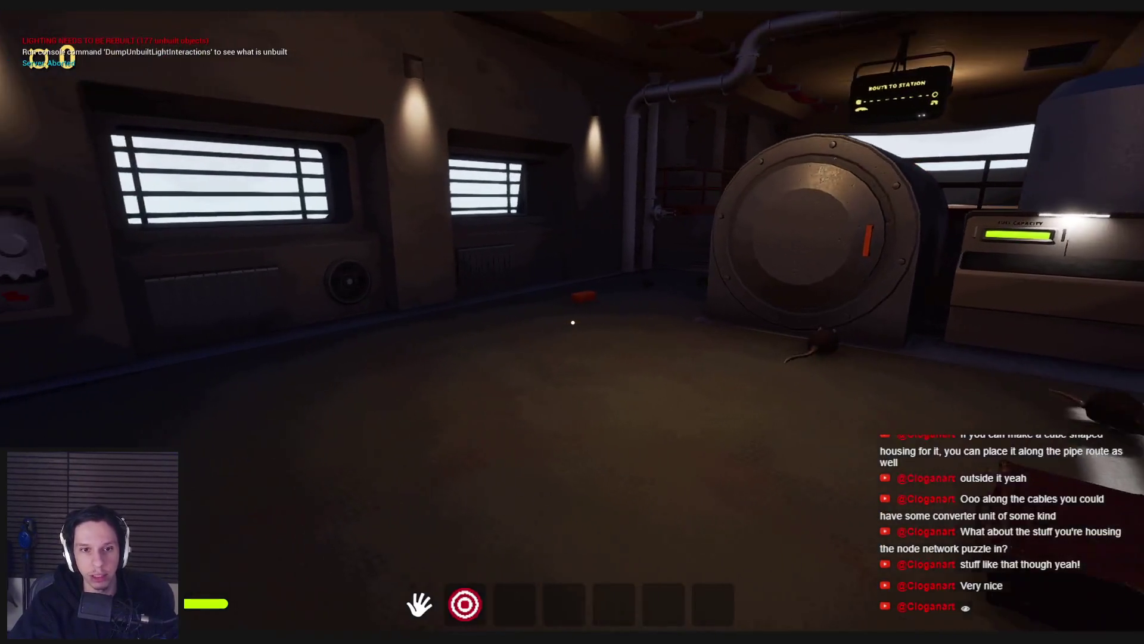
pyautogui.hotkey('shift', 'w')
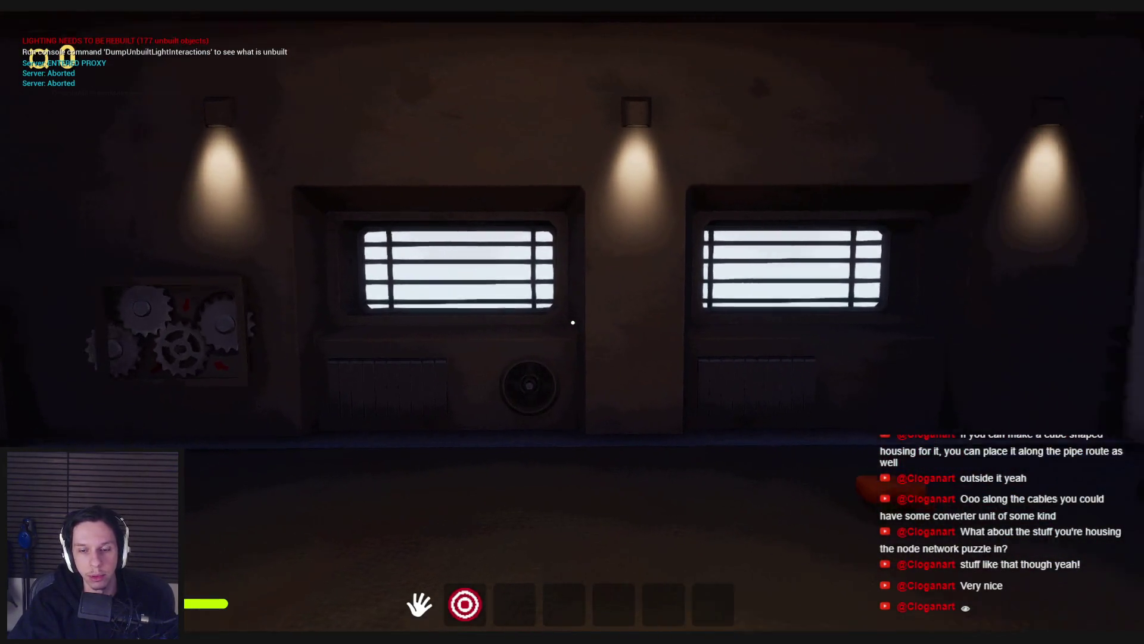
pyautogui.hotkey('shift', 'w')
pyautogui.hotkey('shift', 'w')
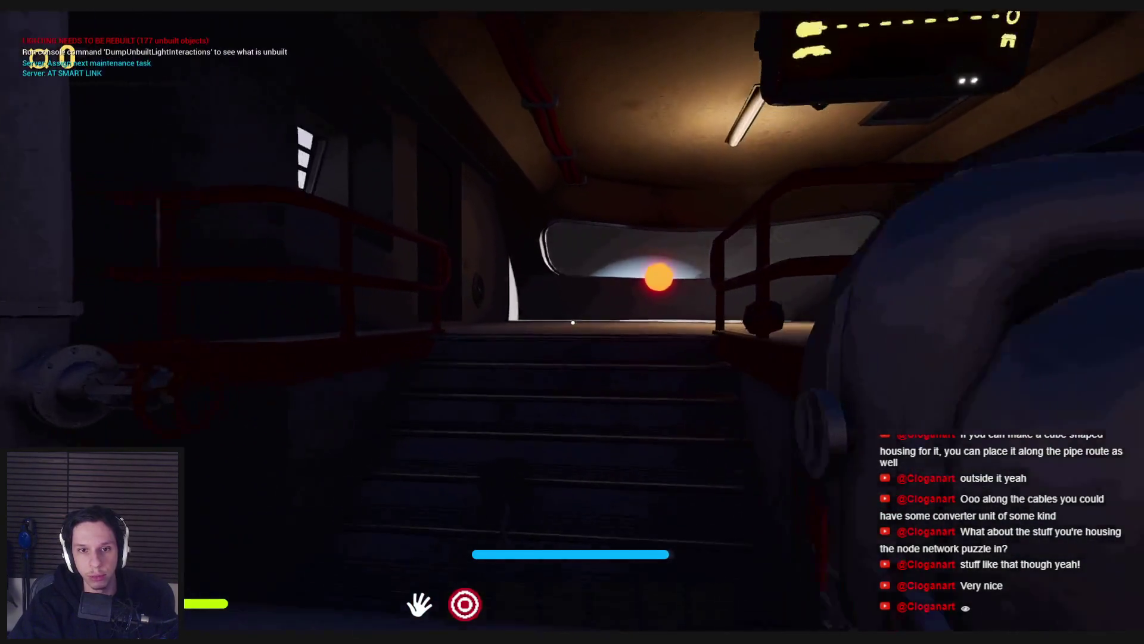
pyautogui.hotkey('shift', 'w')
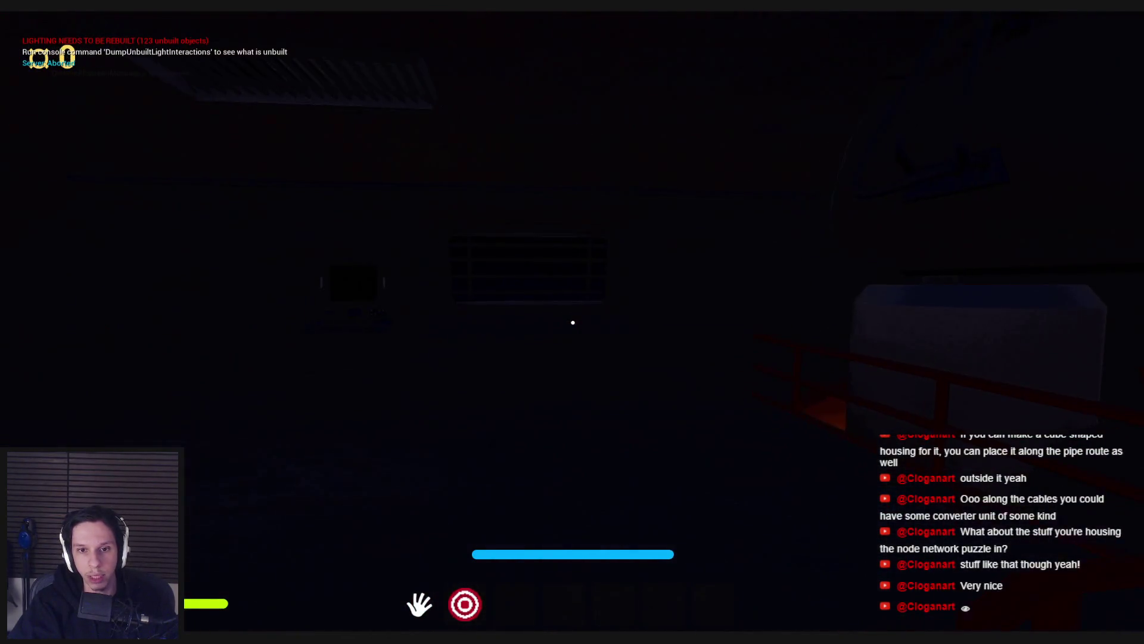
pyautogui.press('2')
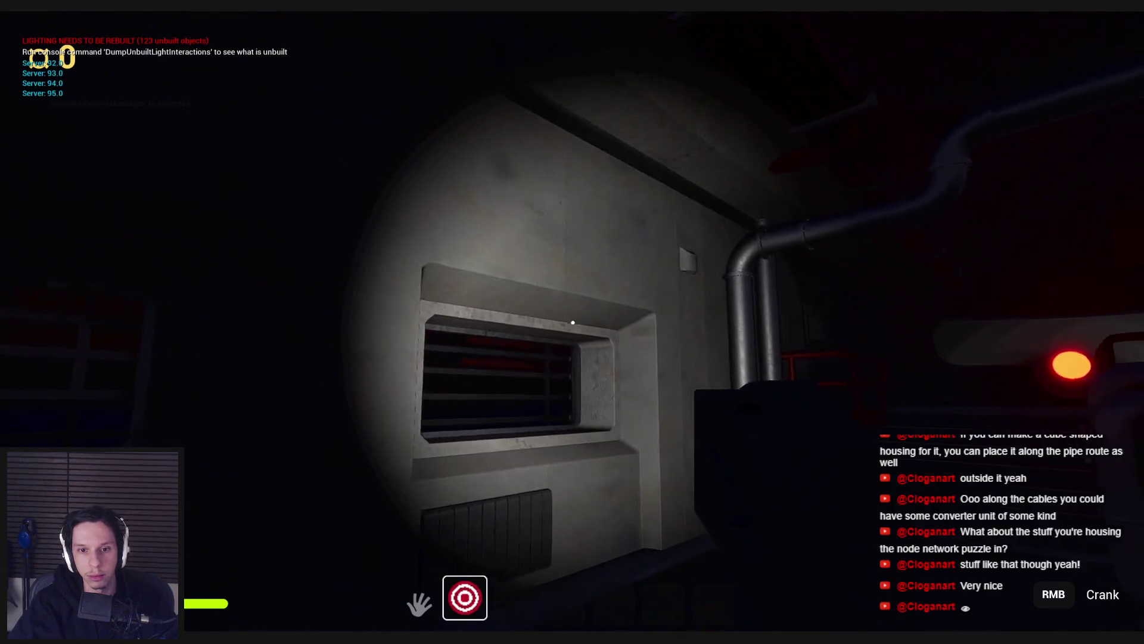
pyautogui.rightClick(573, 322)
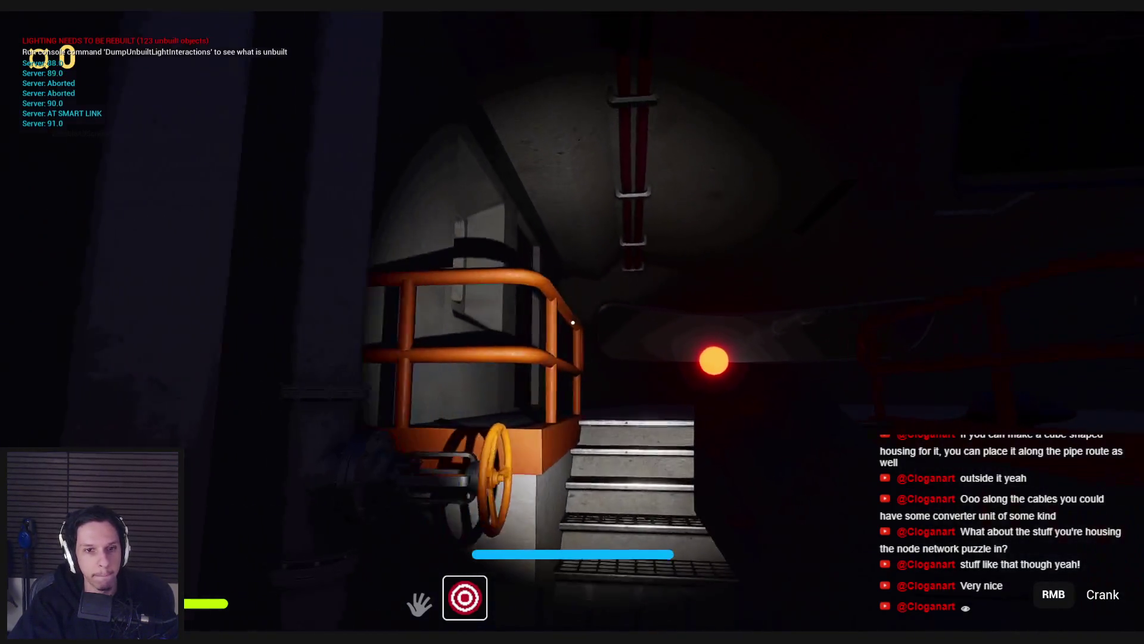
pyautogui.moveTo(573, 323)
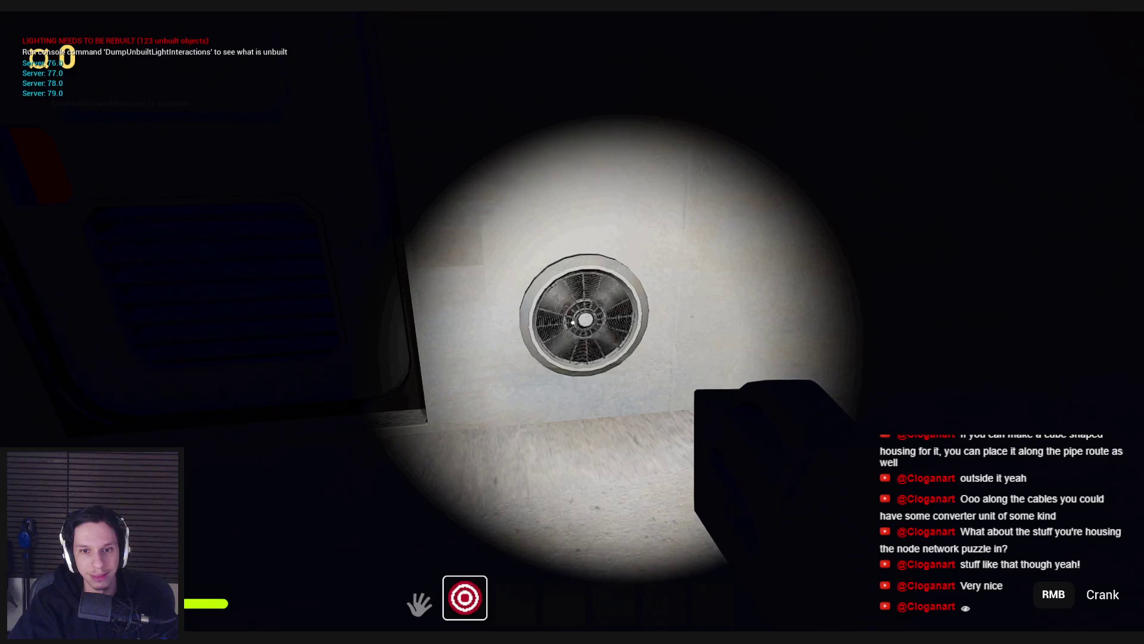
pyautogui.press('Escape')
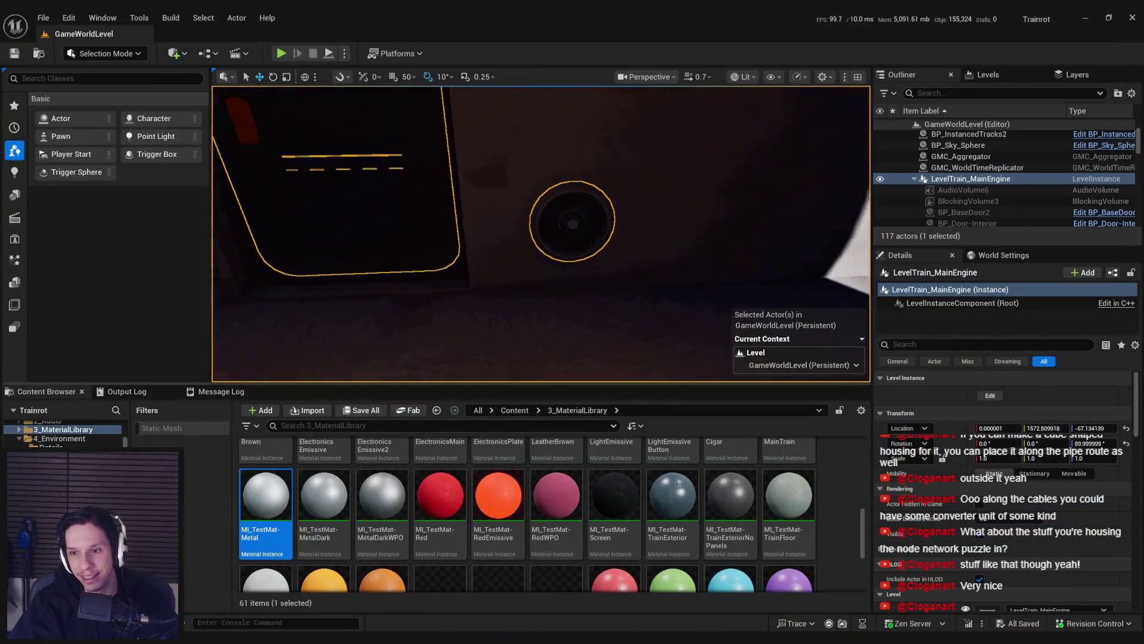
# Step: Edit the engine-room level instance and inspect the M_FakeFanMovement material
pyautogui.click(981, 398)
pyautogui.write('primi')
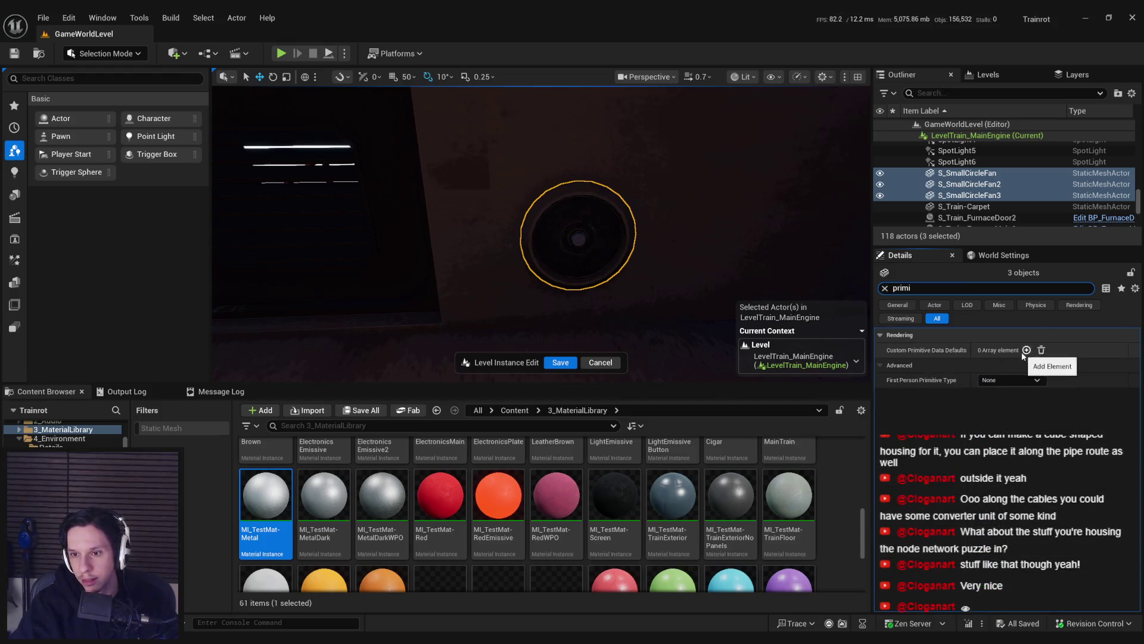
pyautogui.click(885, 289)
pyautogui.hotkey('alt', 'Tab')
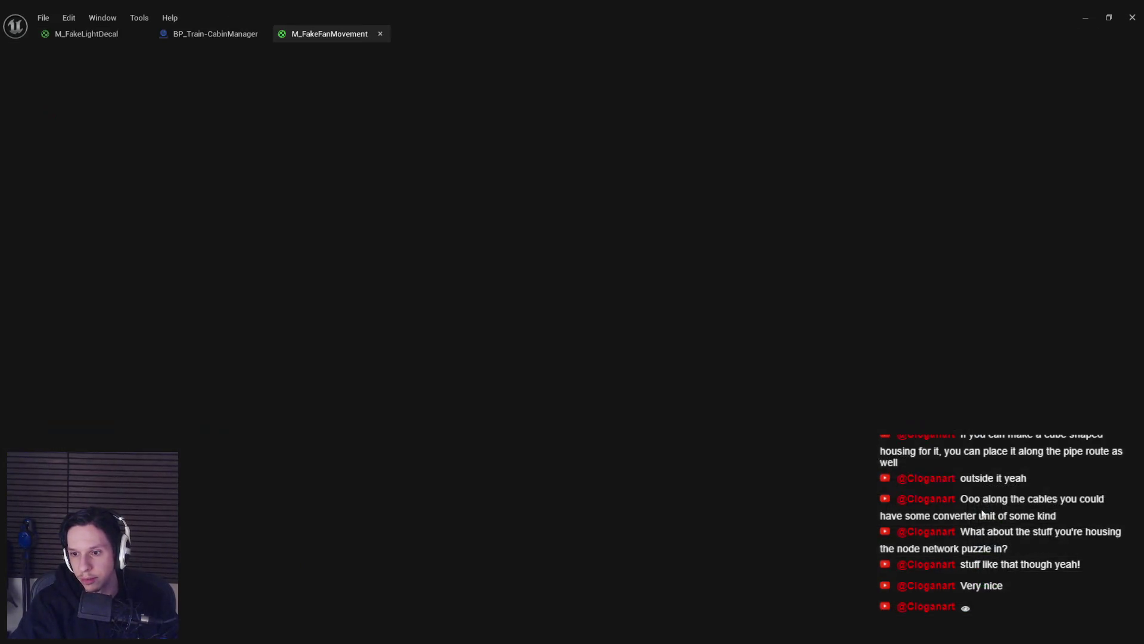
pyautogui.scroll(-1, 511, 349)
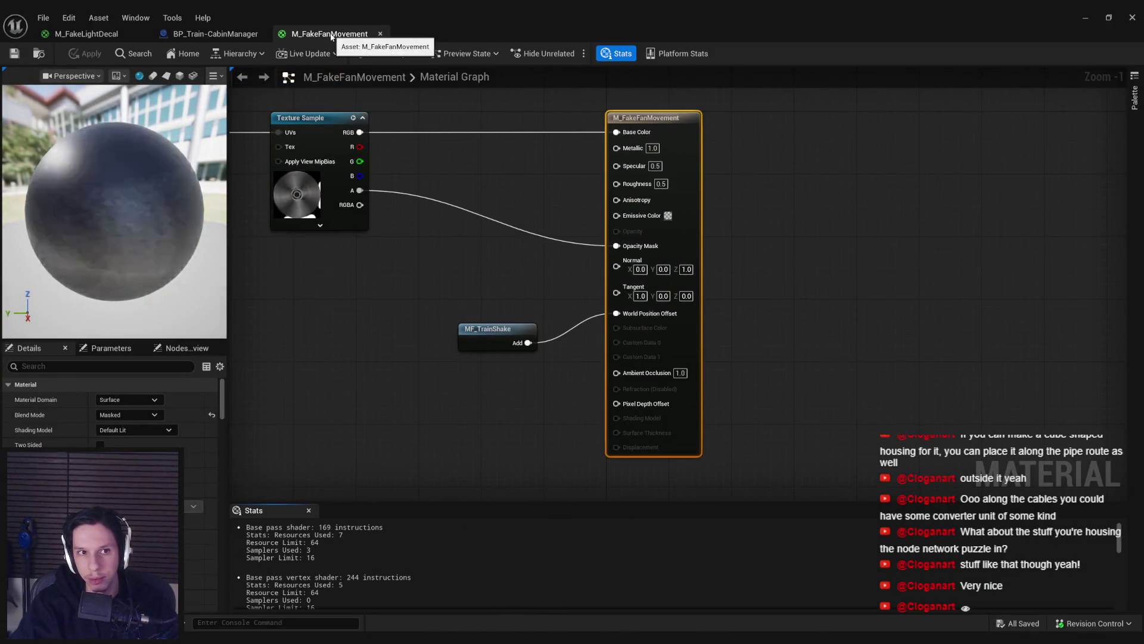
# Step: Minimize the material and blueprint editors, frame the fans, and exit instance editing
pyautogui.click(1086, 17)
pyautogui.click(1084, 20)
pyautogui.press('f')
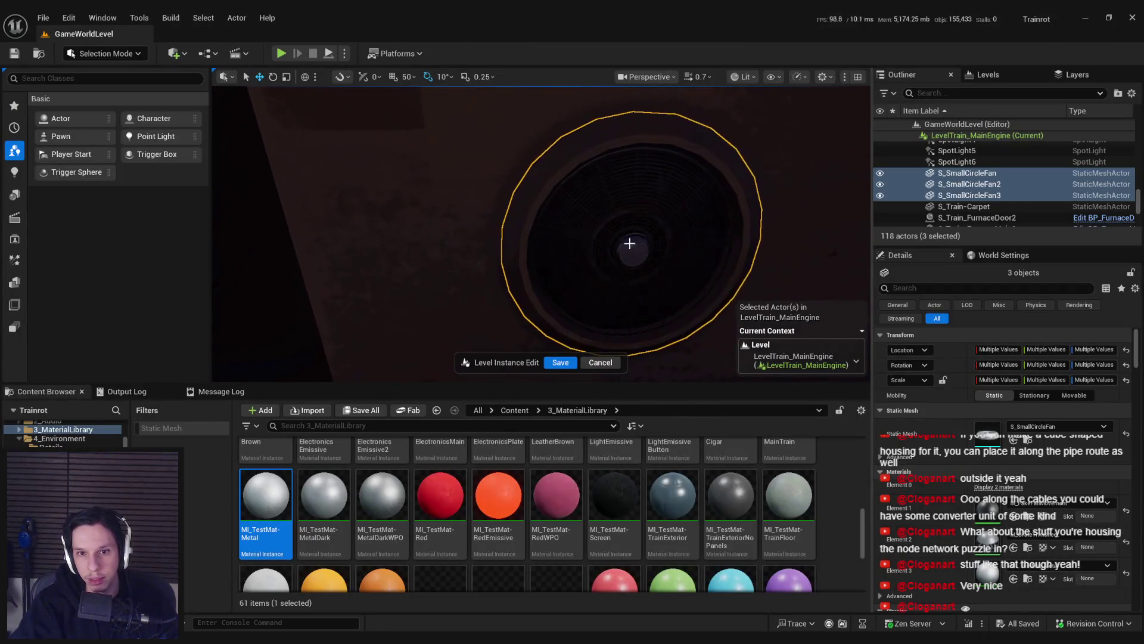
pyautogui.click(601, 363)
# Step: Fly past the wall fans, vent and mountain window, then switch to Blender
pyautogui.scroll(-10, 625, 288)
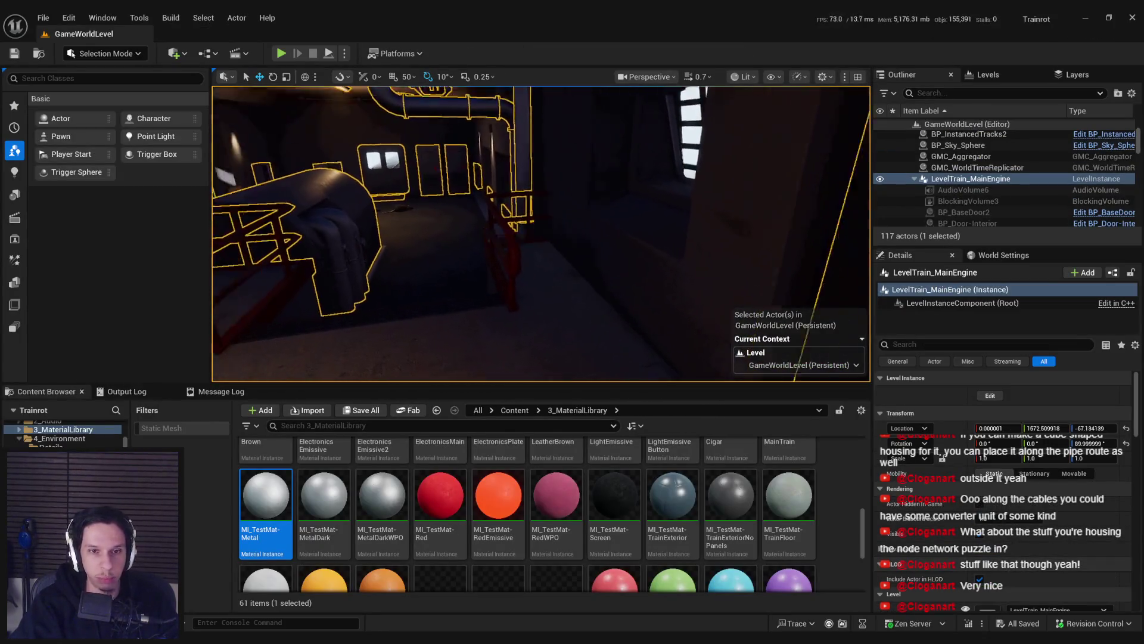
pyautogui.moveTo(625, 288)
pyautogui.mouseDown()
pyautogui.moveTo(602, 191)
pyautogui.moveTo(567, 161)
pyautogui.mouseUp()
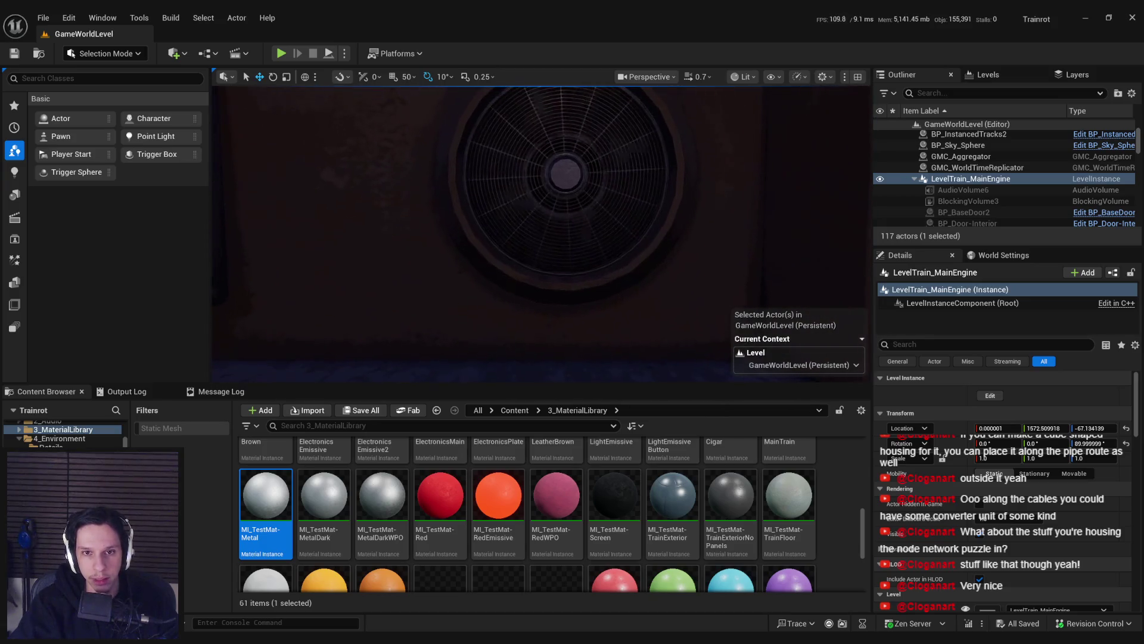
pyautogui.moveTo(636, 289); pyautogui.dragTo(514, 223)
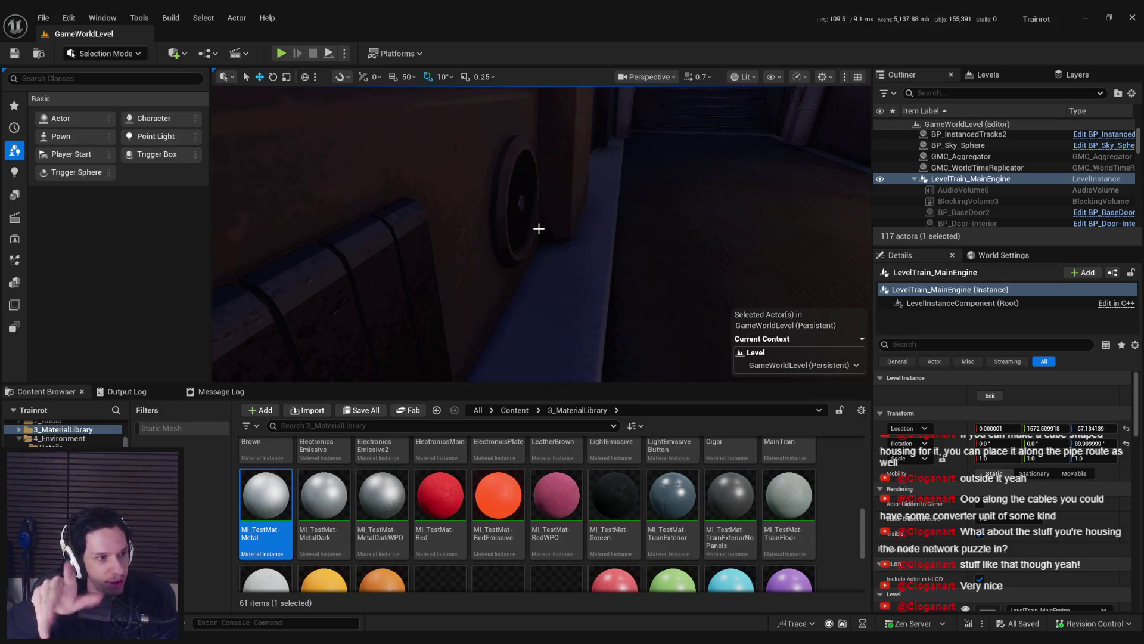
pyautogui.moveTo(539, 228)
pyautogui.mouseDown()
pyautogui.moveTo(527, 223)
pyautogui.moveTo(537, 228)
pyautogui.mouseUp()
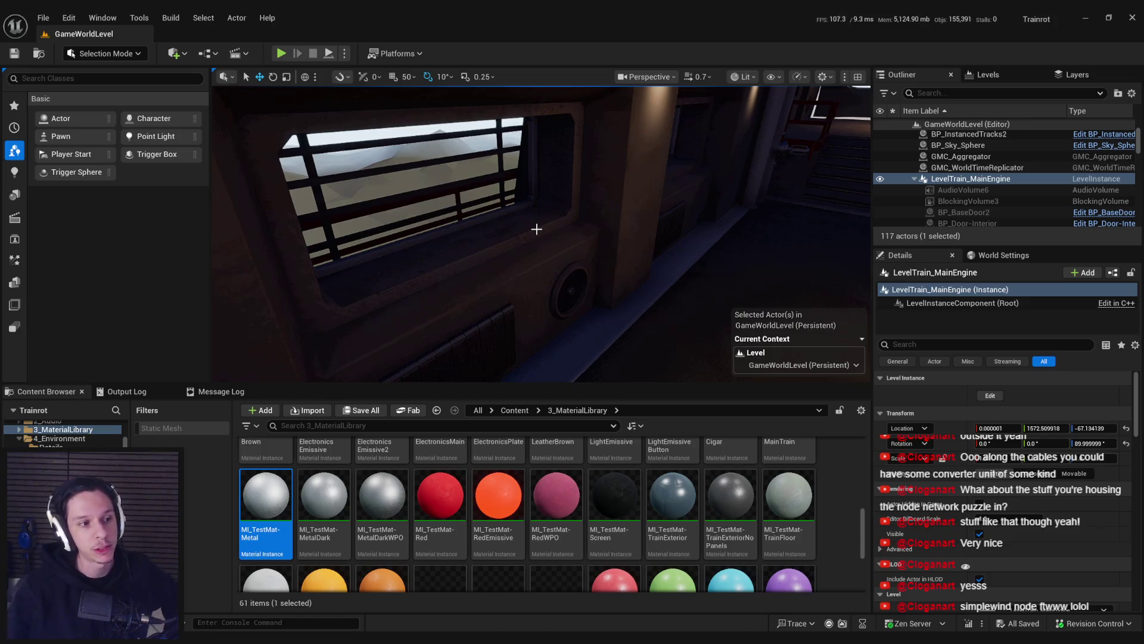
pyautogui.hotkey('alt', 'Tab')
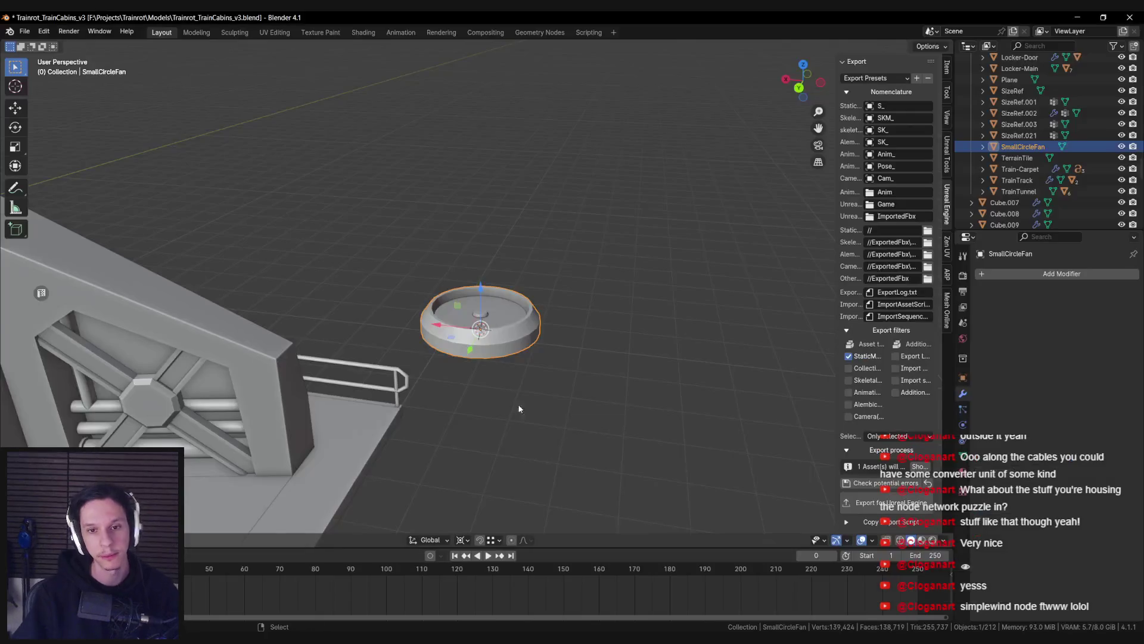
# Step: Orbit to an angled view and place the 3D cursor at the fan's center
pyautogui.scroll(6, 480, 429)
pyautogui.moveTo(449, 335); pyautogui.dragTo(456, 527)
pyautogui.click(460, 540)
pyautogui.click(498, 488)
# Step: Add a plane at the fan center, stand it upright (rx90), rotate on Z, and scale to 0.1
pyautogui.press('F3')
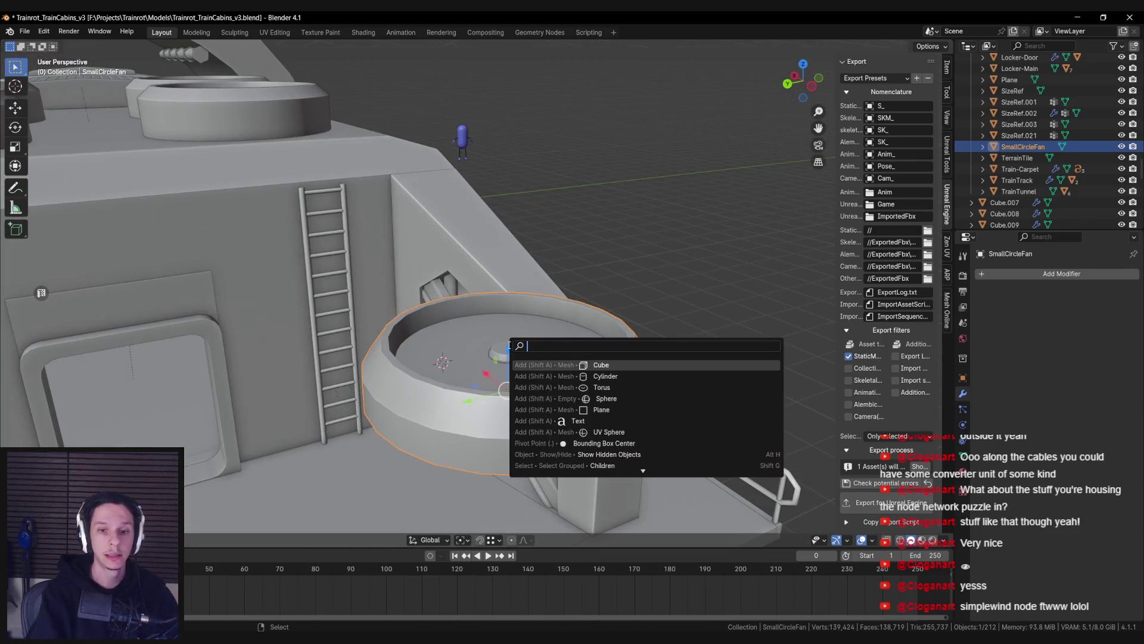
pyautogui.press('Down')
pyautogui.press('Down')
pyautogui.press('Down')
pyautogui.press('Return')
pyautogui.write('r')
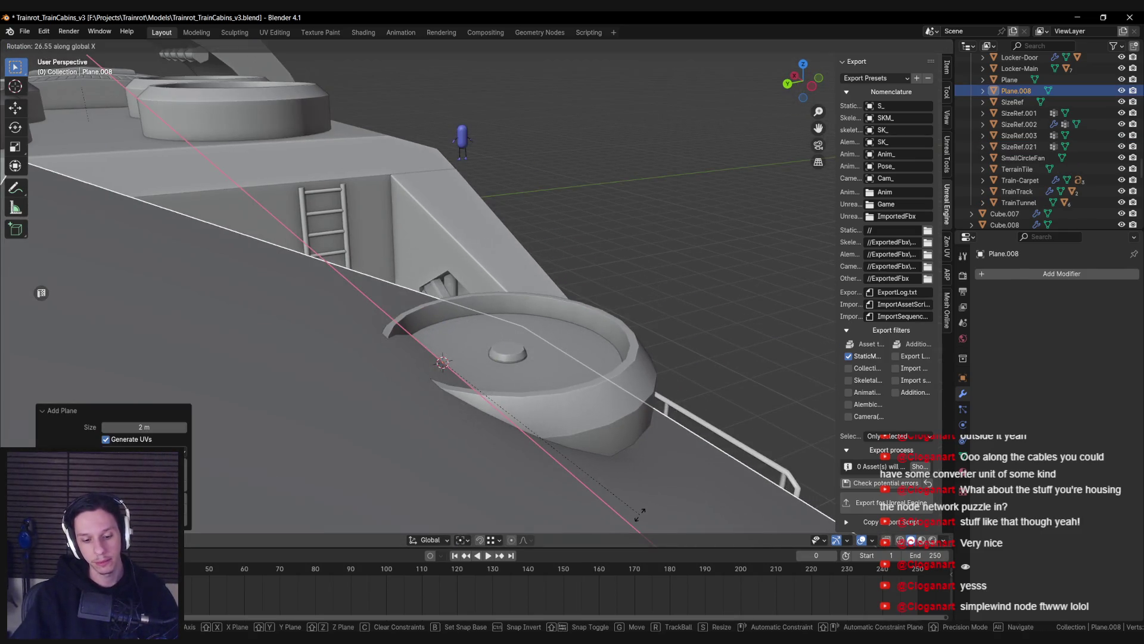
pyautogui.write('x90')
pyautogui.press('Return')
pyautogui.press('r')
pyautogui.press('z')
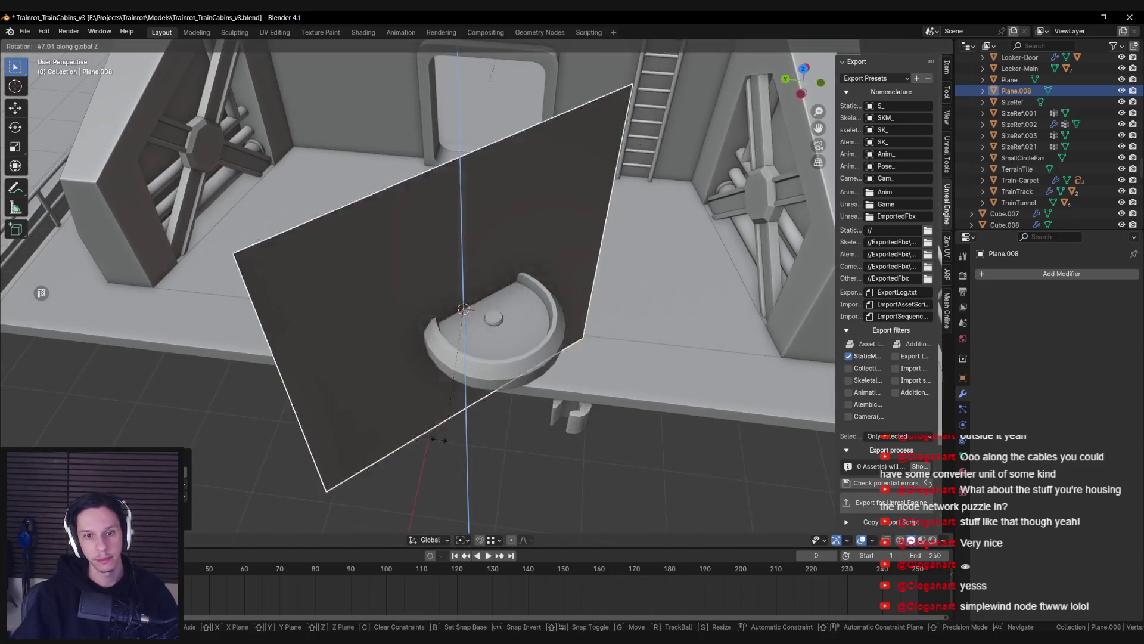
pyautogui.press('Return')
pyautogui.write('s')
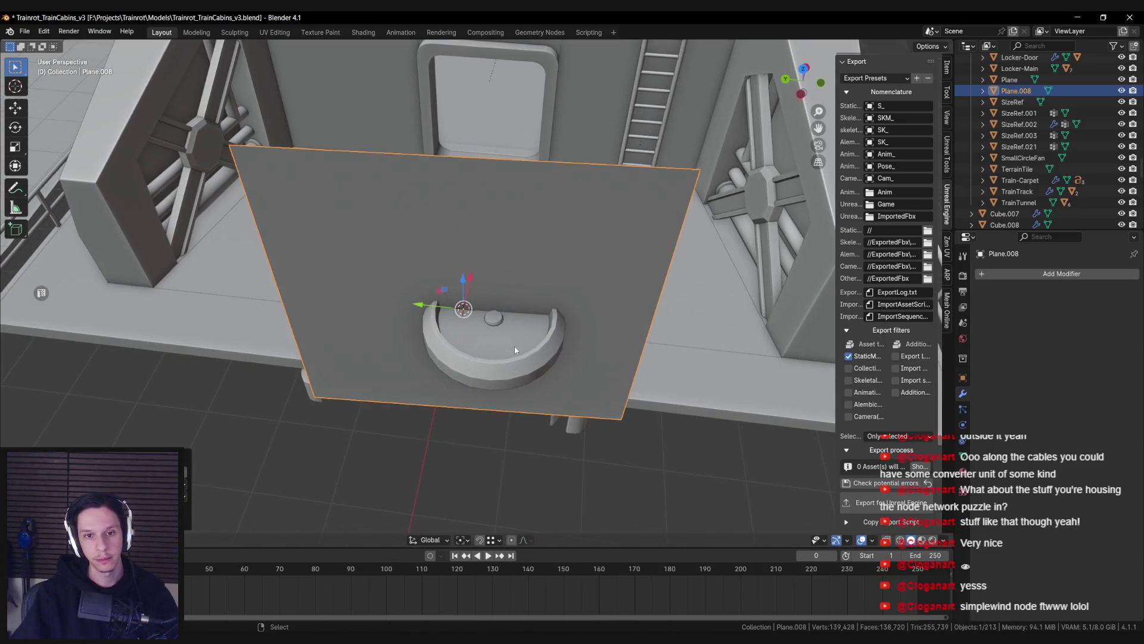
pyautogui.write('0.1')
pyautogui.press('Return')
# Step: Inspect the new plane's mesh in Edit Mode, toggling wireframe, then return to Object Mode
pyautogui.scroll(3, 502, 343)
pyautogui.press('Tab')
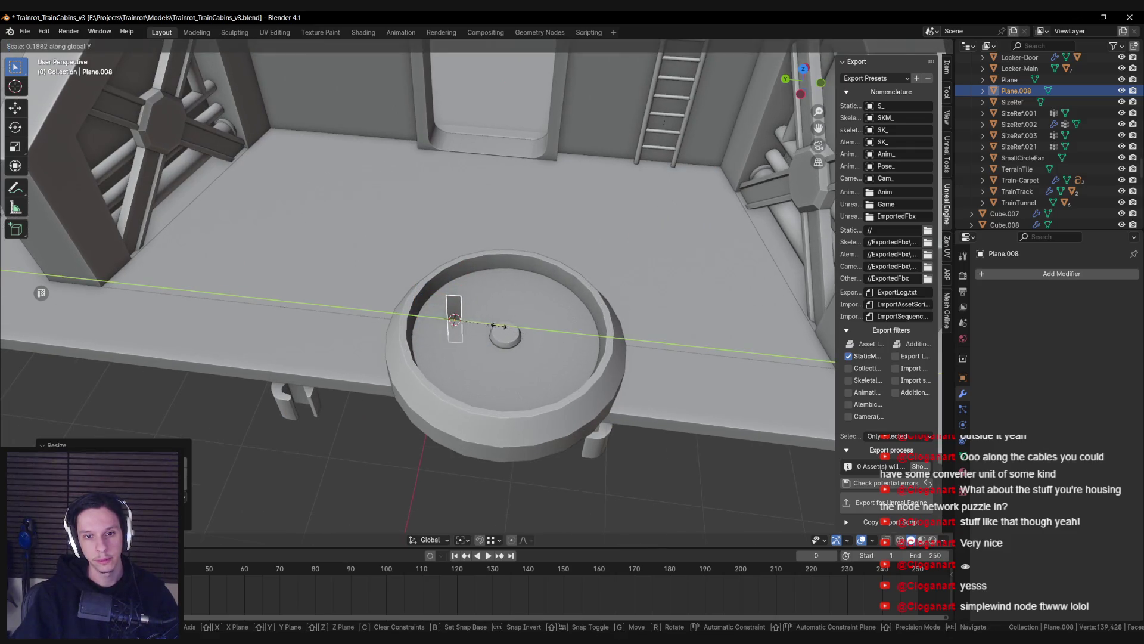
pyautogui.scroll(3, 447, 367)
pyautogui.hotkey('alt', 'a')
pyautogui.hotkey('shift', 'z')
pyautogui.rightClick(474, 370)
pyautogui.press('Escape')
pyautogui.hotkey('shift', 'z')
pyautogui.scroll(2, 453, 338)
pyautogui.press('a')
pyautogui.press('Tab')
pyautogui.scroll(-4, 508, 300)
pyautogui.scroll(3, 508, 300)
# Step: Scale the strip to about 0.72 on Y and move it to the ring's inner edge
pyautogui.press('Tab')
pyautogui.press('s')
pyautogui.press('y')
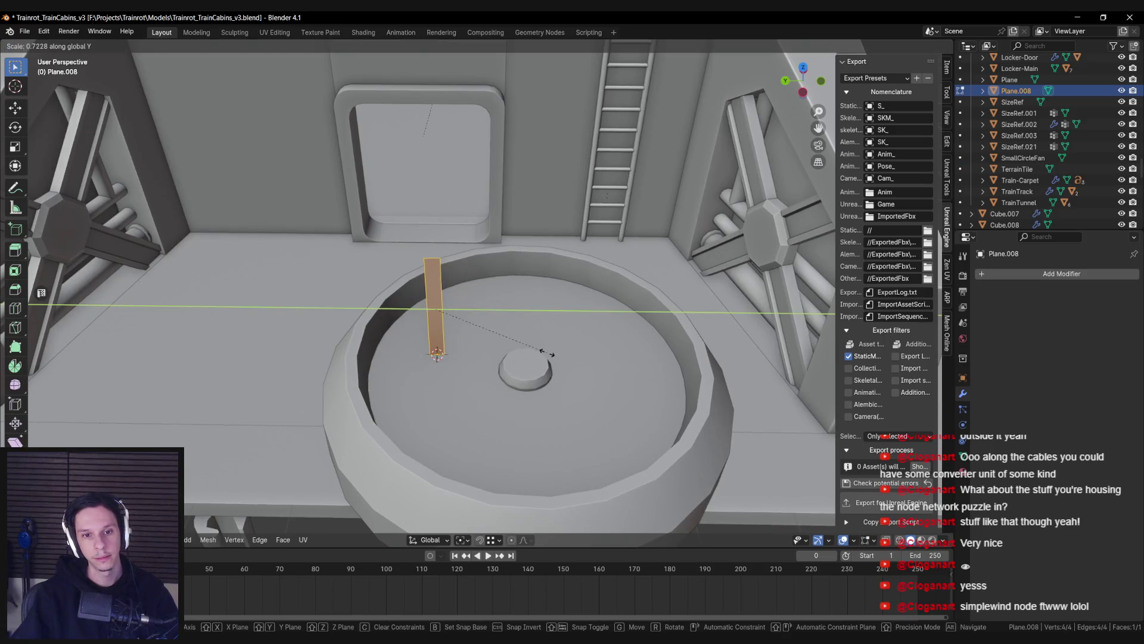
pyautogui.scroll(2, 547, 353)
pyautogui.press('Return')
pyautogui.press('g')
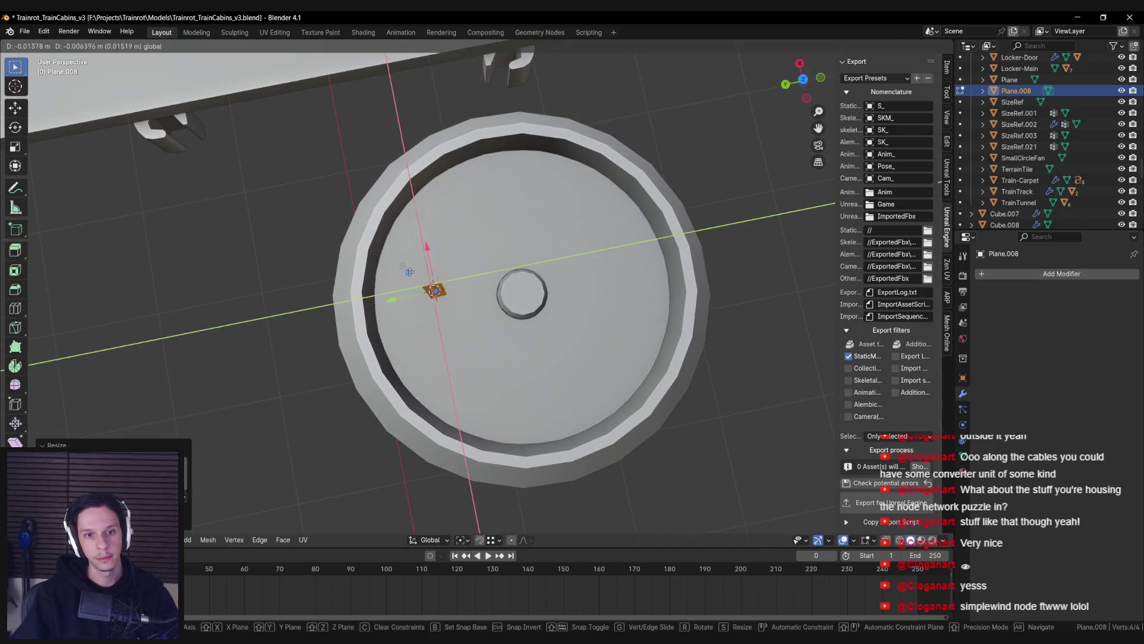
pyautogui.press('Return')
pyautogui.scroll(-3, 450, 366)
pyautogui.scroll(4, 450, 365)
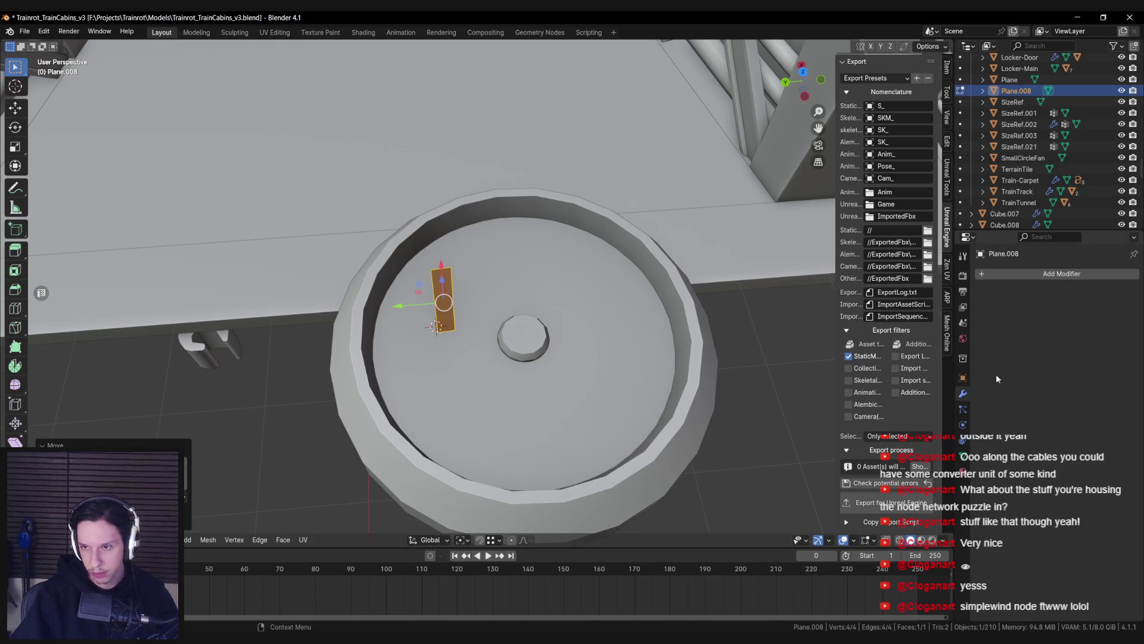
# Step: Preview material shading, return to solid, and restore the split layout with the strip in Edit Mode
pyautogui.click(944, 540)
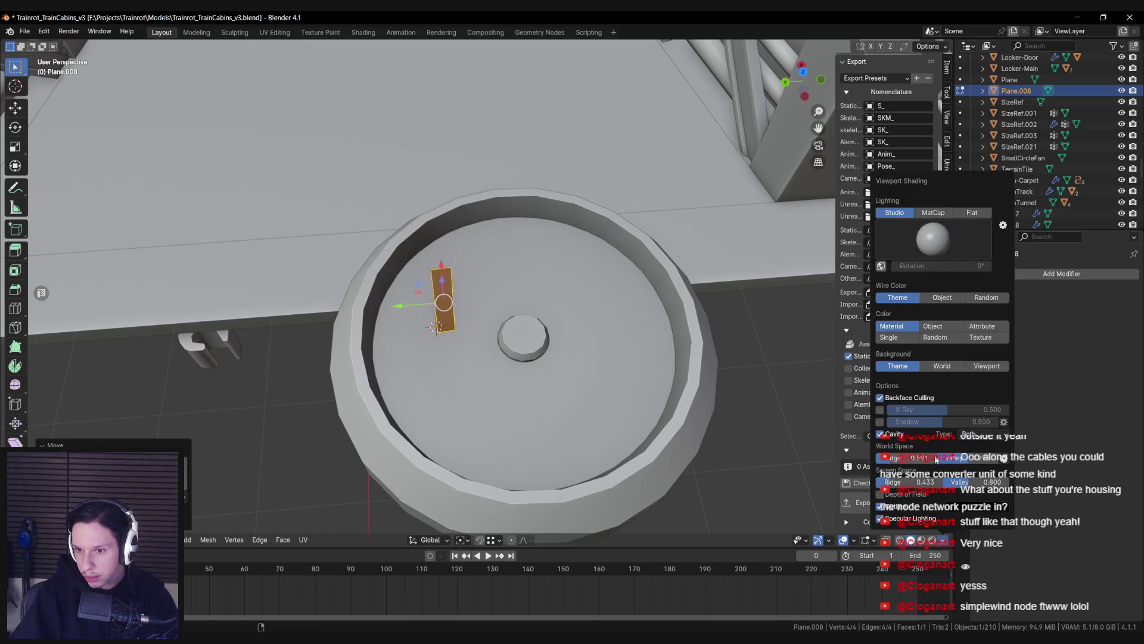
pyautogui.click(922, 540)
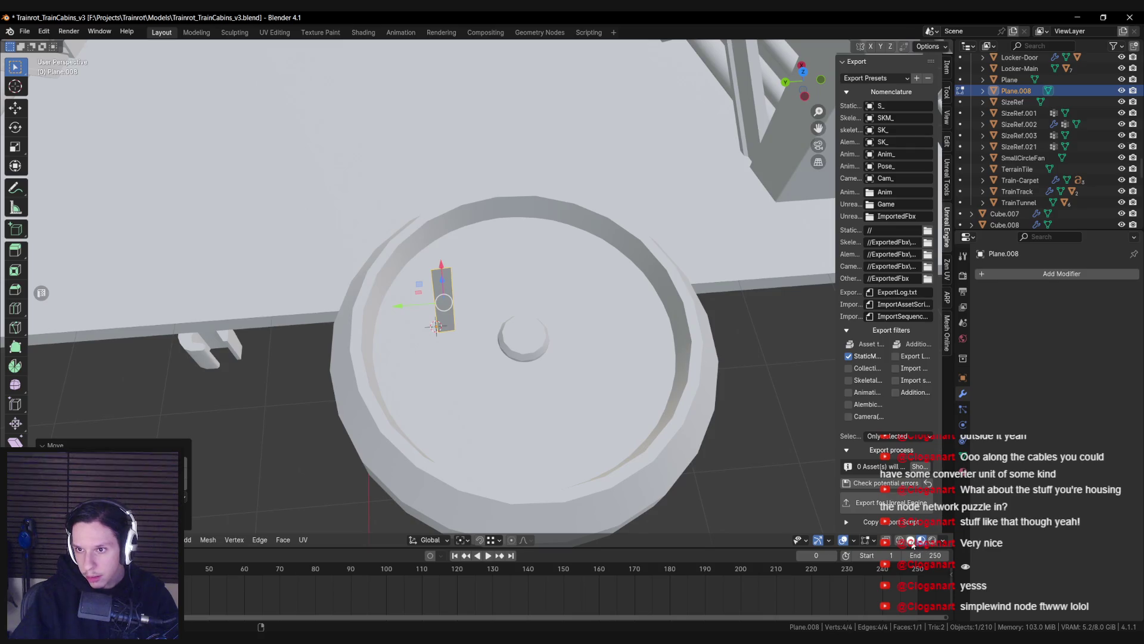
pyautogui.click(910, 540)
pyautogui.moveTo(517, 370); pyautogui.dragTo(459, 318)
pyautogui.press('Tab')
pyautogui.moveTo(435, 274)
pyautogui.mouseDown()
pyautogui.moveTo(546, 315)
pyautogui.moveTo(257, 201)
pyautogui.mouseUp()
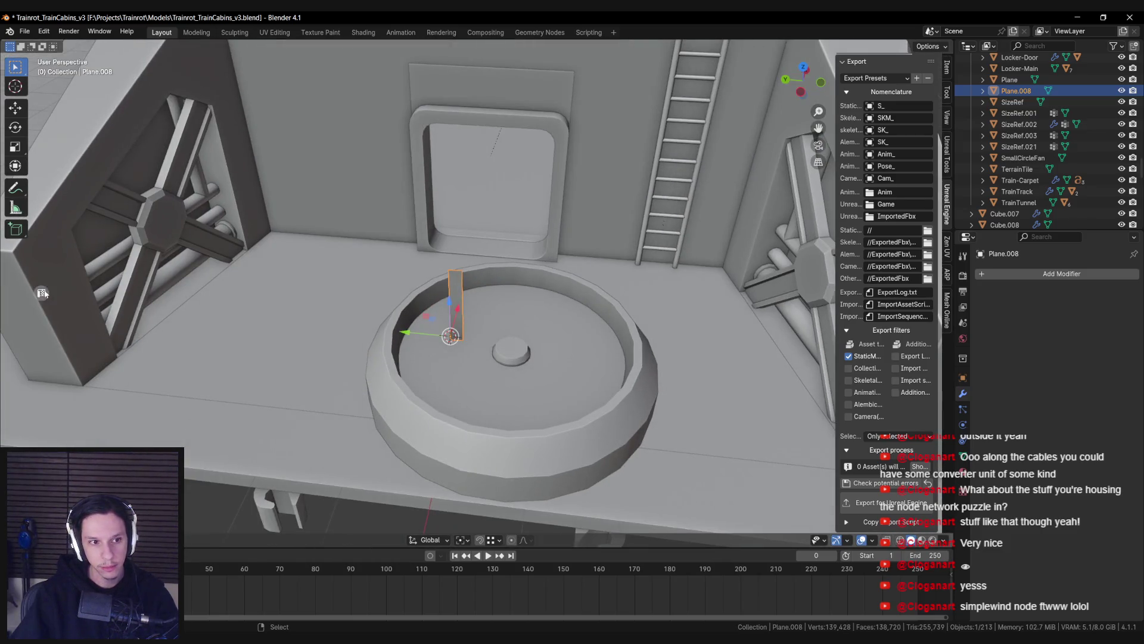
pyautogui.hotkey('ctrl', 'space')
pyautogui.press('Tab')
pyautogui.moveTo(656, 269)
pyautogui.mouseDown()
pyautogui.moveTo(692, 354)
pyautogui.moveTo(700, 314)
pyautogui.mouseUp()
# Step: Add three horizontal loop cuts to the strip, deselect all, and switch to Vertex Paint
pyautogui.hotkey('alt', 'a')
pyautogui.hotkey('ctrl', 'r')
pyautogui.scroll(2, 700, 314)
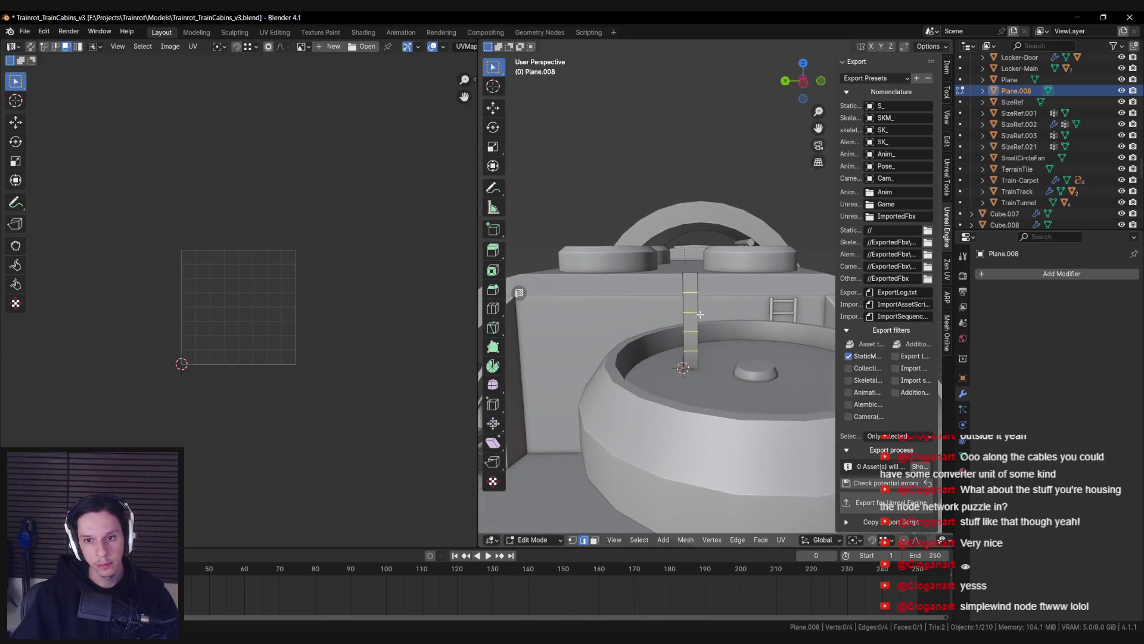
pyautogui.click(700, 314)
pyautogui.press('Tab')
pyautogui.moveTo(699, 314)
pyautogui.mouseDown()
pyautogui.moveTo(684, 407)
pyautogui.moveTo(705, 311)
pyautogui.mouseUp()
pyautogui.press('Tab')
pyautogui.press('a')
pyautogui.click(693, 368)
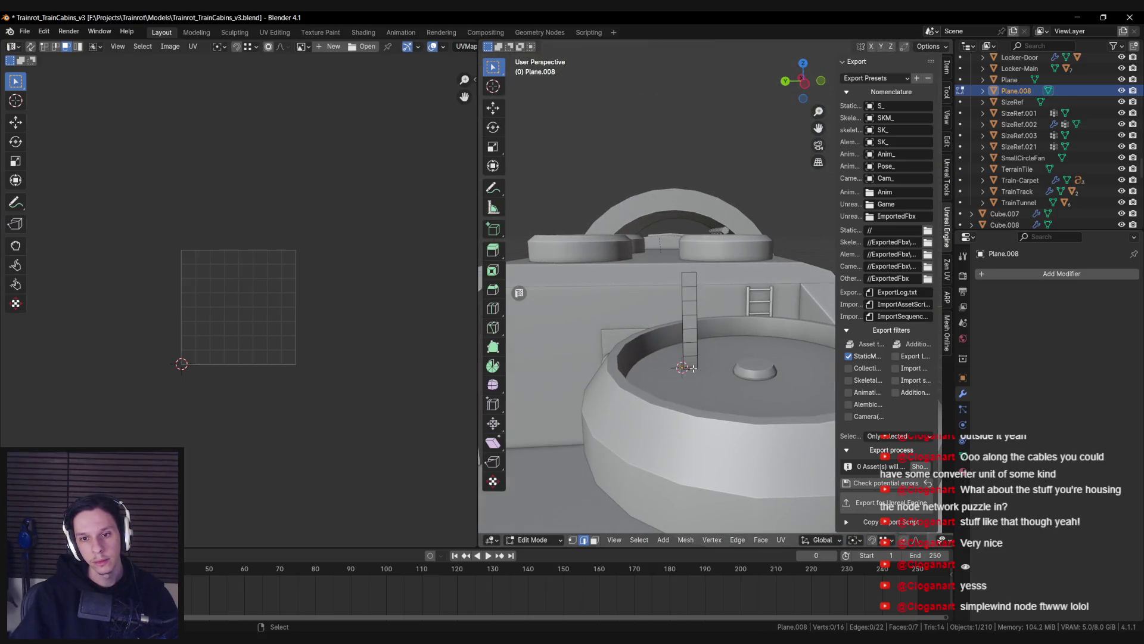
pyautogui.click(552, 538)
pyautogui.click(542, 501)
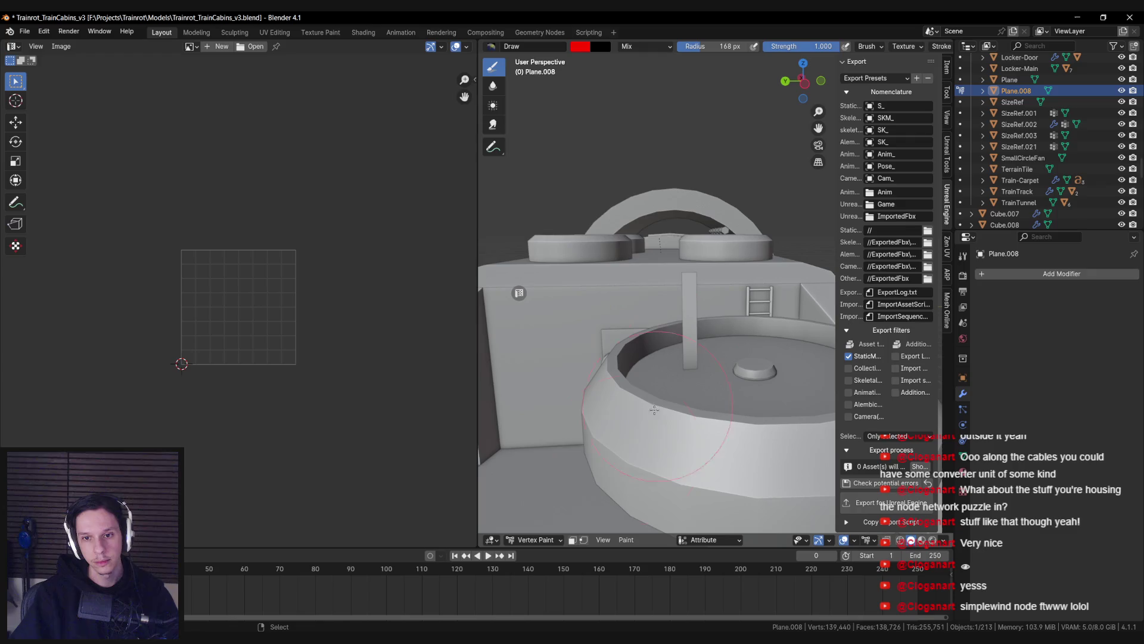
# Step: Set the brush to black and fill the whole strip with Set Vertex Colors
pyautogui.click(582, 47)
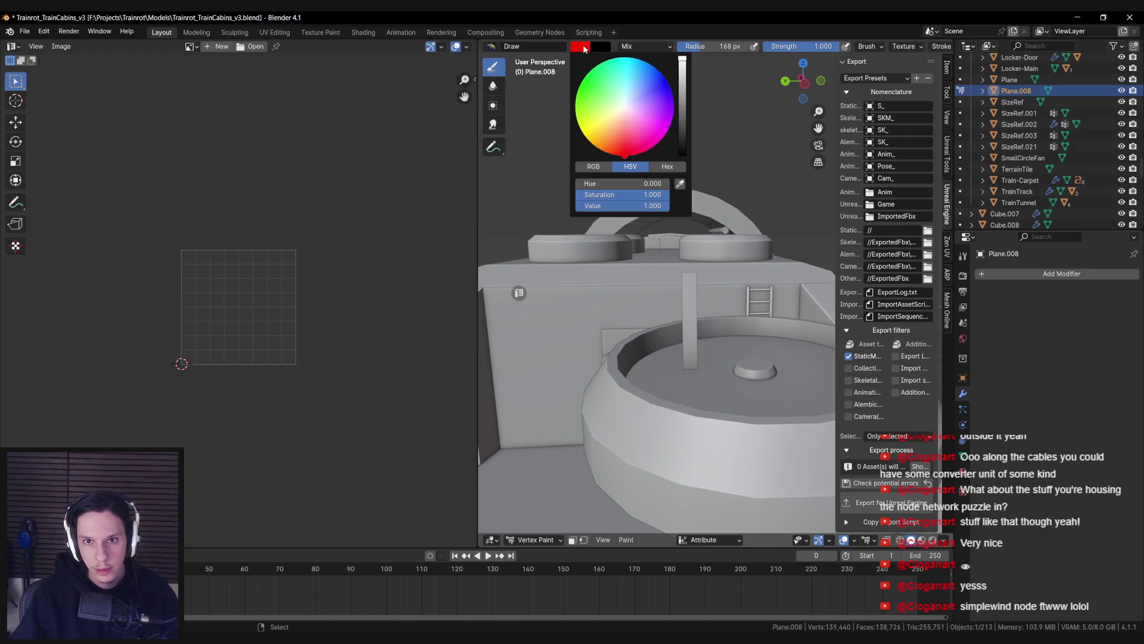
pyautogui.moveTo(687, 154); pyautogui.dragTo(689, 176)
pyautogui.click(627, 539)
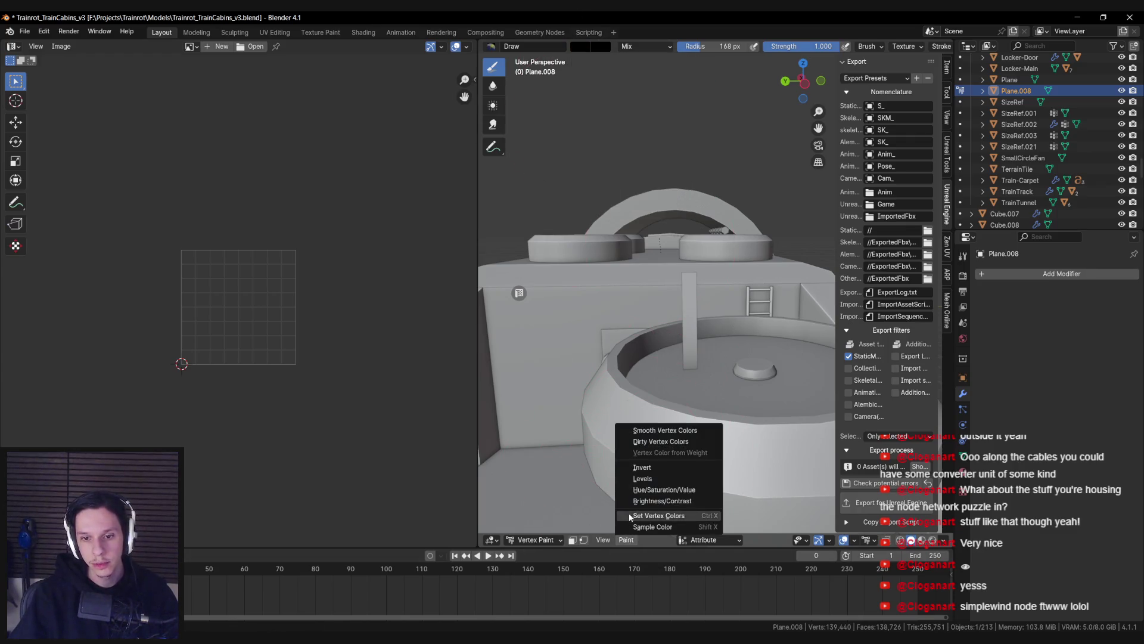
pyautogui.click(635, 516)
# Step: Set the brush to red (R 1) and paint the strip's base, undoing stray paint
pyautogui.click(579, 47)
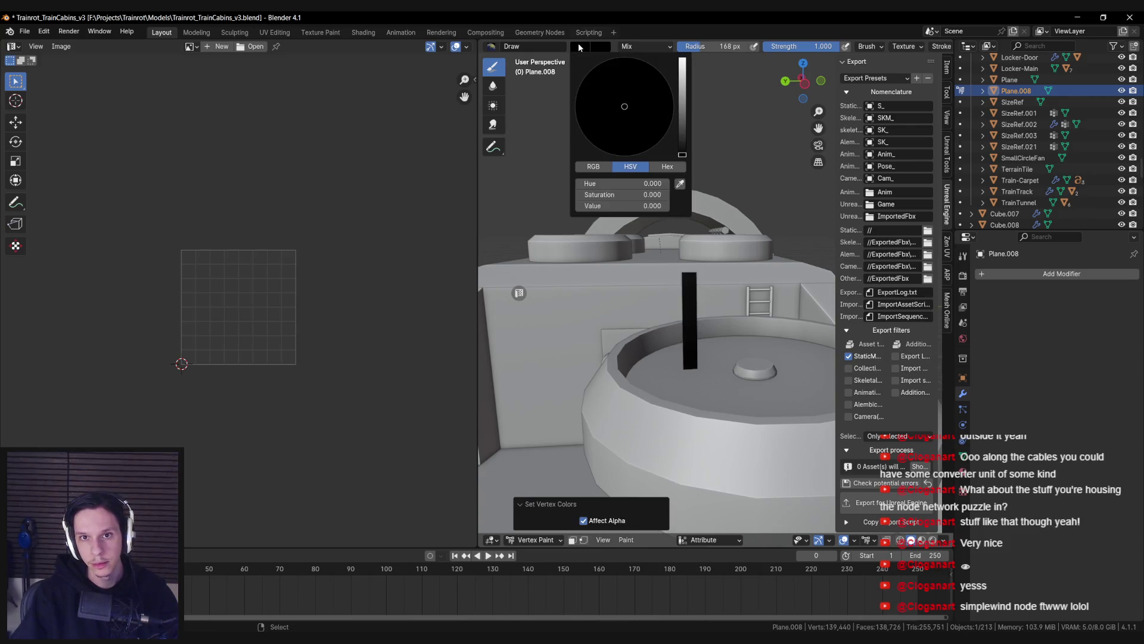
pyautogui.click(596, 169)
pyautogui.click(620, 184)
pyautogui.write('1')
pyautogui.press('Return')
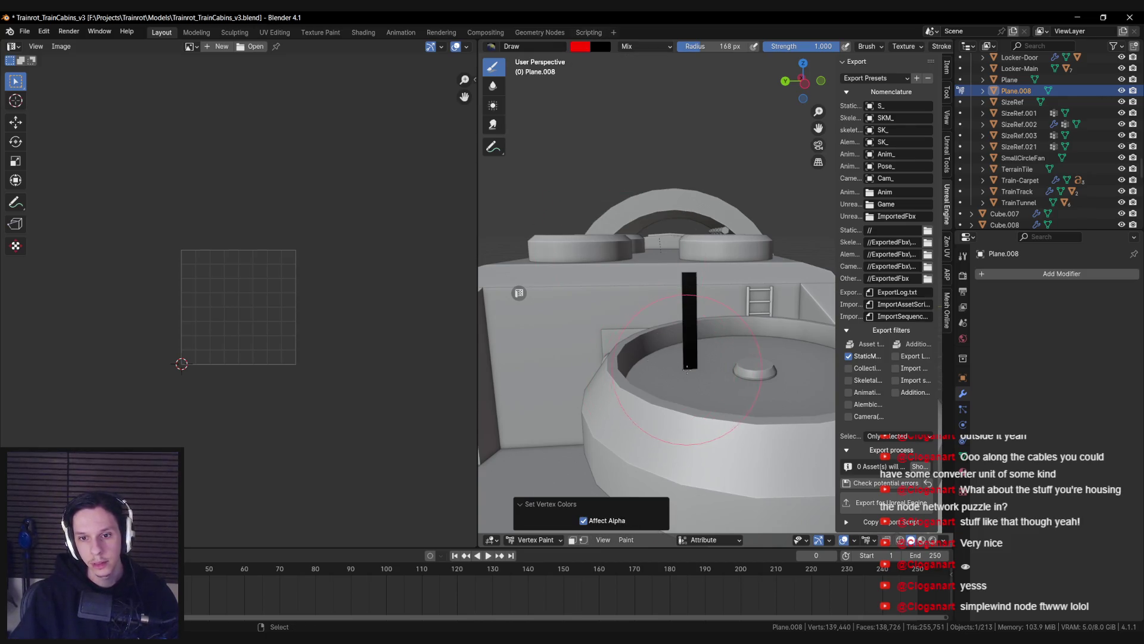
pyautogui.moveTo(683, 369); pyautogui.dragTo(694, 368)
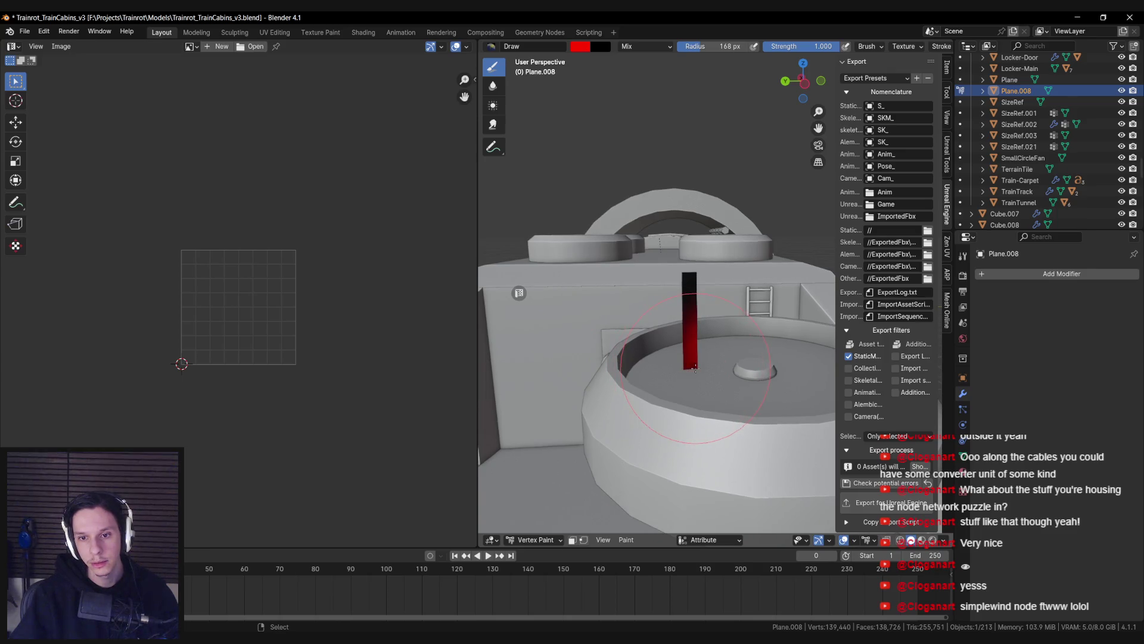
pyautogui.moveTo(695, 366); pyautogui.dragTo(685, 395)
pyautogui.hotkey('ctrl', 'z')
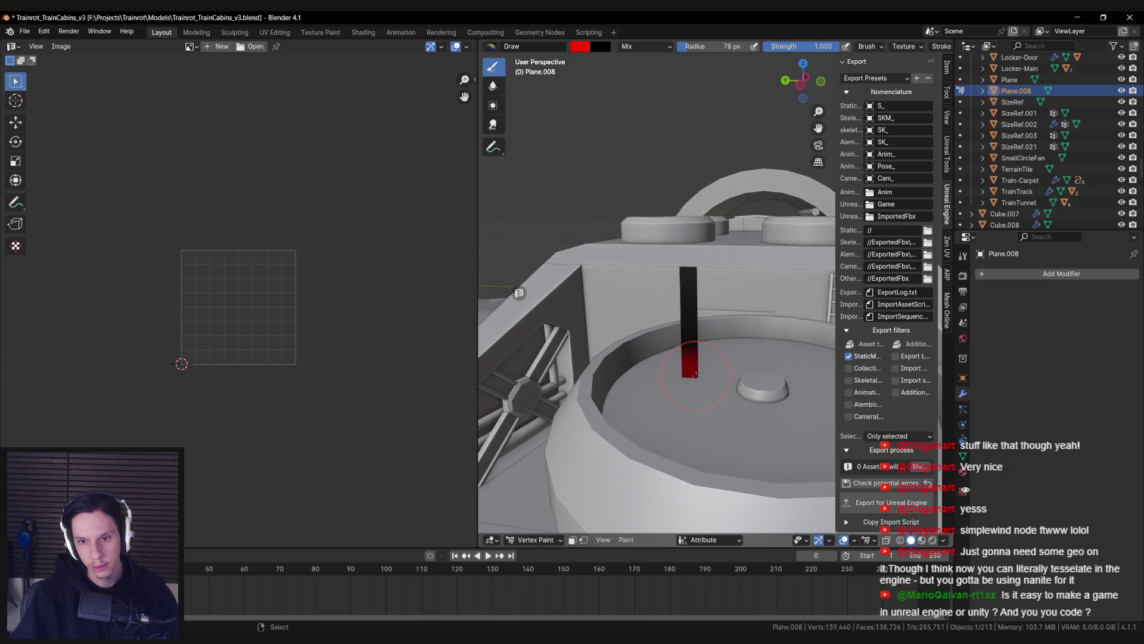
# Step: Review the painted strip after checking view options, and open the interaction mode list
pyautogui.click(597, 541)
pyautogui.press('Escape')
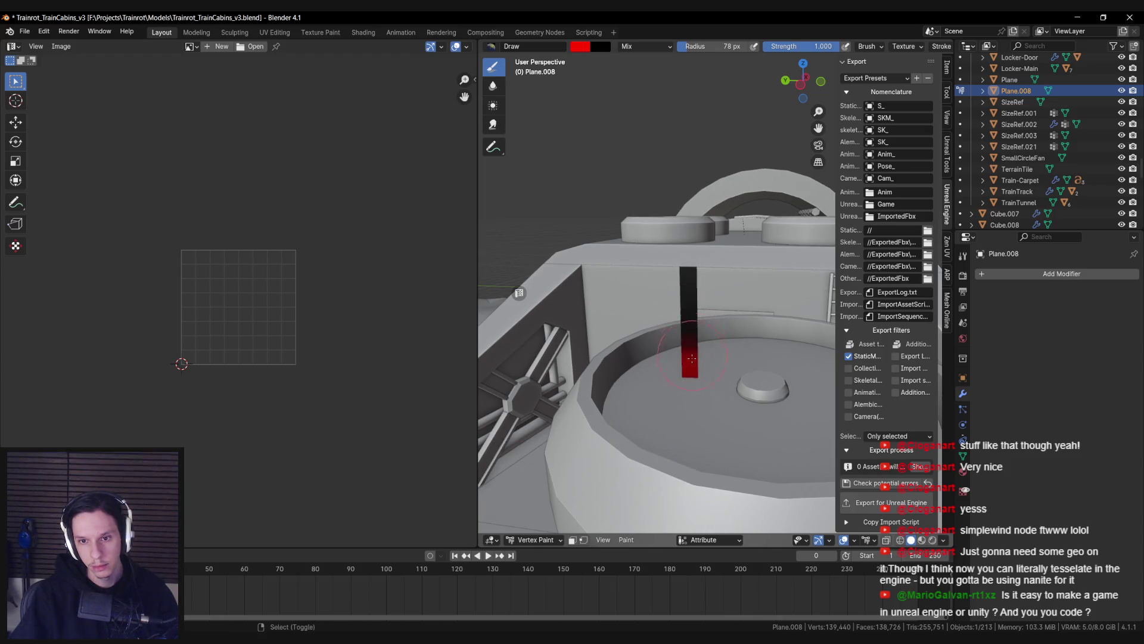
pyautogui.scroll(3, 691, 360)
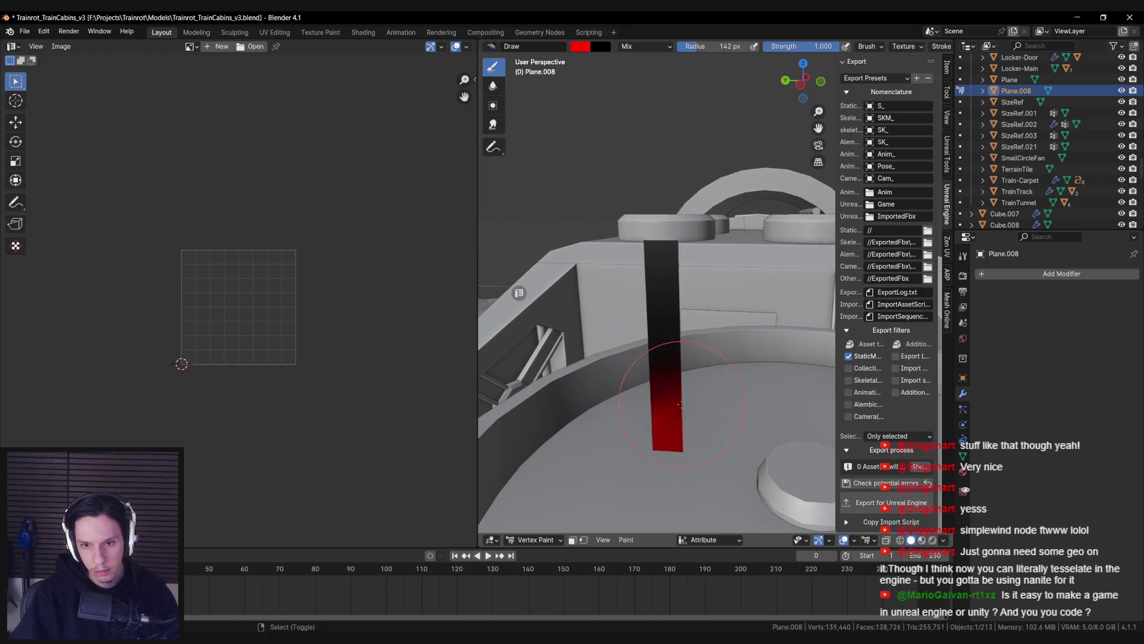
pyautogui.scroll(-5, 646, 358)
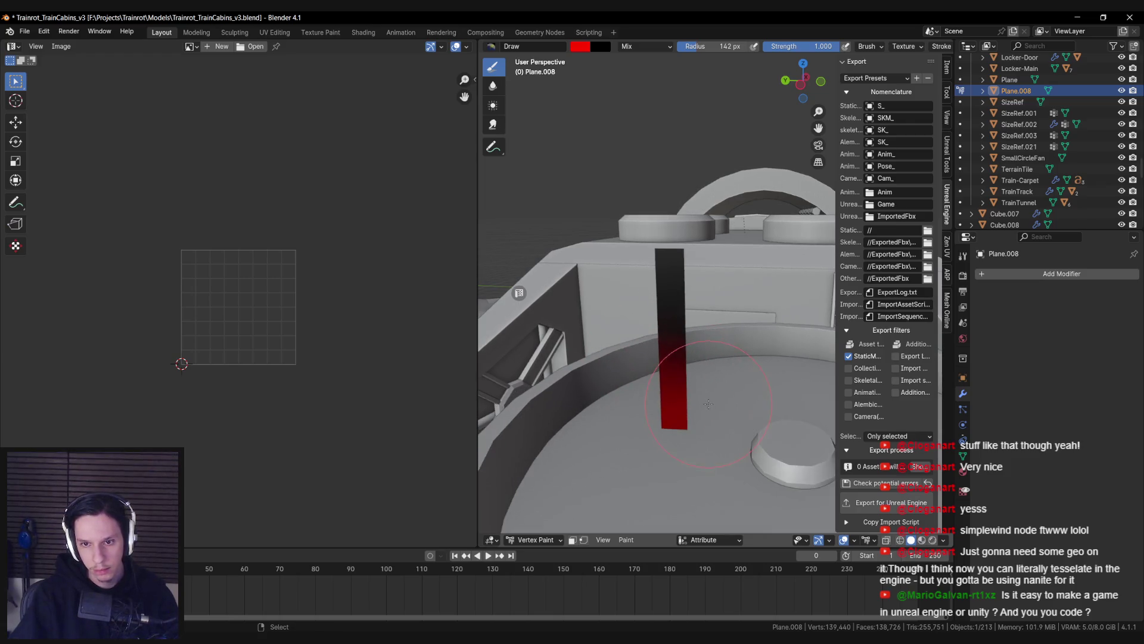
pyautogui.click(548, 539)
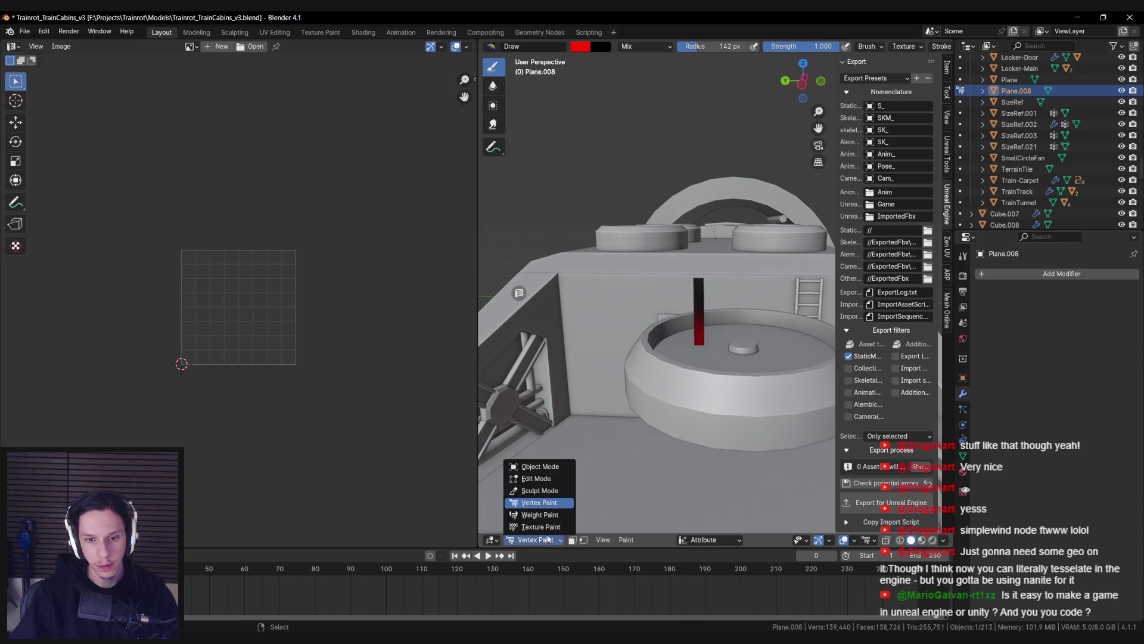
# Step: Back in Object Mode, scale the paper strip on Z to 1.118 and save the blend file
pyautogui.click(539, 467)
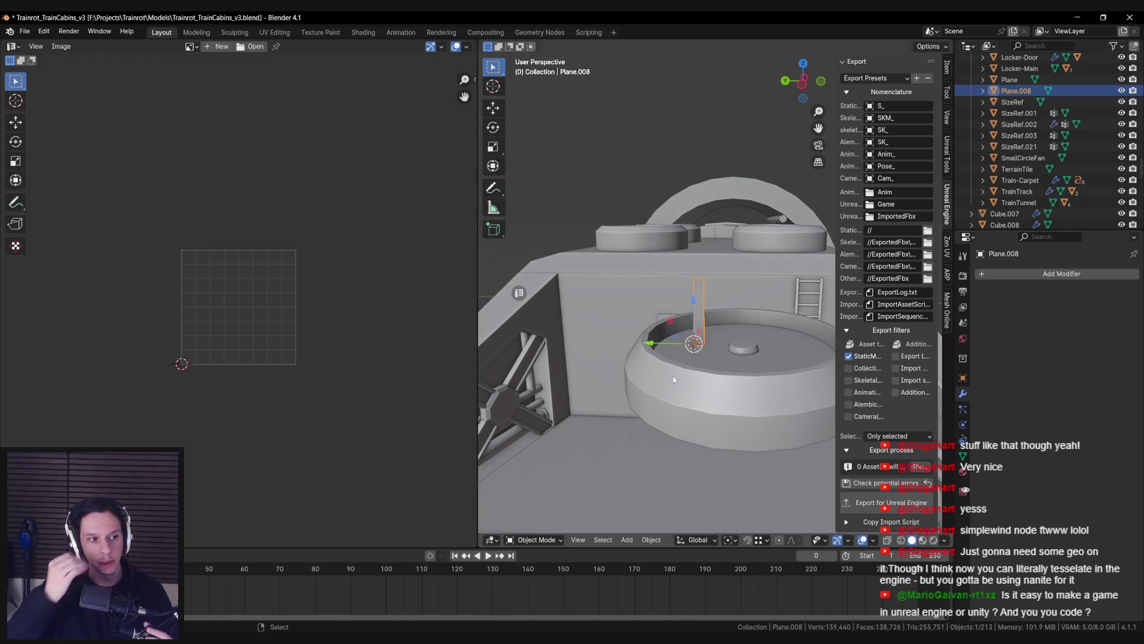
pyautogui.moveTo(673, 379)
pyautogui.mouseDown()
pyautogui.moveTo(661, 360)
pyautogui.moveTo(798, 317)
pyautogui.moveTo(681, 349)
pyautogui.mouseUp()
pyautogui.press('n')
pyautogui.press('s')
pyautogui.press('z')
pyautogui.click(807, 311)
pyautogui.scroll(3, 721, 325)
pyautogui.hotkey('ctrl', 's')
# Step: From the top view, rotate the strip −13.2° around the Z axis
pyautogui.press('KP_7')
pyautogui.moveTo(861, 335)
pyautogui.mouseDown()
pyautogui.moveTo(775, 310)
pyautogui.moveTo(750, 290)
pyautogui.moveTo(761, 332)
pyautogui.mouseUp()
pyautogui.press('r')
pyautogui.press('z')
pyautogui.click(741, 303)
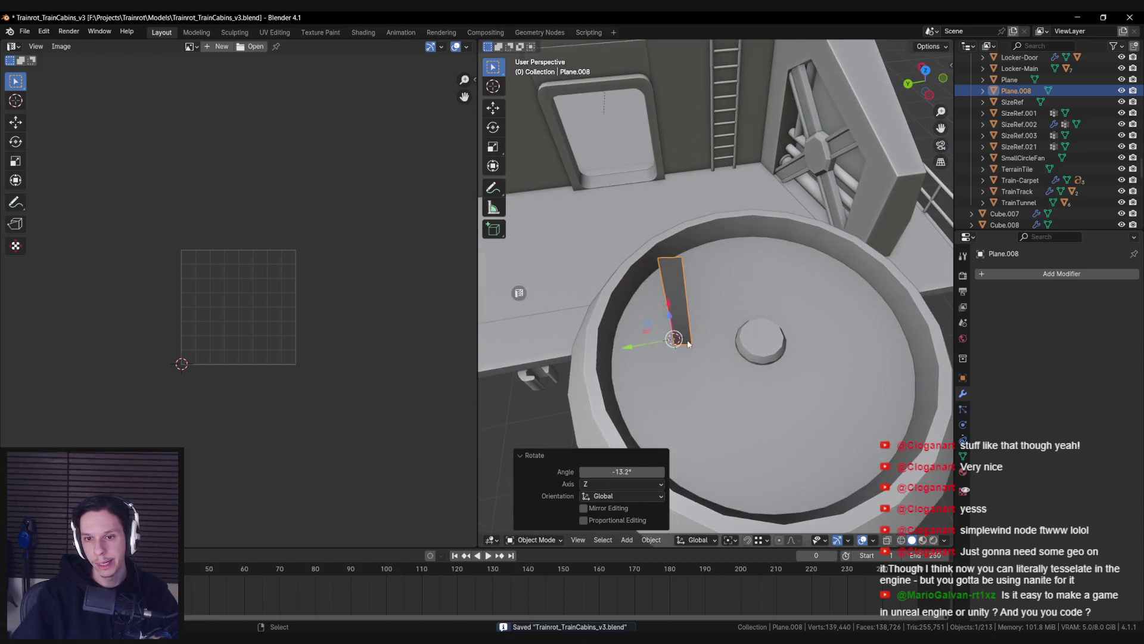
# Step: Snap the 3D cursor to the strip's base and set the strip's origin to the 3D cursor
pyautogui.press('Tab')
pyautogui.click(681, 344)
pyautogui.hotkey('shift', 's')
pyautogui.click(752, 395)
pyautogui.press('Tab')
pyautogui.rightClick(750, 407)
pyautogui.moveTo(750, 406)
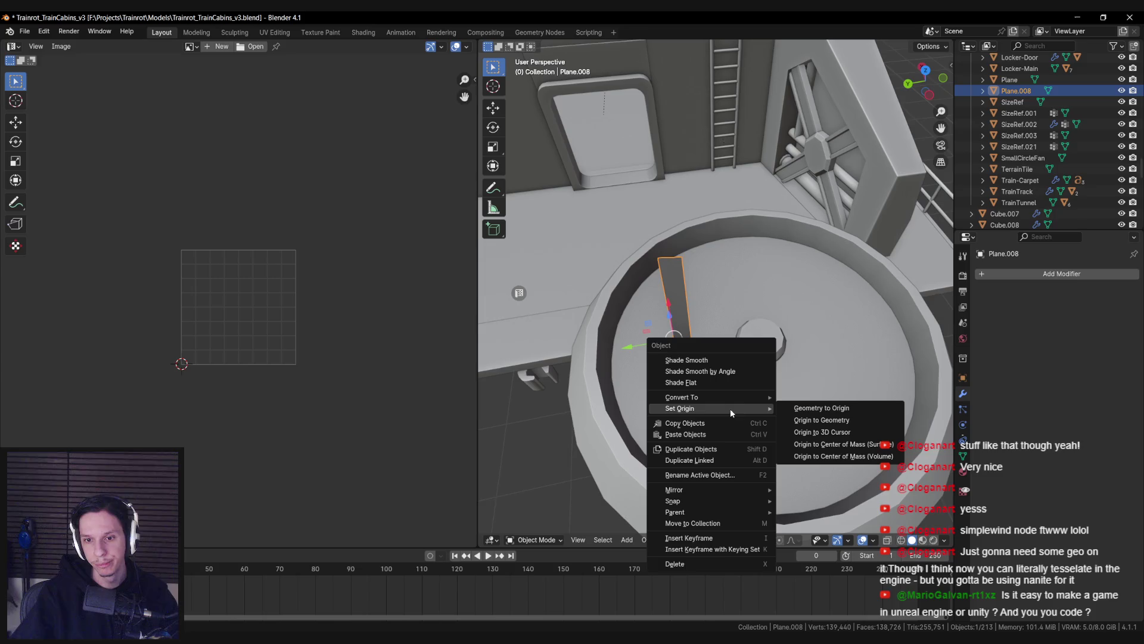
pyautogui.click(814, 437)
# Step: Check the strip from top and low angles, then select the round fan housing
pyautogui.press('KP_7')
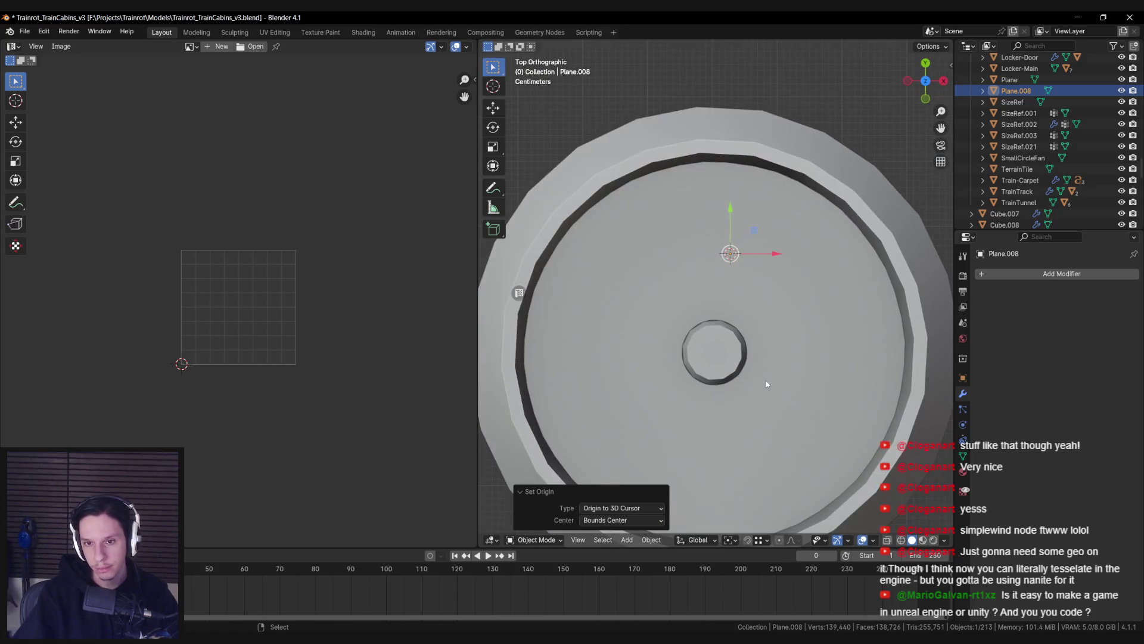
pyautogui.hotkey('shift', 'z')
pyautogui.hotkey('shift', 'z')
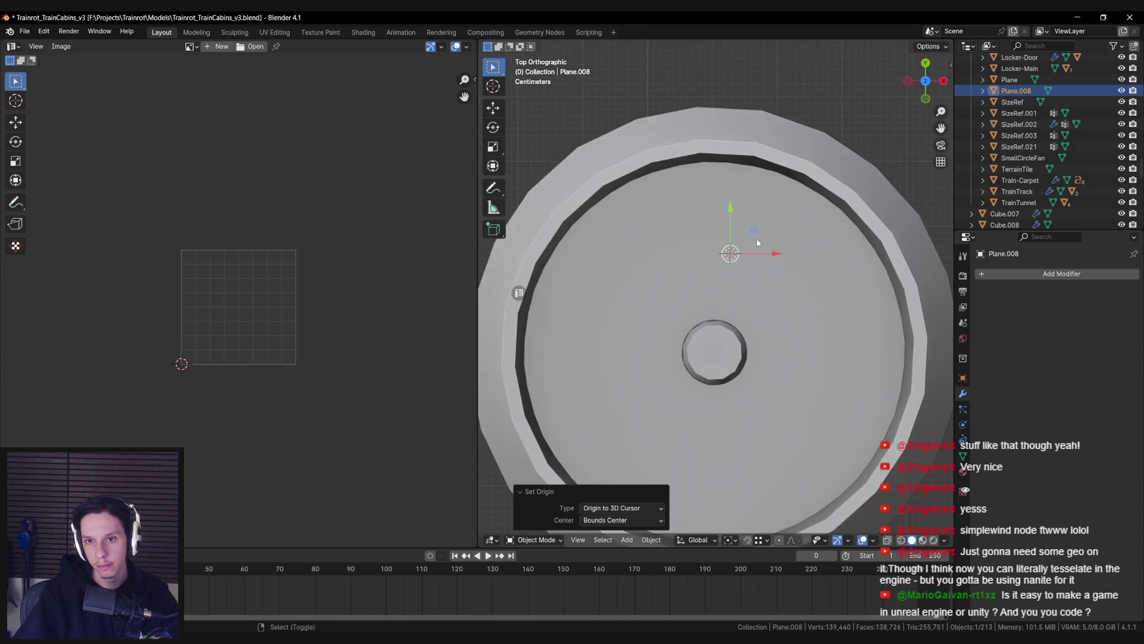
pyautogui.moveTo(757, 238)
pyautogui.mouseDown()
pyautogui.moveTo(857, 219)
pyautogui.moveTo(694, 346)
pyautogui.moveTo(674, 305)
pyautogui.mouseUp()
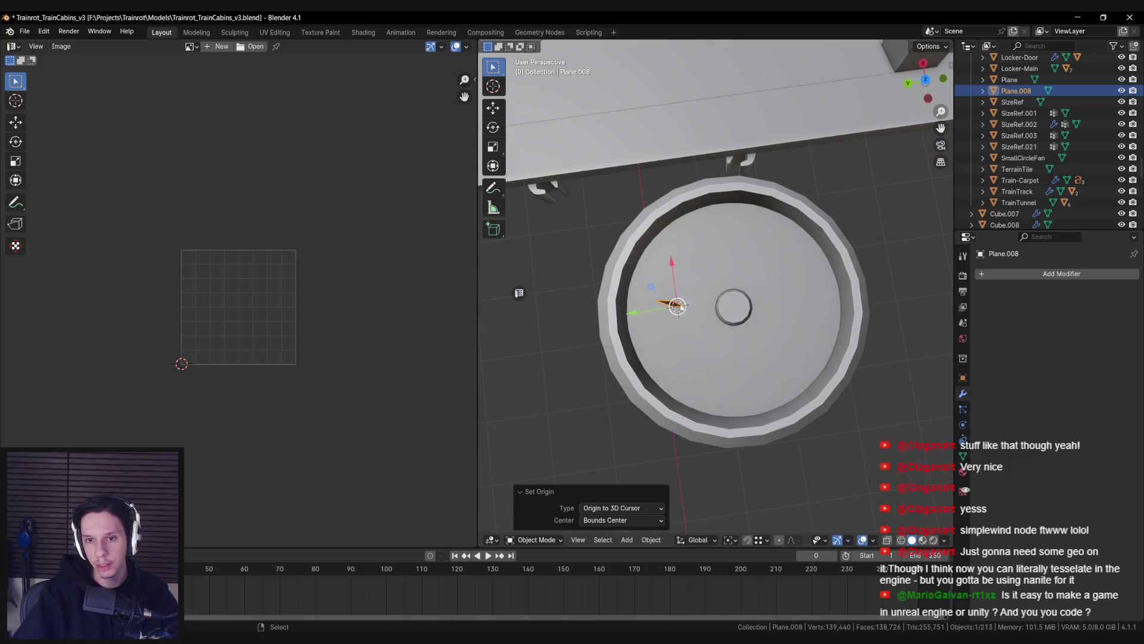
pyautogui.moveTo(731, 341); pyautogui.dragTo(715, 304)
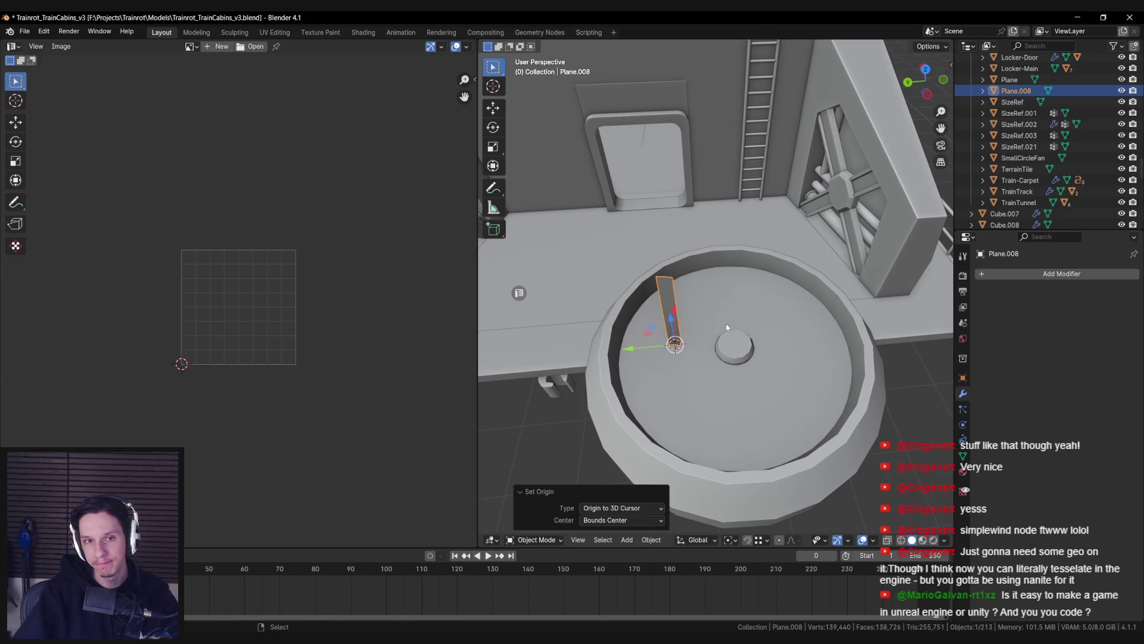
pyautogui.click(741, 350)
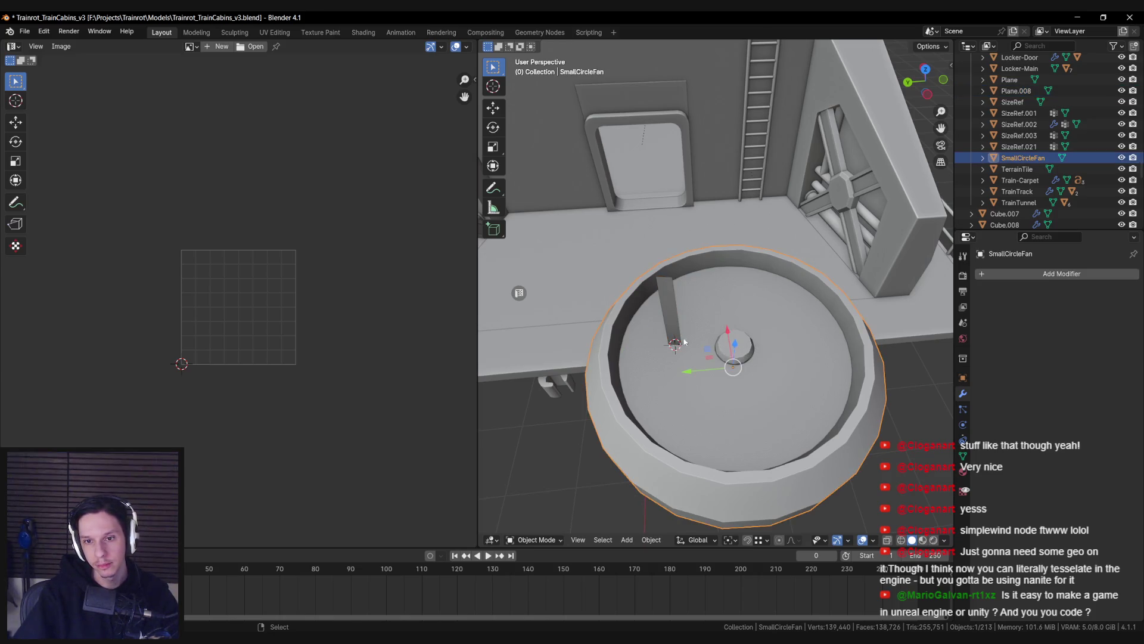
# Step: Duplicate the paper strip and turn the copy about 90° around Z
pyautogui.click(674, 322)
pyautogui.hotkey('shift', 'd')
pyautogui.click(775, 286)
pyautogui.press('r')
pyautogui.press('z')
pyautogui.click(723, 342)
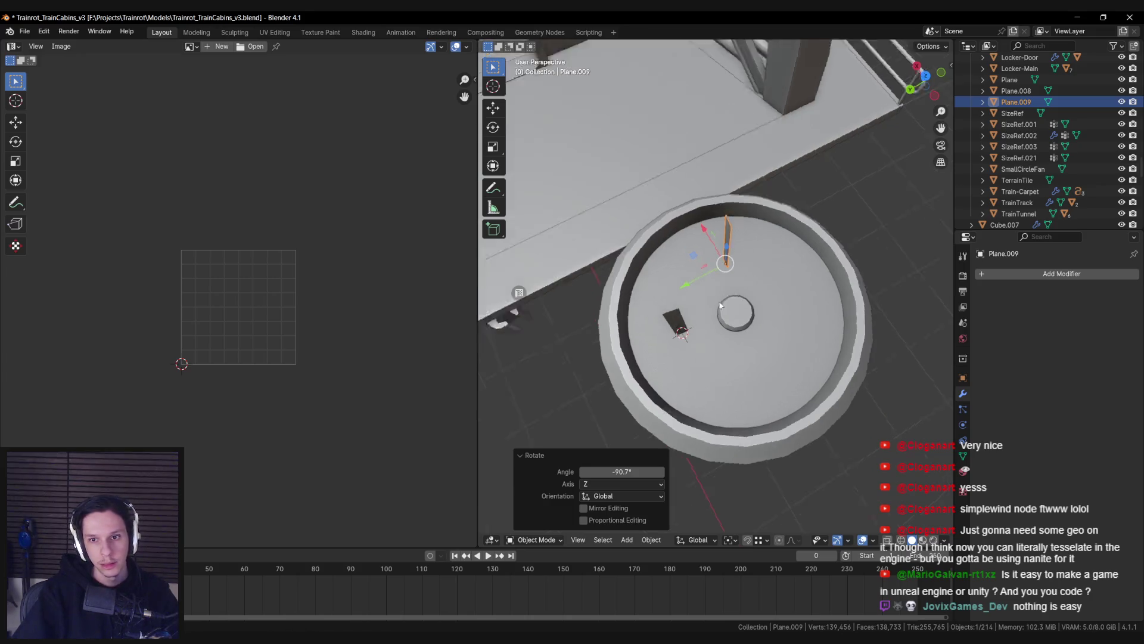
pyautogui.press('r')
pyautogui.click(718, 257)
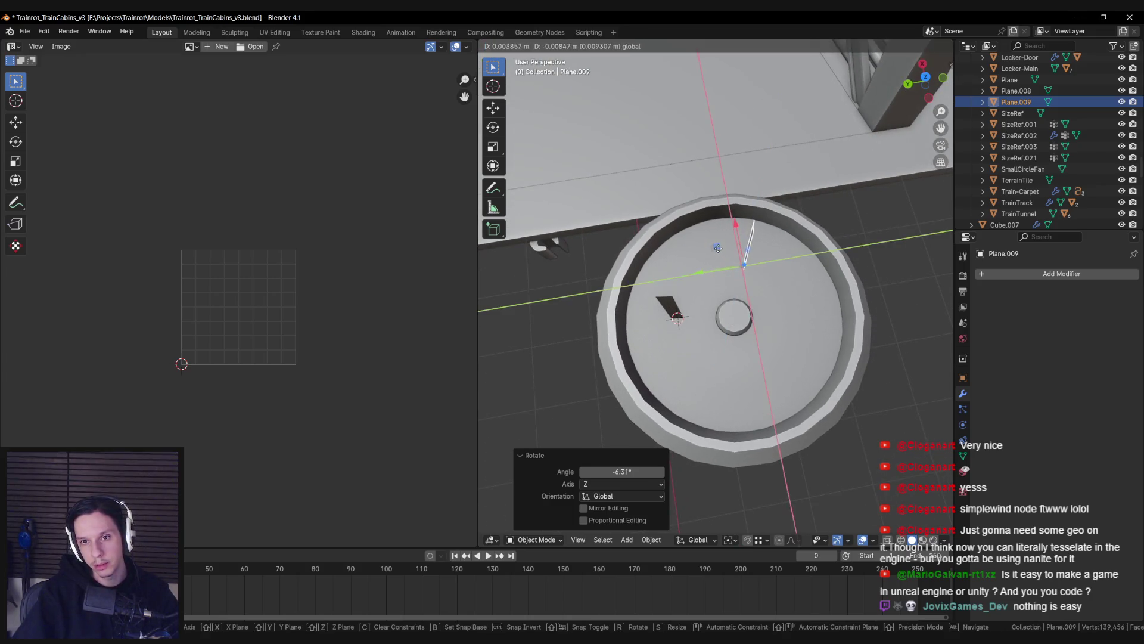
pyautogui.hotkey('alt', 'a')
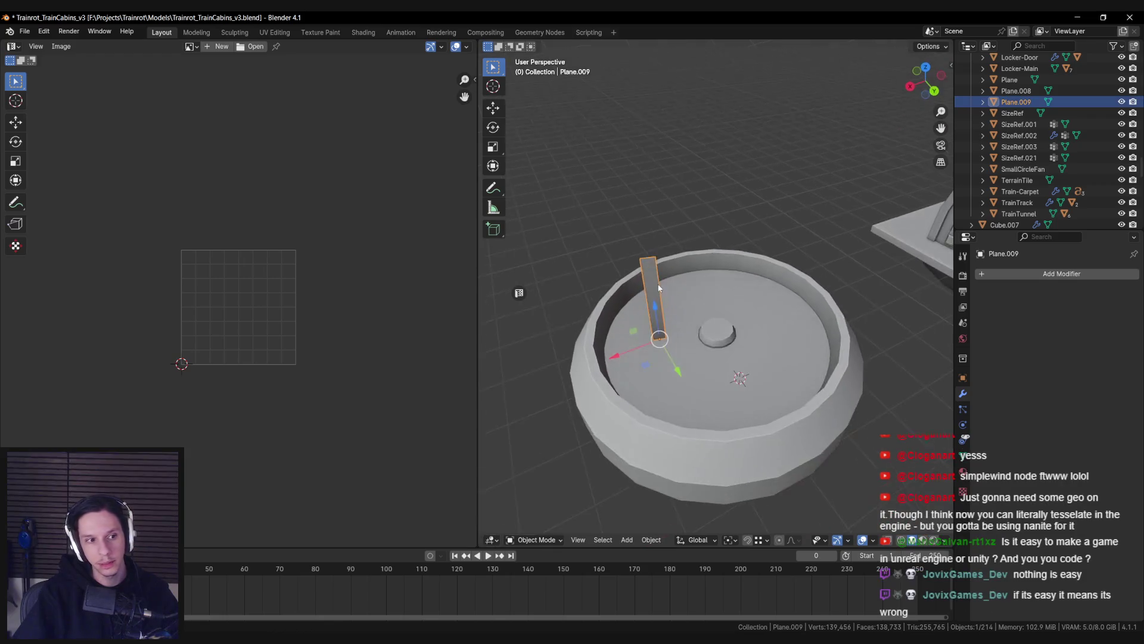
# Step: Add another strip copy, rotate it around Z and move it against the inner ring
pyautogui.hotkey('shift', 'd')
pyautogui.rightClick(690, 305)
pyautogui.press('r')
pyautogui.press('z')
pyautogui.click(686, 350)
pyautogui.press('g')
pyautogui.click(675, 260)
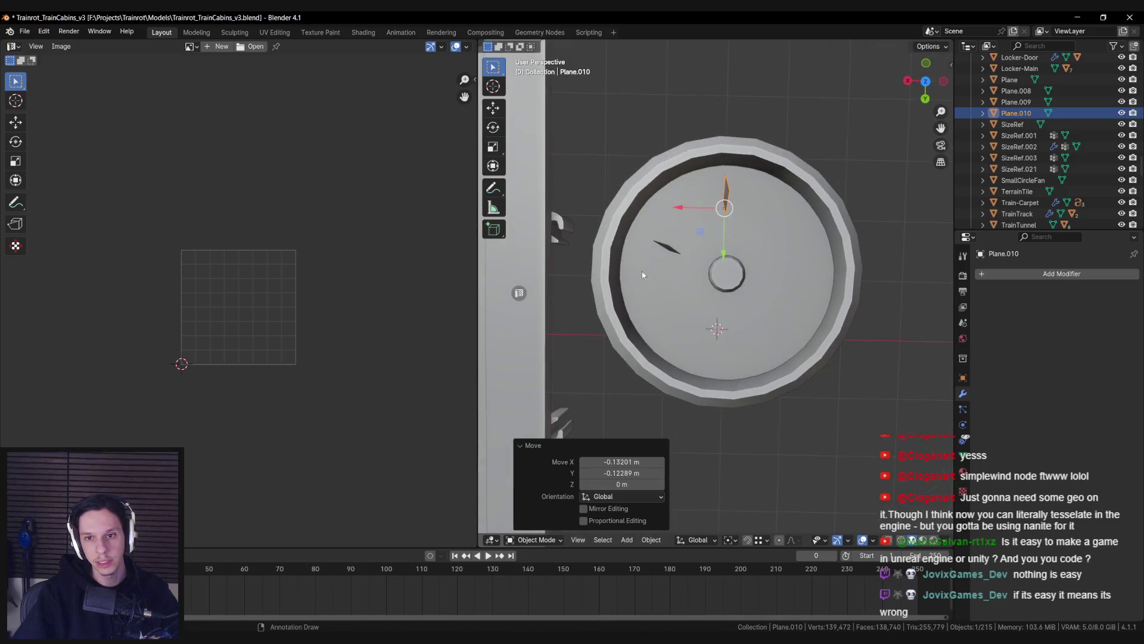
pyautogui.press('g')
pyautogui.hotkey('shift', 'z')
pyautogui.click(693, 230)
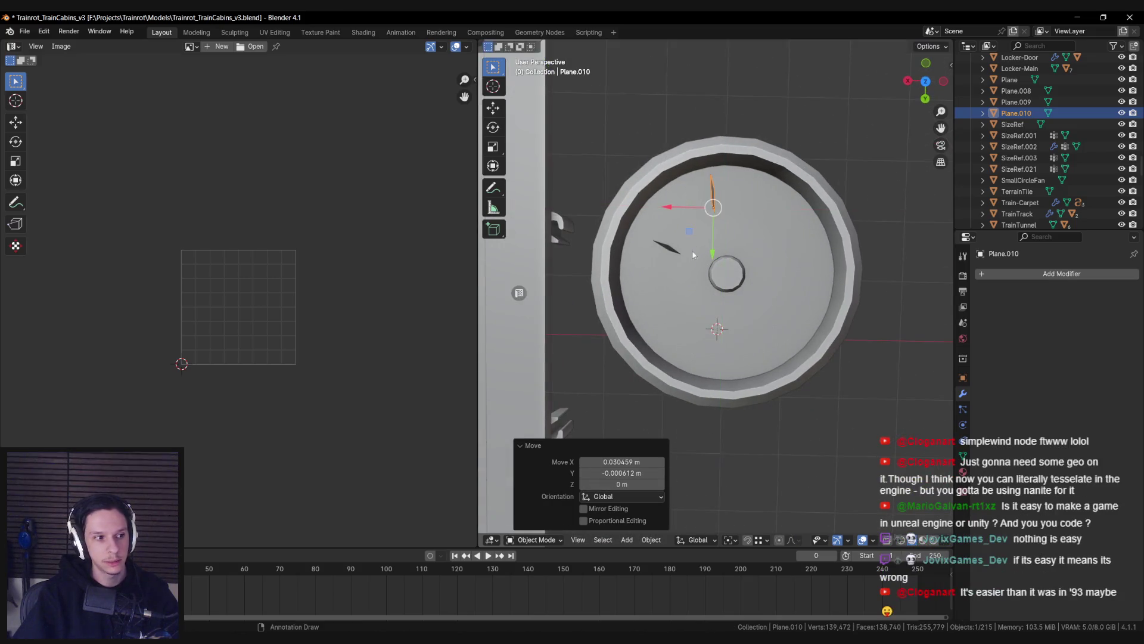
pyautogui.moveTo(717, 299)
pyautogui.mouseDown()
pyautogui.moveTo(701, 314)
pyautogui.moveTo(716, 319)
pyautogui.moveTo(697, 324)
pyautogui.moveTo(789, 328)
pyautogui.moveTo(761, 345)
pyautogui.moveTo(766, 325)
pyautogui.mouseUp()
# Step: Duplicate one more strip and fine-tune its rotation around the fan rim
pyautogui.hotkey('shift', 'd')
pyautogui.click(767, 310)
pyautogui.press('r')
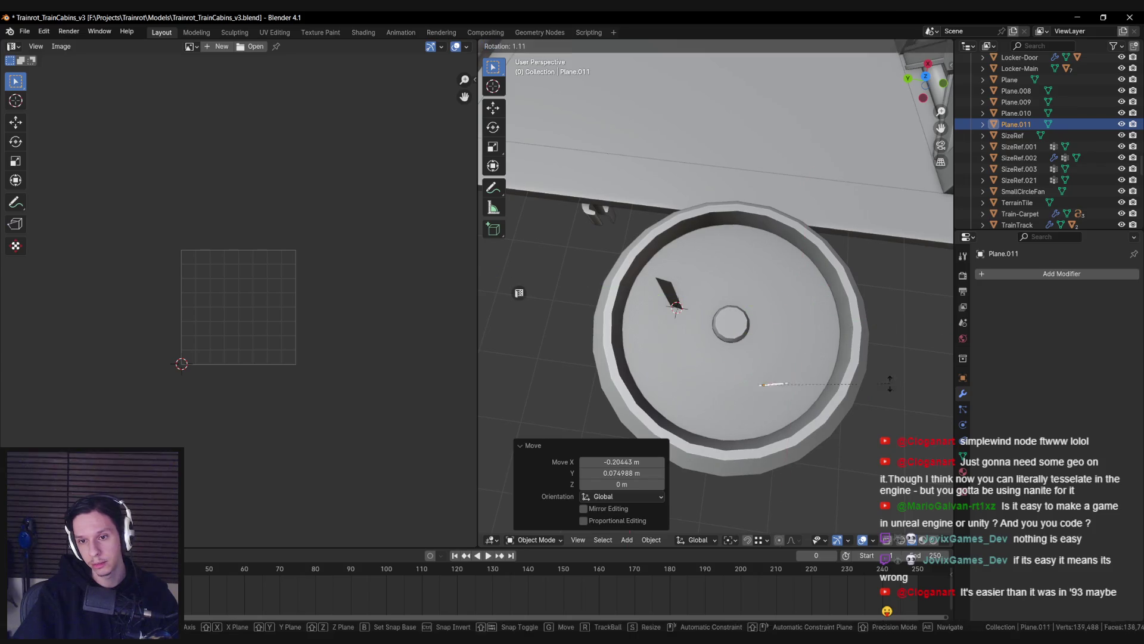
pyautogui.click(775, 388)
pyautogui.moveTo(775, 387)
pyautogui.mouseDown()
pyautogui.moveTo(767, 413)
pyautogui.moveTo(766, 396)
pyautogui.mouseUp()
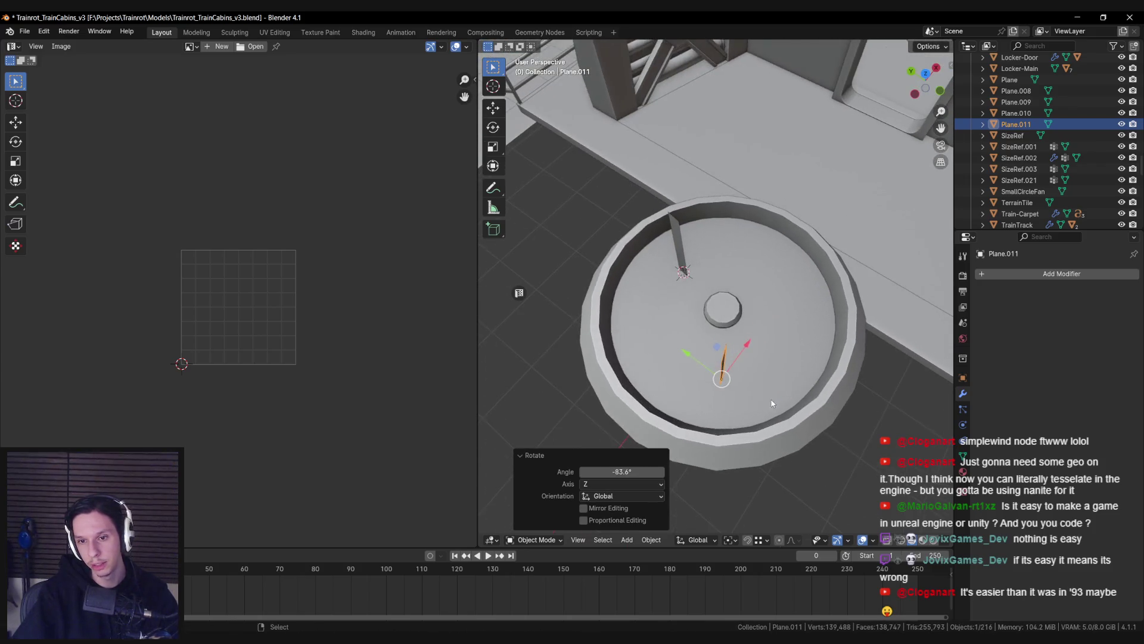
pyautogui.press('r')
pyautogui.click(785, 393)
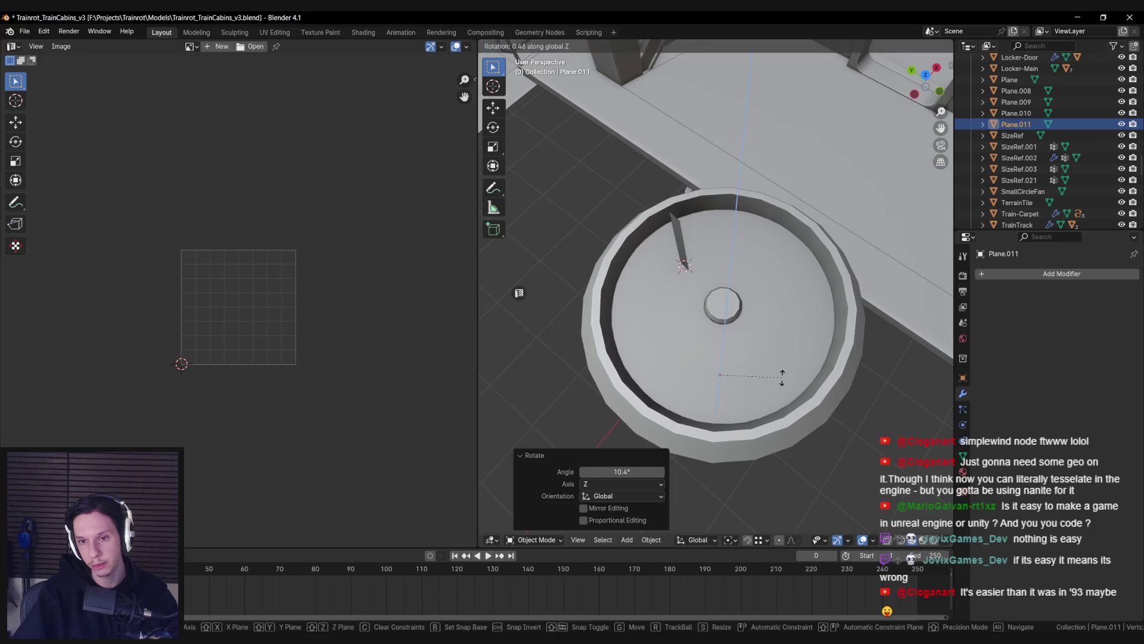
pyautogui.press('r')
pyautogui.click(776, 395)
pyautogui.moveTo(776, 396)
pyautogui.mouseDown()
pyautogui.moveTo(691, 342)
pyautogui.moveTo(753, 298)
pyautogui.moveTo(589, 287)
pyautogui.moveTo(602, 342)
pyautogui.moveTo(825, 331)
pyautogui.mouseUp()
# Step: Select all four paper strips and link the FlowingPaper material to them
pyautogui.click(964, 470)
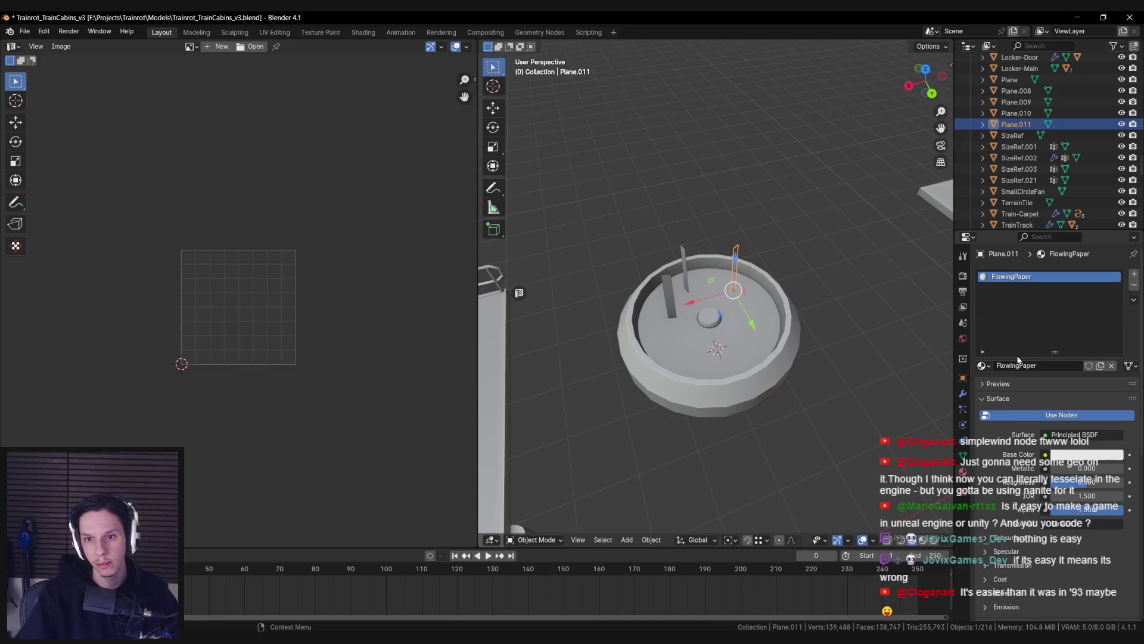
pyautogui.hotkey('shift', 'z')
pyautogui.moveTo(620, 208); pyautogui.dragTo(793, 279)
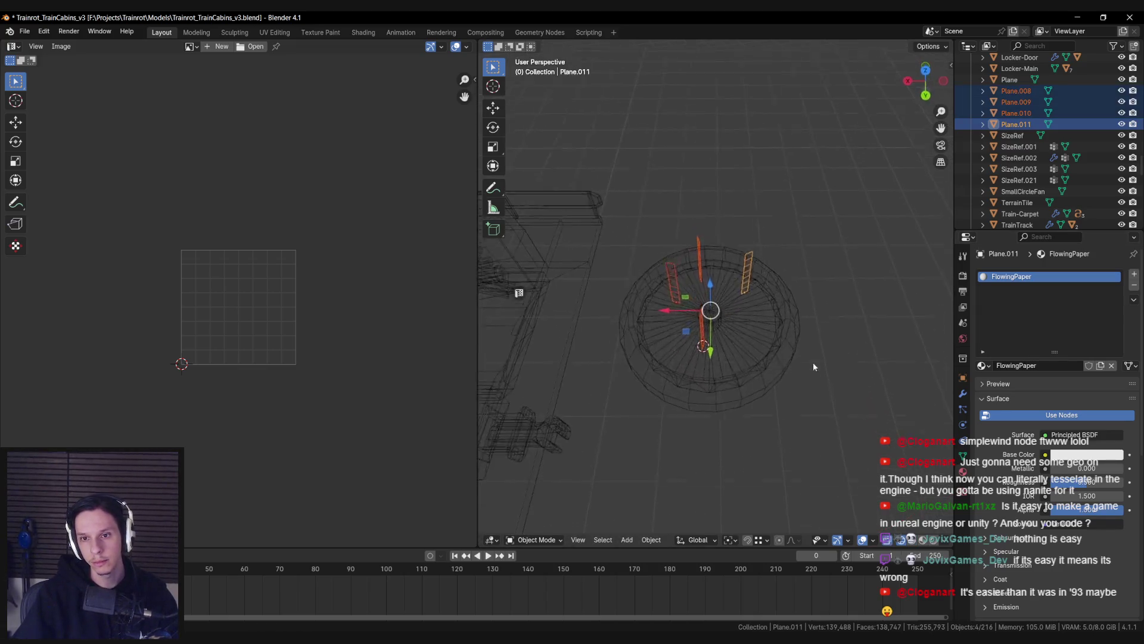
pyautogui.hotkey('shift', 'z')
pyautogui.moveTo(828, 391); pyautogui.dragTo(817, 353)
pyautogui.hotkey('ctrl', 'l')
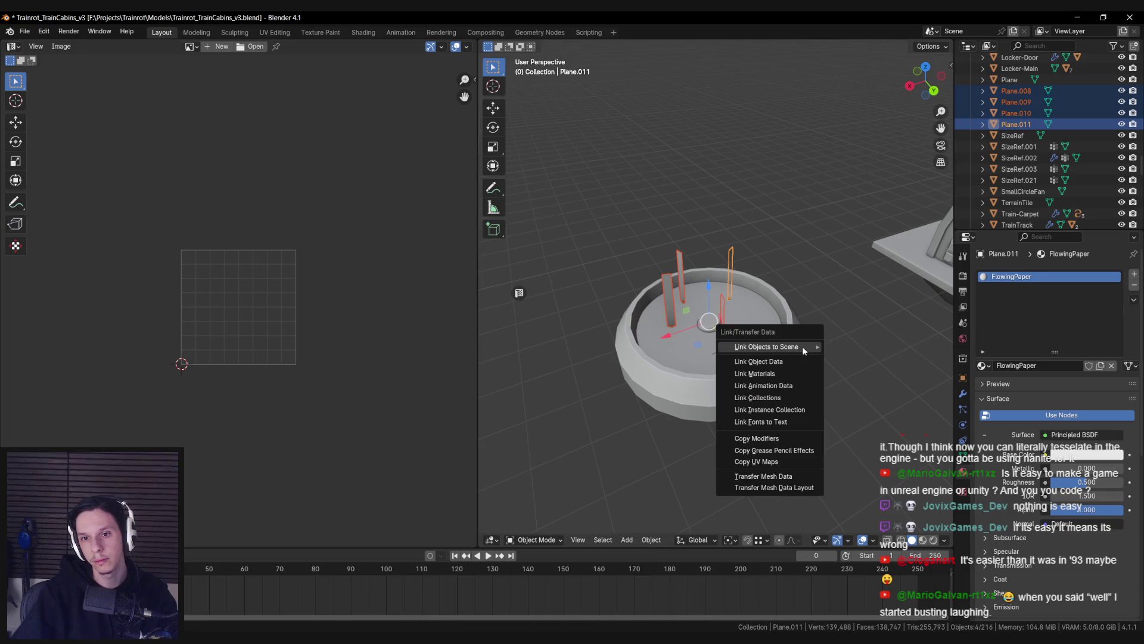
pyautogui.click(781, 372)
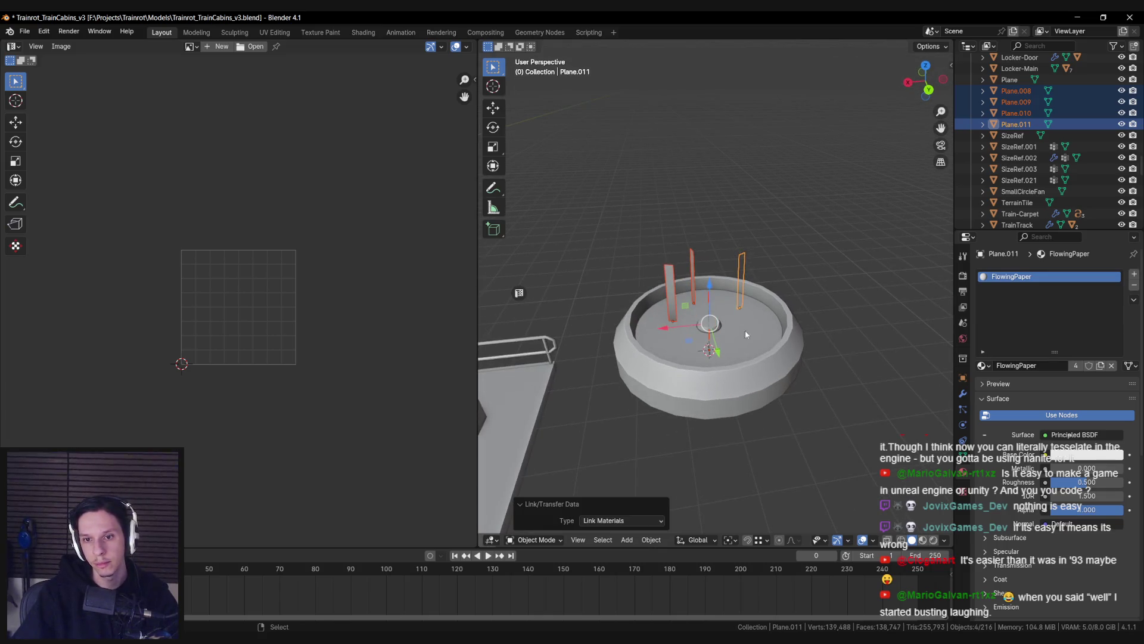
# Step: Parent the paper strips to the SmallCircleFan body
pyautogui.keyDown('shift'); pyautogui.click(749, 339); pyautogui.keyUp('shift')
pyautogui.hotkey('ctrl', 'p')
pyautogui.click(748, 339)
pyautogui.click(754, 338)
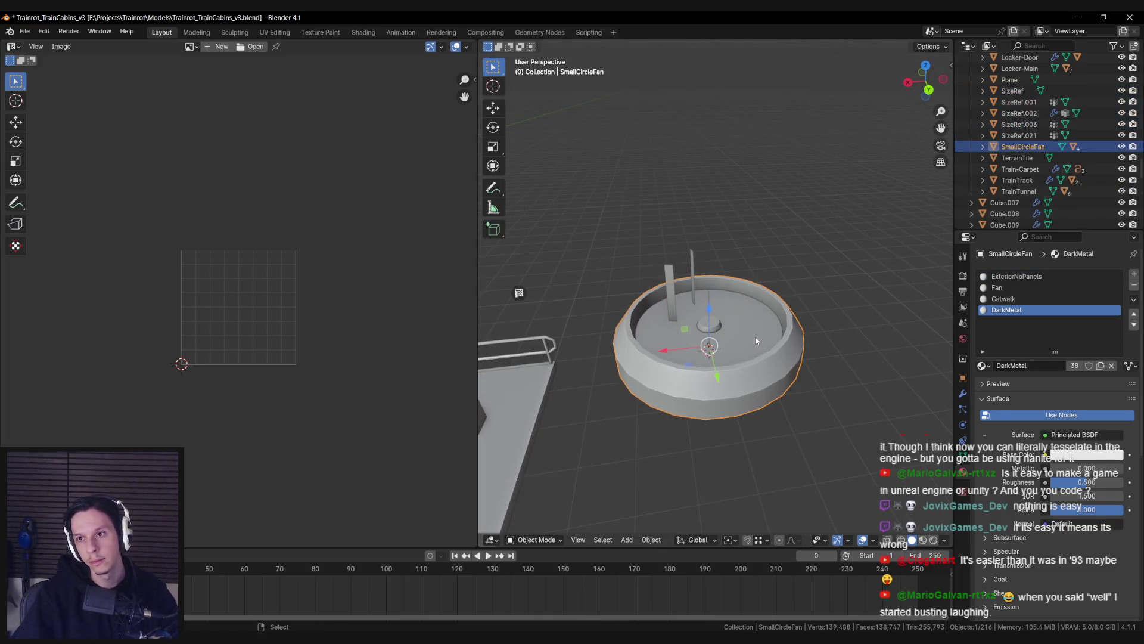
# Step: Export the fan to Unreal Engine, save the blend file, and switch to Unreal
pyautogui.press('n')
pyautogui.scroll(-5, 888, 298)
pyautogui.click(888, 502)
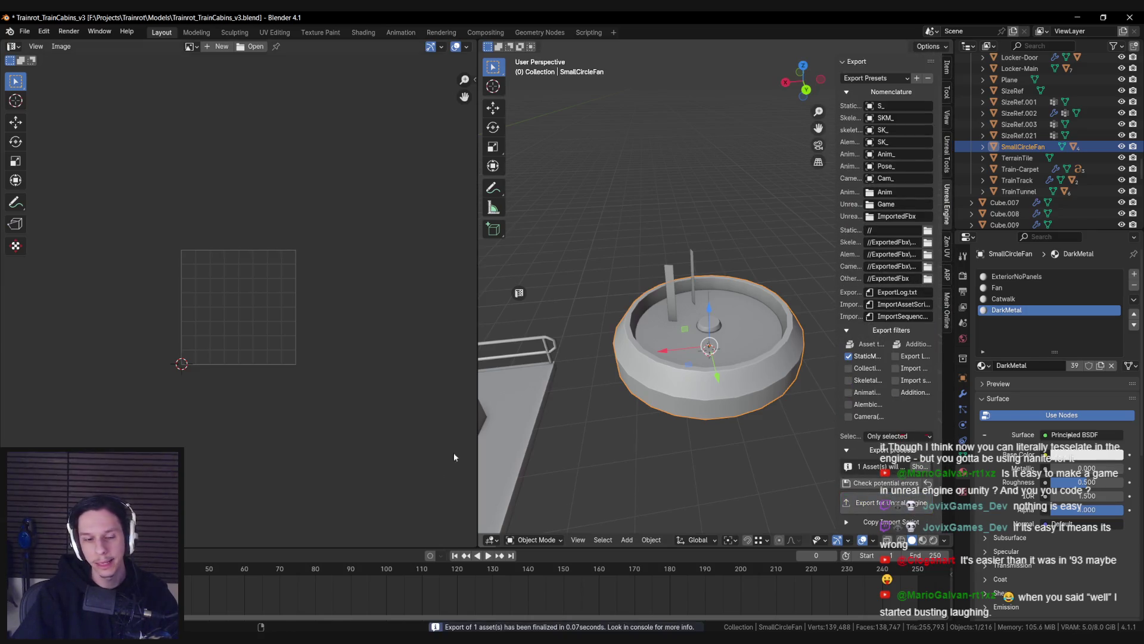
pyautogui.press('n')
pyautogui.hotkey('ctrl', 's')
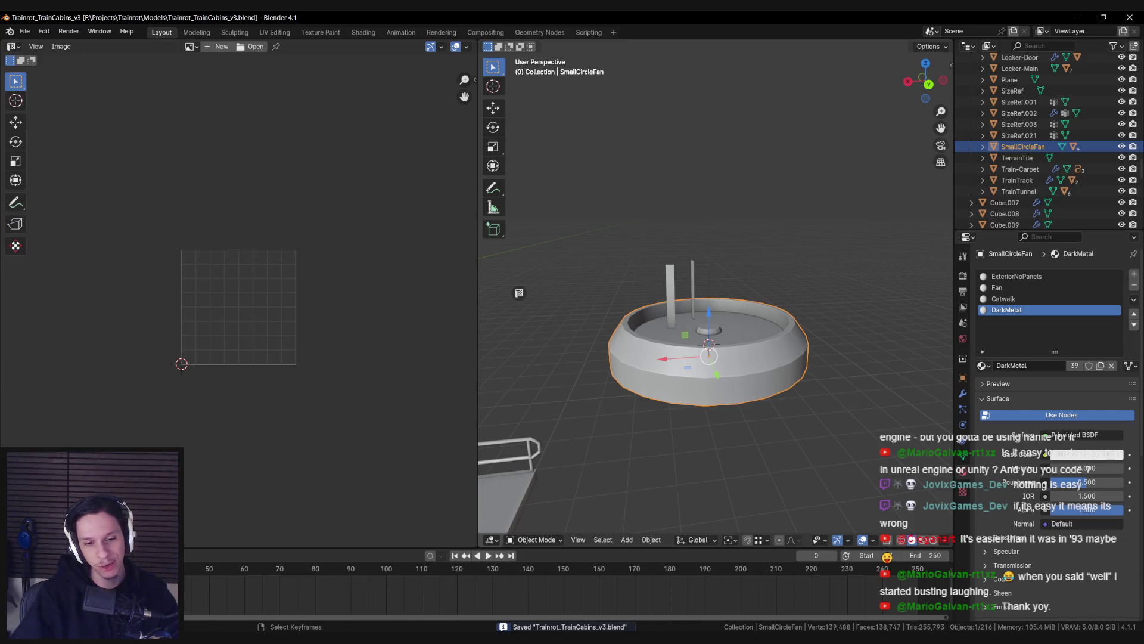
pyautogui.click(407, 590)
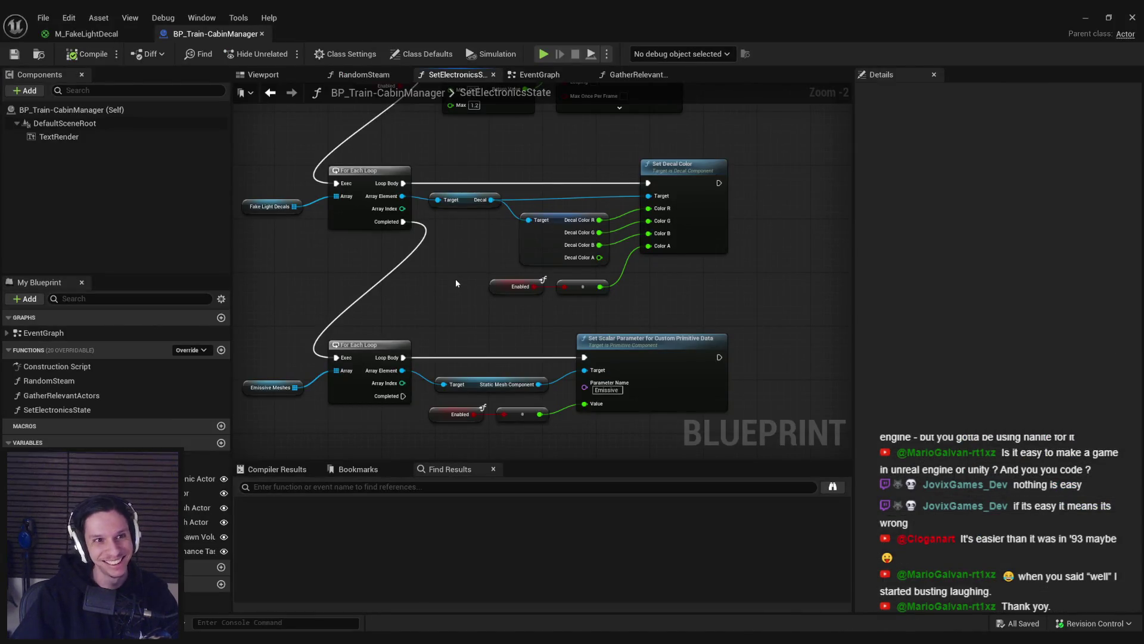
# Step: Close BP_Train-CabinManager, enter editing of the LevelTrain_MainEngine instance, and locate the fan asset
pyautogui.click(1133, 17)
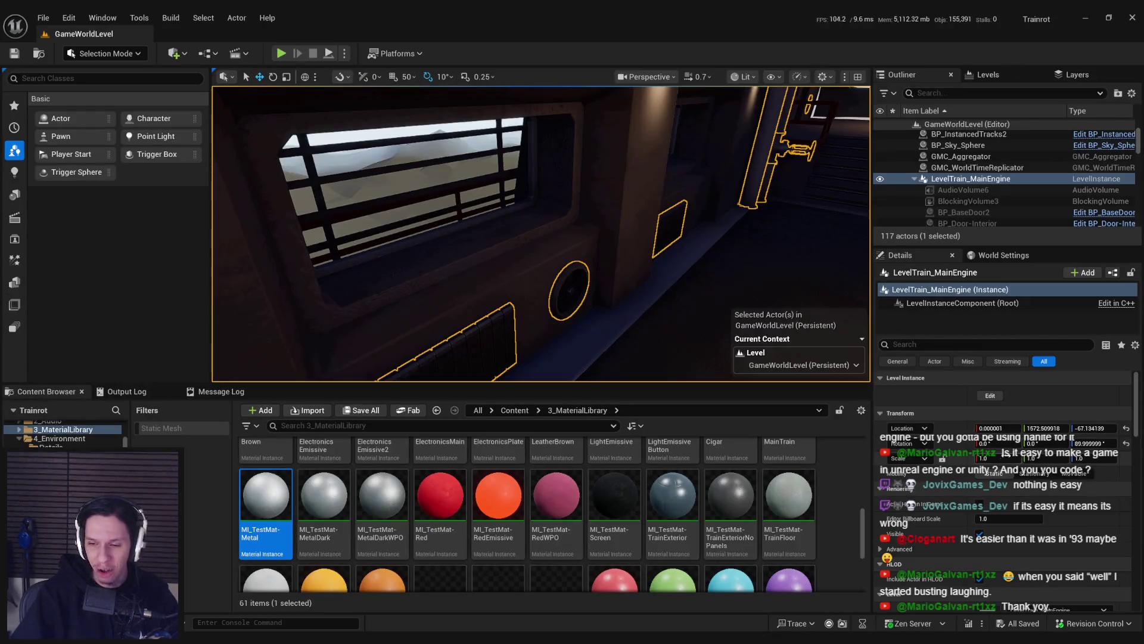
pyautogui.click(990, 395)
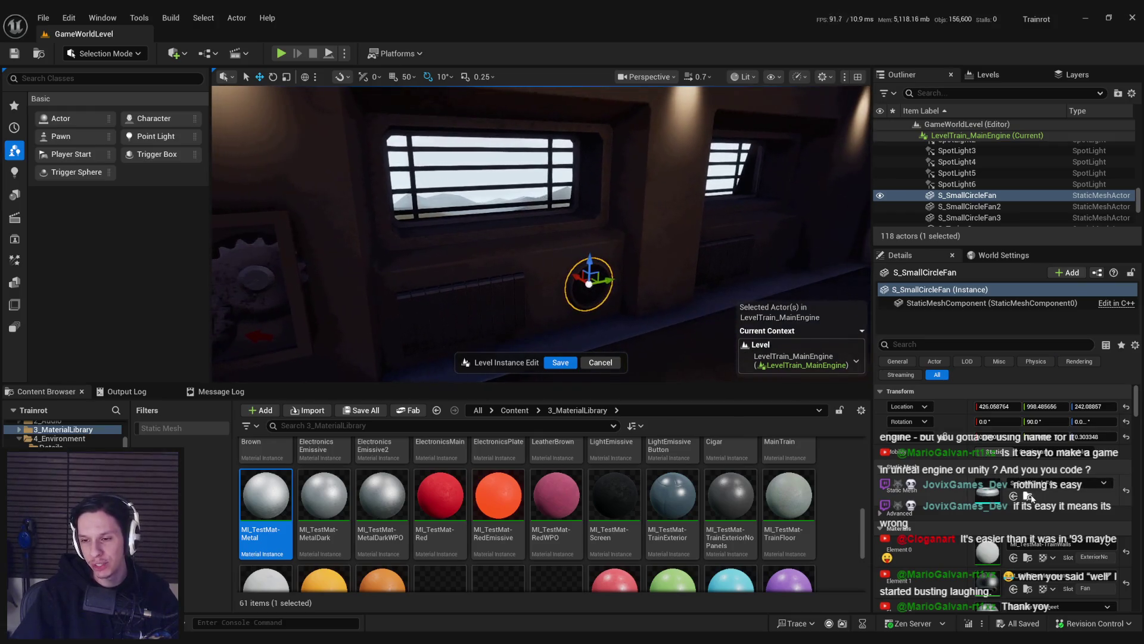
pyautogui.hotkey('ctrl', 'b')
# Step: Open S_SmallCircleFan in the mesh editor to check its FlowingPaper slot, then return to Blender
pyautogui.rightClick(274, 479)
pyautogui.click(304, 209)
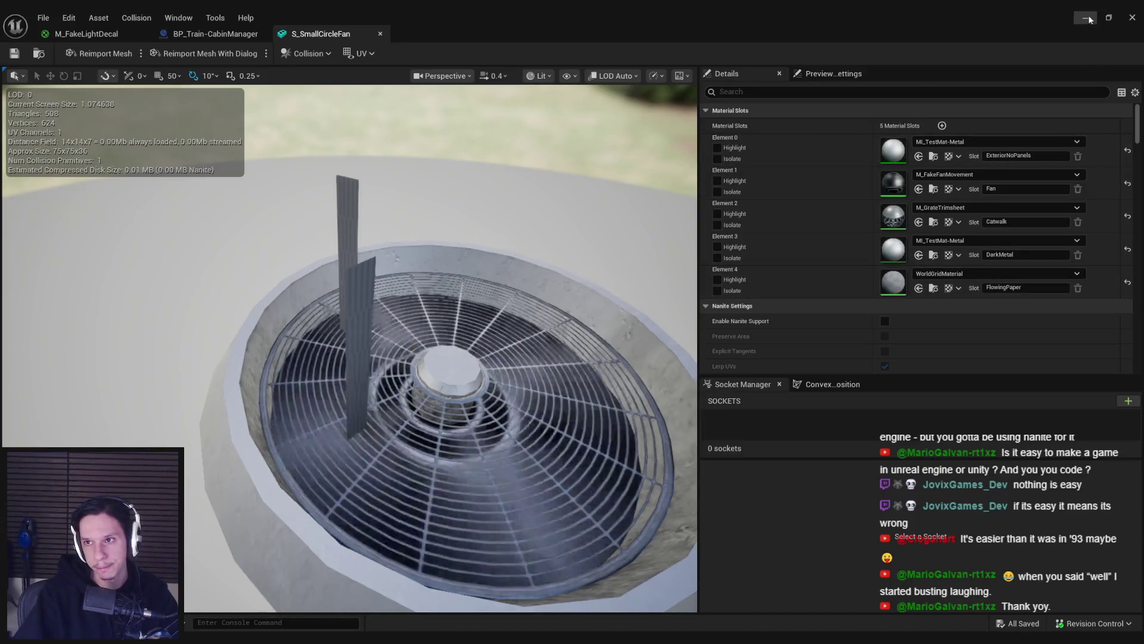
pyautogui.hotkey('alt', 'Tab')
pyautogui.click(491, 498)
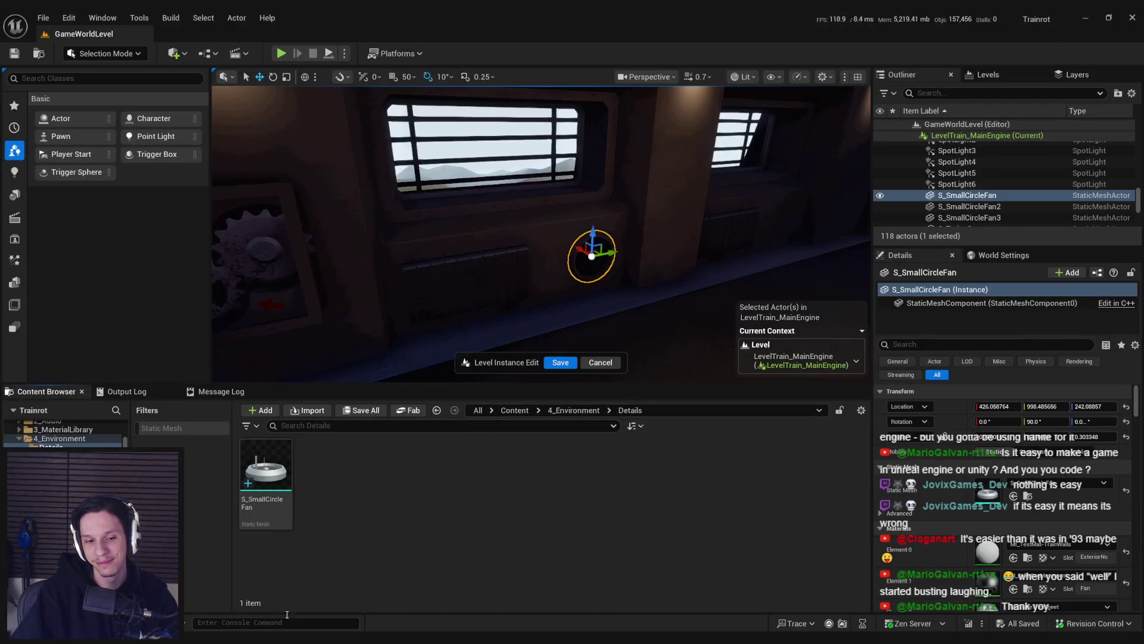
pyautogui.hotkey('alt', 'Tab')
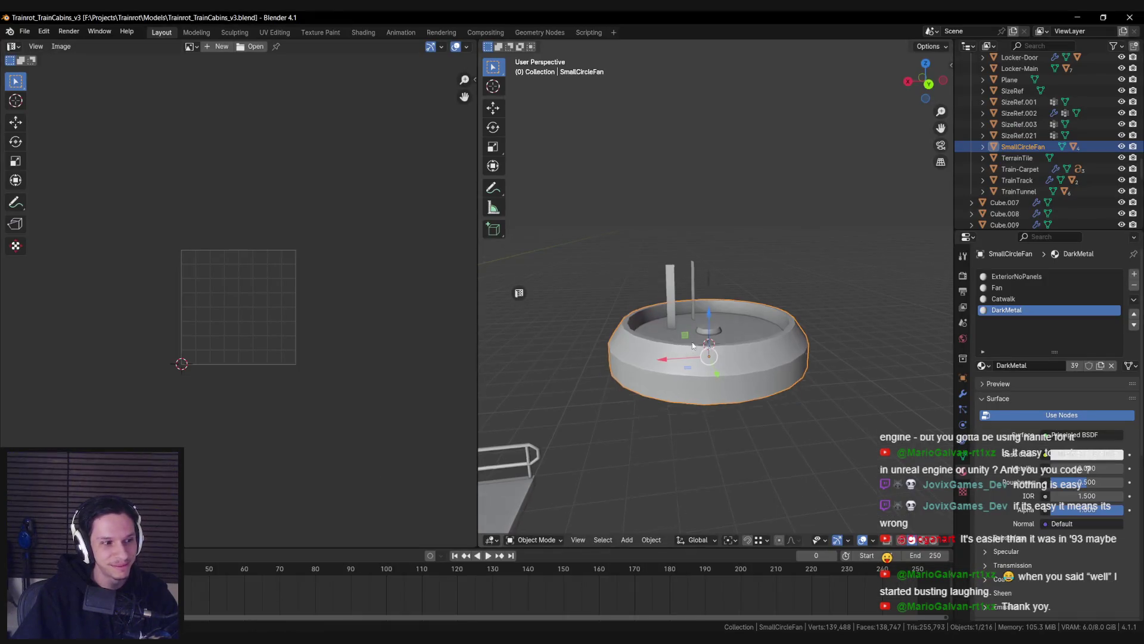
# Step: Re-project the three strips' UVs from the front view with Project from View (Bounds), then save
pyautogui.hotkey('shift', 'z')
pyautogui.hotkey('alt', 'a')
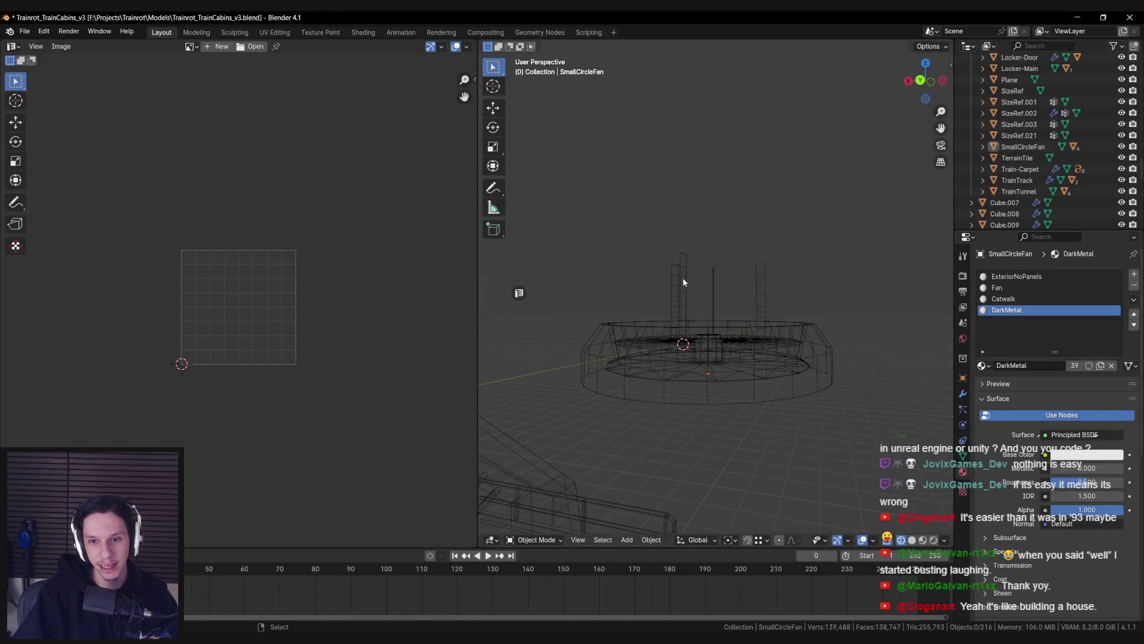
pyautogui.moveTo(652, 212); pyautogui.dragTo(860, 284)
pyautogui.press('Tab')
pyautogui.press('KP_1')
pyautogui.press('a')
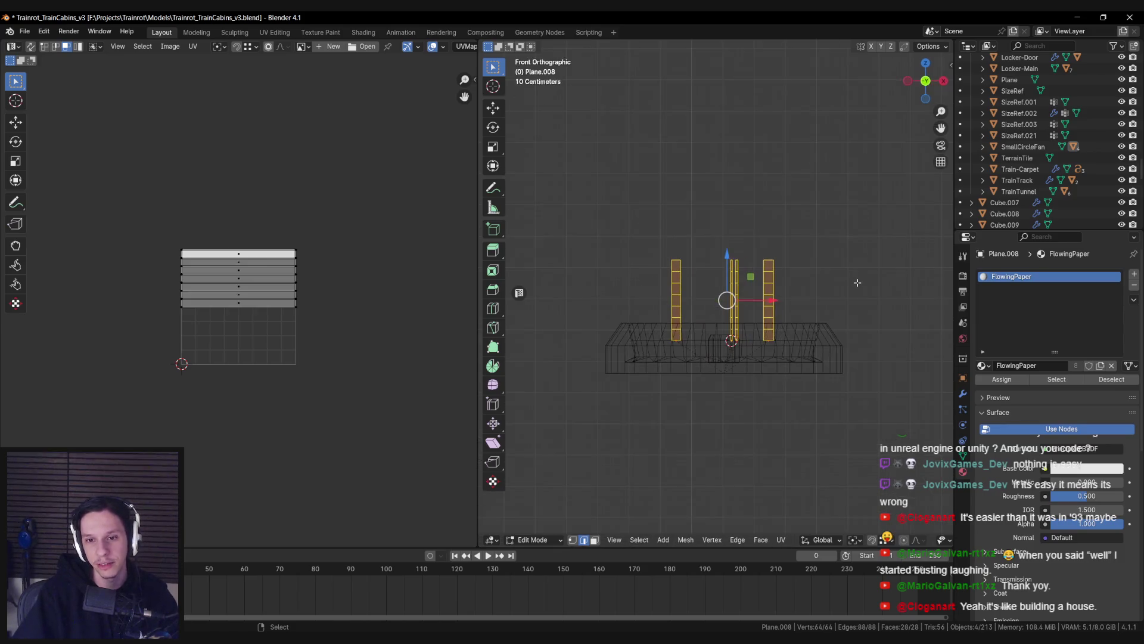
pyautogui.press('u')
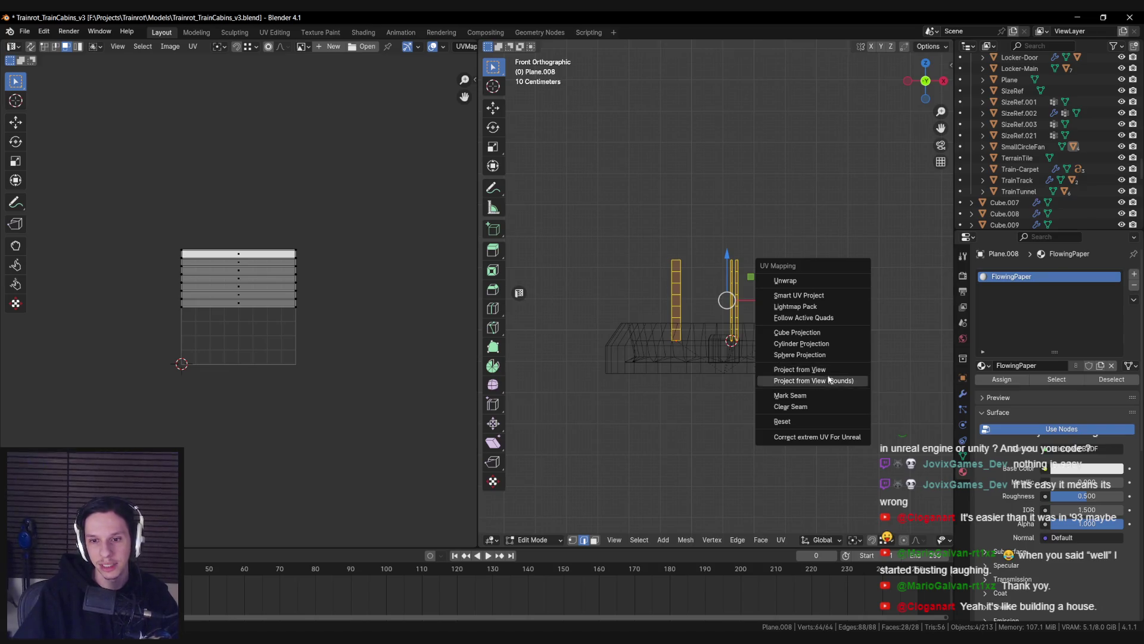
pyautogui.click(827, 380)
pyautogui.press('Tab')
pyautogui.hotkey('ctrl', 's')
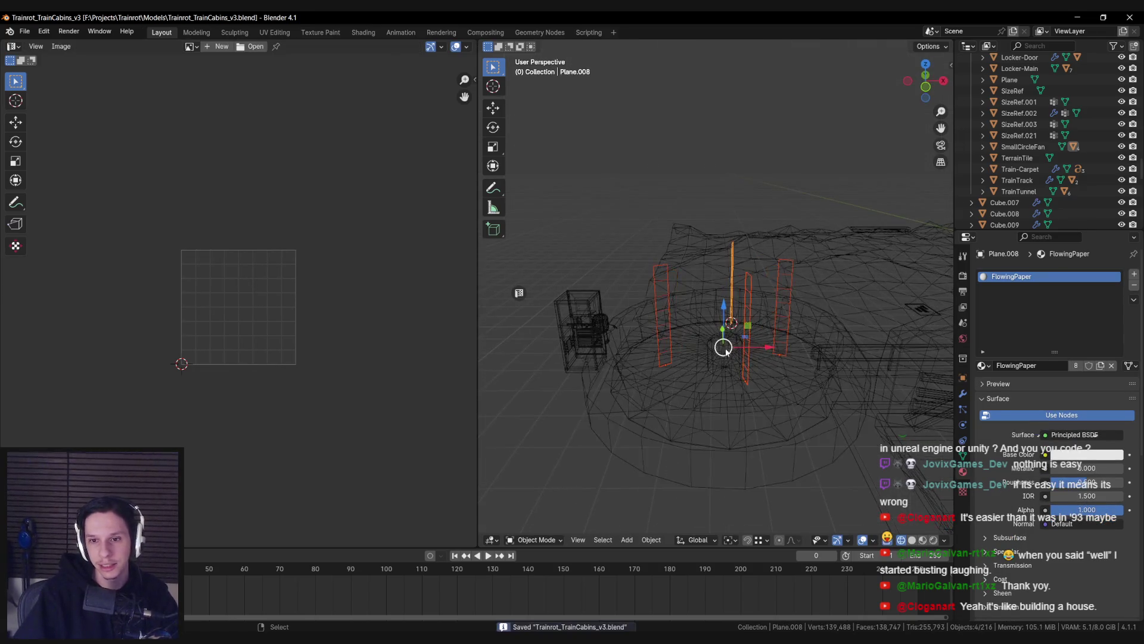
# Step: Export the fan body to Unreal and reimport the S_SmallCircleFan mesh
pyautogui.hotkey('shift', 'z')
pyautogui.click(734, 368)
pyautogui.press('n')
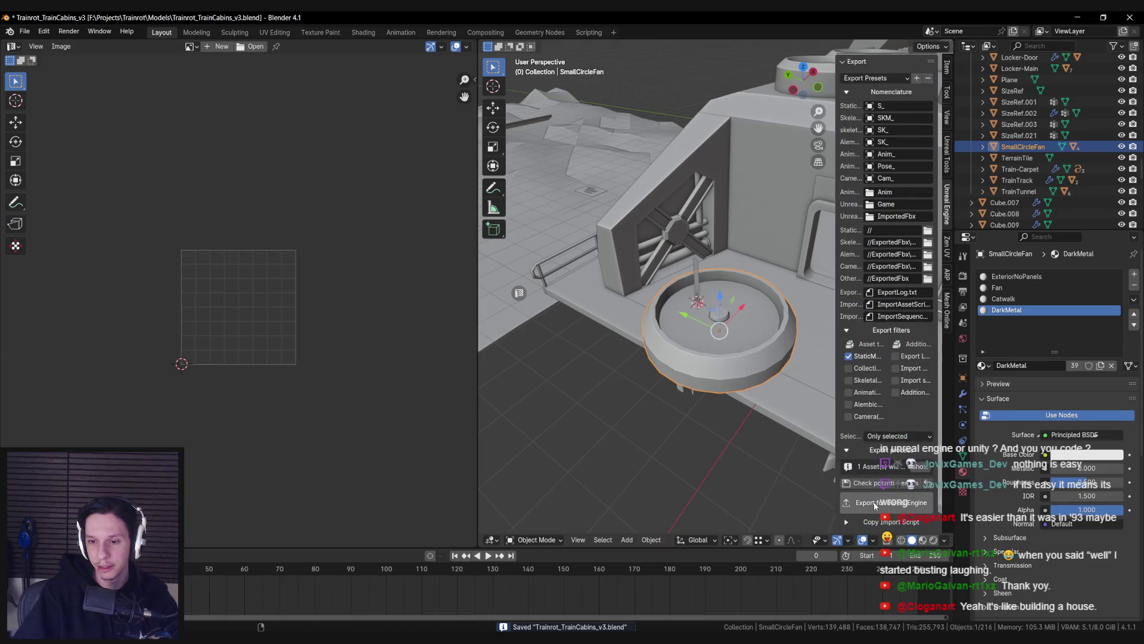
pyautogui.click(875, 505)
pyautogui.click(439, 602)
pyautogui.click(99, 53)
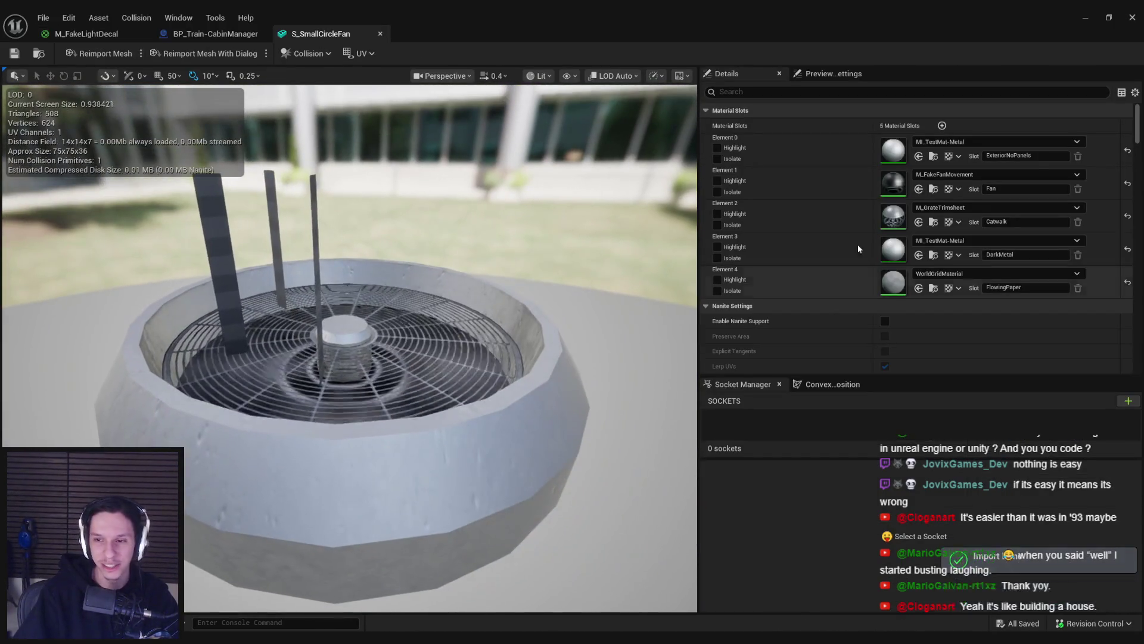
# Step: In the 3_MaterialLibrary folder, create a new Material asset named M_FlowingPaper
pyautogui.hotkey('alt', 'Tab')
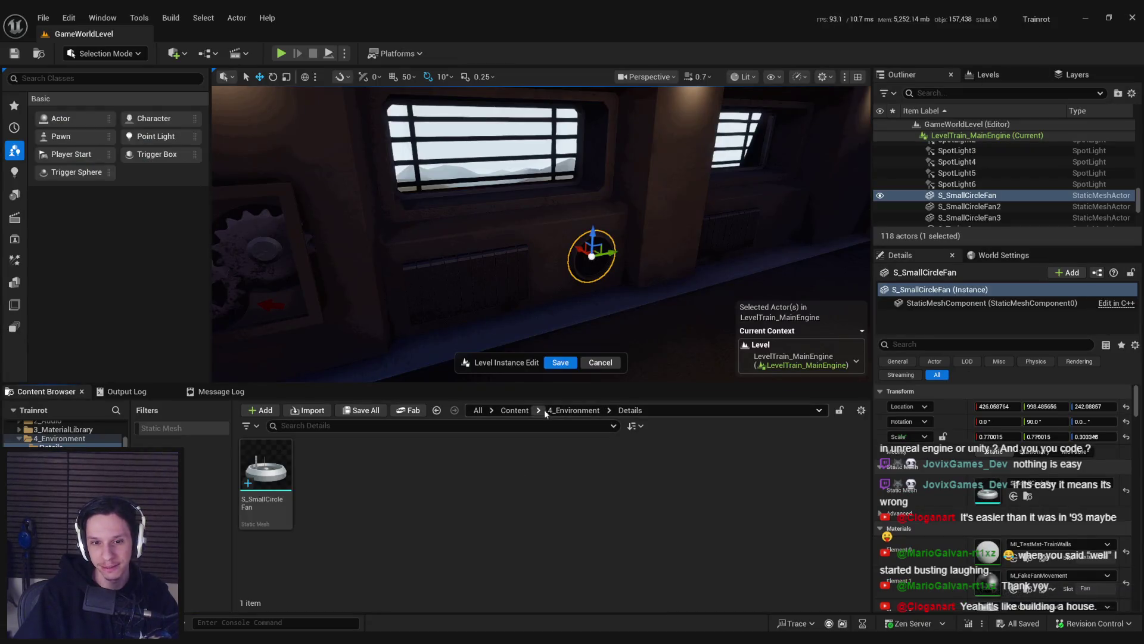
pyautogui.click(504, 410)
pyautogui.doubleClick(453, 489)
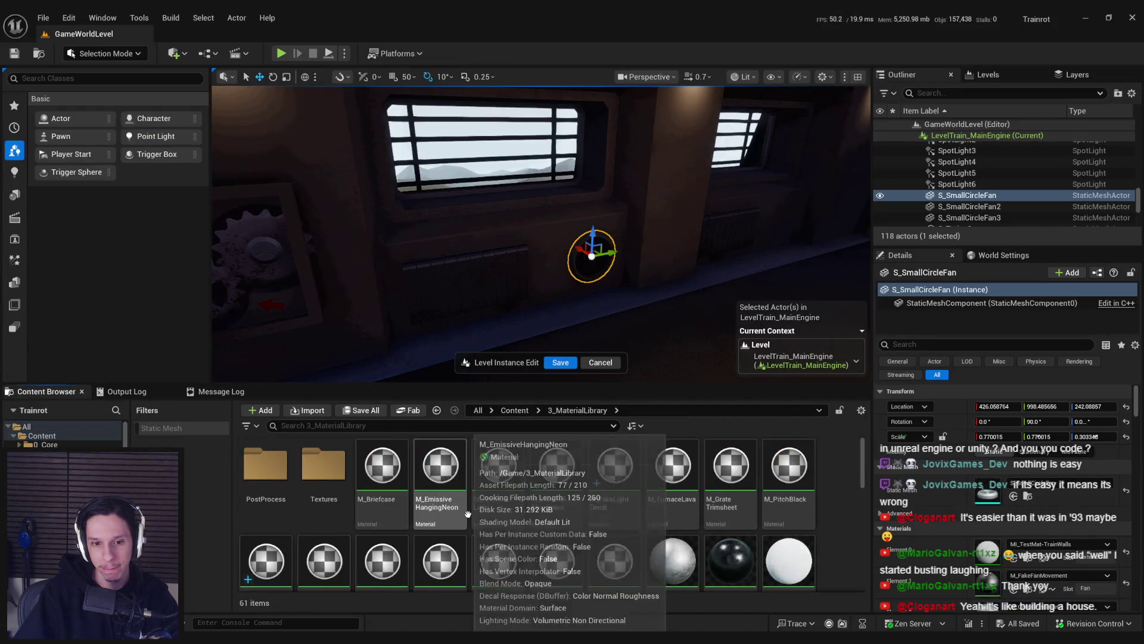
pyautogui.scroll(-5, 476, 514)
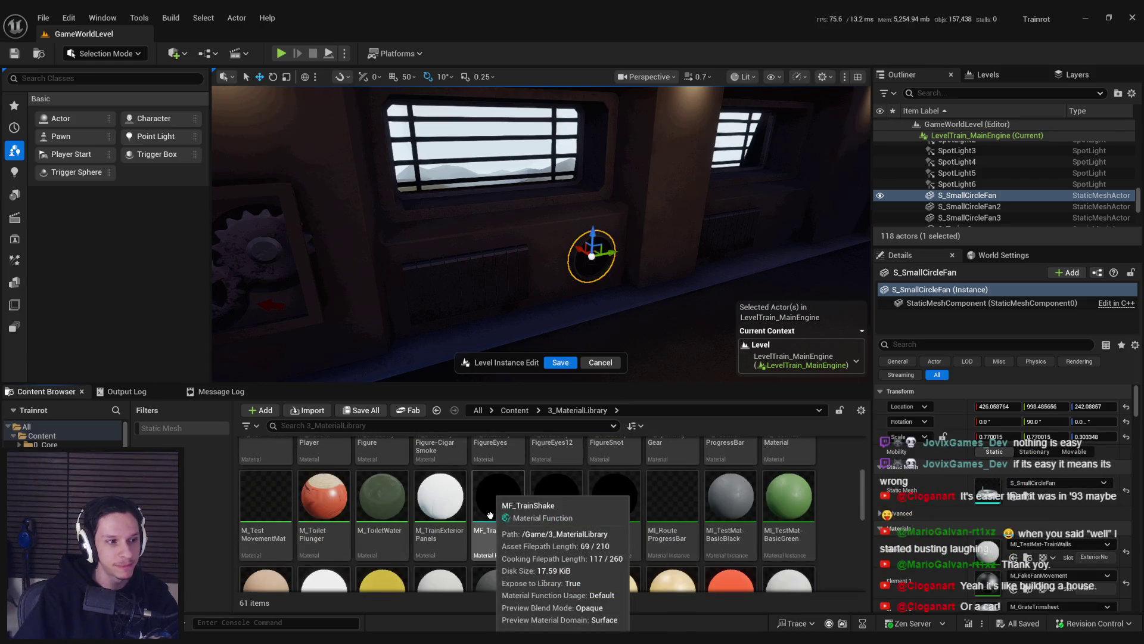
pyautogui.scroll(-4, 489, 515)
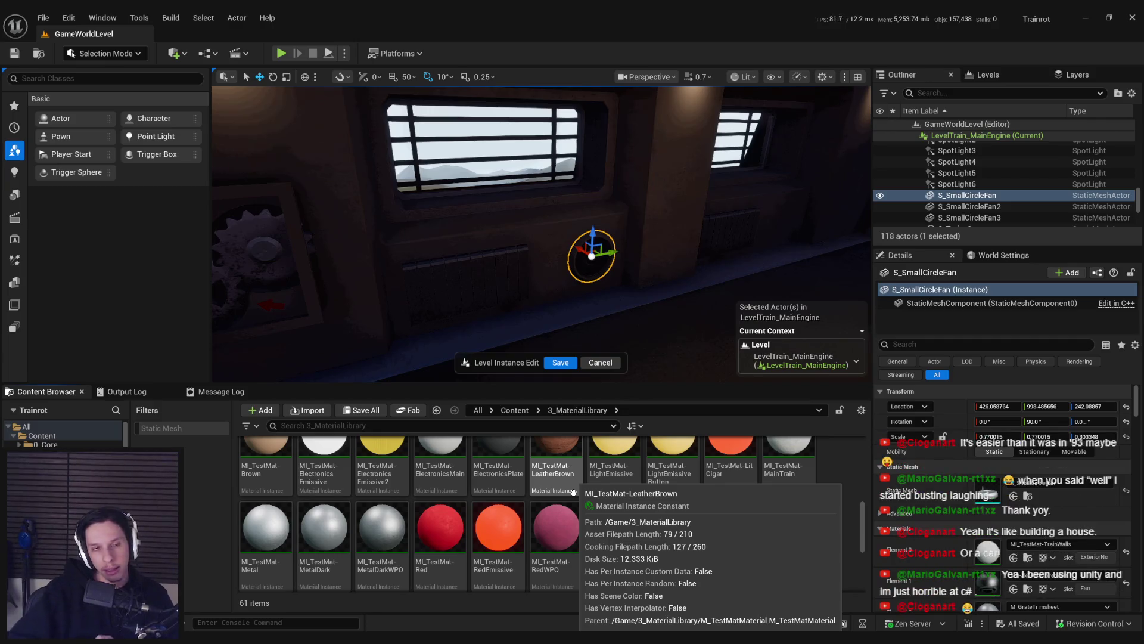
pyautogui.scroll(-4, 573, 491)
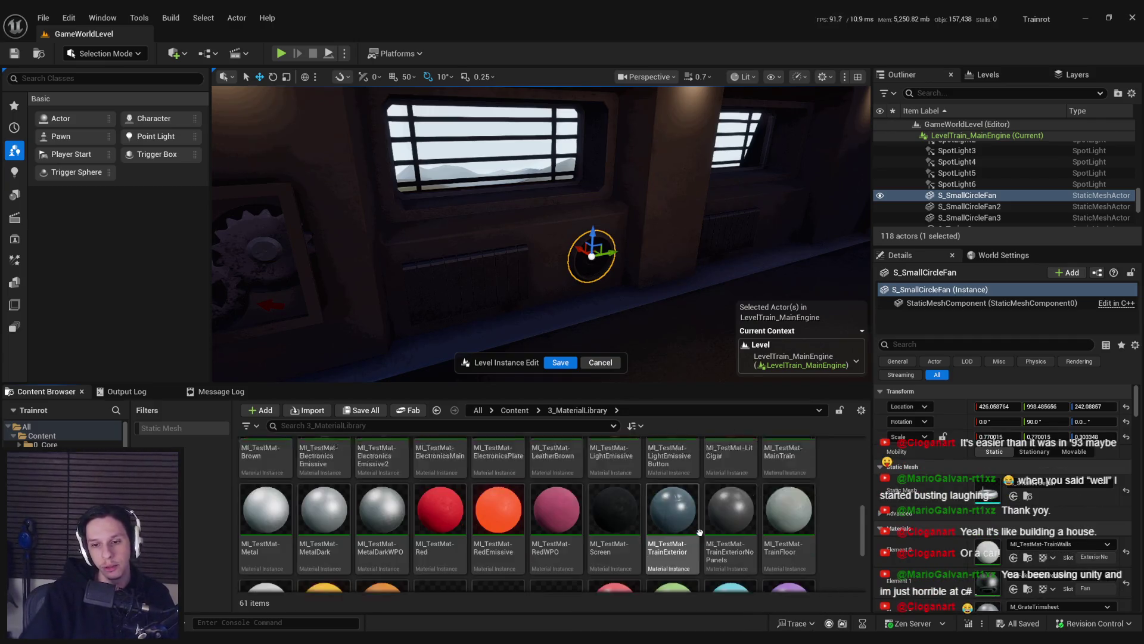
pyautogui.rightClick(597, 545)
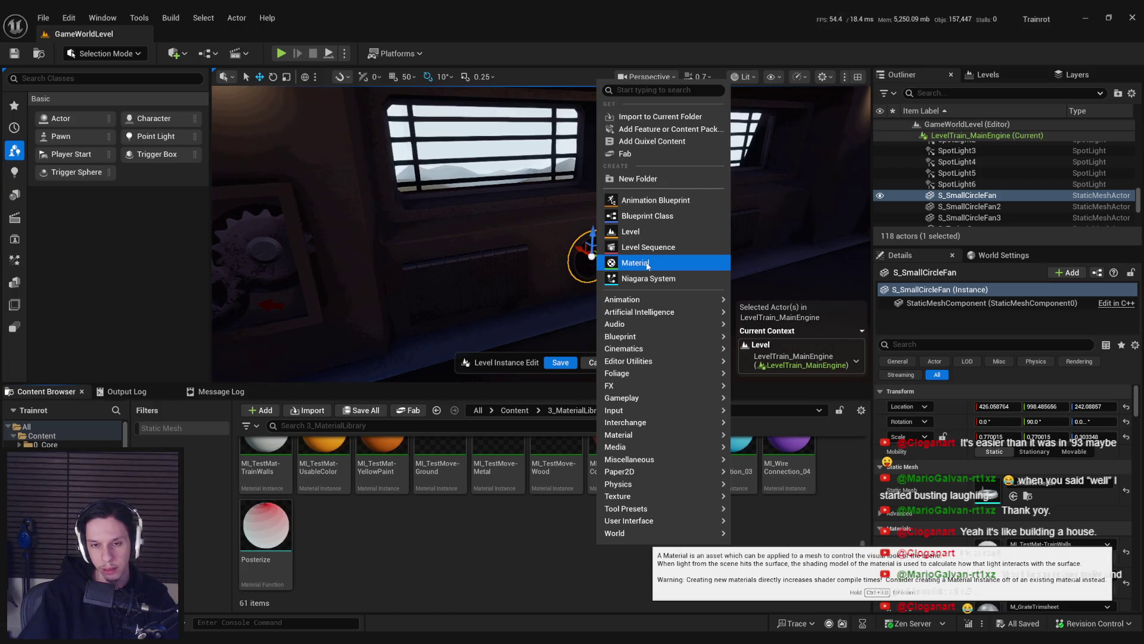
pyautogui.click(648, 264)
pyautogui.write('M_FlowingP')
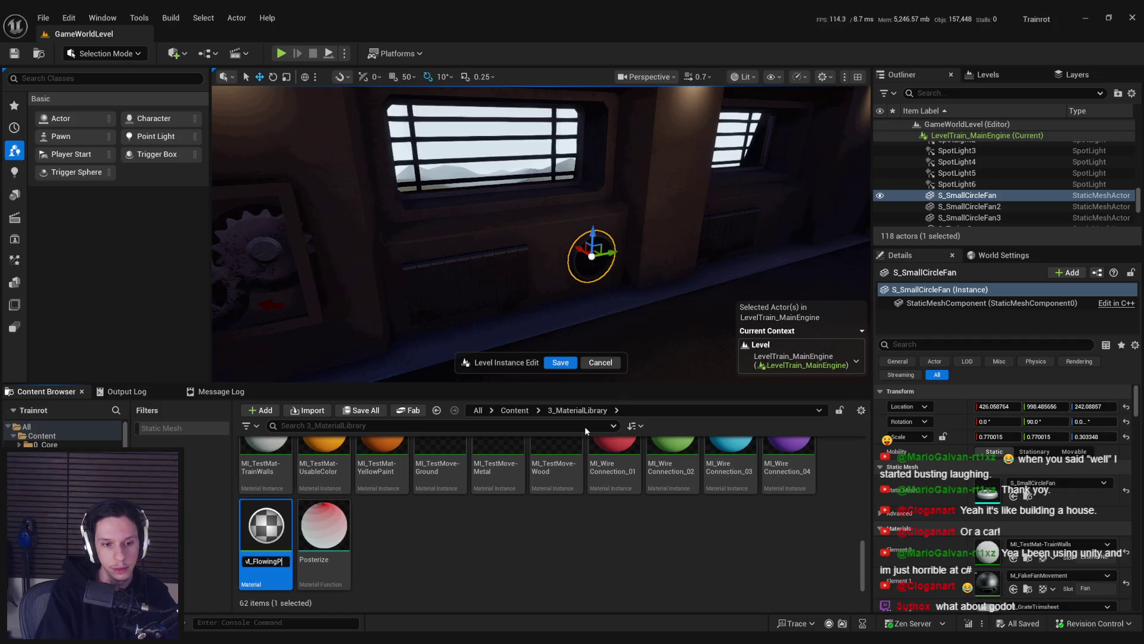
pyautogui.write('aper')
pyautogui.press('Return')
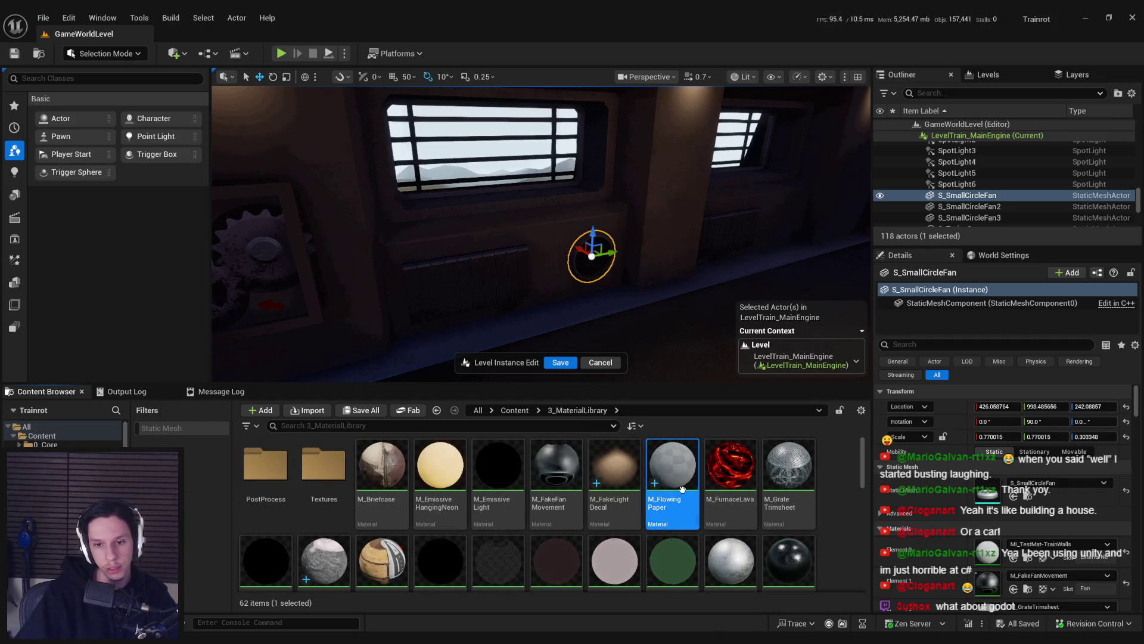
# Step: Open M_FlowingPaper and feed Base Color a light beige-grey Constant3Vector
pyautogui.press('Return')
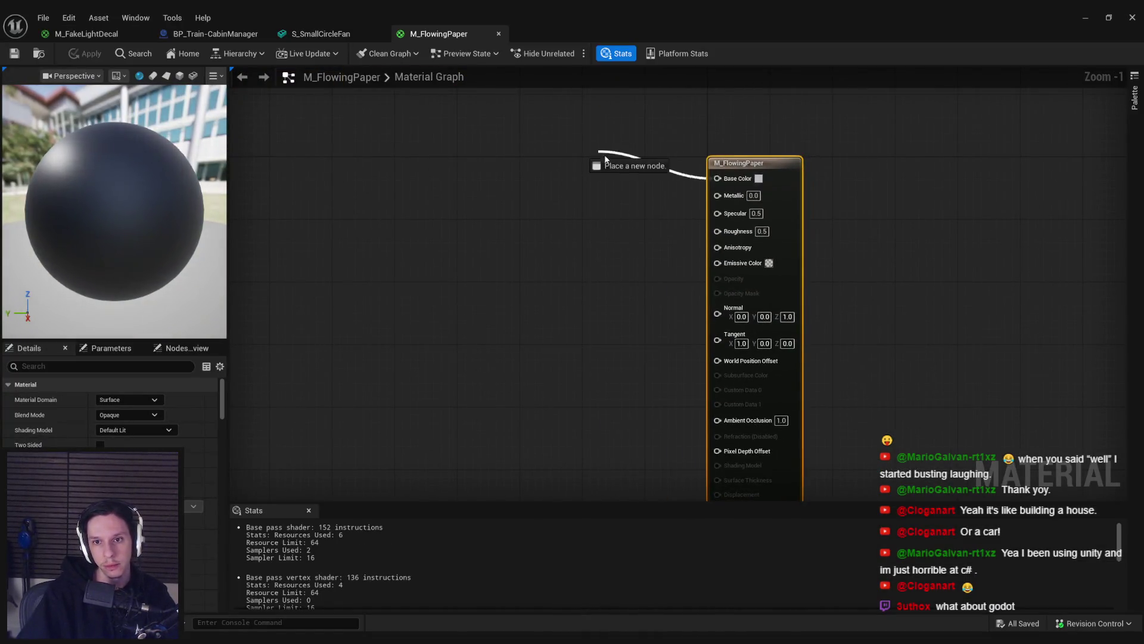
pyautogui.rightClick(601, 157)
pyautogui.write('constant')
pyautogui.click(640, 203)
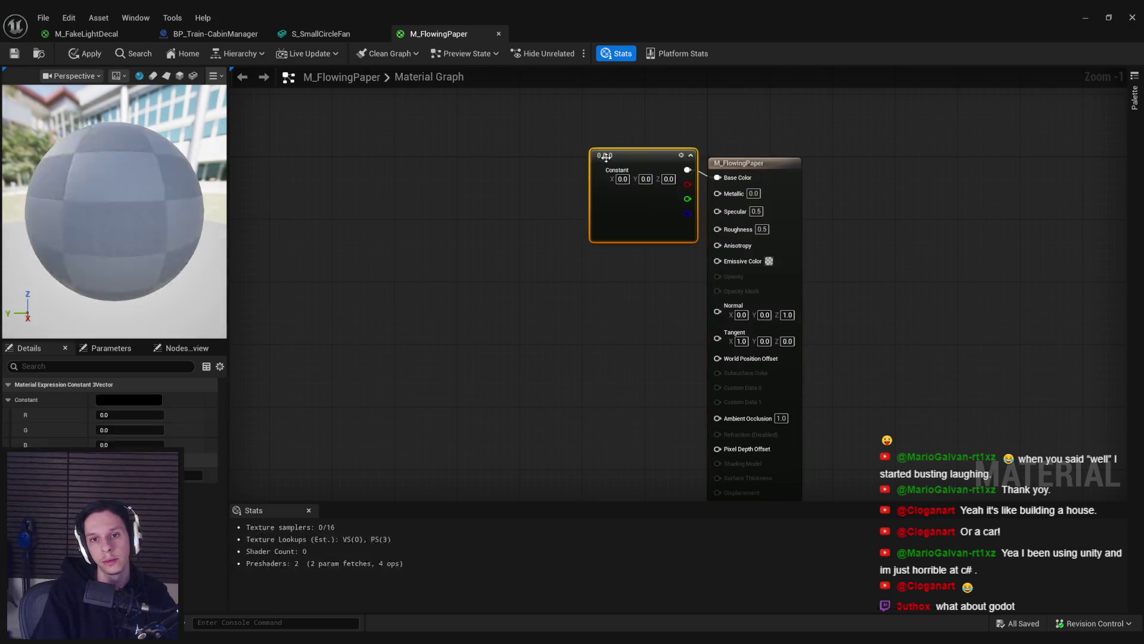
pyautogui.moveTo(685, 168); pyautogui.dragTo(718, 178)
pyautogui.moveTo(625, 149); pyautogui.dragTo(537, 133)
pyautogui.click(132, 402)
pyautogui.click(300, 378)
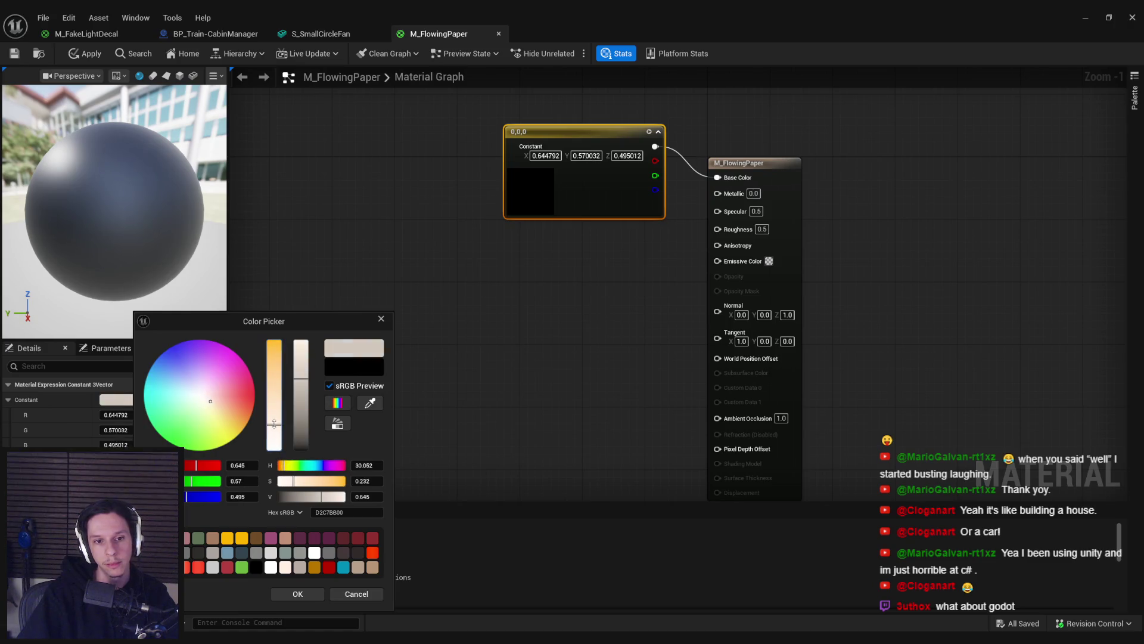
pyautogui.click(280, 592)
pyautogui.click(641, 265)
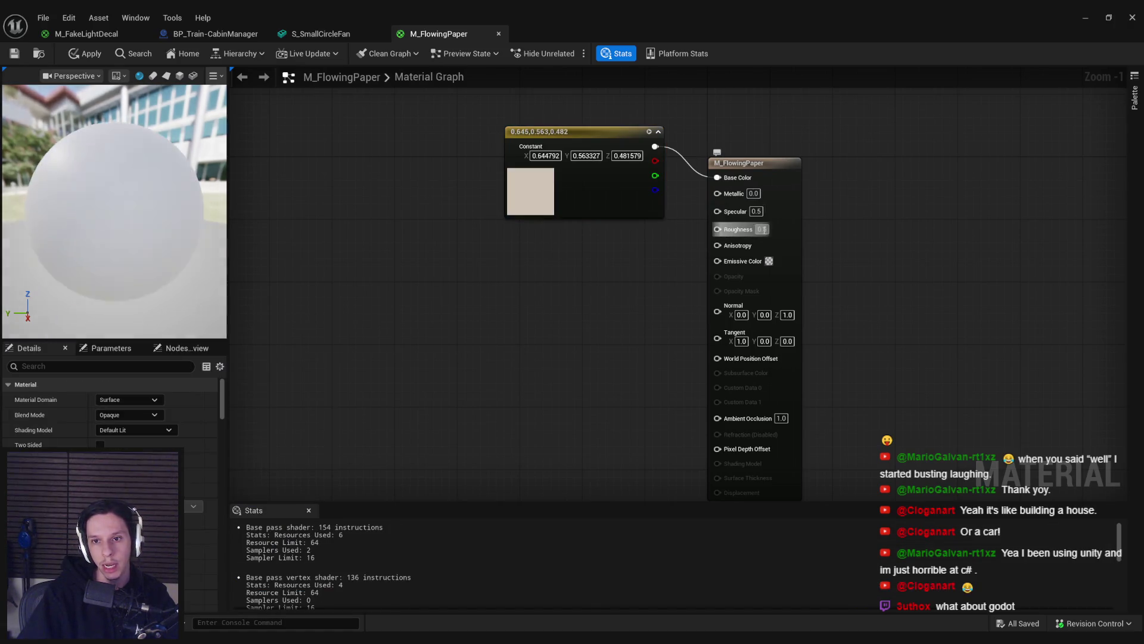
# Step: Add a SimpleGrassWind node driving World Position Offset
pyautogui.scroll(-2, 628, 262)
pyautogui.scroll(3, 592, 320)
pyautogui.scroll(-1, 588, 310)
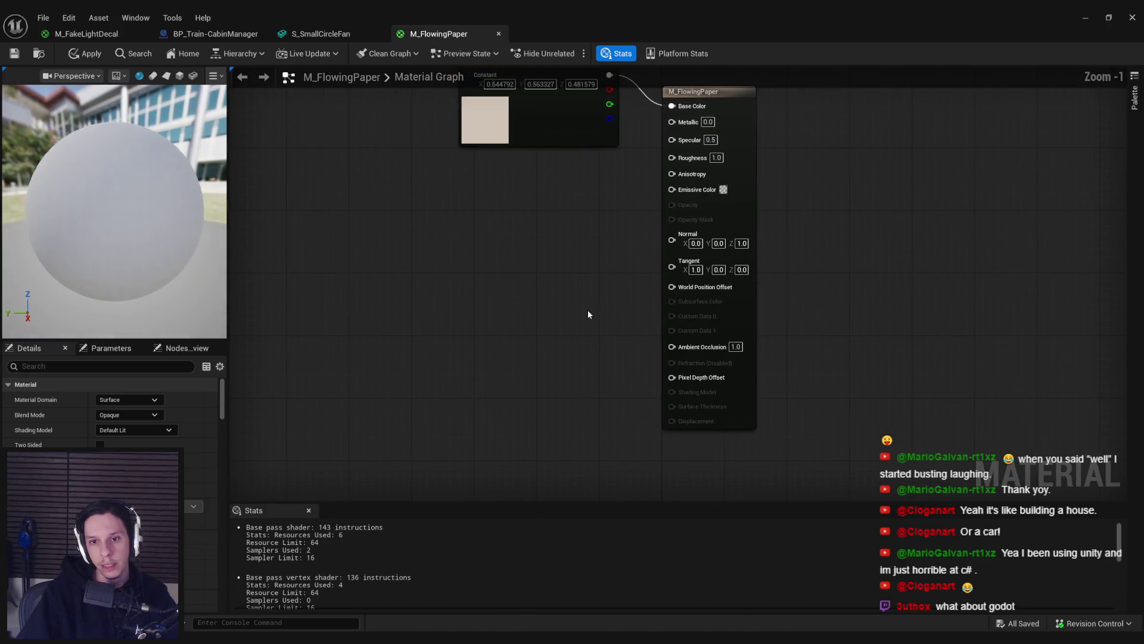
pyautogui.moveTo(673, 287); pyautogui.dragTo(397, 339)
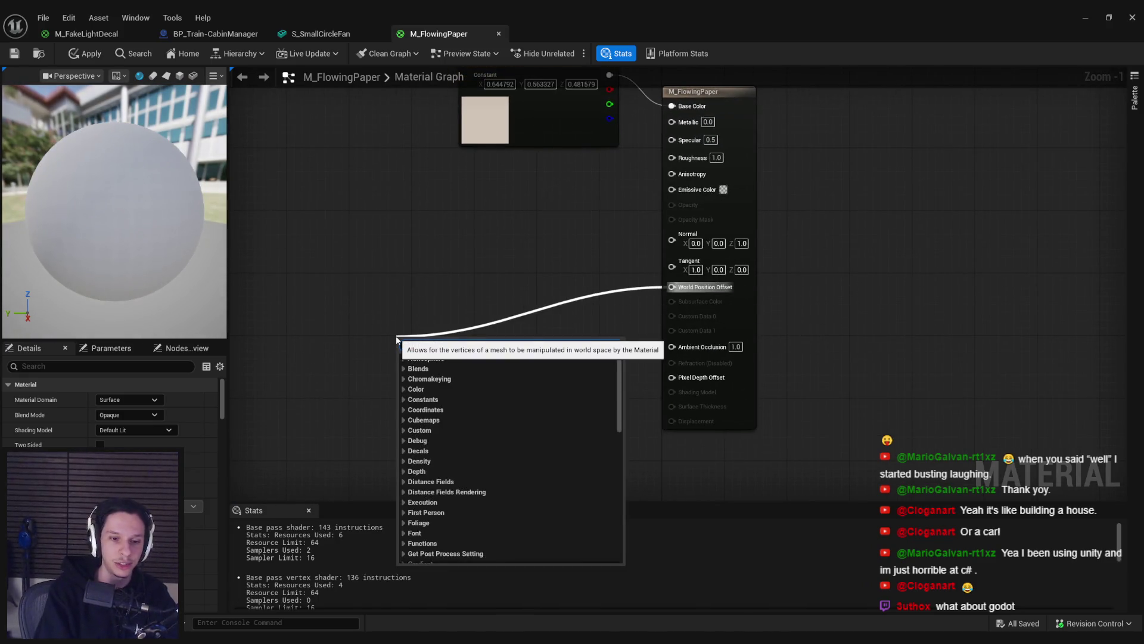
pyautogui.write('grass')
pyautogui.click(444, 371)
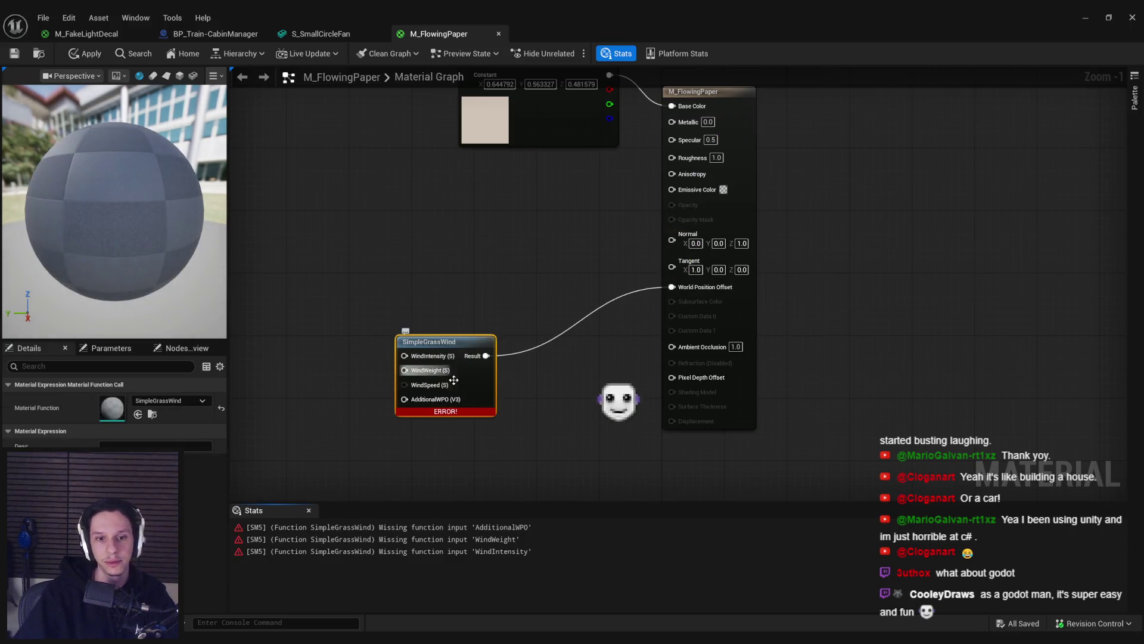
# Step: Wire constants into SimpleGrassWind's WindIntensity and WindWeight, with a third duplicate below
pyautogui.moveTo(447, 377); pyautogui.dragTo(289, 327)
pyautogui.write('const')
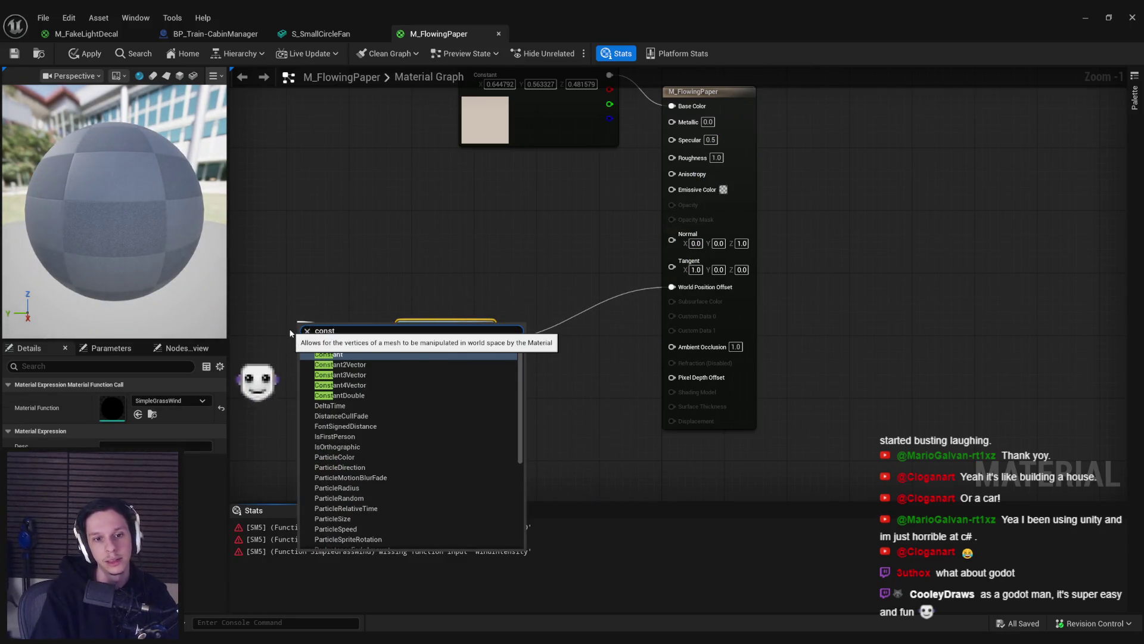
pyautogui.press('Return')
pyautogui.moveTo(348, 340); pyautogui.dragTo(408, 317)
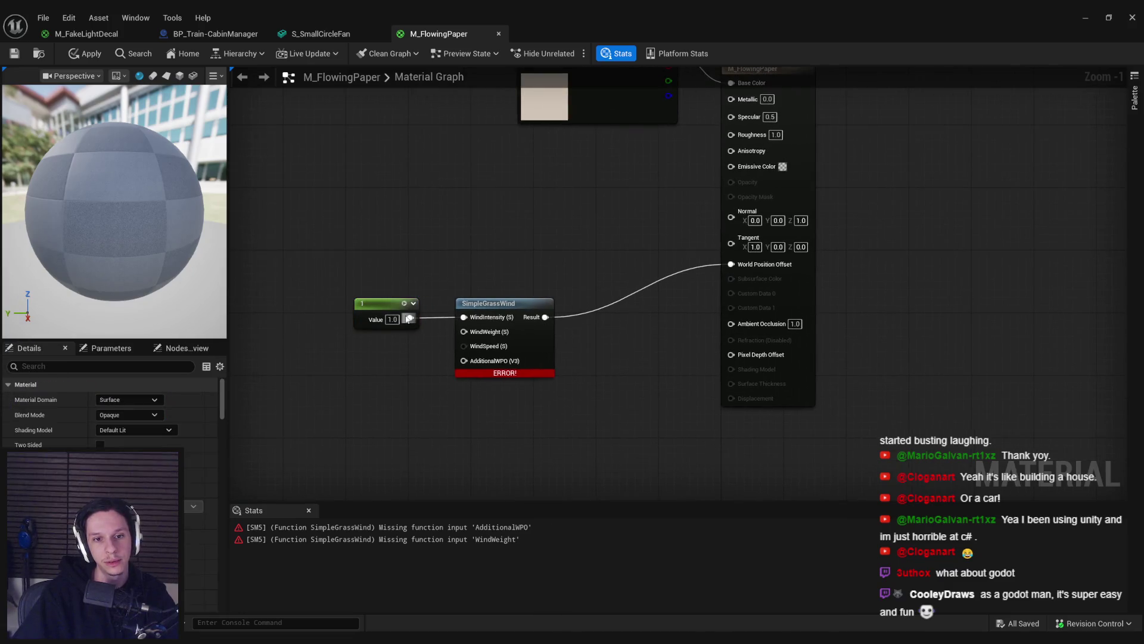
pyautogui.click(382, 307)
pyautogui.hotkey('ctrl', 'd')
pyautogui.moveTo(402, 357); pyautogui.dragTo(469, 333)
pyautogui.moveTo(375, 342); pyautogui.dragTo(384, 350)
pyautogui.hotkey('ctrl', 'd')
pyautogui.moveTo(419, 417); pyautogui.dragTo(424, 417)
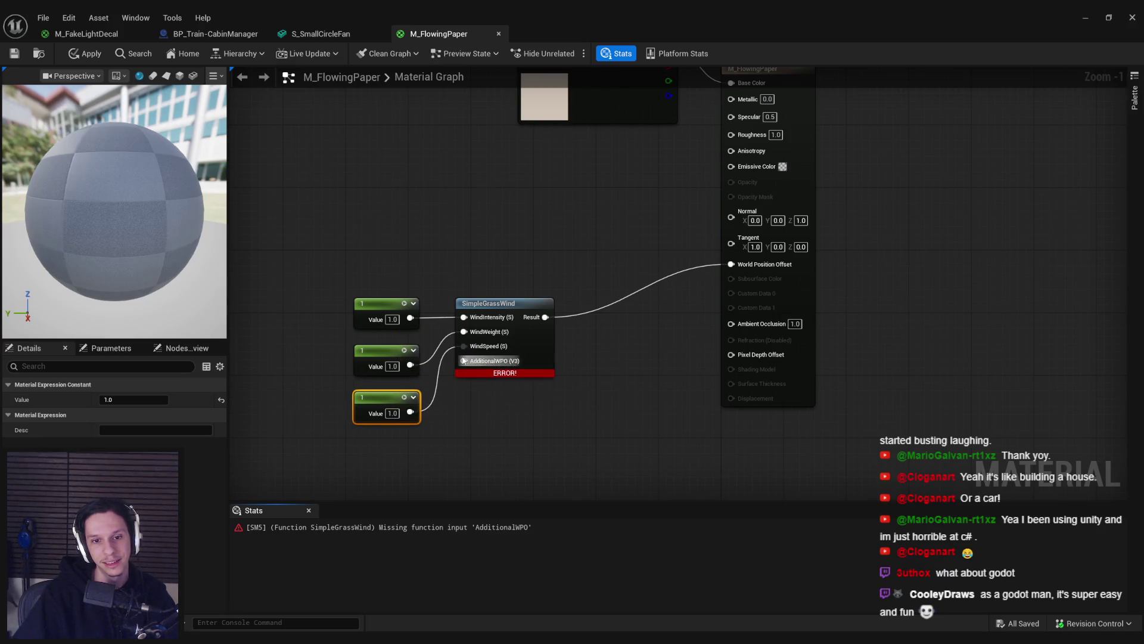
# Step: Feed AdditionalWPO a constant of 1.0, regroup the wind nodes, and set the third constant to 0.4
pyautogui.moveTo(464, 360)
pyautogui.mouseDown()
pyautogui.moveTo(477, 438)
pyautogui.moveTo(361, 433)
pyautogui.mouseUp()
pyautogui.write('constant')
pyautogui.press('Return')
pyautogui.write('1')
pyautogui.click(516, 455)
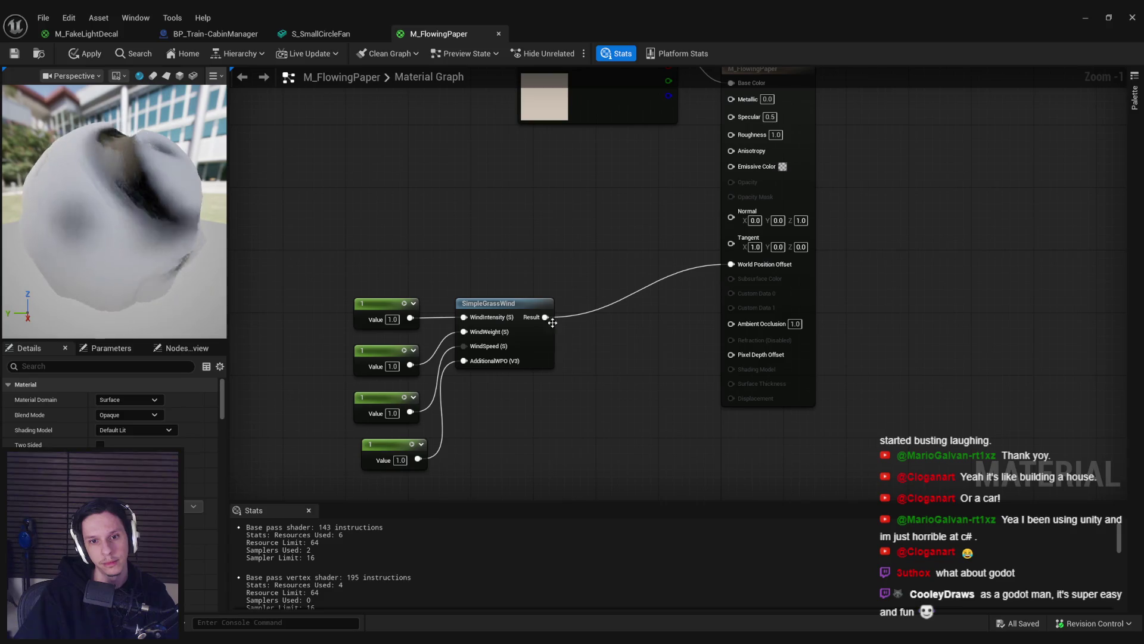
pyautogui.moveTo(566, 456); pyautogui.dragTo(349, 295)
pyautogui.moveTo(522, 363); pyautogui.dragTo(491, 340)
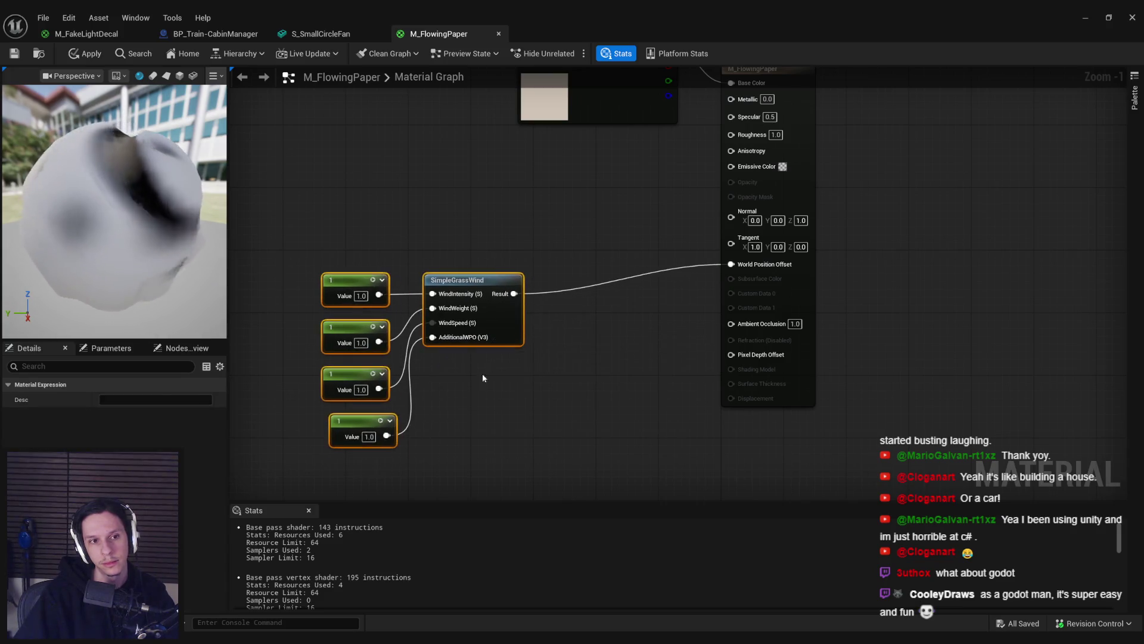
pyautogui.click(491, 367)
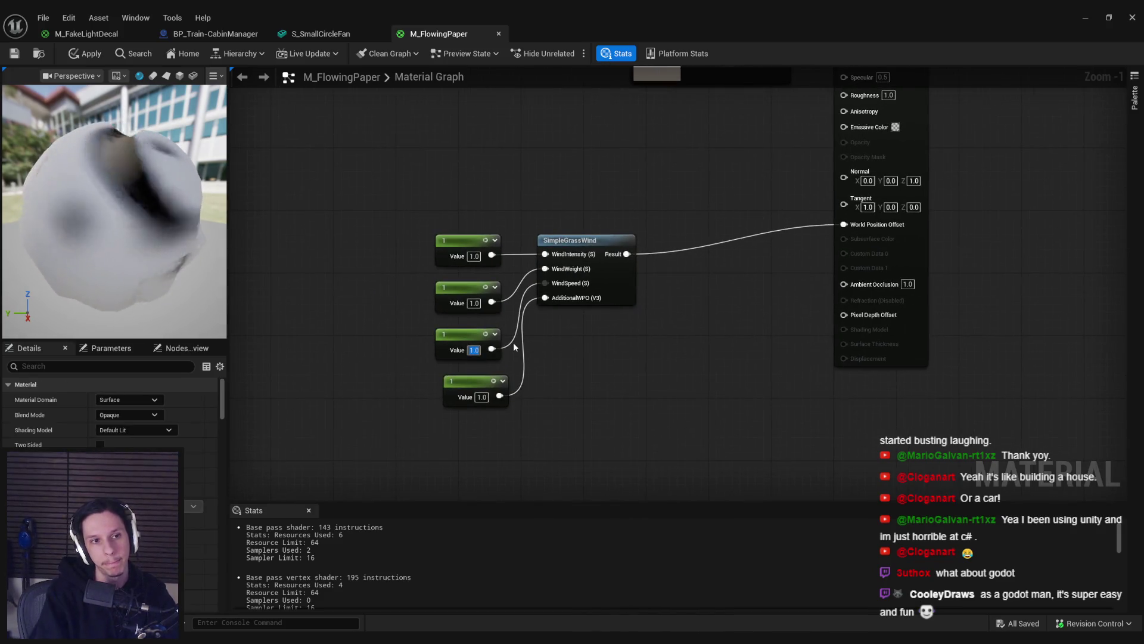
pyautogui.write('0.4')
pyautogui.press('Return')
# Step: Route the wind result through a Lerp using Vertex Color's red channel as alpha
pyautogui.moveTo(627, 254); pyautogui.dragTo(686, 258)
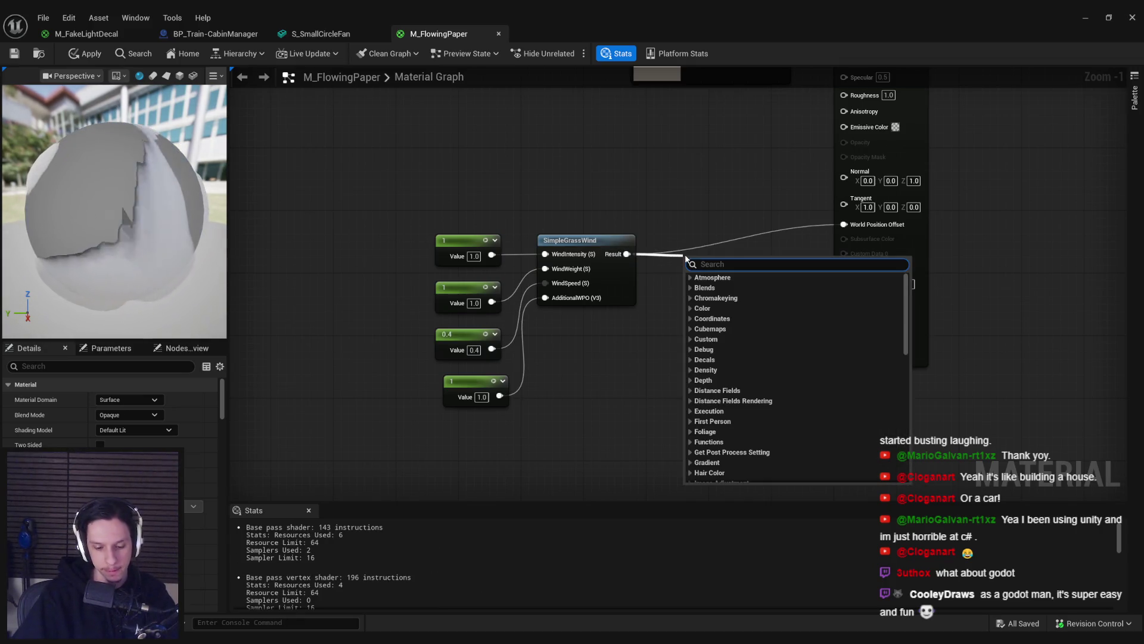
pyautogui.write('vertex')
pyautogui.click(701, 435)
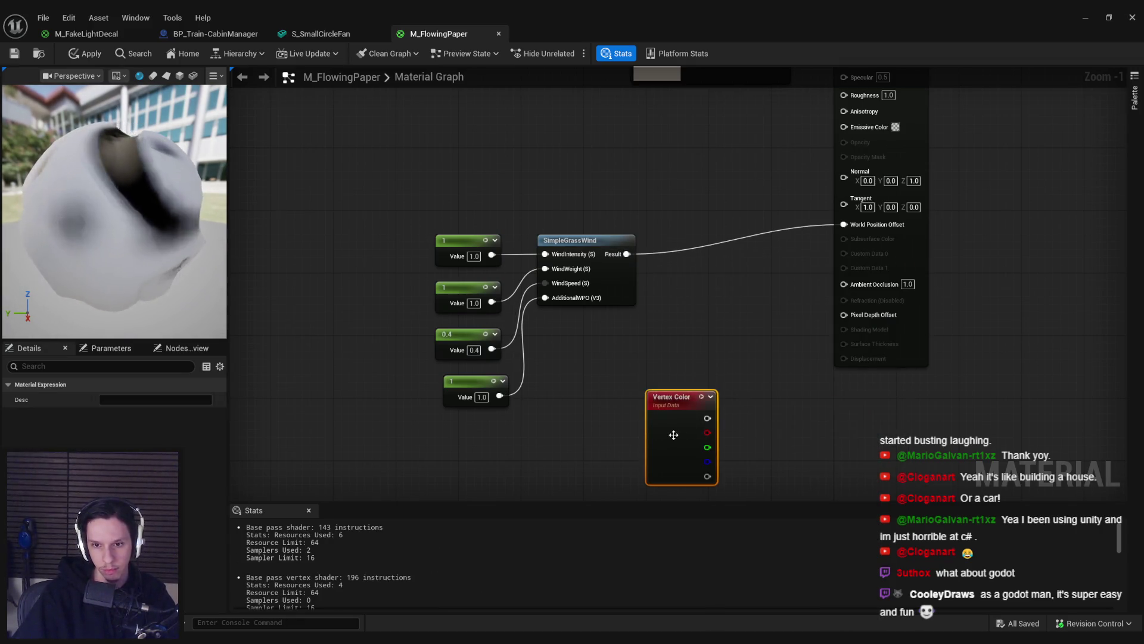
pyautogui.moveTo(630, 261); pyautogui.dragTo(689, 249)
pyautogui.write('lerp')
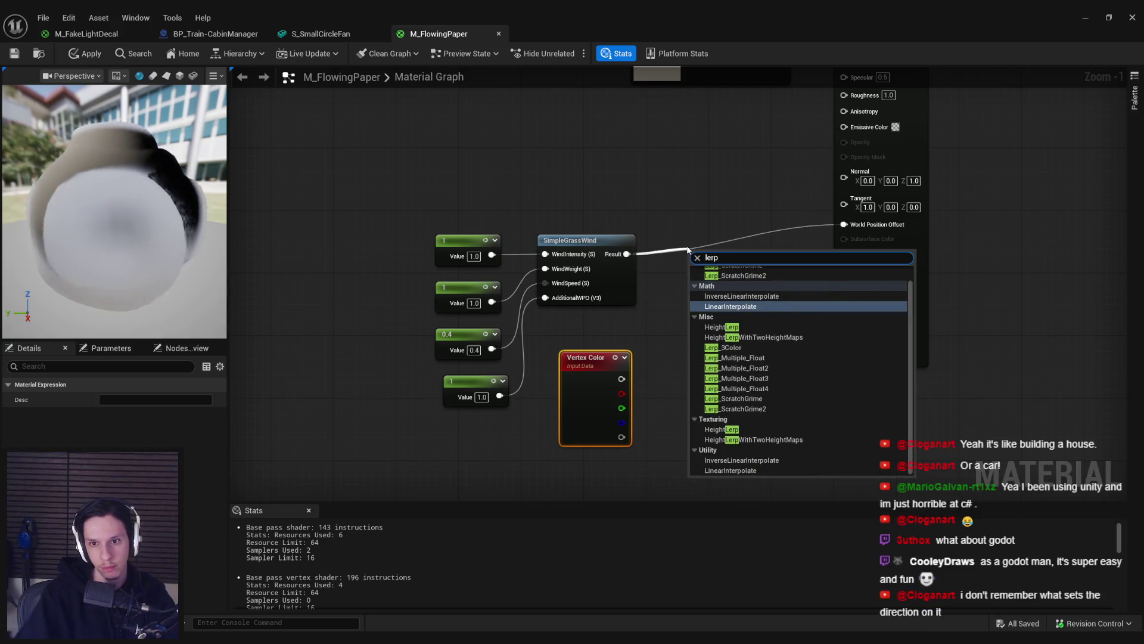
pyautogui.press('Return')
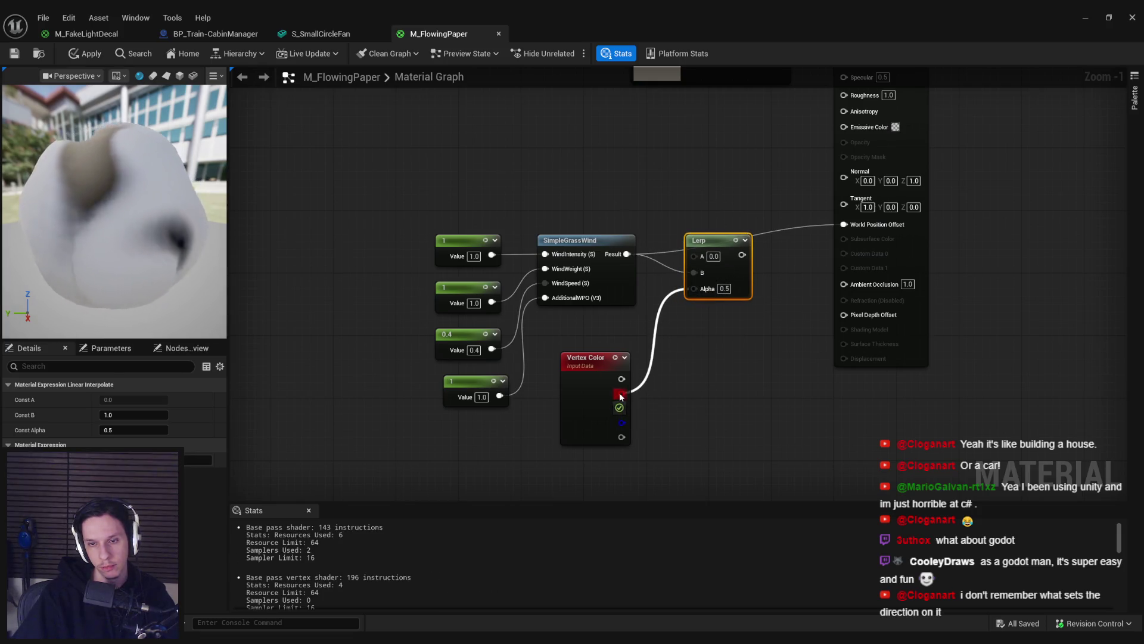
pyautogui.moveTo(620, 396); pyautogui.dragTo(620, 395)
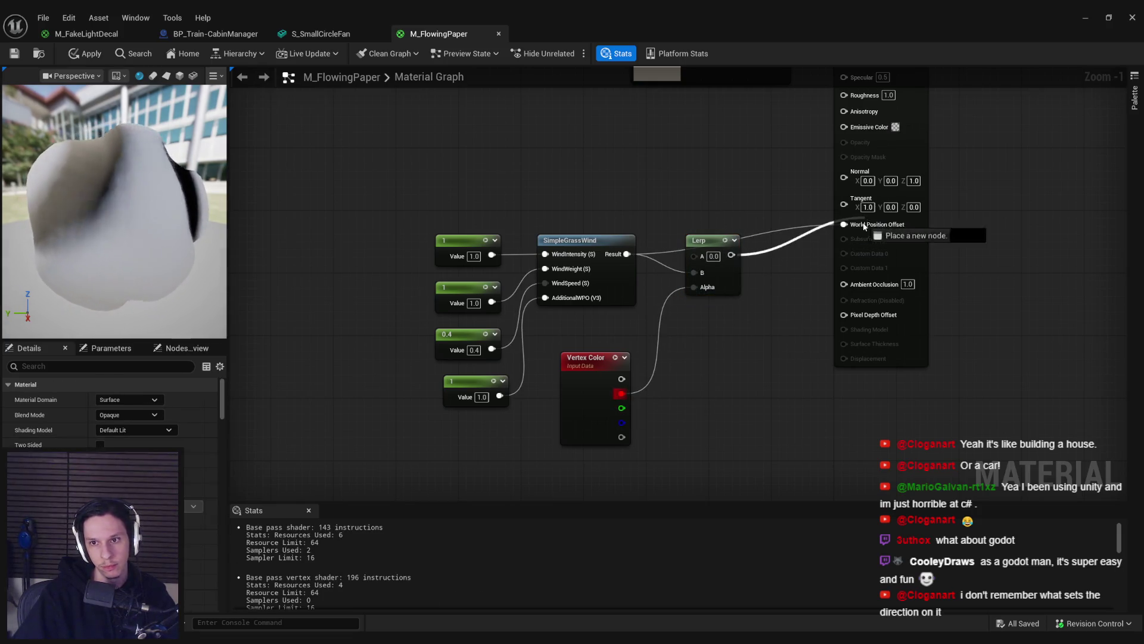
pyautogui.moveTo(712, 240); pyautogui.dragTo(713, 233)
# Step: Apply and save M_FlowingPaper
pyautogui.click(91, 54)
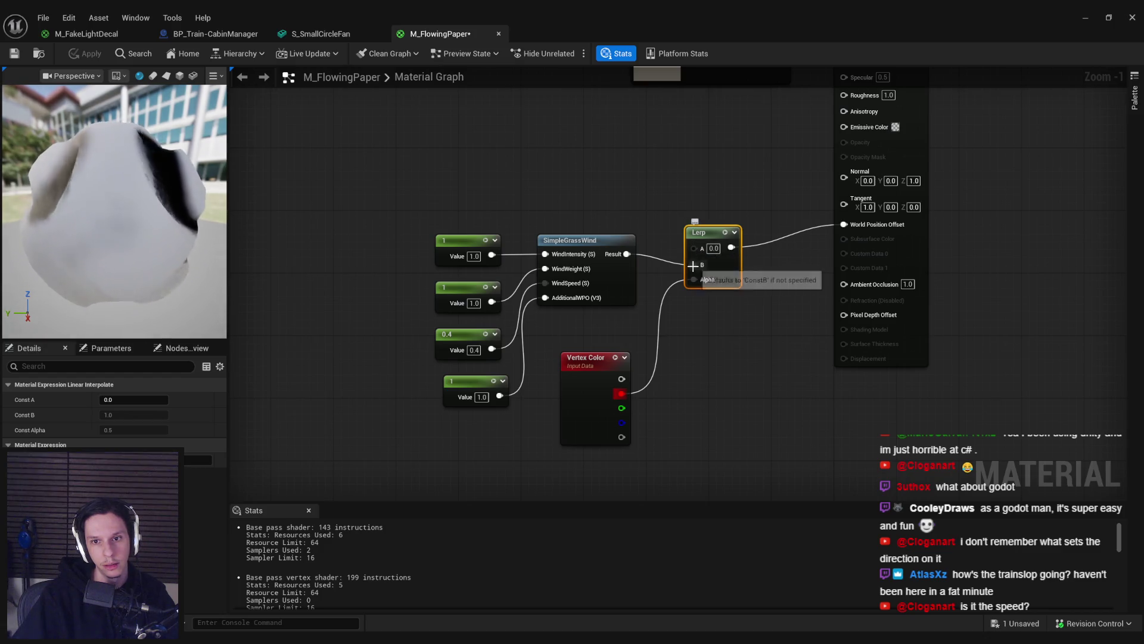
pyautogui.hotkey('ctrl', 's')
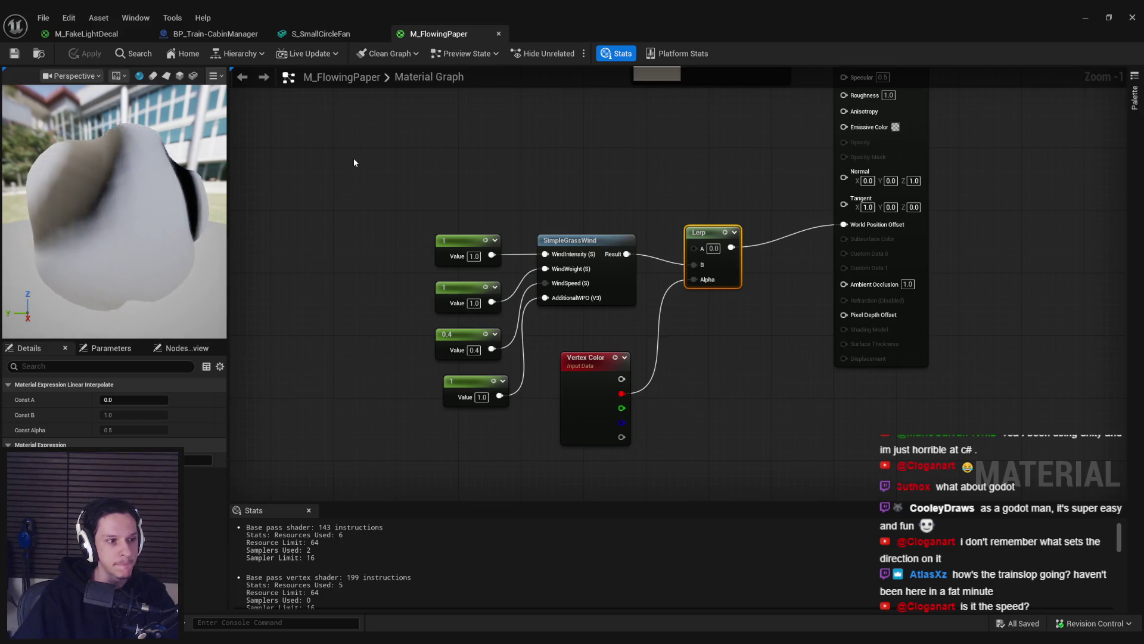
pyautogui.click(317, 215)
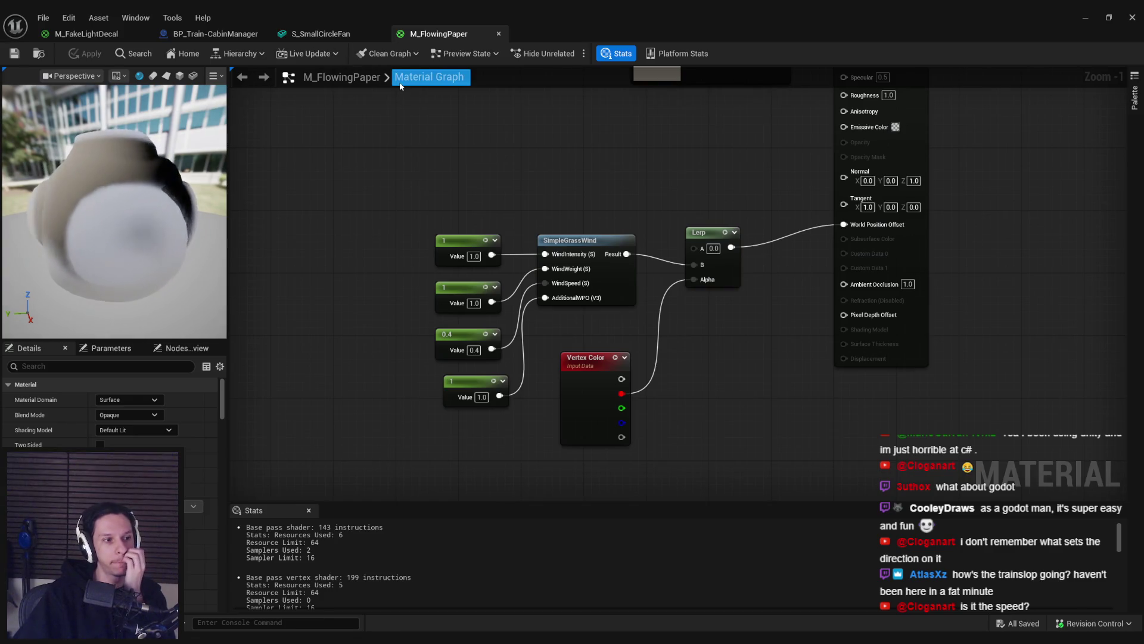
pyautogui.click(548, 303)
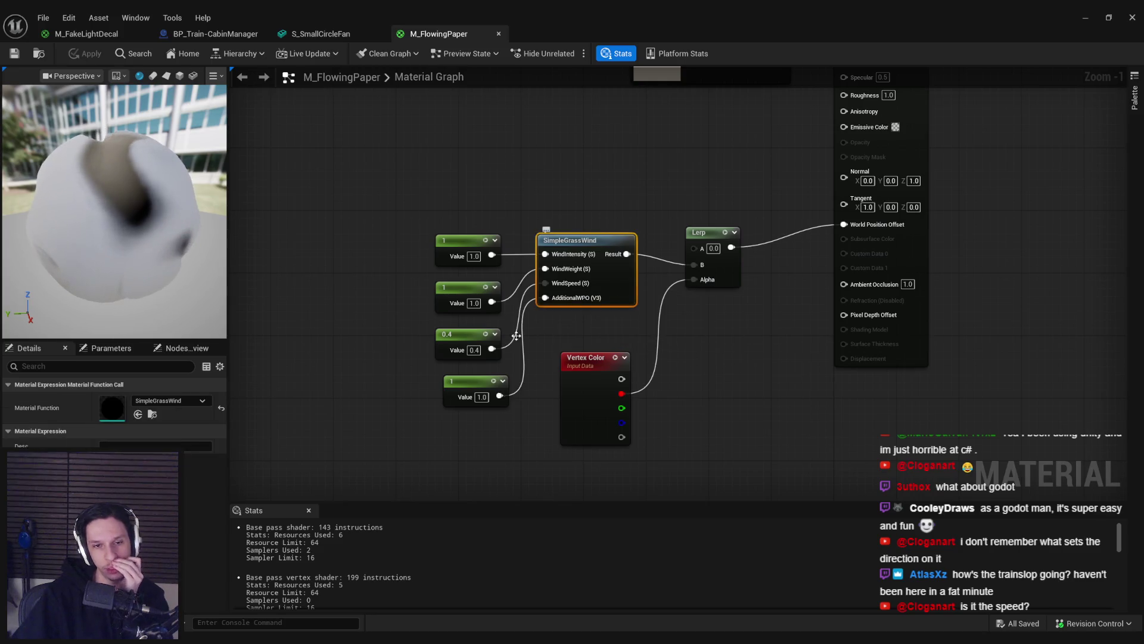
# Step: Inspect the SimpleGrassWind function graph, then close it to return to M_FlowingPaper
pyautogui.doubleClick(570, 240)
pyautogui.scroll(2, 663, 411)
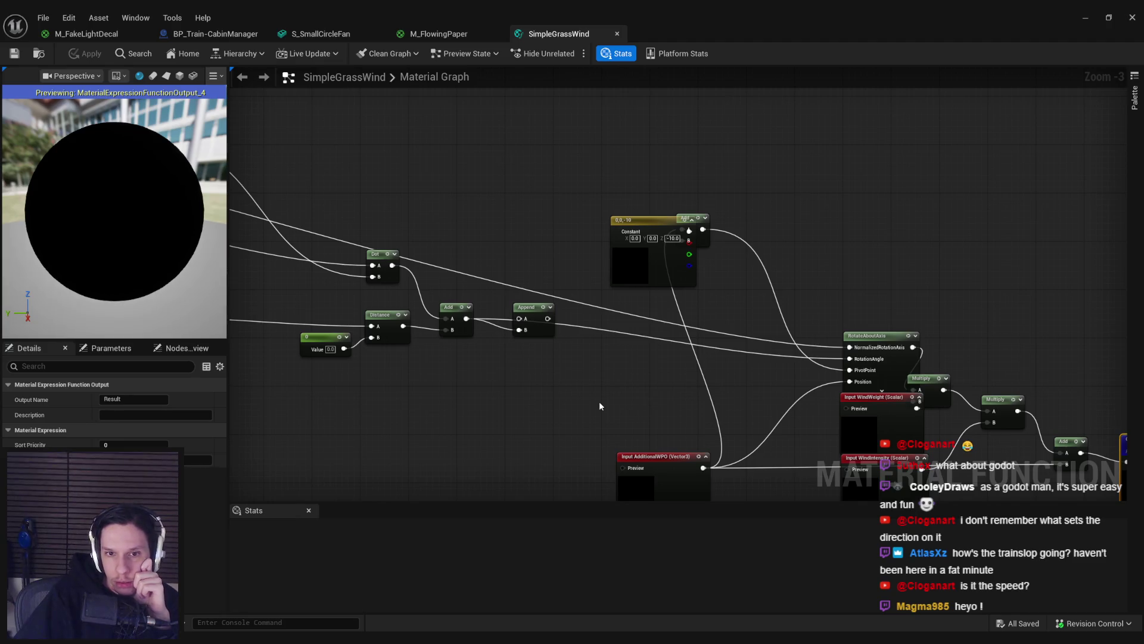
pyautogui.scroll(-3, 582, 378)
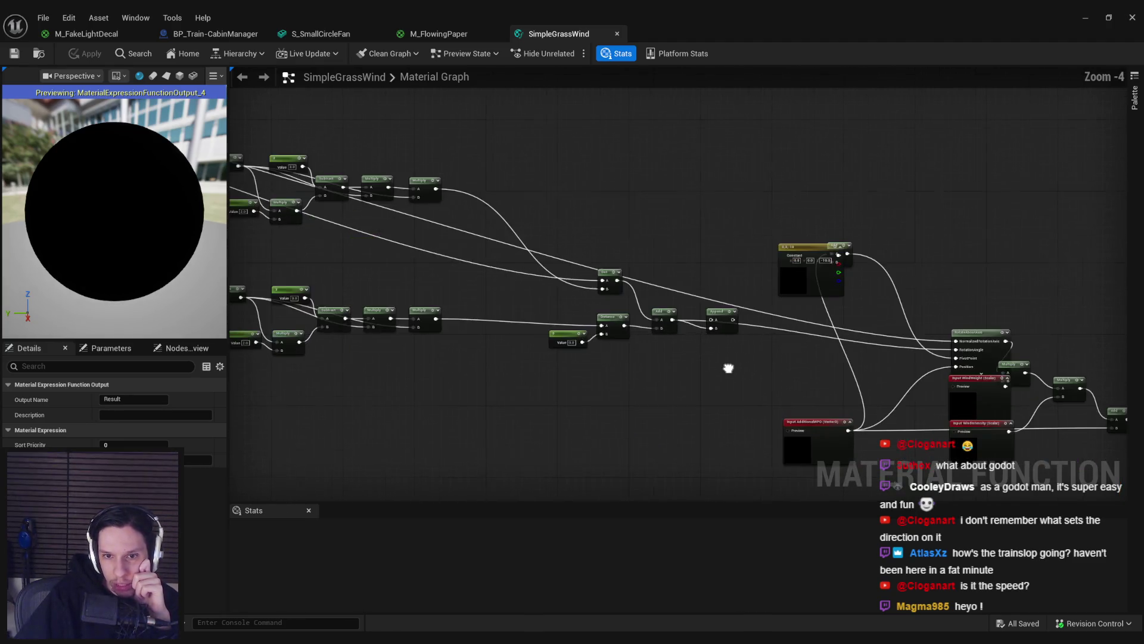
pyautogui.scroll(2, 458, 313)
pyautogui.scroll(4, 595, 407)
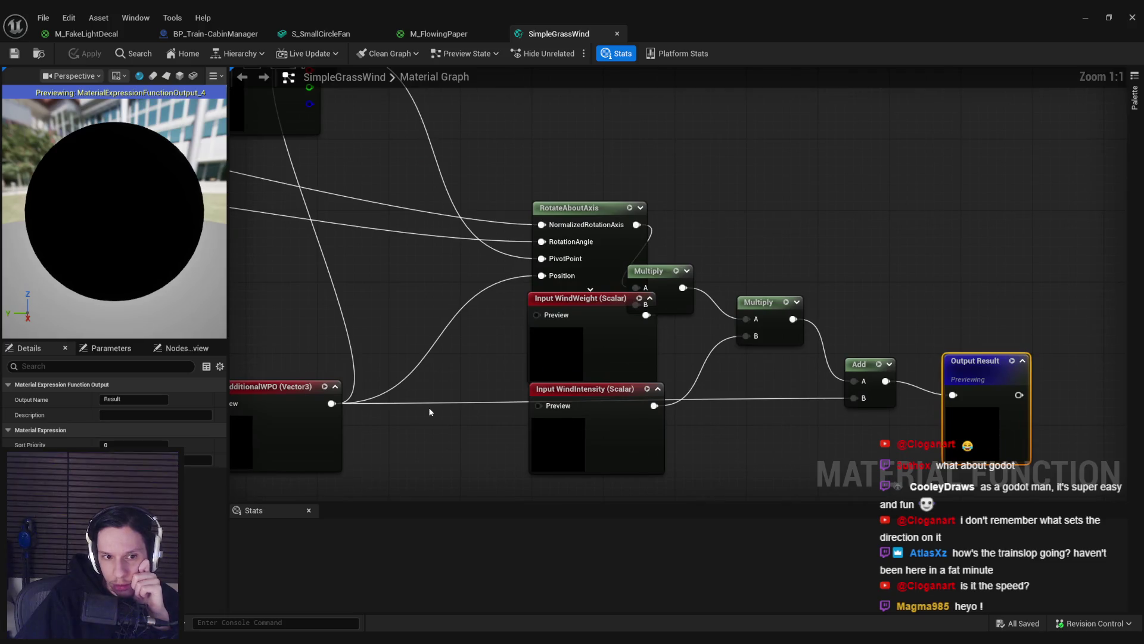
pyautogui.scroll(-1, 429, 412)
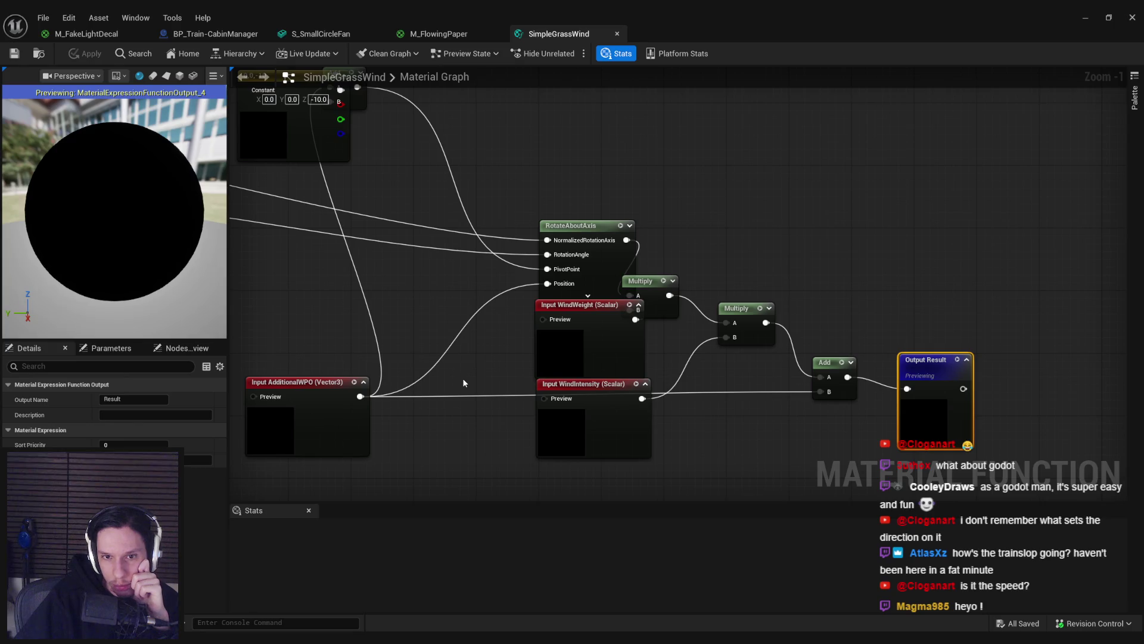
pyautogui.moveTo(464, 382)
pyautogui.mouseDown()
pyautogui.moveTo(546, 393)
pyautogui.moveTo(558, 422)
pyautogui.moveTo(533, 363)
pyautogui.moveTo(516, 363)
pyautogui.moveTo(542, 363)
pyautogui.mouseUp()
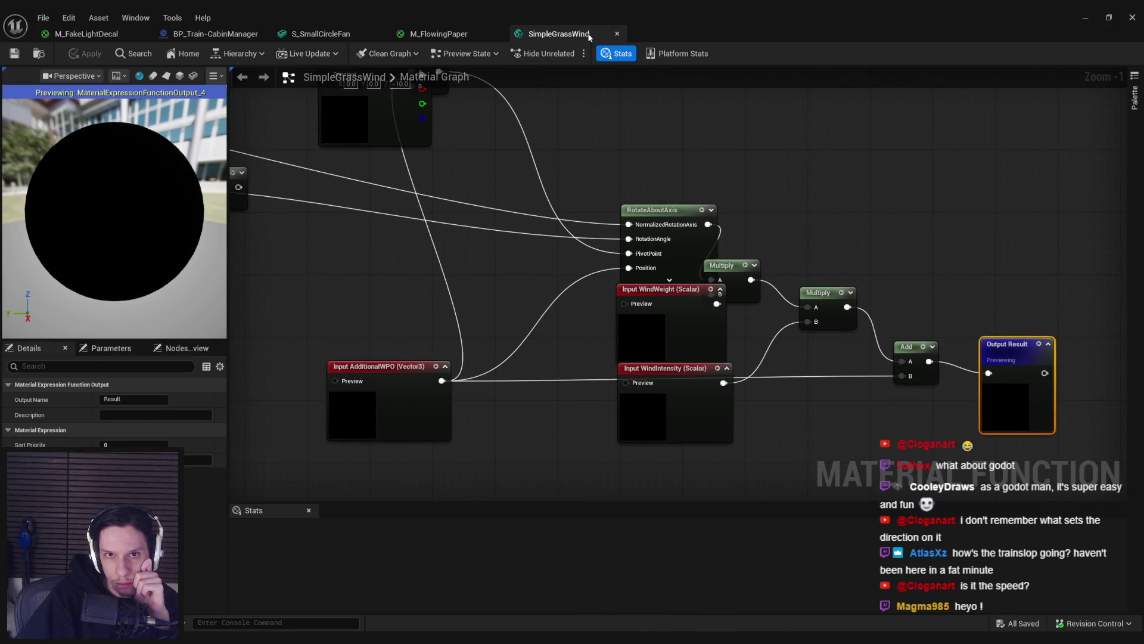
pyautogui.click(617, 34)
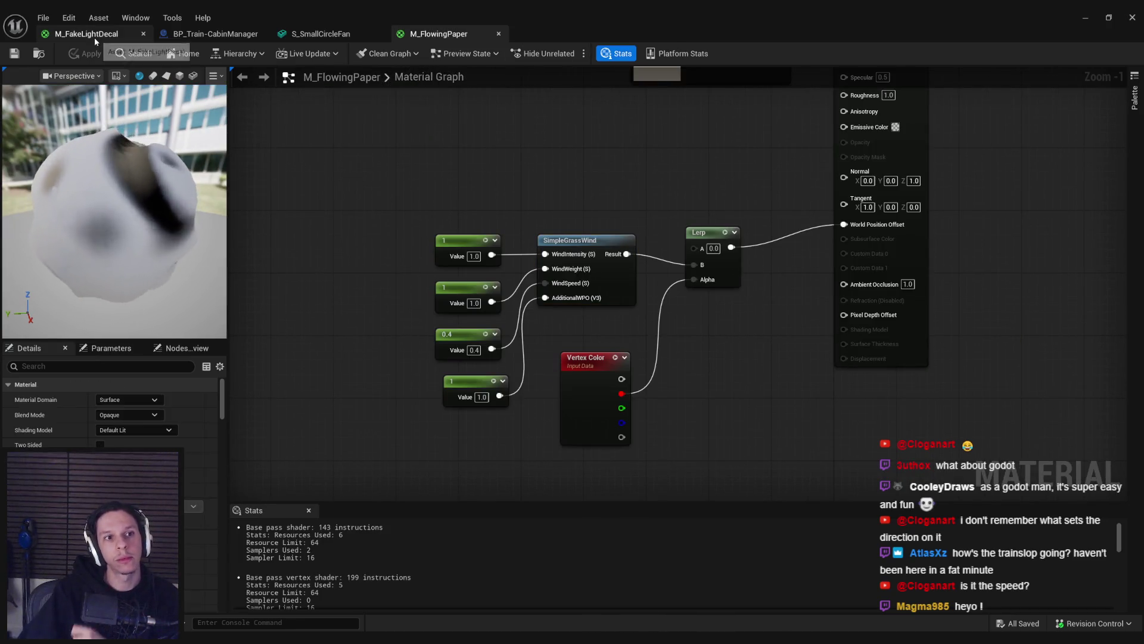
# Step: Assign M_FlowingPaper to S_SmallCircleFan's FlowingPaper slot (Element 4)
pyautogui.click(337, 33)
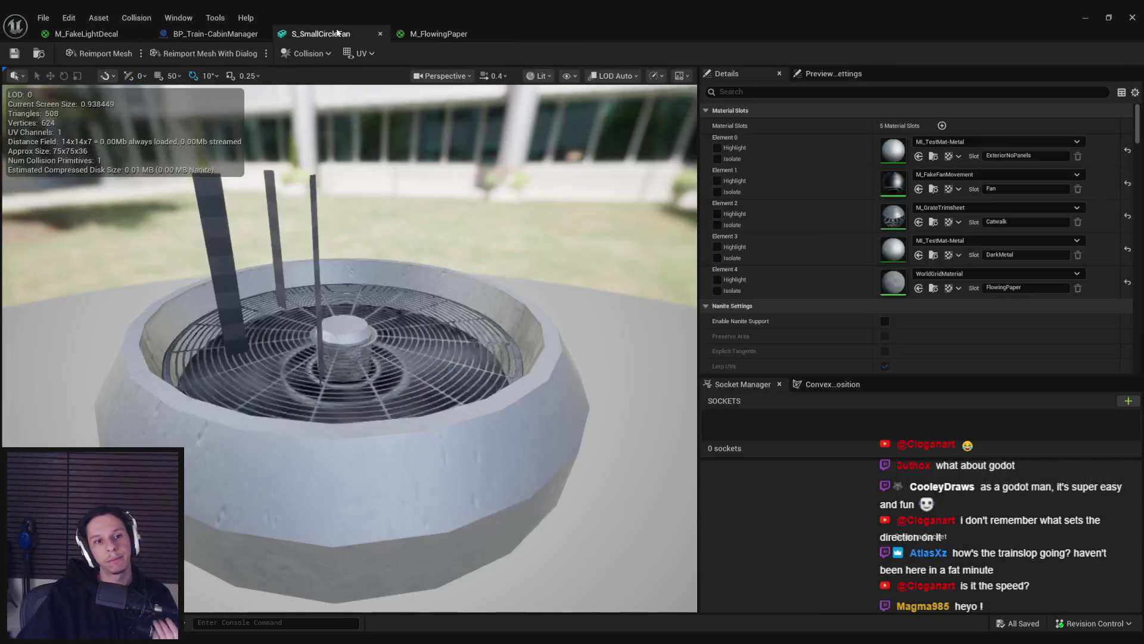
pyautogui.click(976, 274)
pyautogui.write('paper')
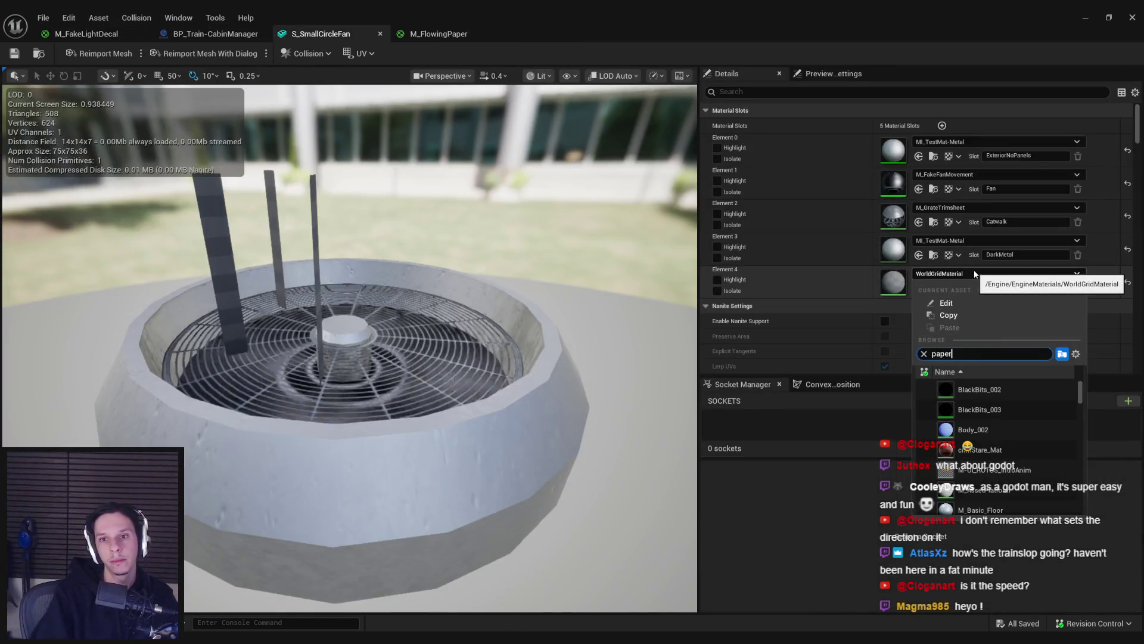
pyautogui.click(957, 389)
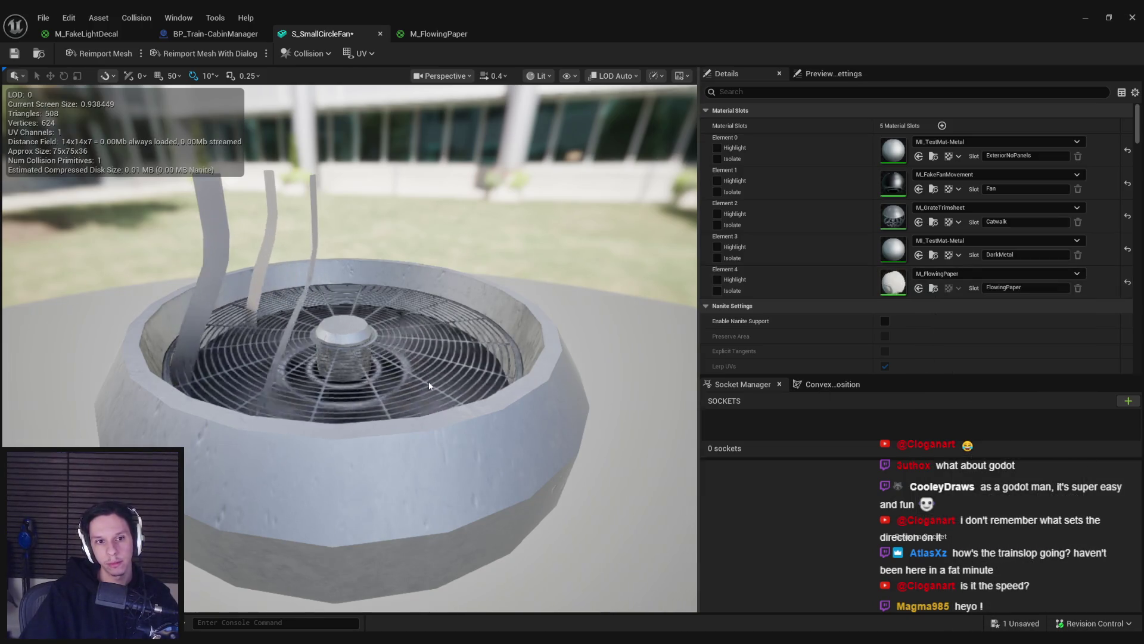
pyautogui.click(438, 34)
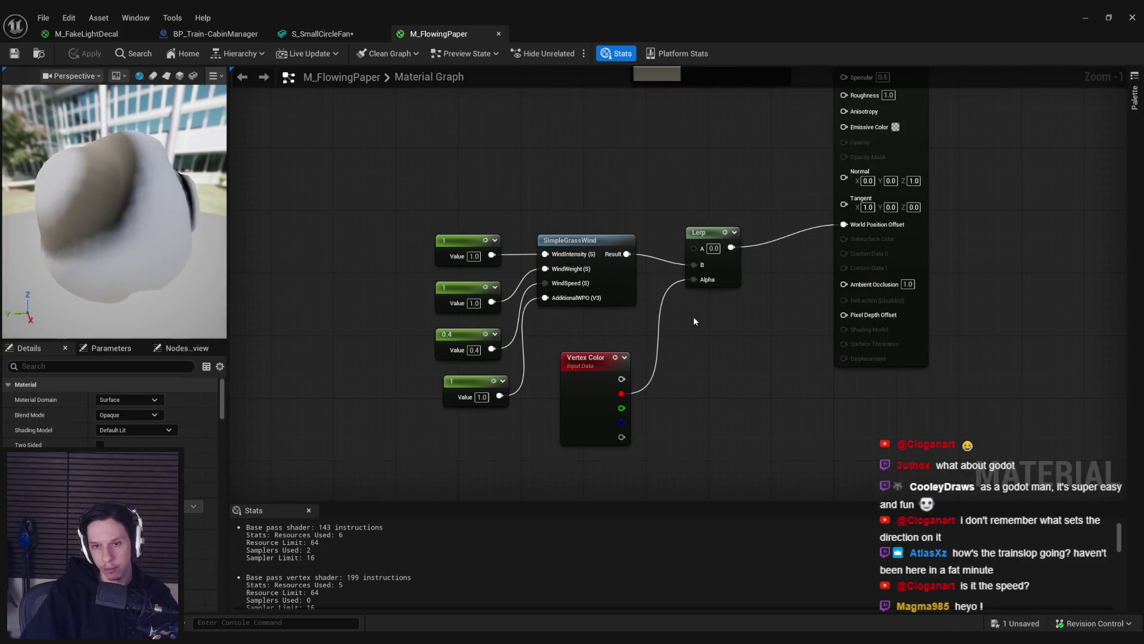
# Step: Connect the wind result to Lerp A, set B to 0, apply, and check the fan
pyautogui.moveTo(694, 264); pyautogui.dragTo(696, 248)
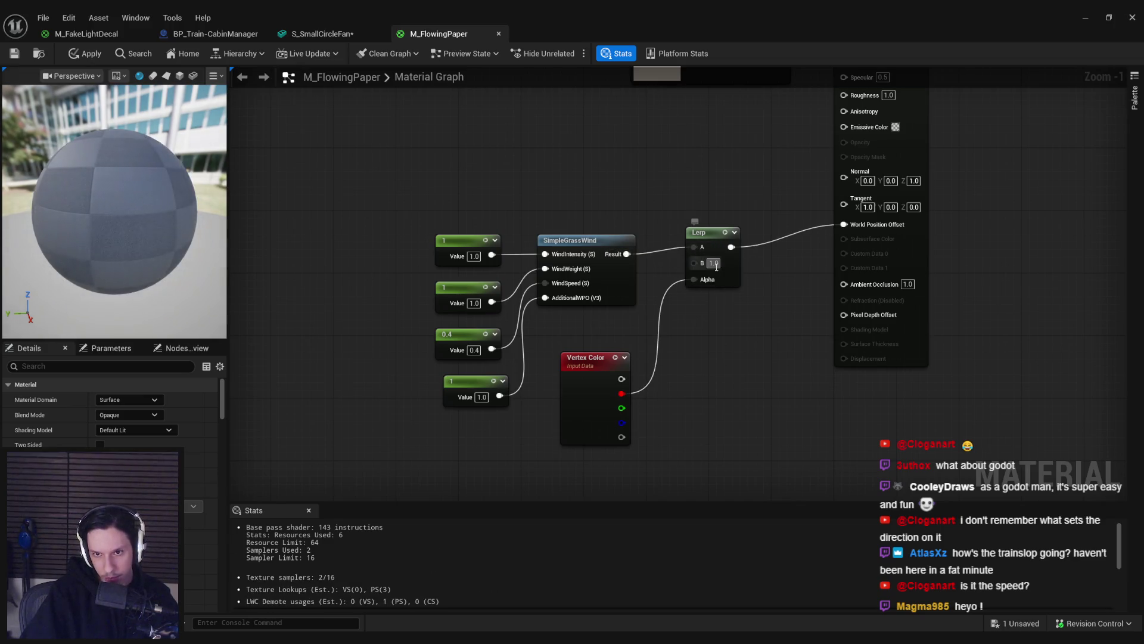
pyautogui.write('0')
pyautogui.press('Return')
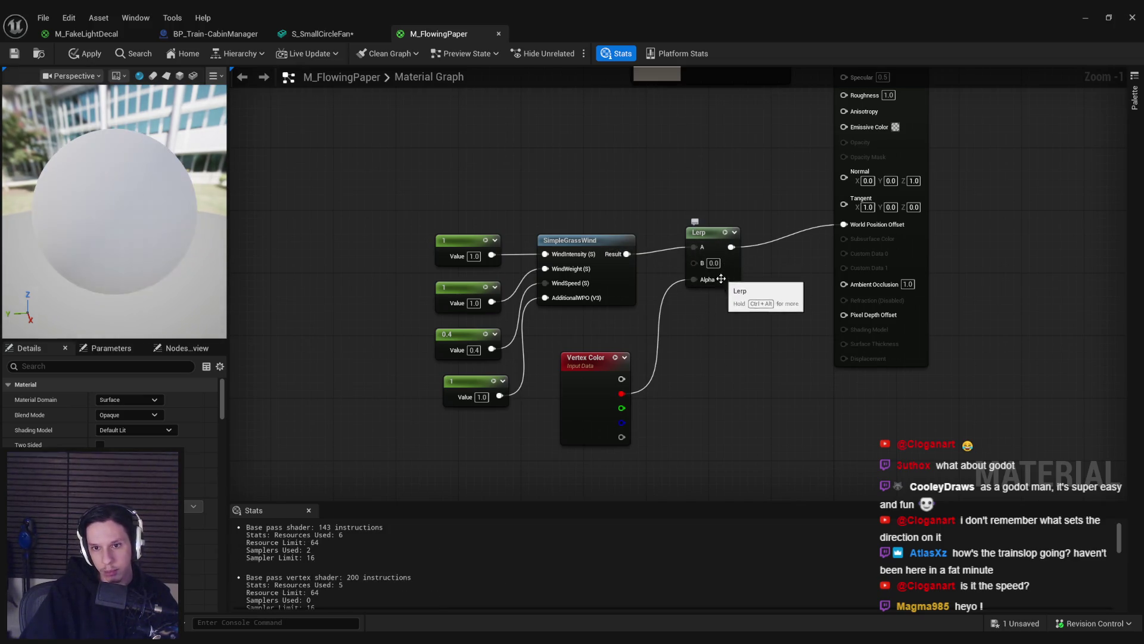
pyautogui.click(87, 53)
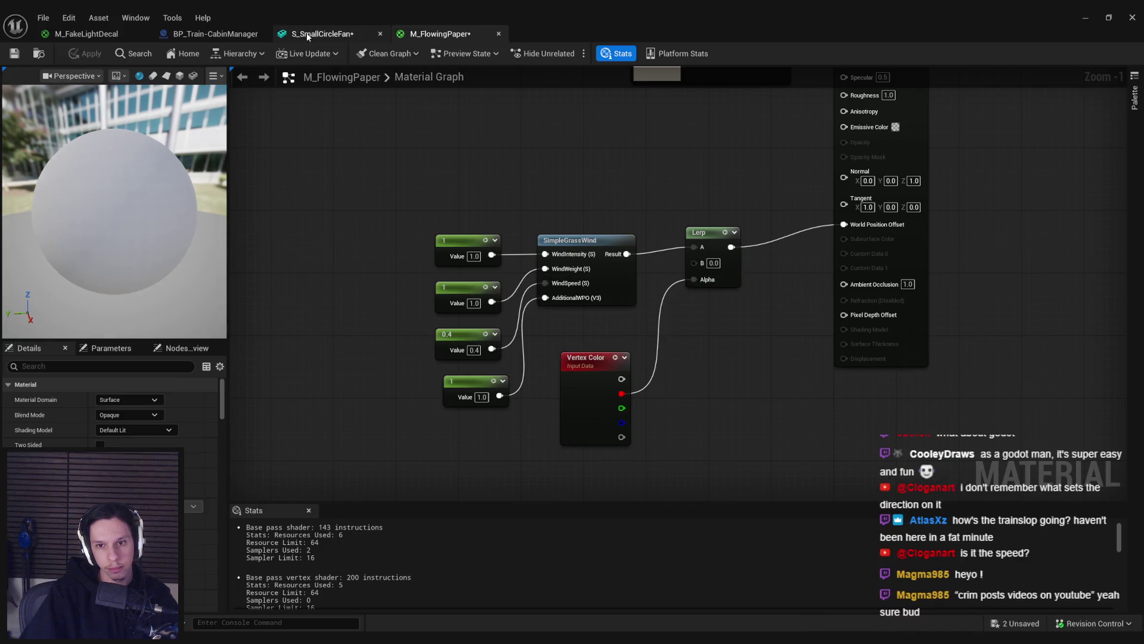
pyautogui.click(308, 35)
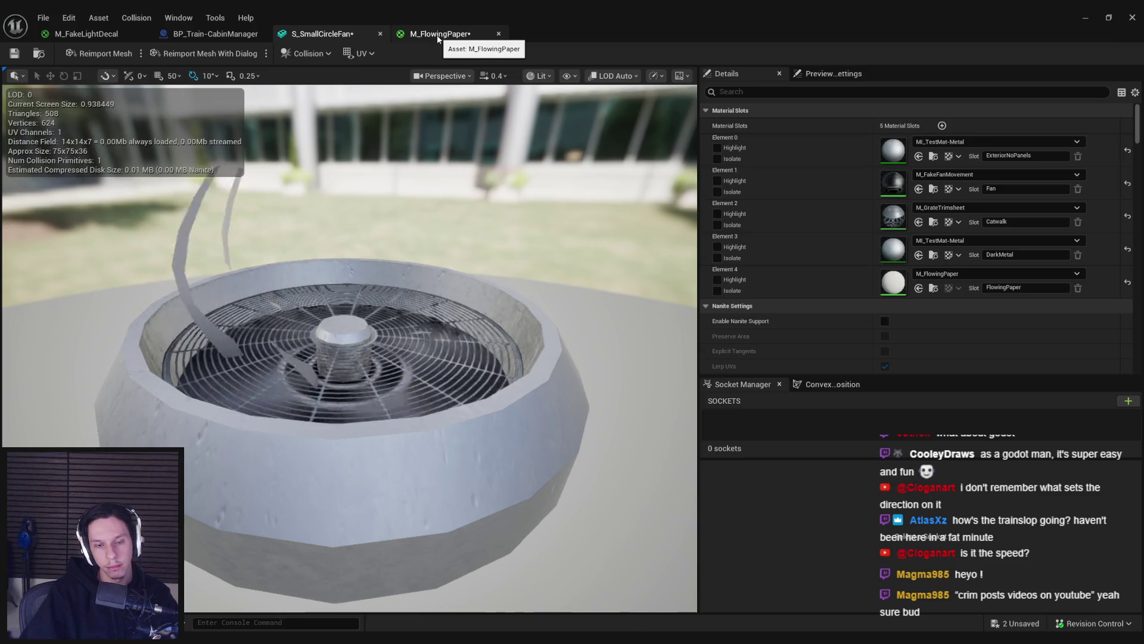
pyautogui.click(438, 36)
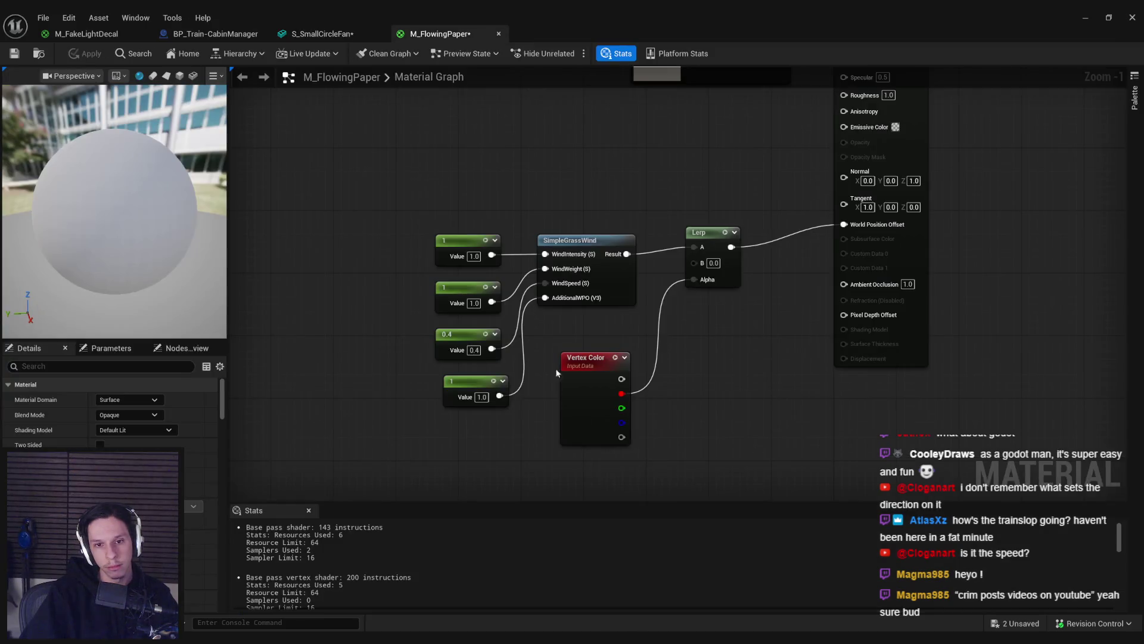
# Step: Replace the AdditionalWPO constant with a Constant3Vector of 1,1,0 and apply
pyautogui.click(483, 384)
pyautogui.press('Delete')
pyautogui.moveTo(545, 298); pyautogui.dragTo(501, 386)
pyautogui.write('cnosconst')
pyautogui.press('Return')
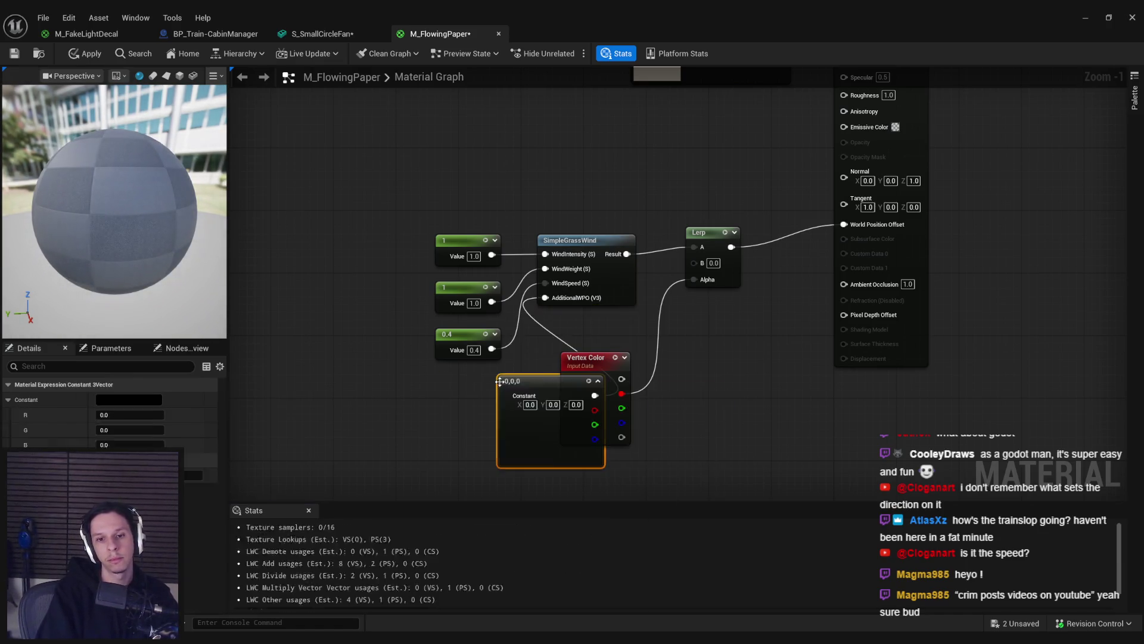
pyautogui.moveTo(530, 447); pyautogui.dragTo(427, 446)
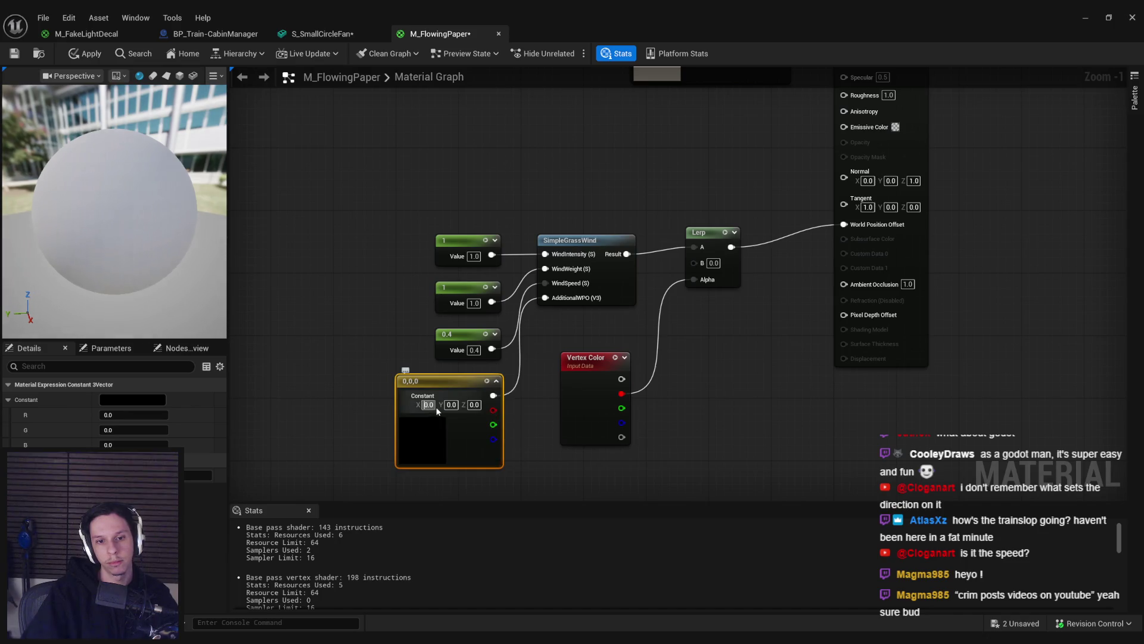
pyautogui.write('1')
pyautogui.press('Tab')
pyautogui.write('1')
pyautogui.press('Return')
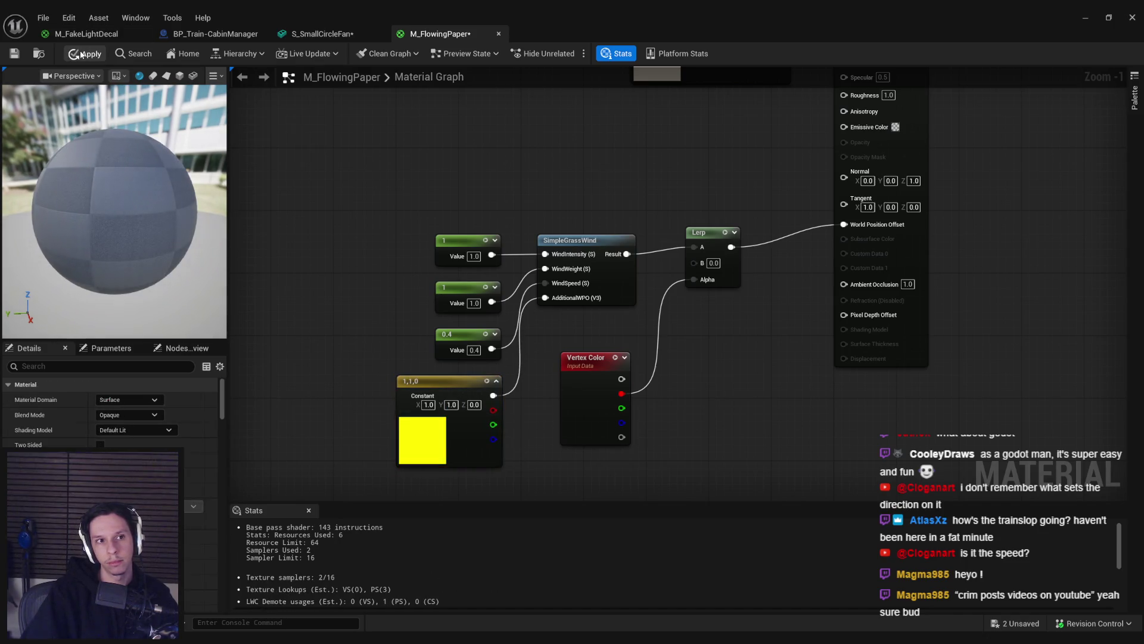
pyautogui.click(82, 55)
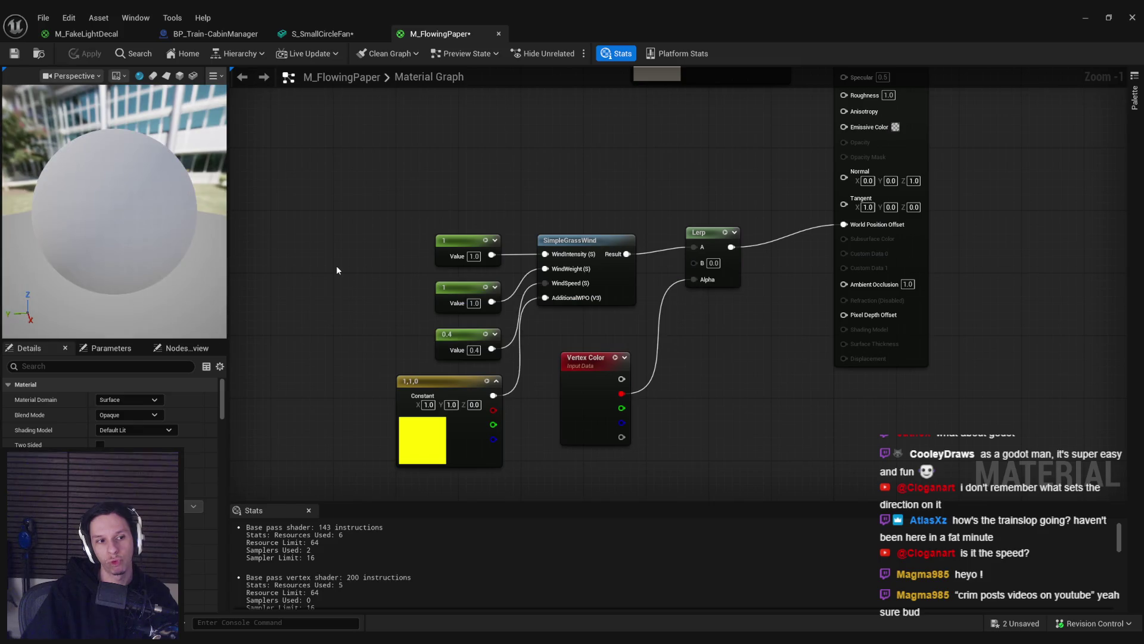
pyautogui.click(1087, 21)
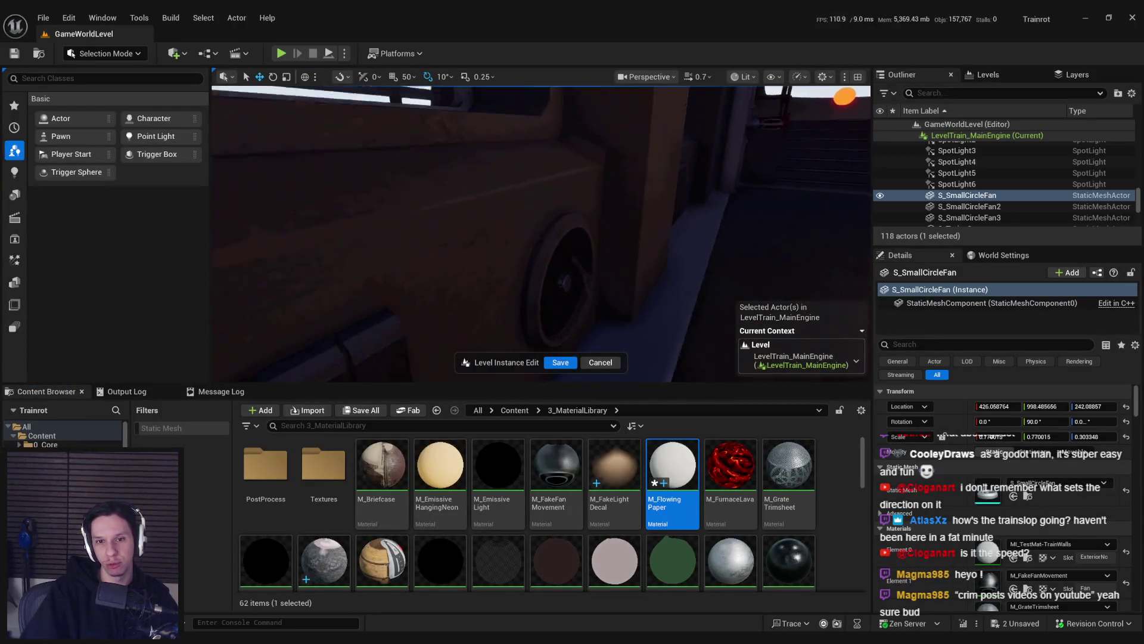
# Step: Set the wind constants to 0.3 and wind intensity to 0.2, then apply
pyautogui.doubleClick(672, 471)
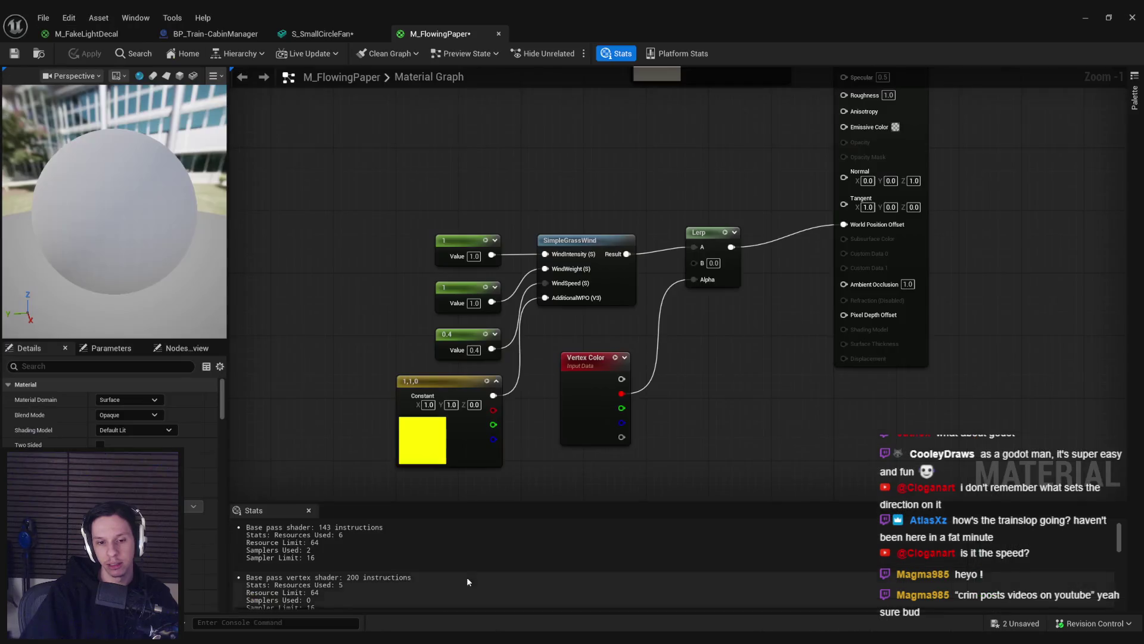
pyautogui.write('0.3')
pyautogui.press('Return')
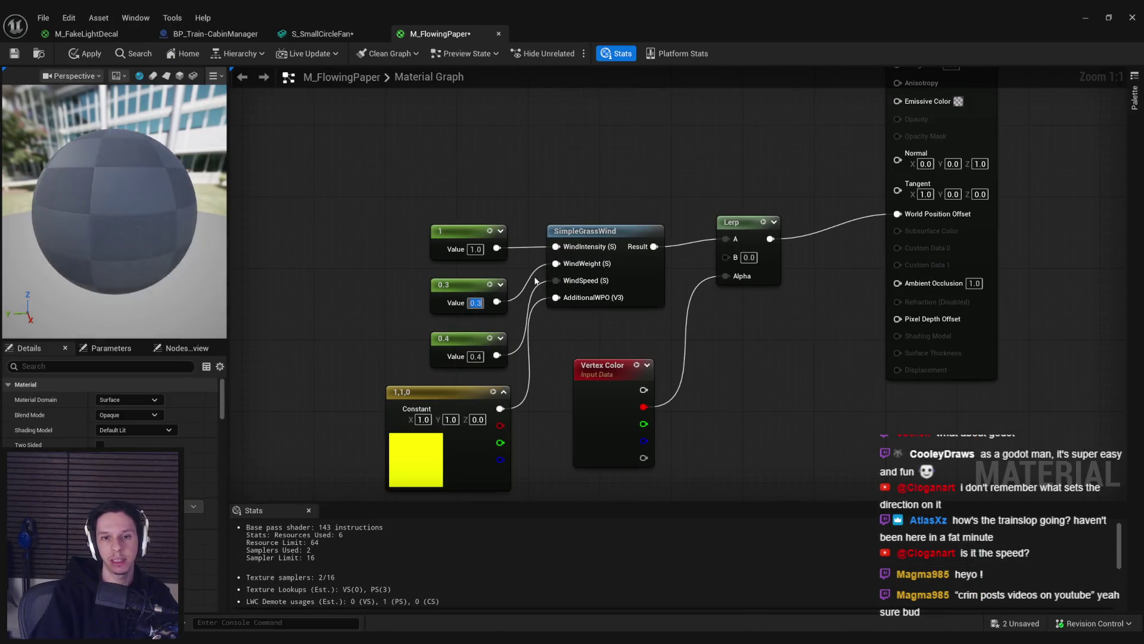
pyautogui.click(476, 250)
pyautogui.write('0.2')
pyautogui.press('Return')
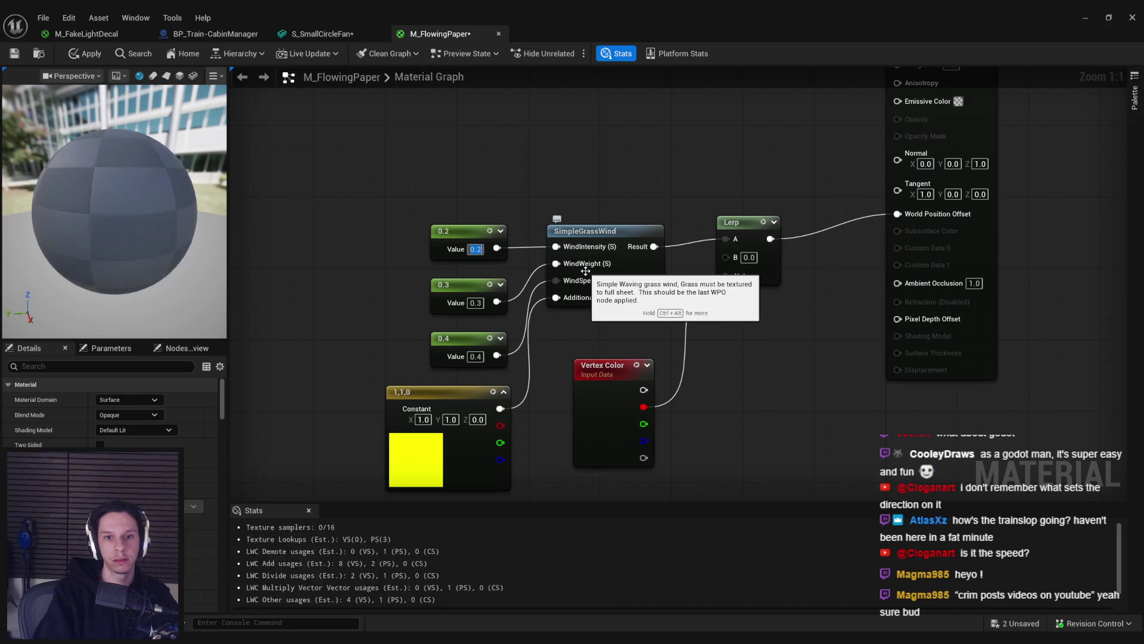
pyautogui.click(85, 54)
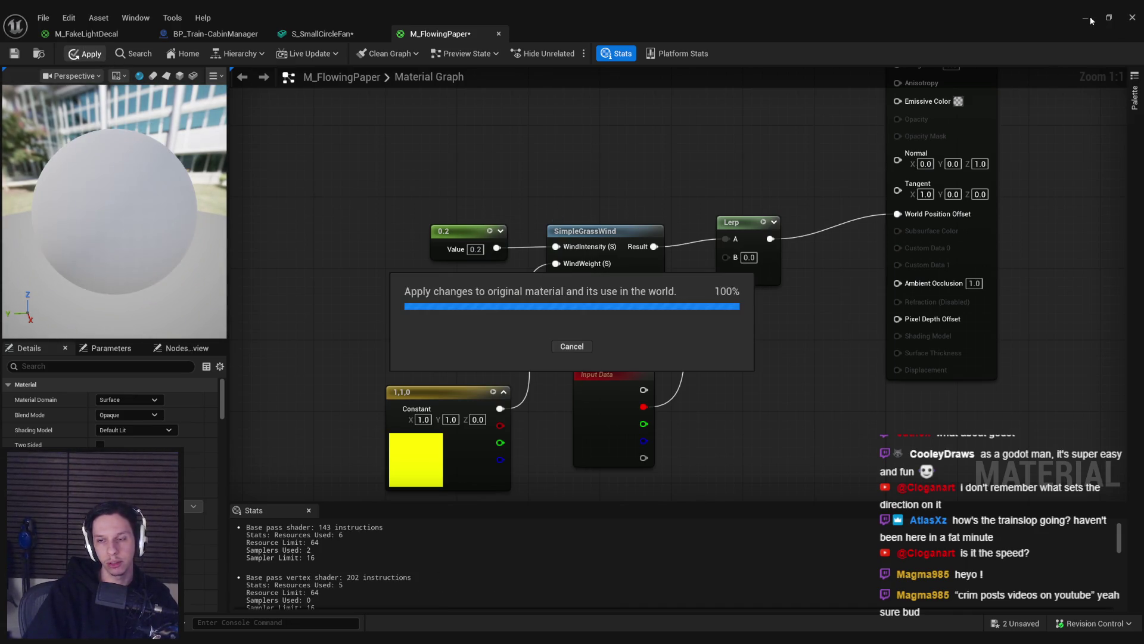
# Step: Frame and orbit around the fan in the viewport, then return to M_FlowingPaper
pyautogui.click(1086, 18)
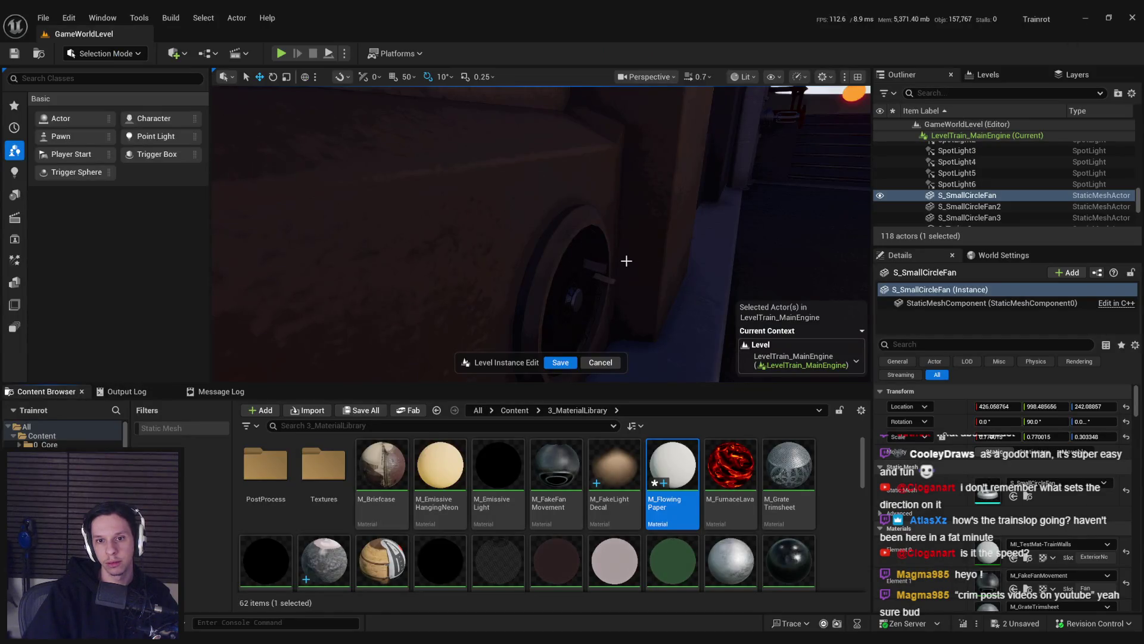
pyautogui.press('f')
pyautogui.moveTo(632, 258); pyautogui.dragTo(706, 235)
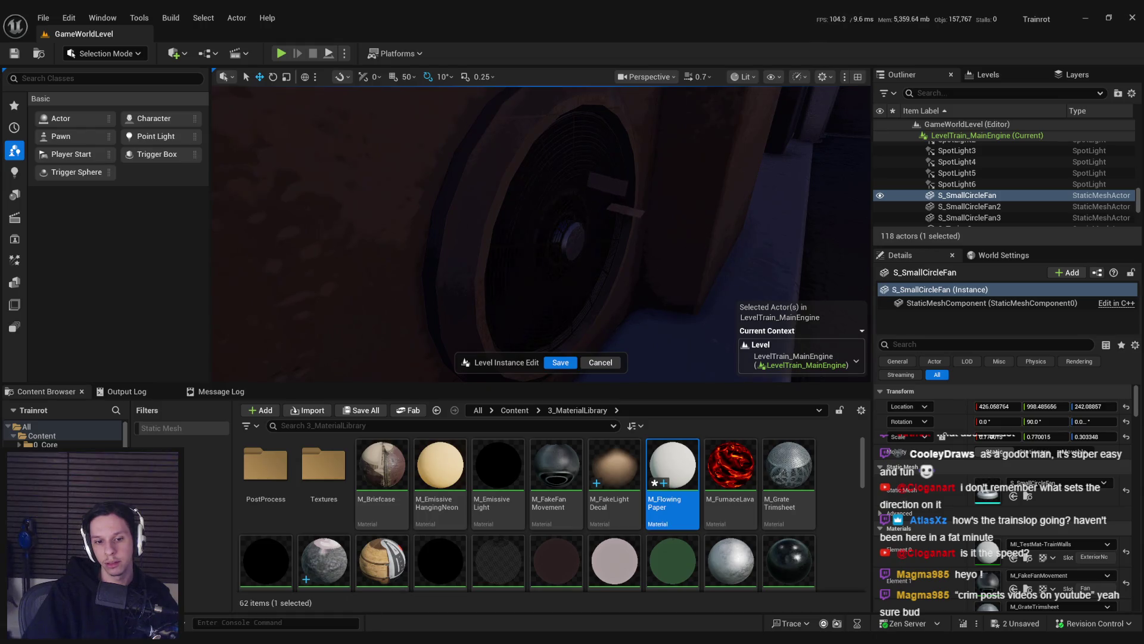
pyautogui.click(438, 607)
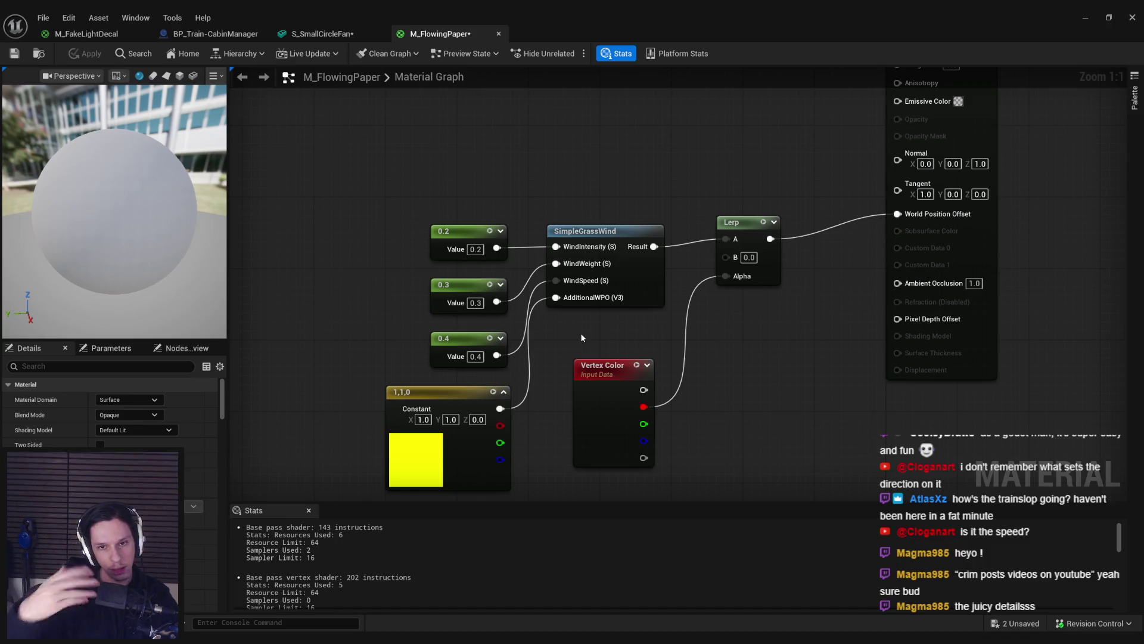
pyautogui.click(654, 295)
# Step: Open SimpleGrassWind and pan its graph to the Time and WindSpeed nodes
pyautogui.doubleClick(631, 306)
pyautogui.scroll(3, 688, 331)
pyautogui.scroll(-5, 688, 331)
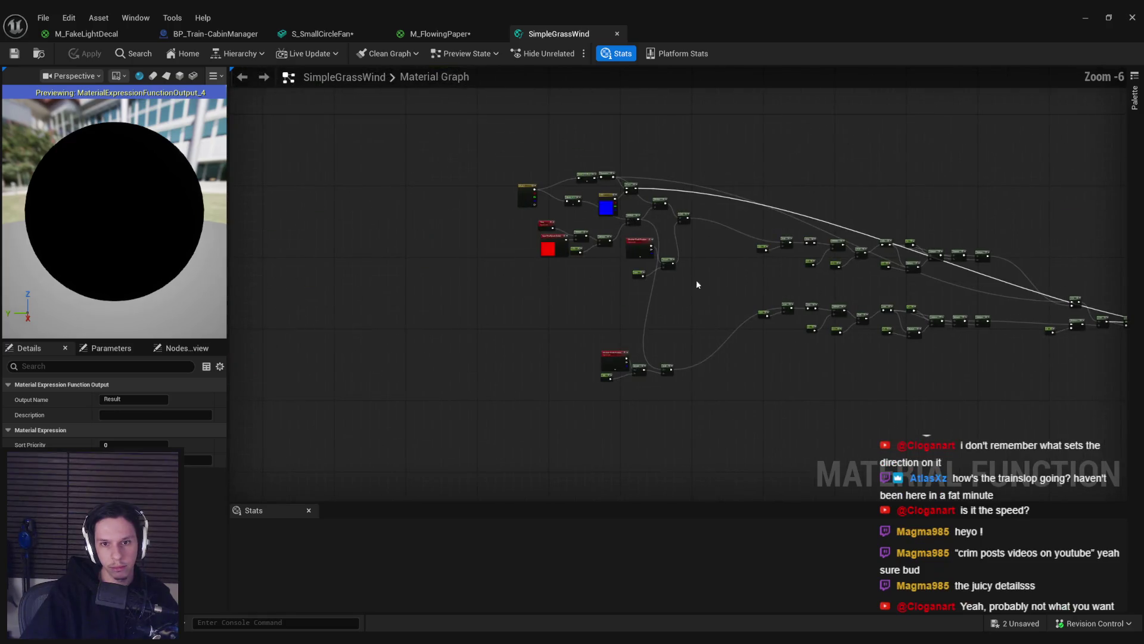
pyautogui.scroll(8, 711, 280)
pyautogui.scroll(-5, 729, 324)
pyautogui.scroll(3, 796, 327)
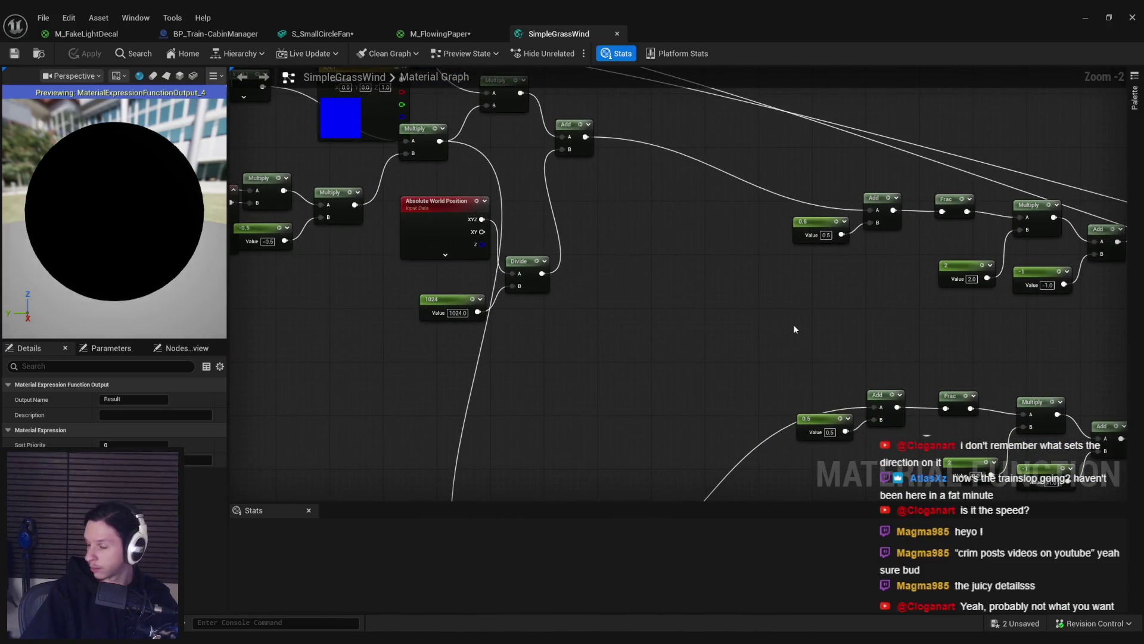
pyautogui.scroll(-3, 793, 324)
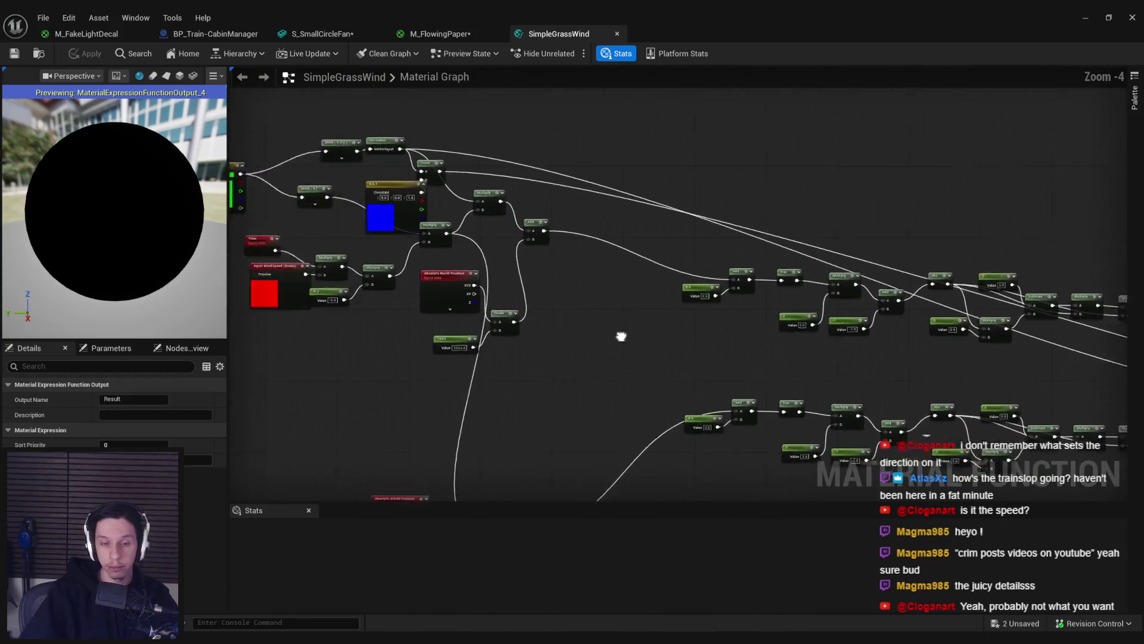
pyautogui.scroll(5, 574, 332)
pyautogui.scroll(-3, 692, 362)
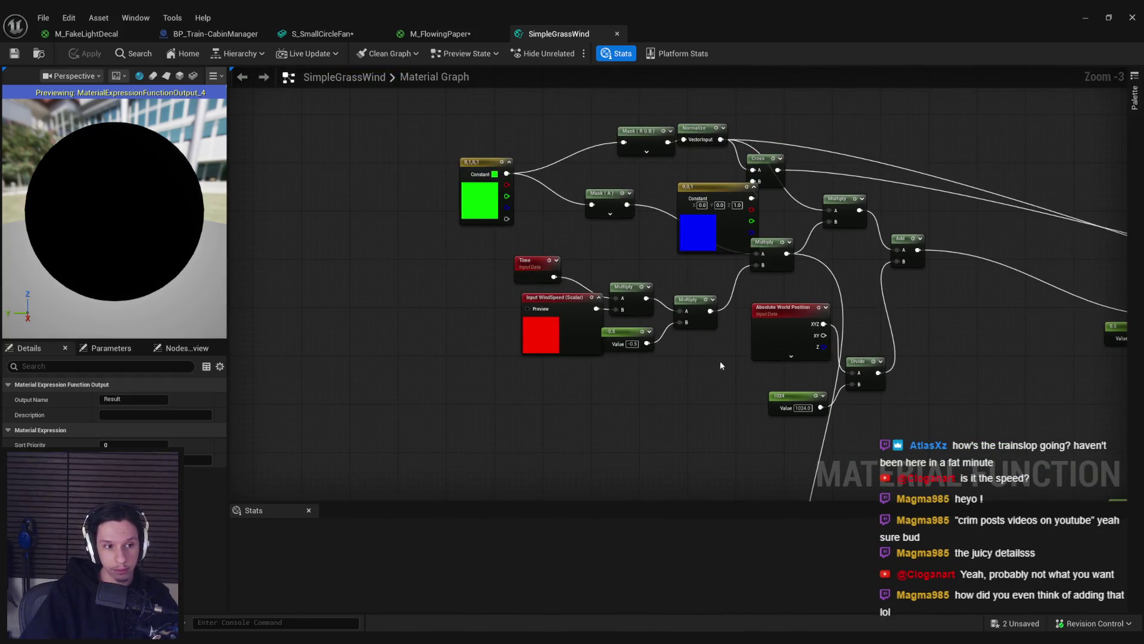
pyautogui.moveTo(715, 354); pyautogui.dragTo(650, 379)
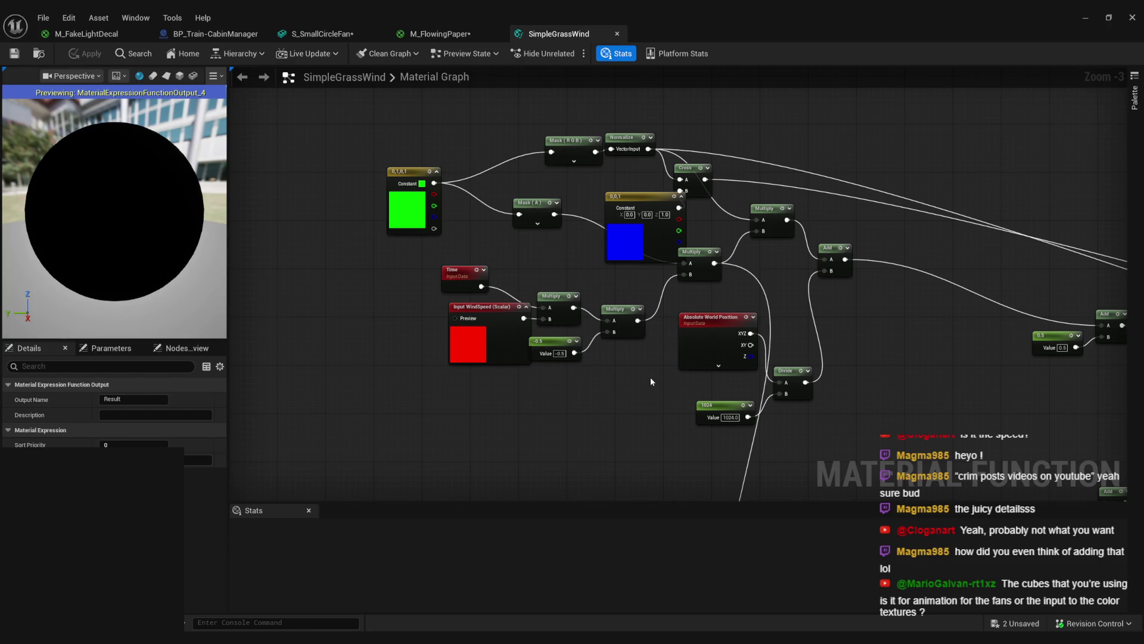
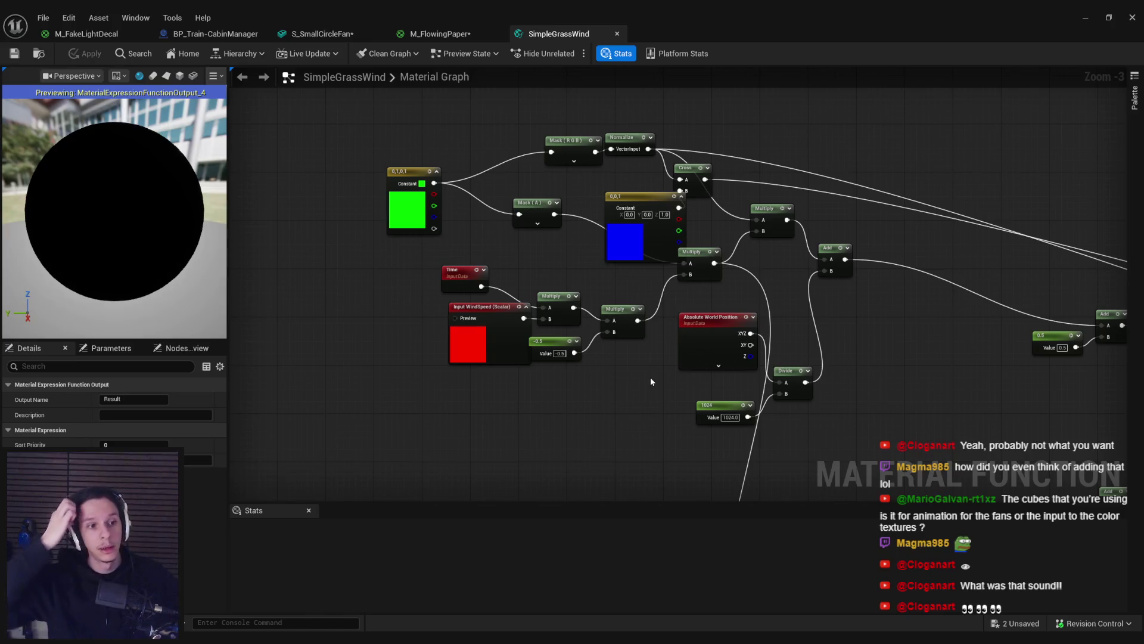
# Step: Deselect the output node, minimize the SimpleGrassWind function editor, and switch over to Blender
pyautogui.click(529, 395)
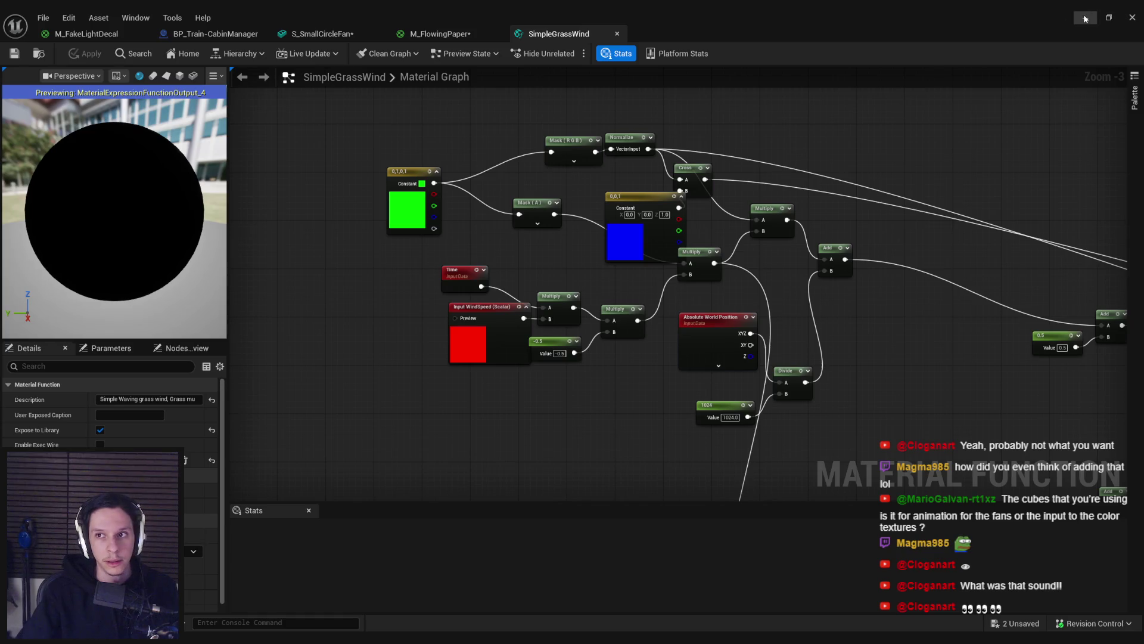
pyautogui.click(1086, 18)
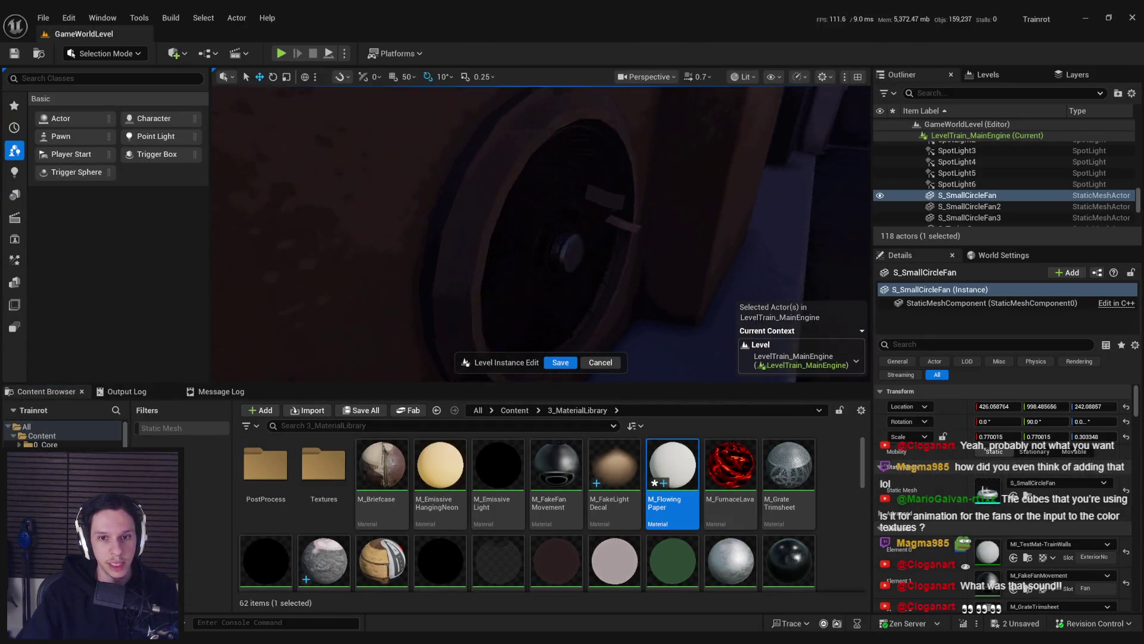
pyautogui.hotkey('alt', 'Tab')
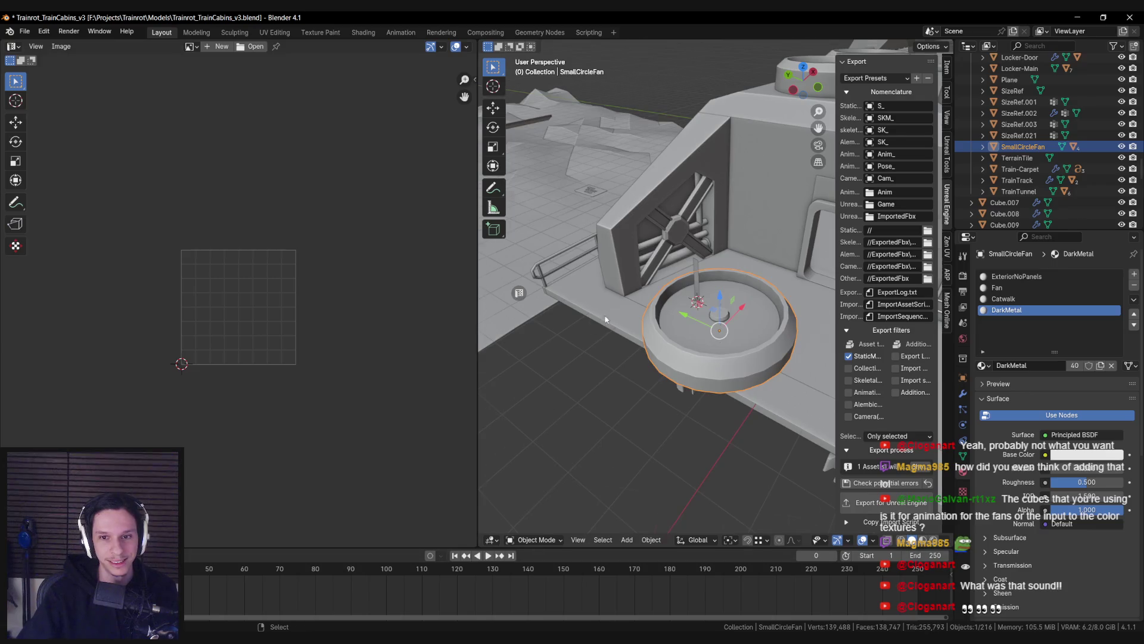
# Step: In Unreal, fly the camera around the round ceiling fan to inspect it
pyautogui.hotkey('alt', 'Tab')
pyautogui.moveTo(537, 239)
pyautogui.mouseDown()
pyautogui.moveTo(548, 239)
pyautogui.moveTo(567, 191)
pyautogui.mouseUp()
pyautogui.moveTo(623, 282); pyautogui.dragTo(632, 279)
pyautogui.moveTo(734, 155); pyautogui.dragTo(629, 284)
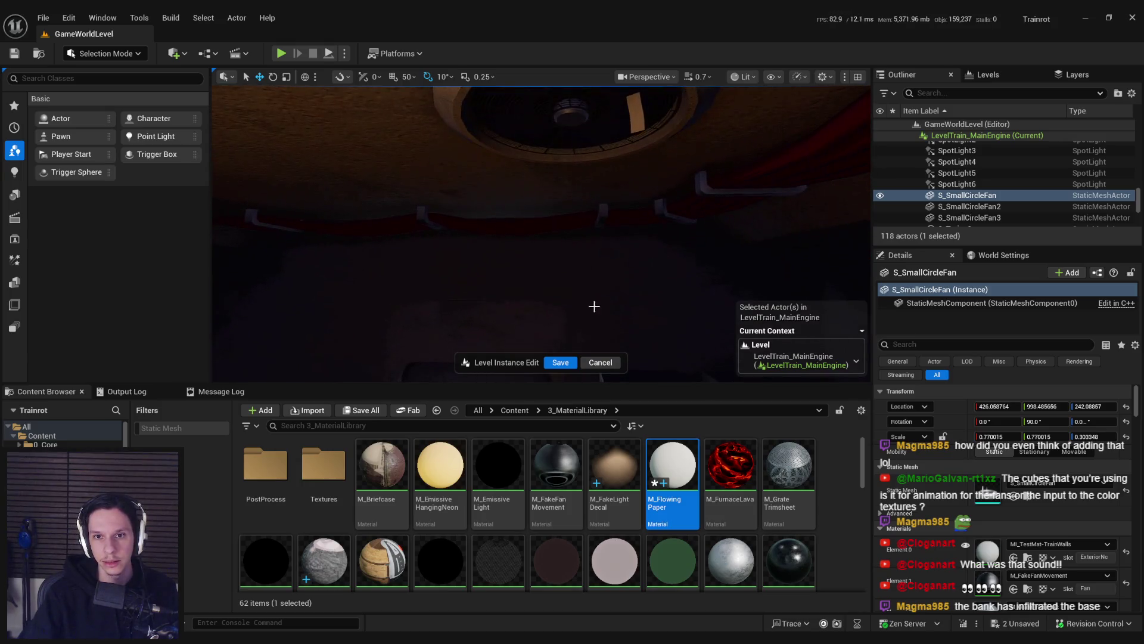
# Step: In Blender, select the four FlowingPaper strips and scale them taller along Z in Edit Mode
pyautogui.hotkey('alt', 'Tab')
pyautogui.click(678, 331)
pyautogui.hotkey('shift', 'z')
pyautogui.hotkey('shift', 'z')
pyautogui.hotkey('shift', 'z')
pyautogui.moveTo(644, 243); pyautogui.dragTo(769, 285)
pyautogui.hotkey('shift', 'z')
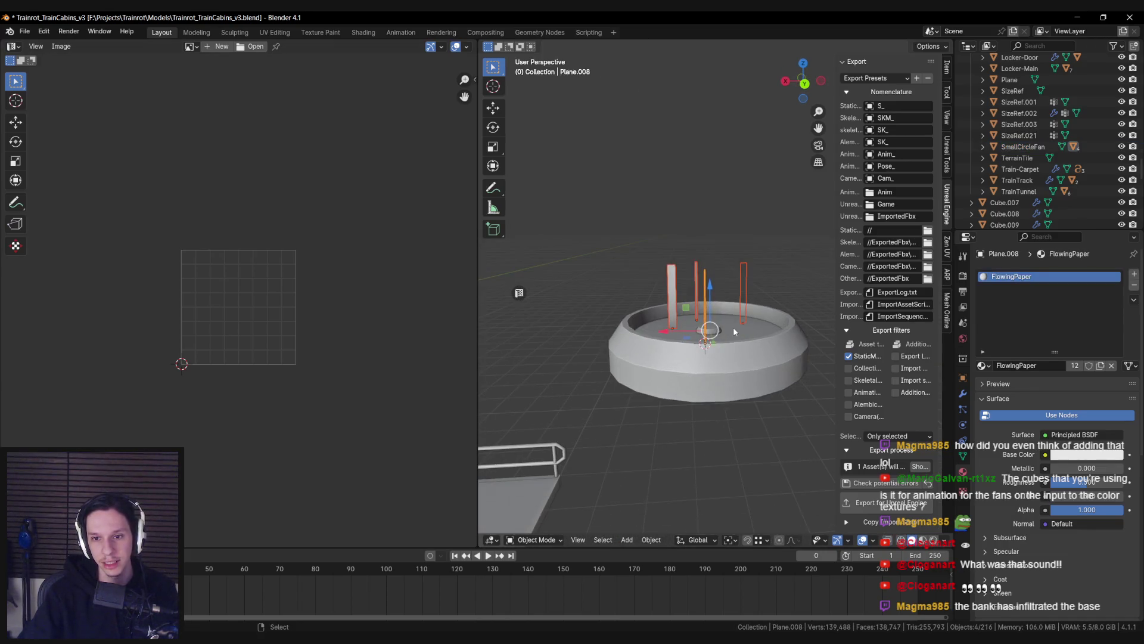
pyautogui.press('Tab')
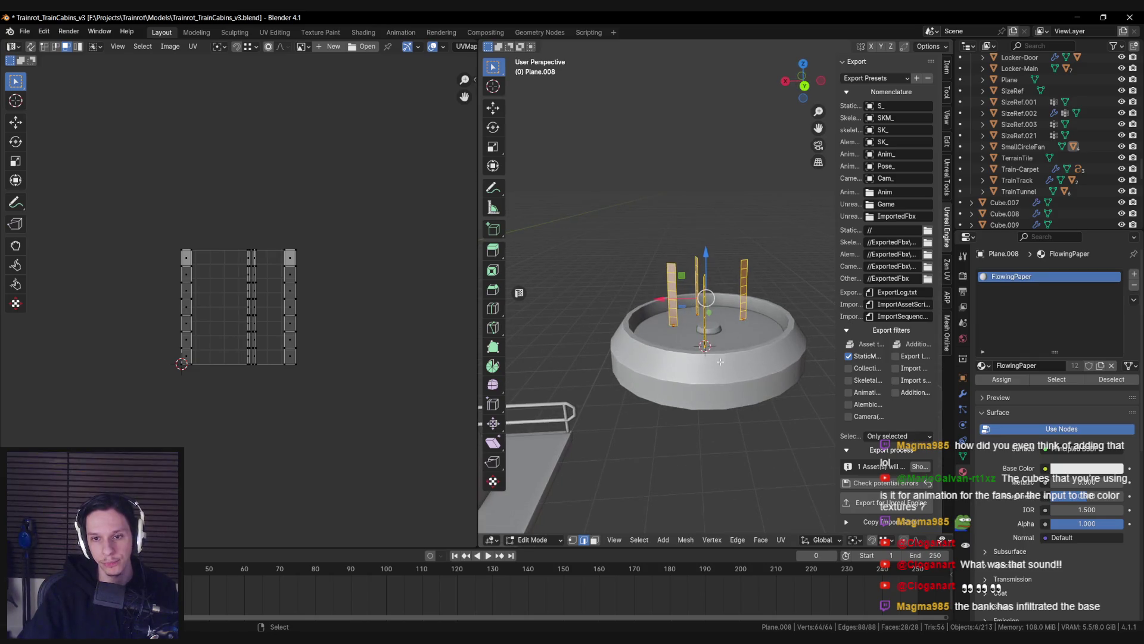
pyautogui.moveTo(721, 361); pyautogui.dragTo(678, 513)
pyautogui.moveTo(745, 477)
pyautogui.mouseDown()
pyautogui.moveTo(636, 395)
pyautogui.moveTo(661, 387)
pyautogui.mouseUp()
pyautogui.press('s')
pyautogui.press('z')
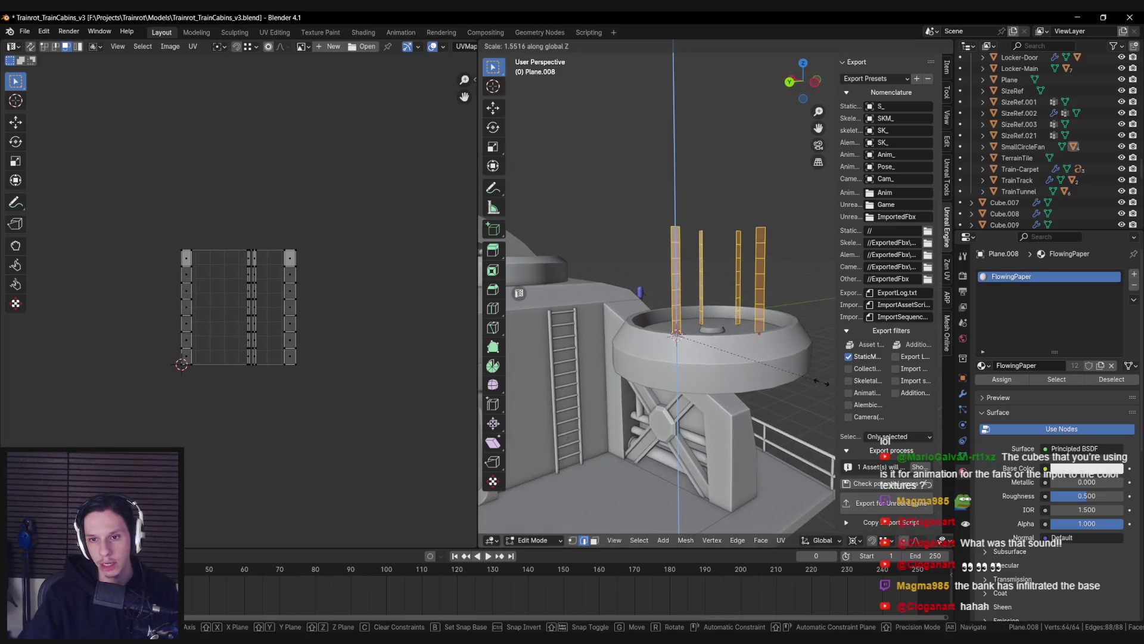
pyautogui.click(822, 383)
pyautogui.press('Tab')
# Step: Select the SmallCircleFan model and export it to Unreal
pyautogui.moveTo(751, 375)
pyautogui.mouseDown()
pyautogui.moveTo(711, 363)
pyautogui.moveTo(626, 414)
pyautogui.moveTo(749, 404)
pyautogui.moveTo(725, 337)
pyautogui.mouseUp()
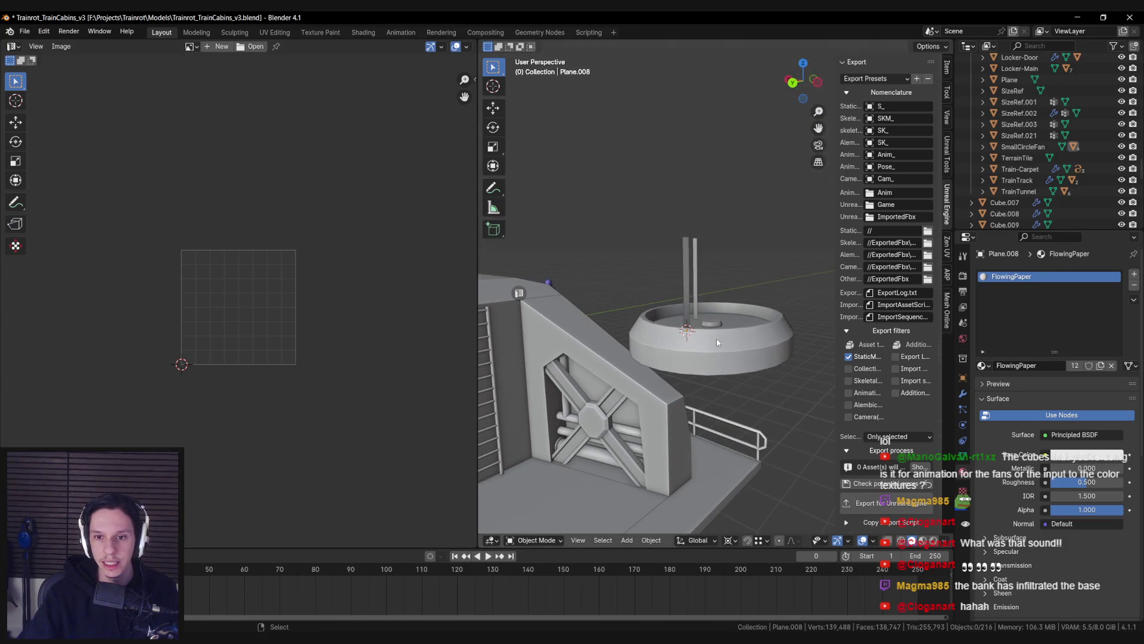
pyautogui.click(699, 335)
pyautogui.click(881, 510)
pyautogui.hotkey('alt', 'Tab')
# Step: Reimport the updated S_SmallCircleFan mesh
pyautogui.click(438, 34)
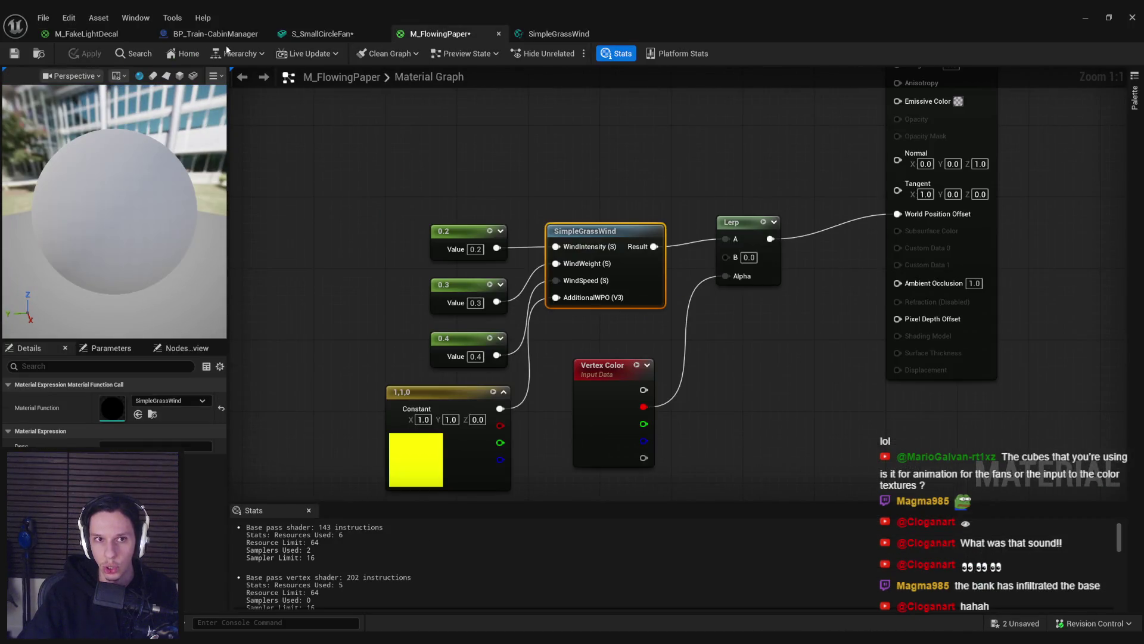
pyautogui.click(322, 34)
pyautogui.click(98, 55)
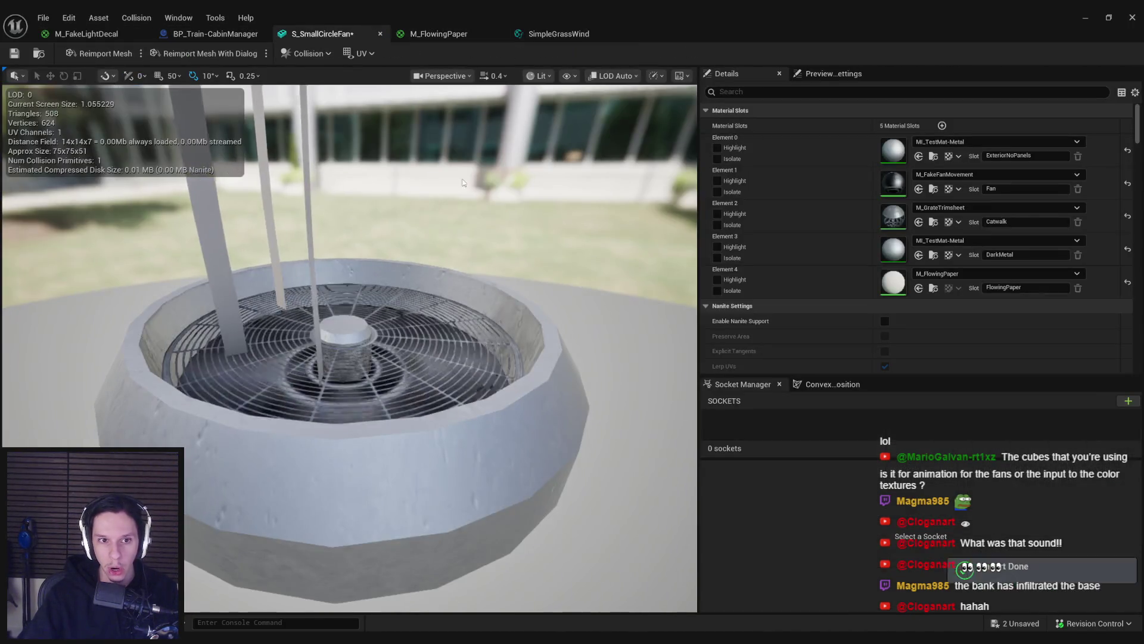
pyautogui.click(555, 34)
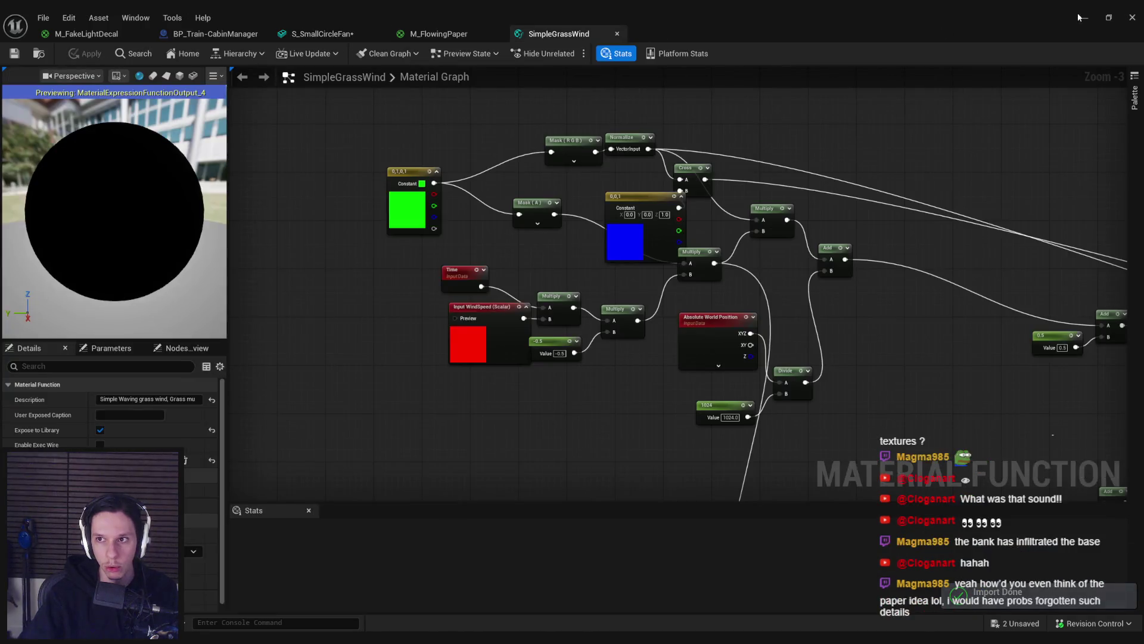
pyautogui.hotkey('alt', 'Tab')
# Step: After viewing the wall fan, make M_FlowingPaper Two Sided and apply
pyautogui.moveTo(536, 238)
pyautogui.mouseDown()
pyautogui.moveTo(525, 227)
pyautogui.moveTo(512, 238)
pyautogui.moveTo(524, 250)
pyautogui.moveTo(506, 232)
pyautogui.mouseUp()
pyautogui.moveTo(590, 281)
pyautogui.mouseDown()
pyautogui.moveTo(572, 295)
pyautogui.moveTo(589, 279)
pyautogui.mouseUp()
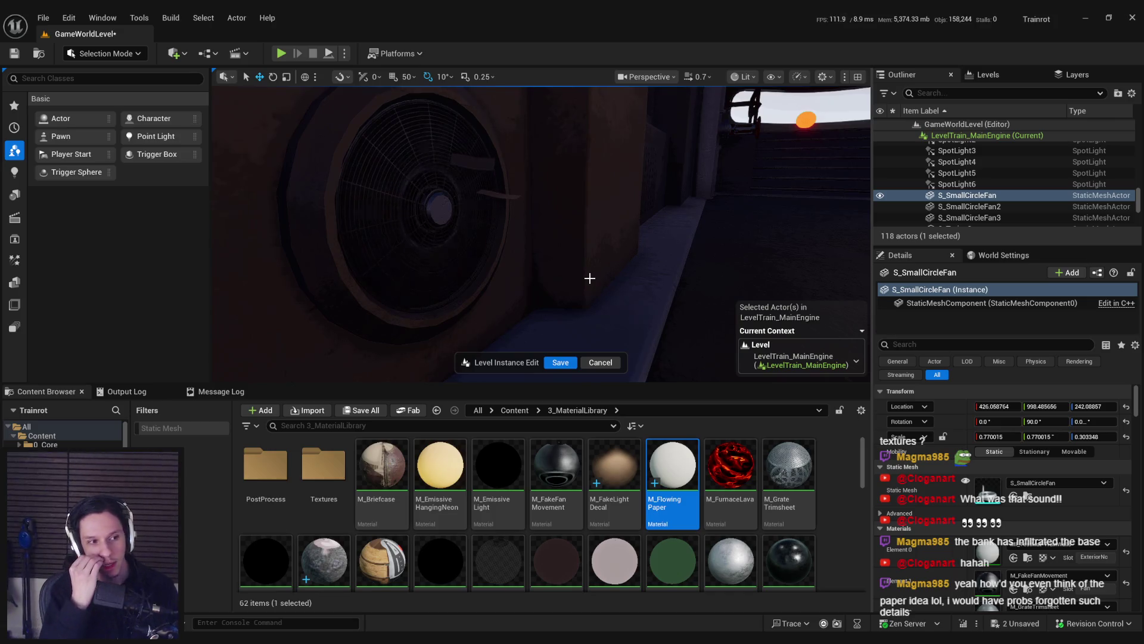
pyautogui.moveTo(589, 280)
pyautogui.mouseDown()
pyautogui.moveTo(563, 262)
pyautogui.moveTo(583, 259)
pyautogui.mouseUp()
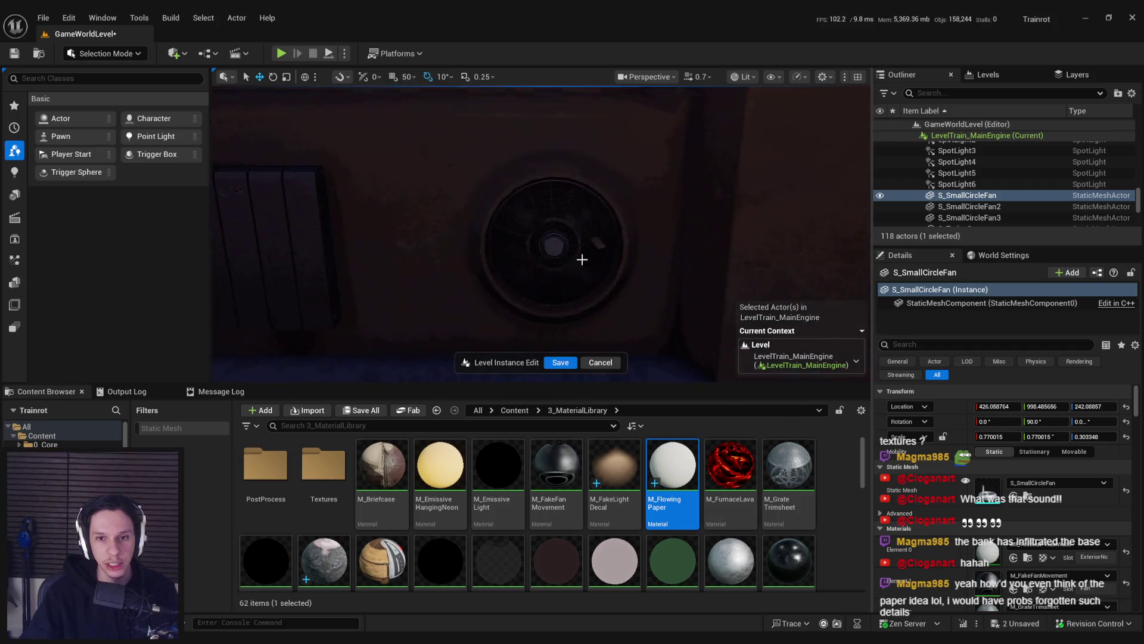
pyautogui.doubleClick(440, 573)
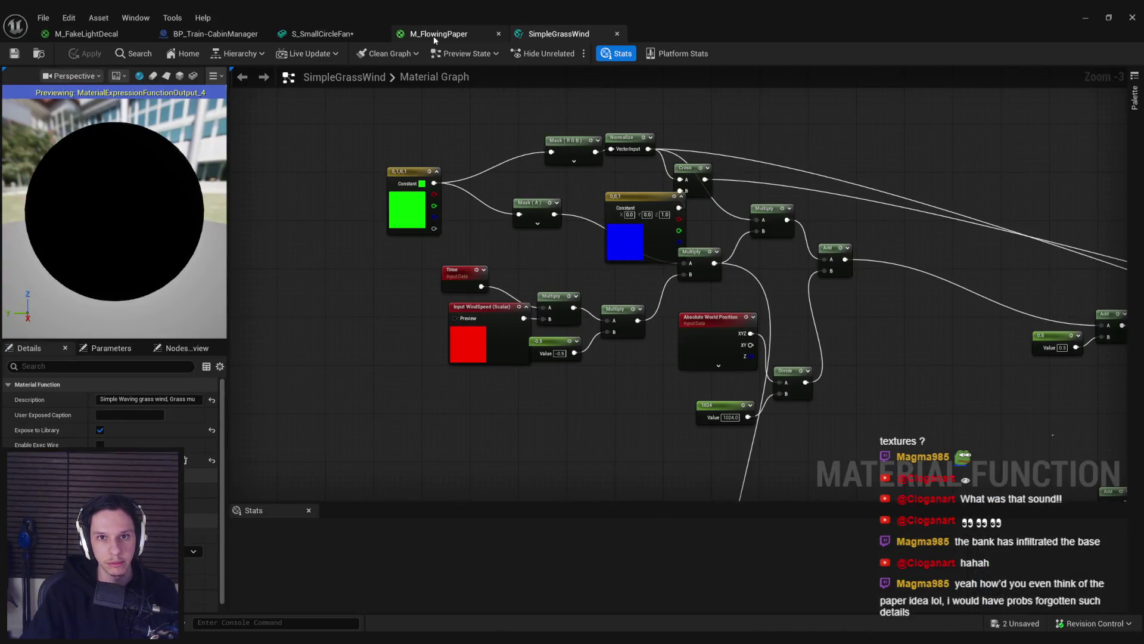
pyautogui.click(455, 37)
pyautogui.click(359, 176)
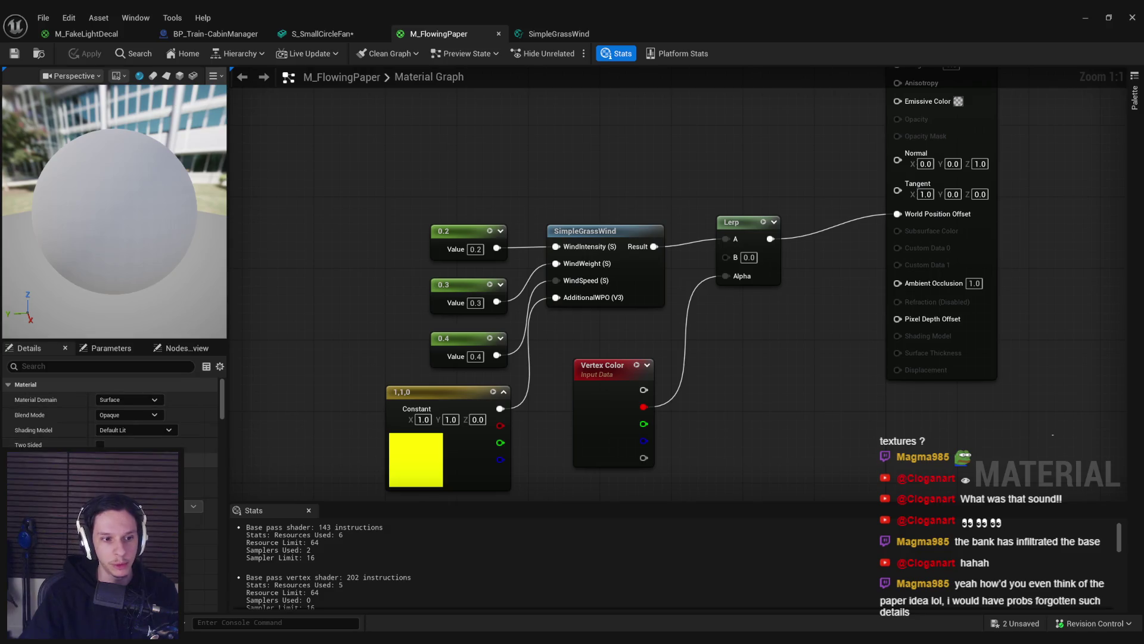
pyautogui.click(87, 54)
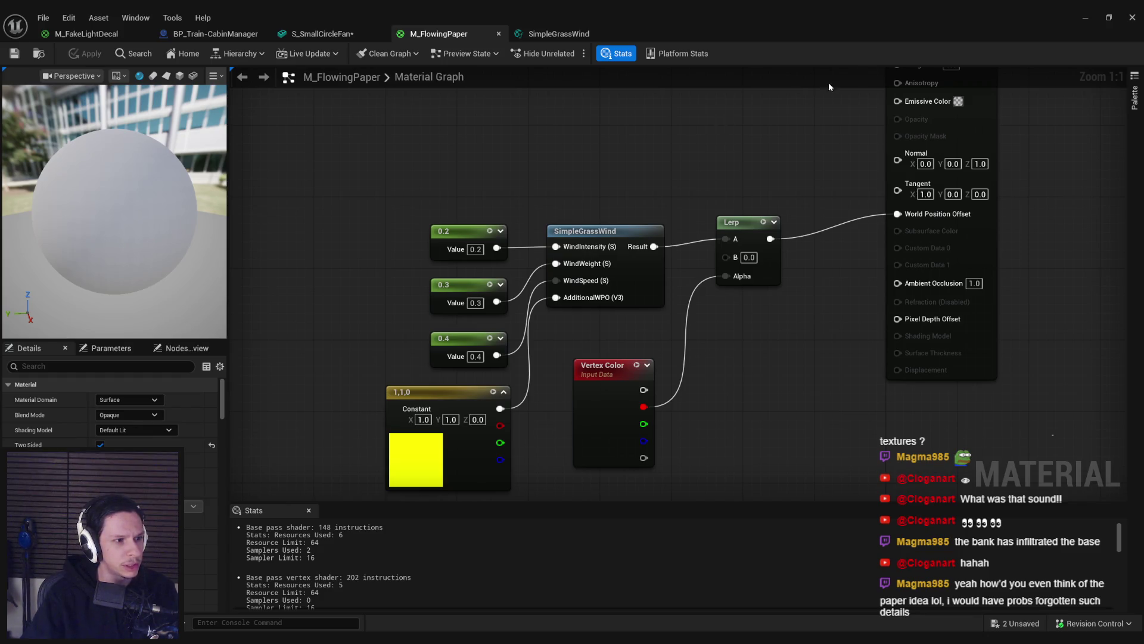
# Step: Raise the WindWeight constant in M_FlowingPaper from 0.3 to 0.6
pyautogui.click(1086, 17)
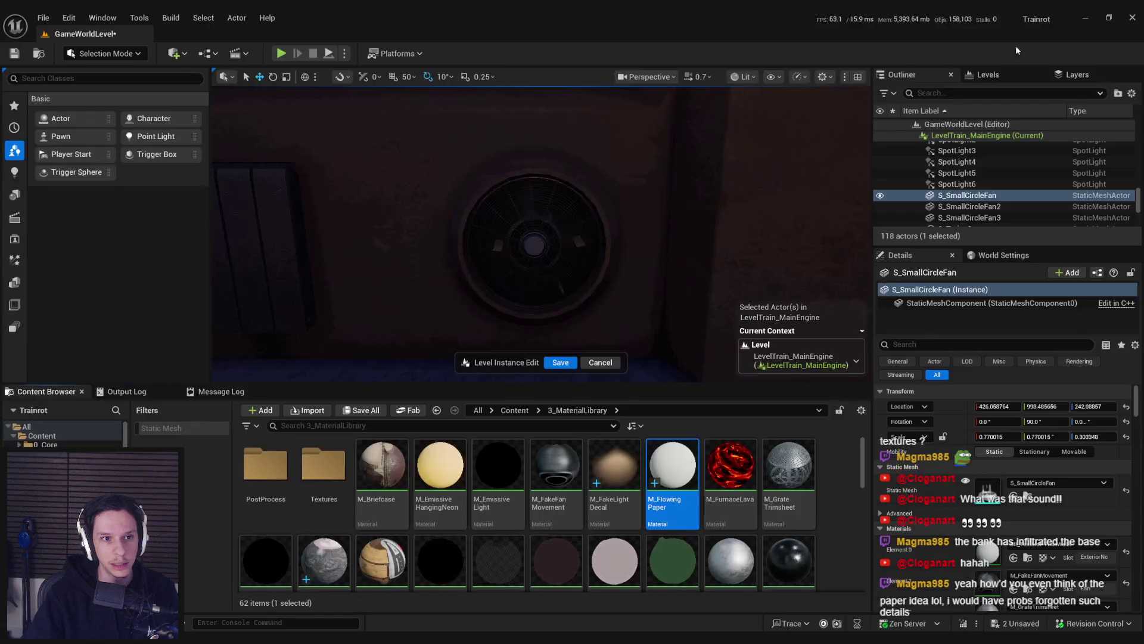
pyautogui.scroll(-5, 541, 234)
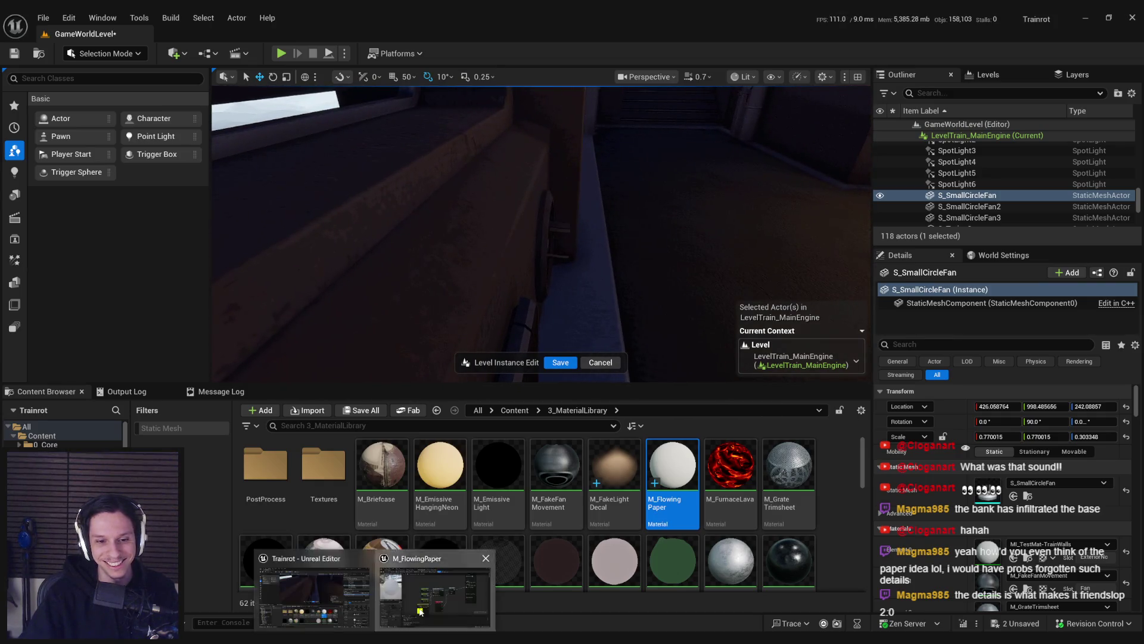
pyautogui.click(382, 587)
pyautogui.click(361, 306)
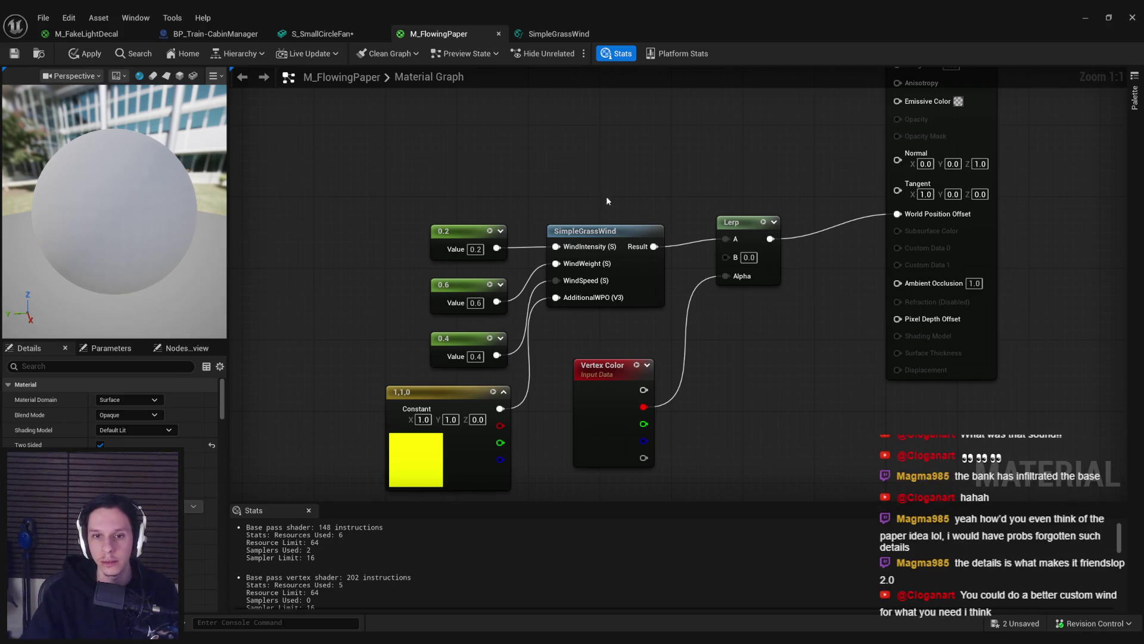
# Step: Delete the wind constants and the SimpleGrassWind node from M_FlowingPaper
pyautogui.moveTo(385, 197); pyautogui.dragTo(514, 321)
pyautogui.moveTo(527, 440); pyautogui.dragTo(528, 439)
pyautogui.moveTo(529, 194); pyautogui.dragTo(602, 299)
pyautogui.press('Delete')
pyautogui.scroll(-1, 463, 252)
# Step: Add a Texture Sample node using the striped texture
pyautogui.rightClick(463, 252)
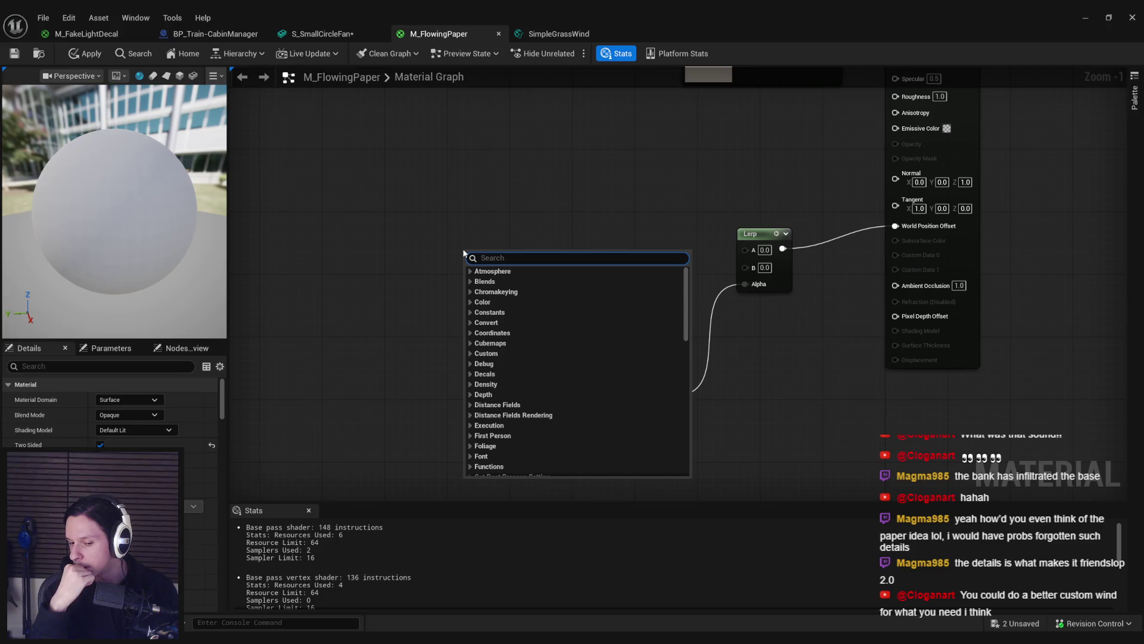
pyautogui.write('texture')
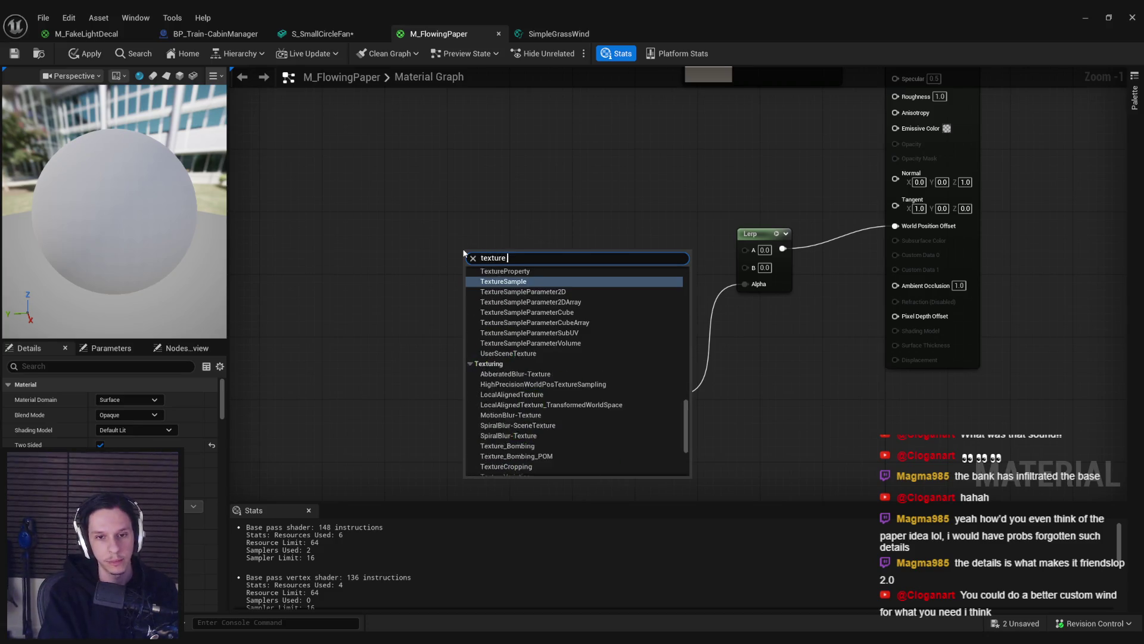
pyautogui.press('Return')
pyautogui.click(199, 461)
pyautogui.write('t')
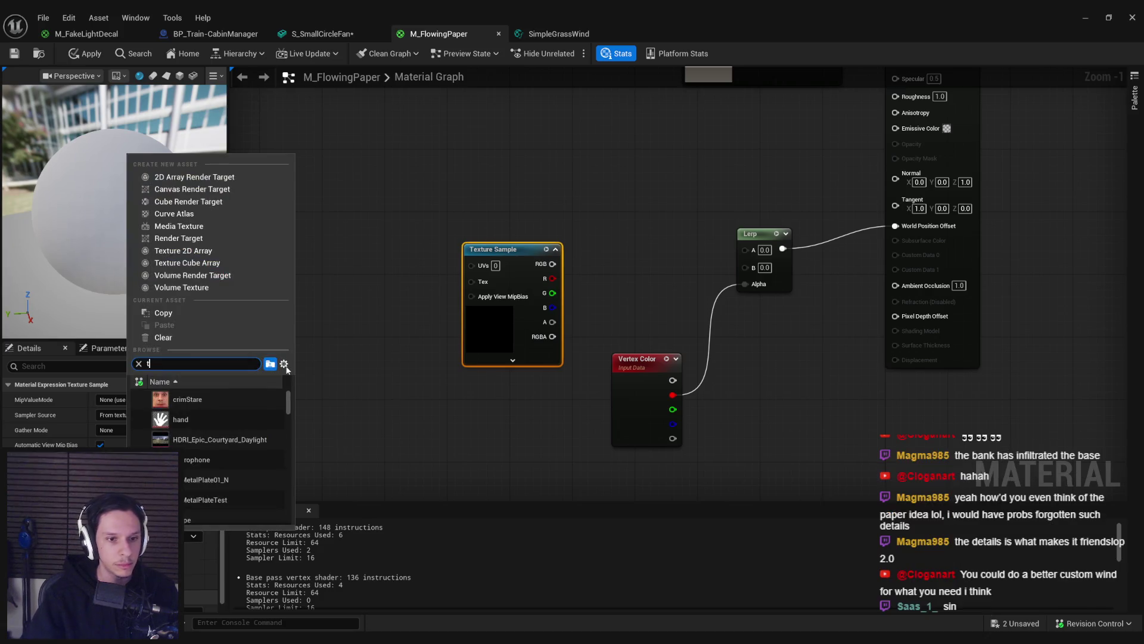
pyautogui.click(178, 400)
pyautogui.moveTo(557, 267); pyautogui.dragTo(442, 268)
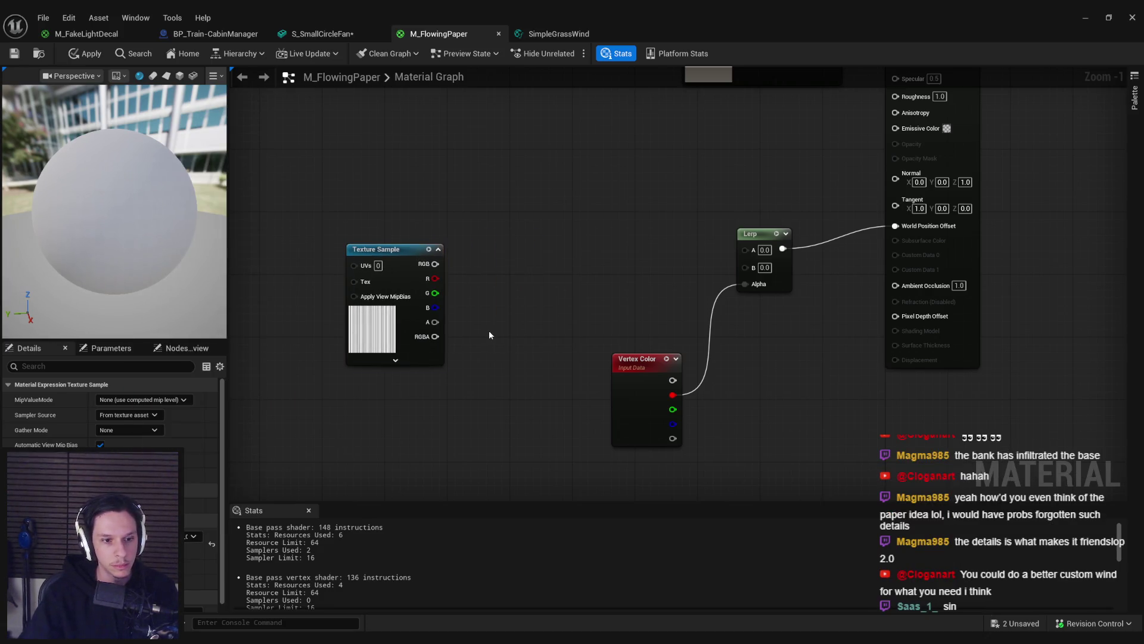
pyautogui.moveTo(358, 318); pyautogui.dragTo(451, 326)
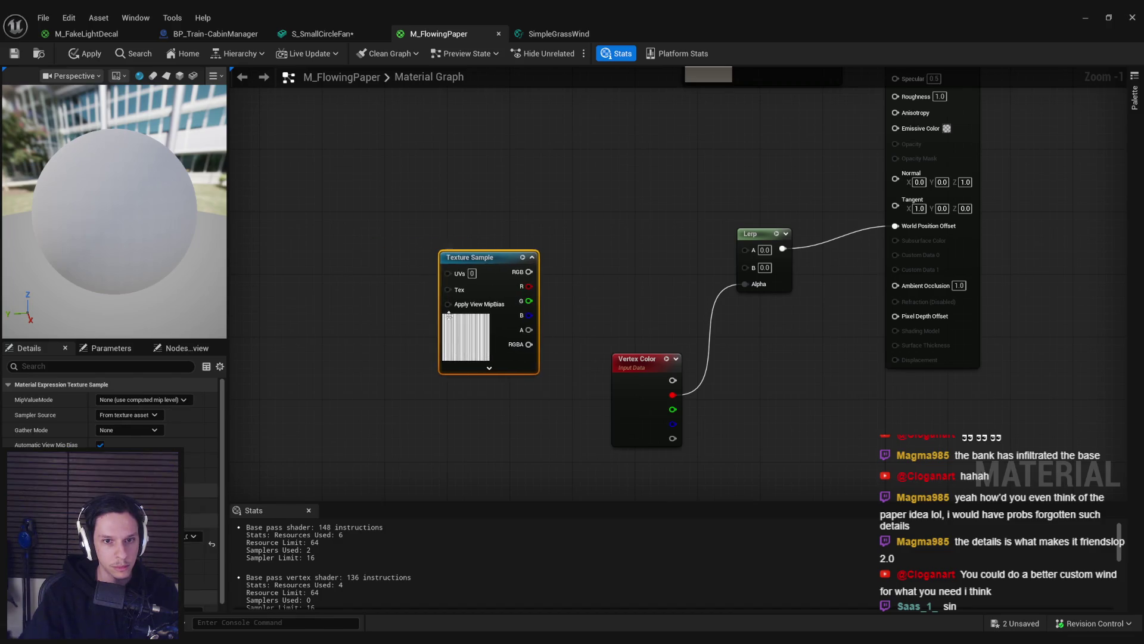
# Step: Attach a Panner with Speed Y 1.0 to the Texture Sample's UVs
pyautogui.moveTo(344, 263); pyautogui.dragTo(344, 263)
pyautogui.write('panner')
pyautogui.click(374, 289)
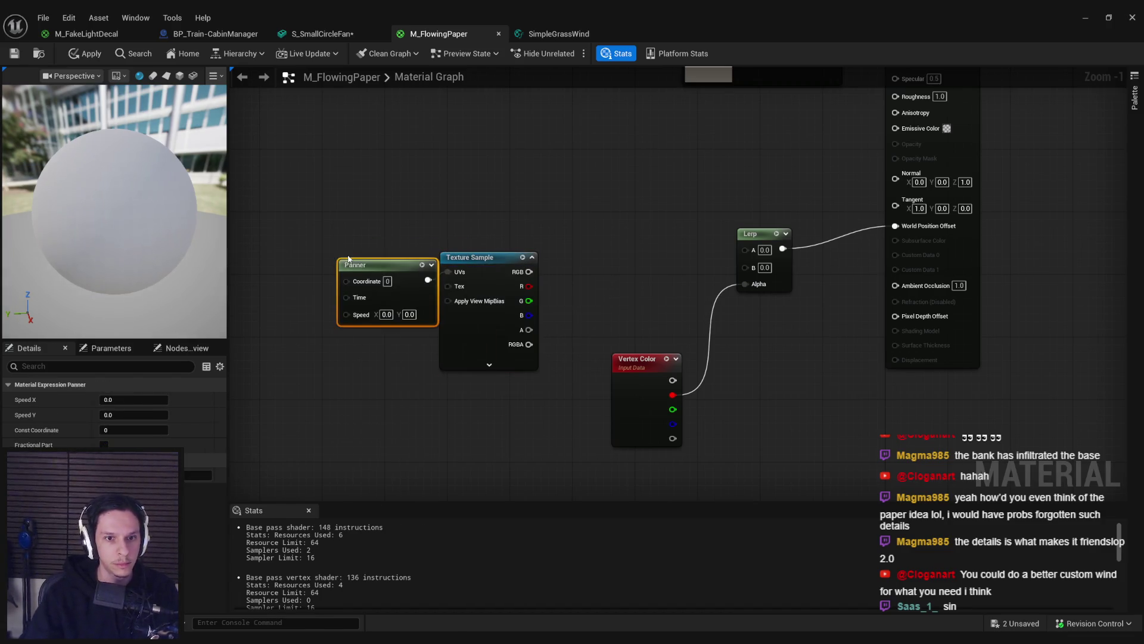
pyautogui.write('1')
pyautogui.press('Return')
pyautogui.moveTo(390, 293); pyautogui.dragTo(496, 313)
pyautogui.click(486, 347)
pyautogui.moveTo(419, 309); pyautogui.dragTo(320, 313)
pyautogui.press('Escape')
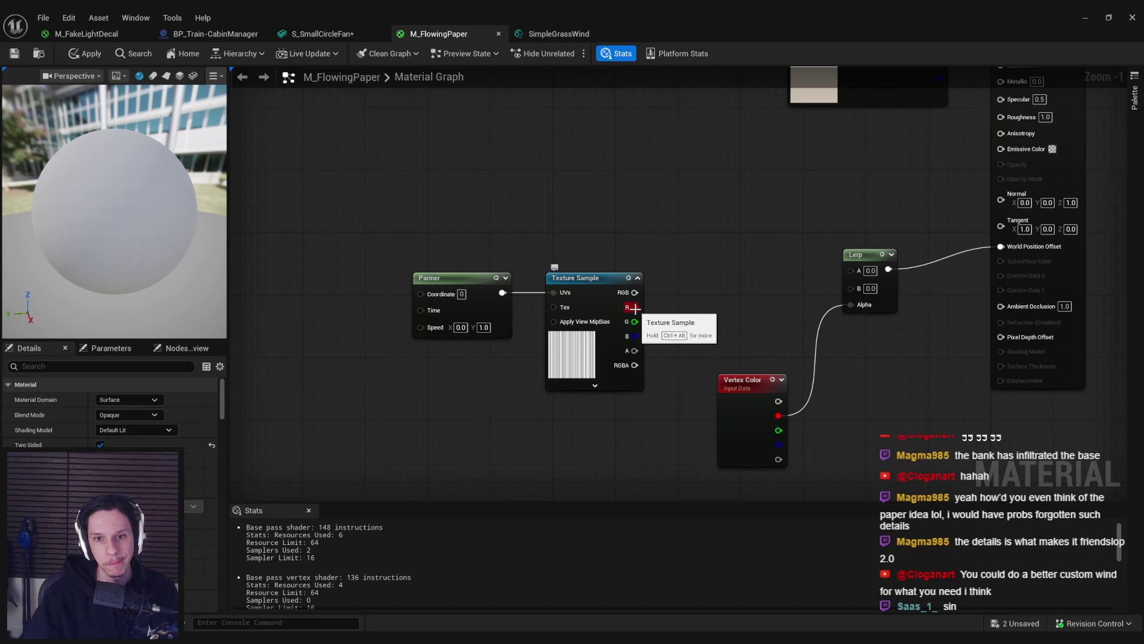
# Step: Wire the texture's red channel into Lerp A and apply the material
pyautogui.moveTo(635, 306); pyautogui.dragTo(852, 271)
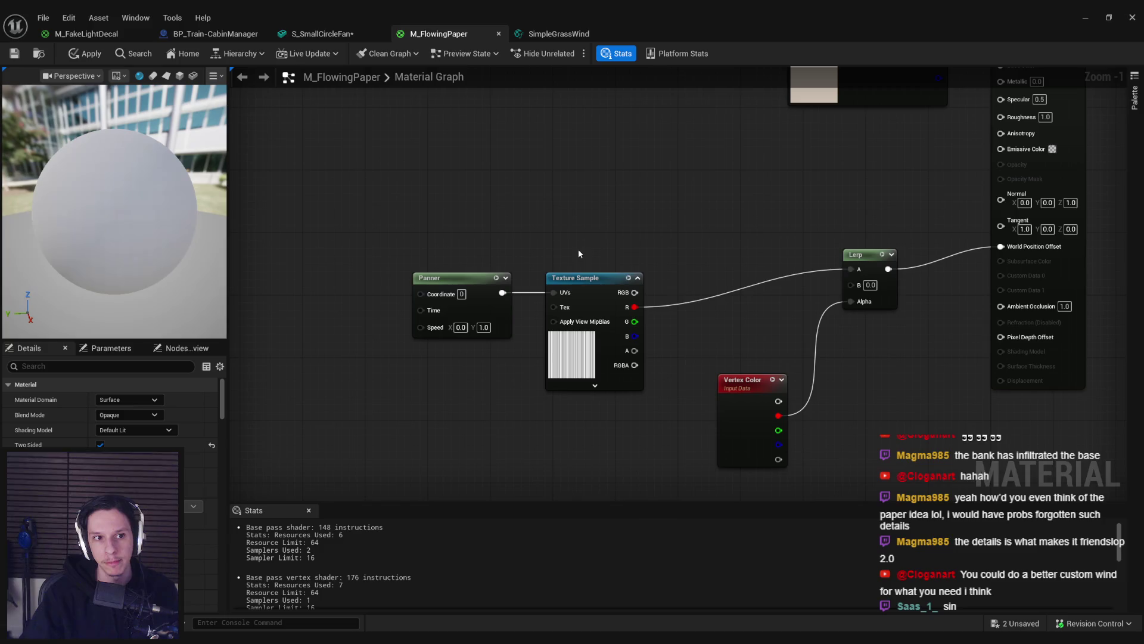
pyautogui.moveTo(635, 307)
pyautogui.mouseDown()
pyautogui.moveTo(671, 305)
pyautogui.moveTo(659, 272)
pyautogui.mouseUp()
pyautogui.click(80, 55)
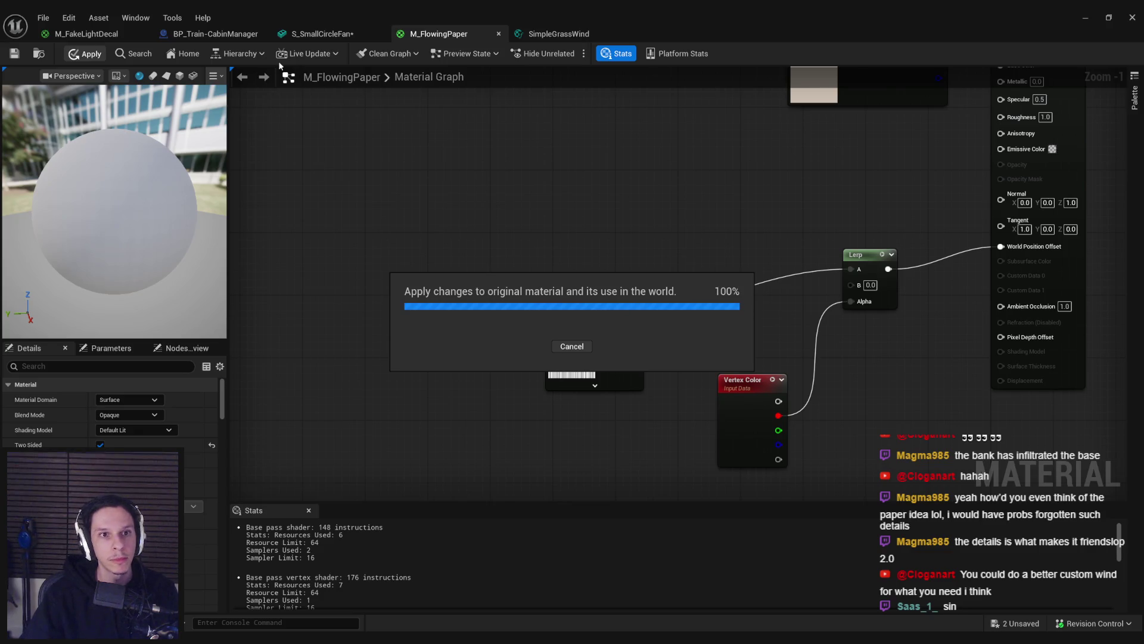
# Step: Route the texture's red channel through a Multiply by 5 into Lerp A and apply
pyautogui.click(319, 39)
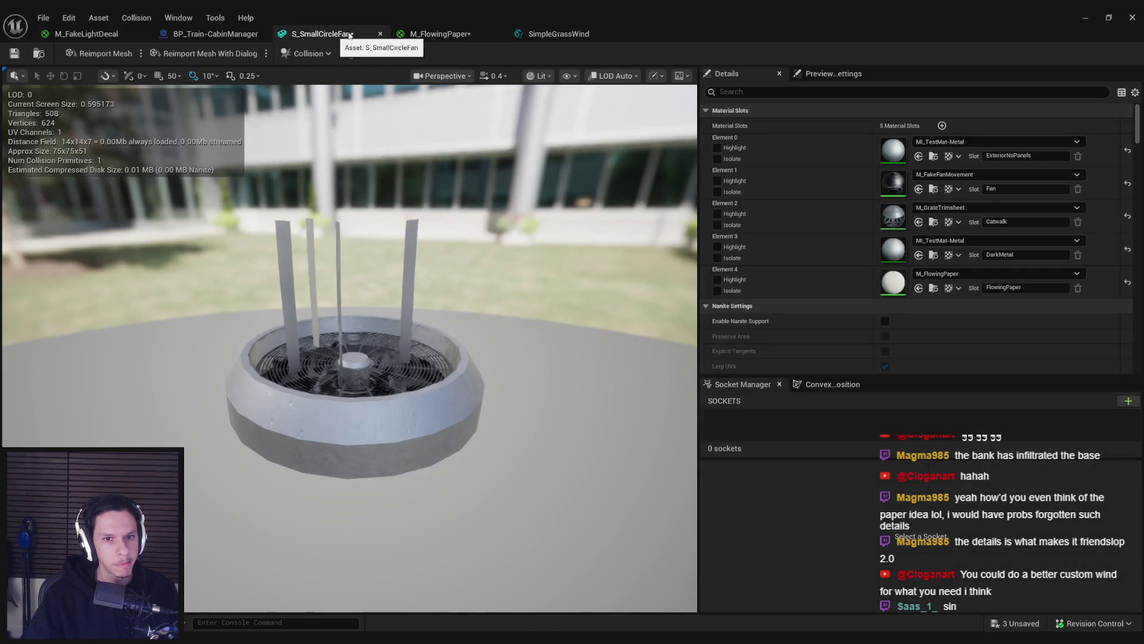
pyautogui.click(441, 34)
pyautogui.moveTo(692, 305); pyautogui.dragTo(851, 269)
pyautogui.write('multiply')
pyautogui.press('Return')
pyautogui.moveTo(405, 265)
pyautogui.mouseDown()
pyautogui.moveTo(731, 328)
pyautogui.moveTo(744, 282)
pyautogui.mouseUp()
pyautogui.click(734, 331)
pyautogui.click(84, 54)
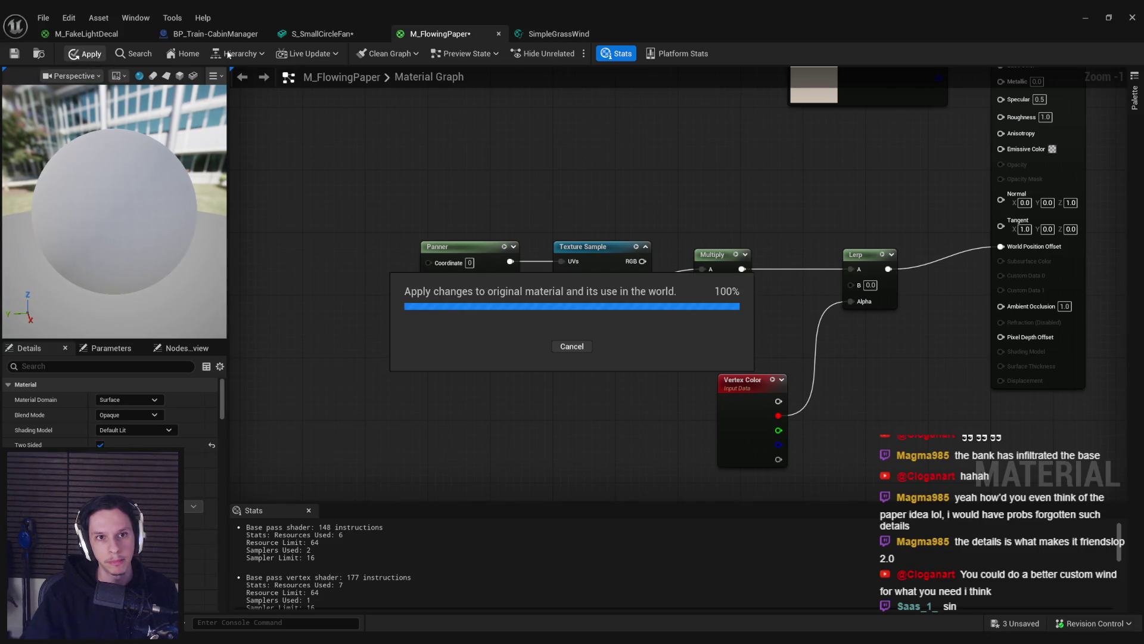
# Step: Drive the Panner's Time input with a Time node, apply, and check the fan mesh
pyautogui.click(351, 29)
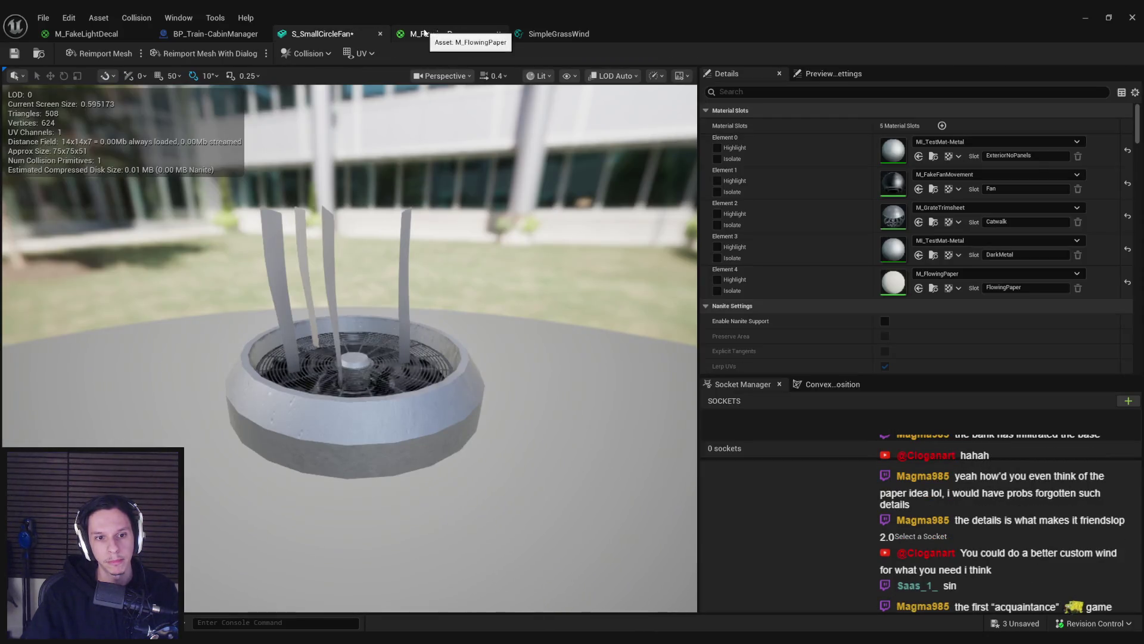
pyautogui.click(425, 33)
pyautogui.click(507, 278)
pyautogui.moveTo(426, 279); pyautogui.dragTo(370, 276)
pyautogui.write('time')
pyautogui.press('Return')
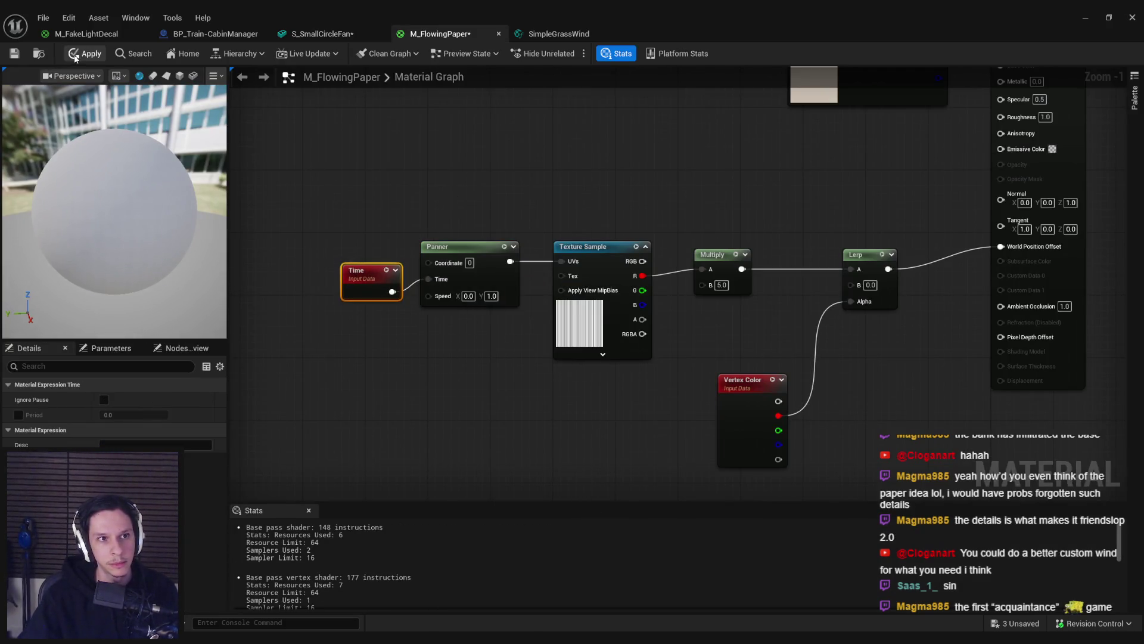
pyautogui.click(75, 55)
pyautogui.click(334, 37)
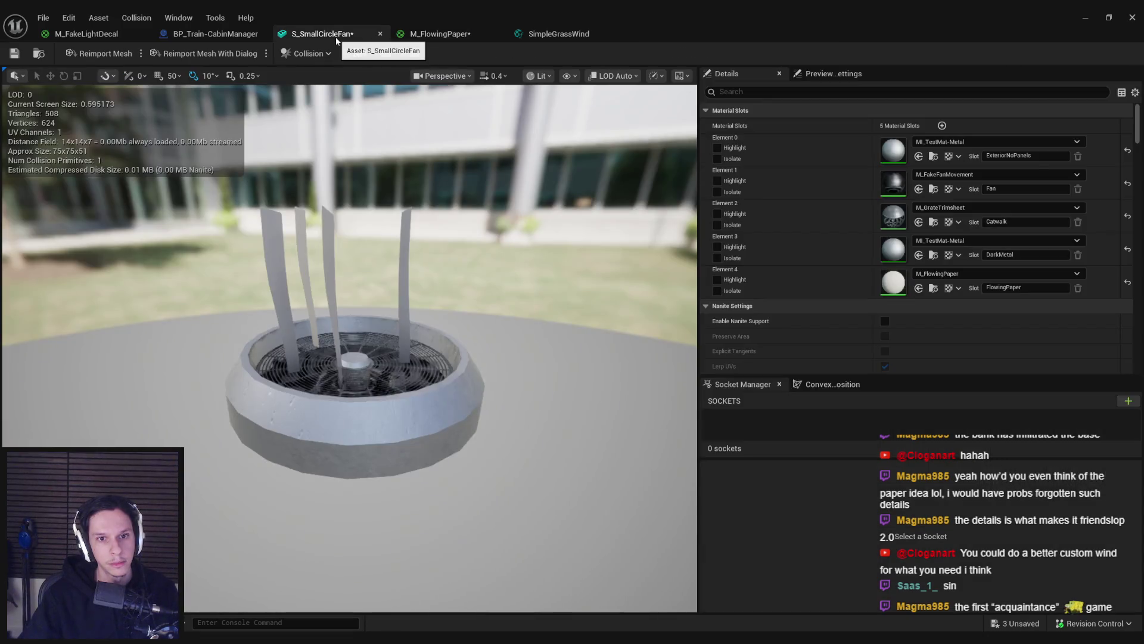
pyautogui.click(433, 38)
pyautogui.rightClick(602, 331)
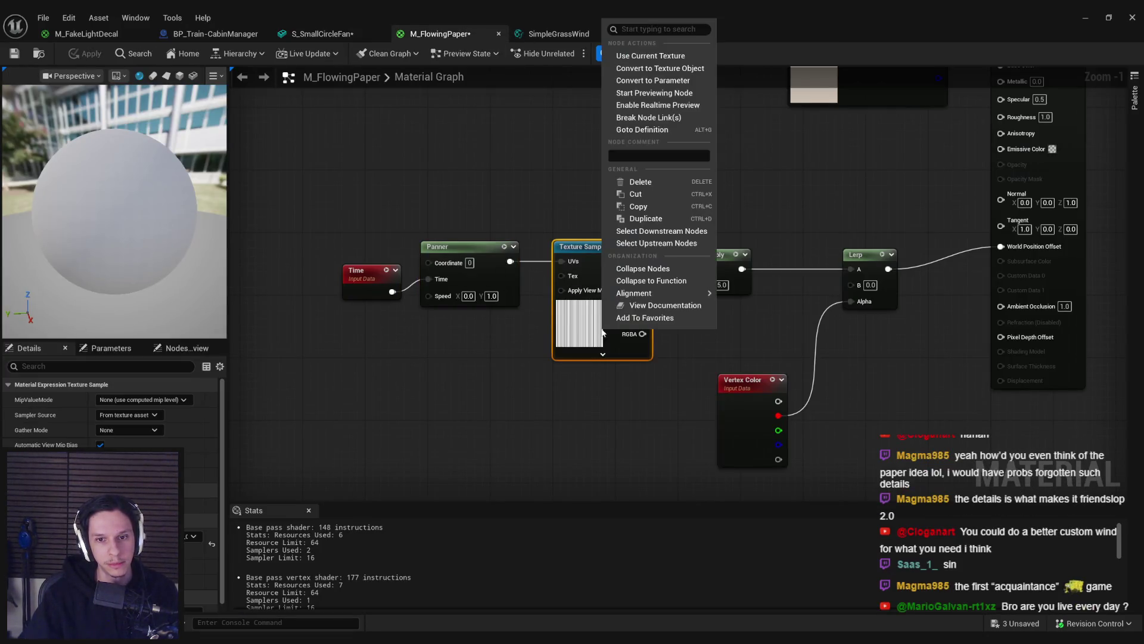
# Step: Preview the Texture Sample output on a plane, apply, and check the fan mesh
pyautogui.click(654, 93)
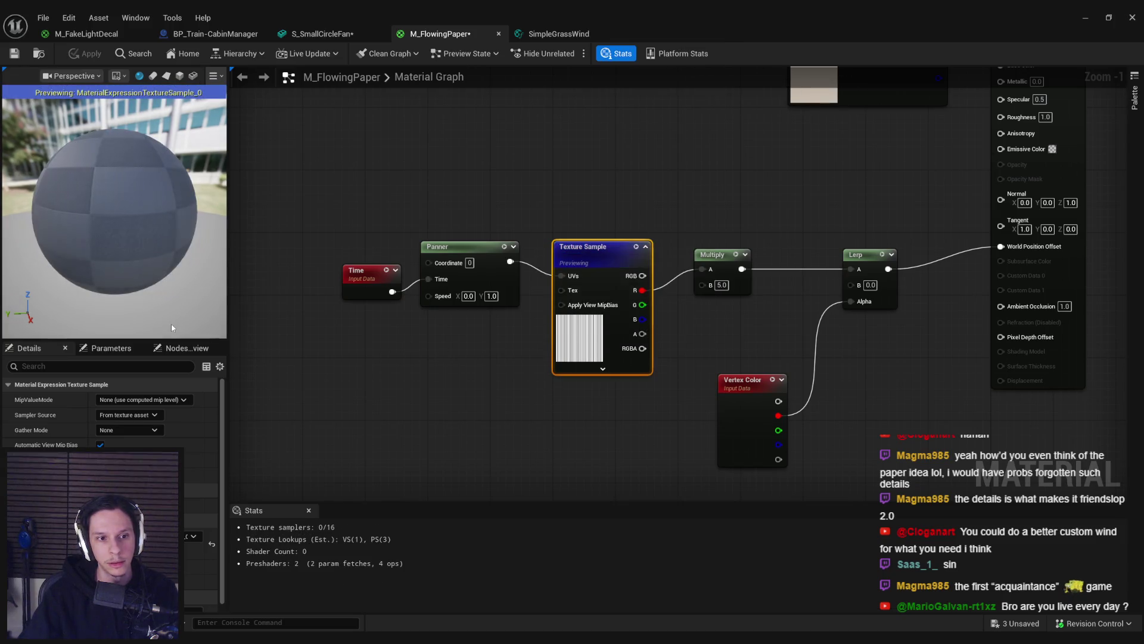
pyautogui.click(167, 77)
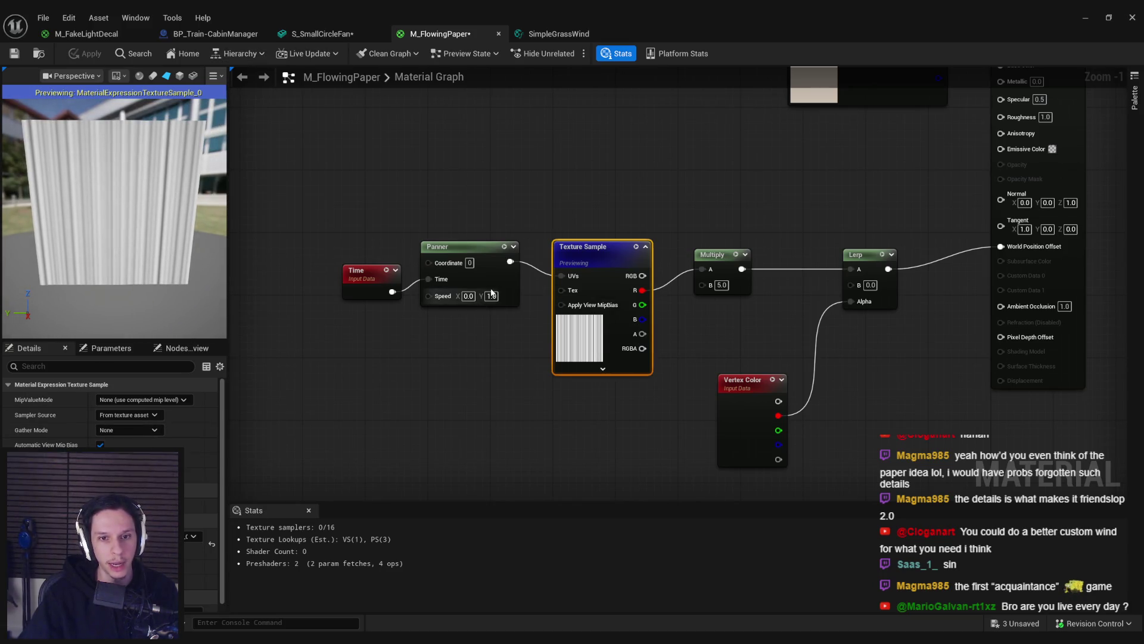
pyautogui.click(469, 345)
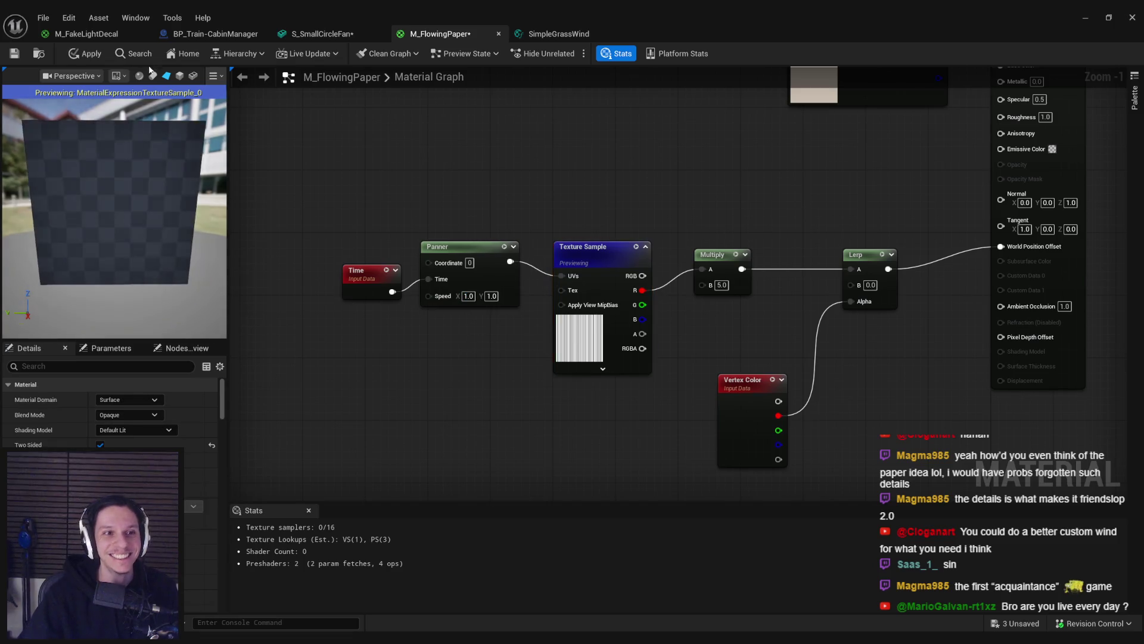
pyautogui.click(85, 54)
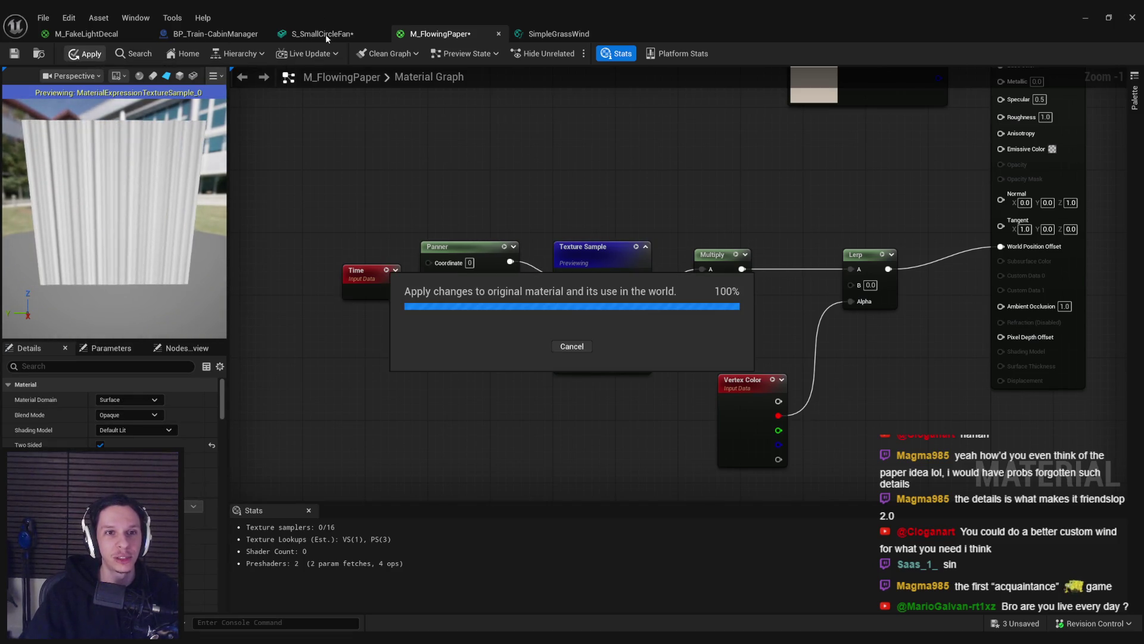
pyautogui.click(325, 34)
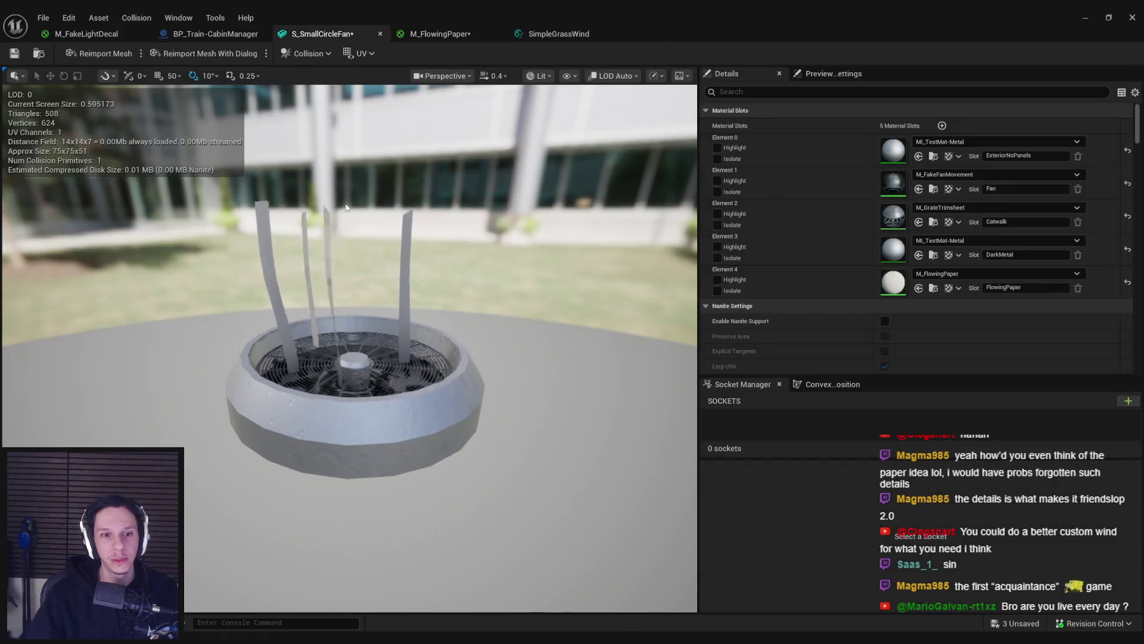
pyautogui.click(437, 34)
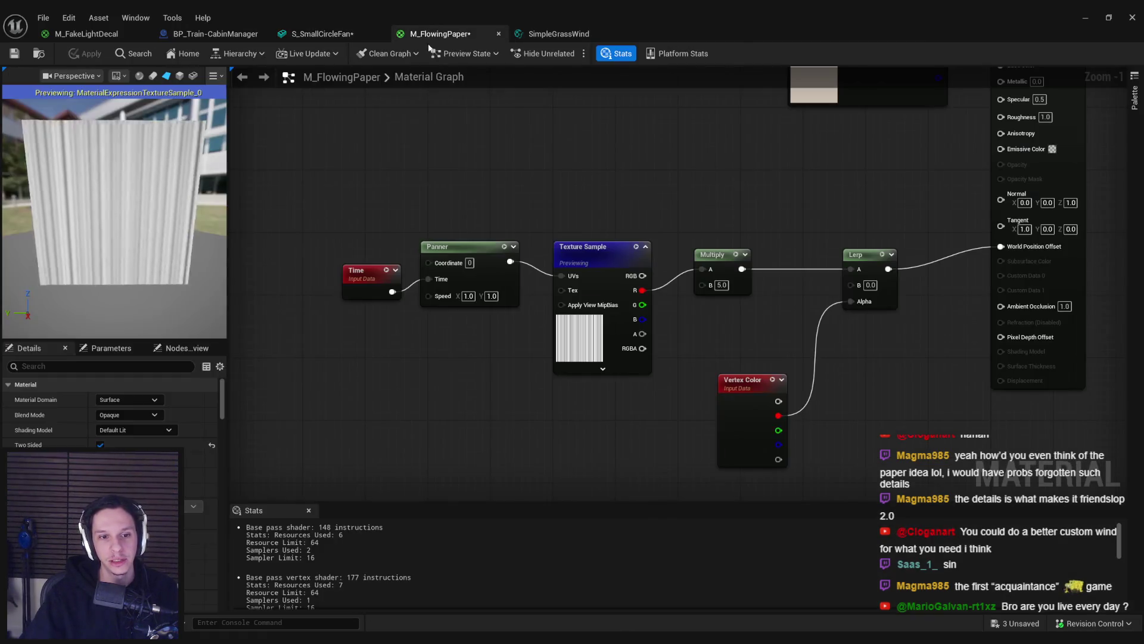
# Step: Set the Panner's X speed to 0.5 and apply to test sideways panning
pyautogui.click(492, 296)
pyautogui.click(468, 296)
pyautogui.write('0.5')
pyautogui.press('Return')
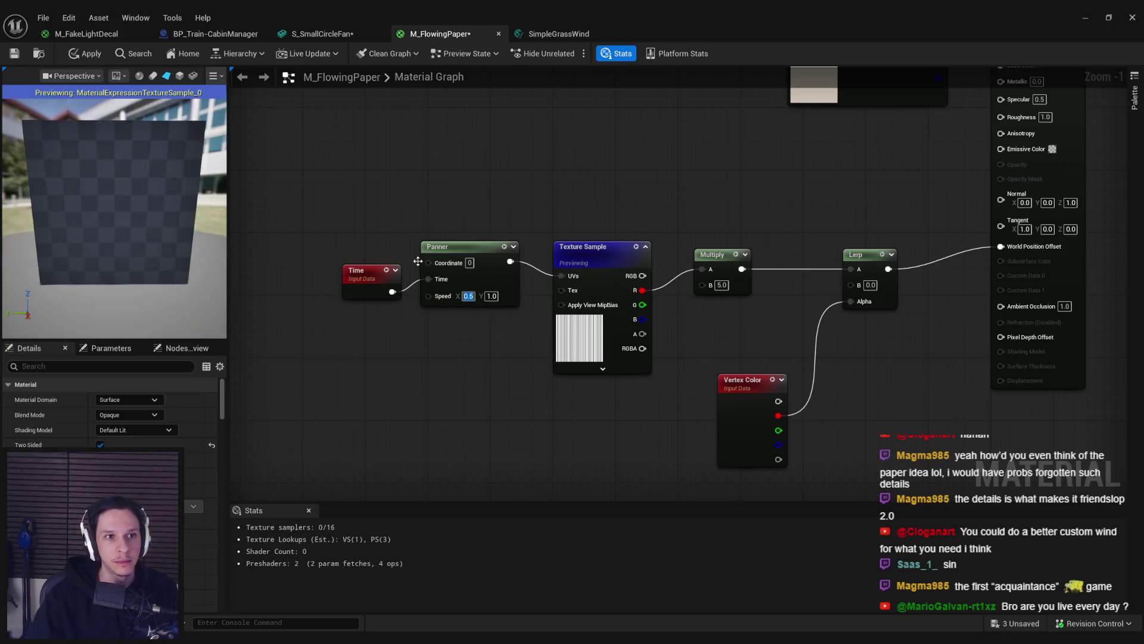
pyautogui.click(89, 57)
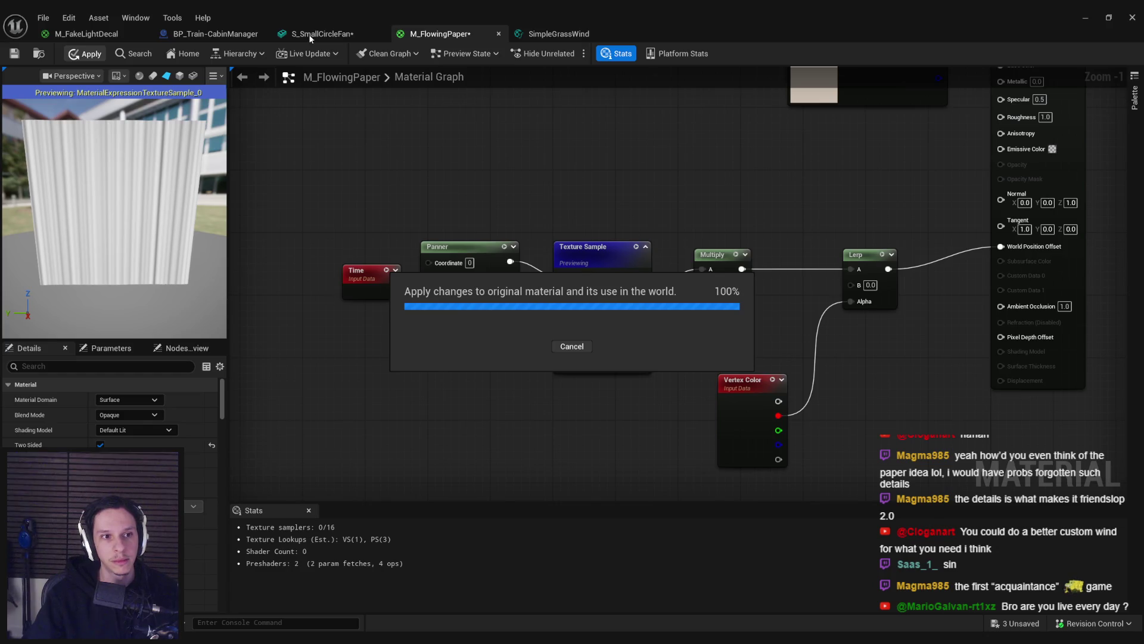
pyautogui.click(309, 34)
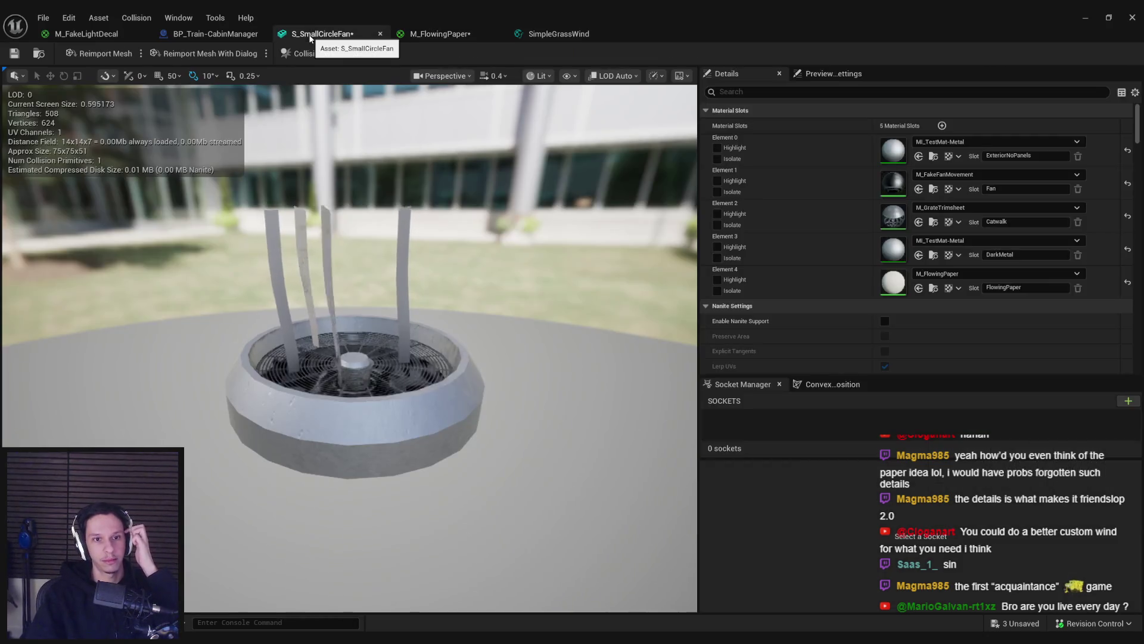
# Step: Reset the Panner's X speed to 0.0 and browse textures for the sample
pyautogui.click(420, 36)
pyautogui.click(322, 34)
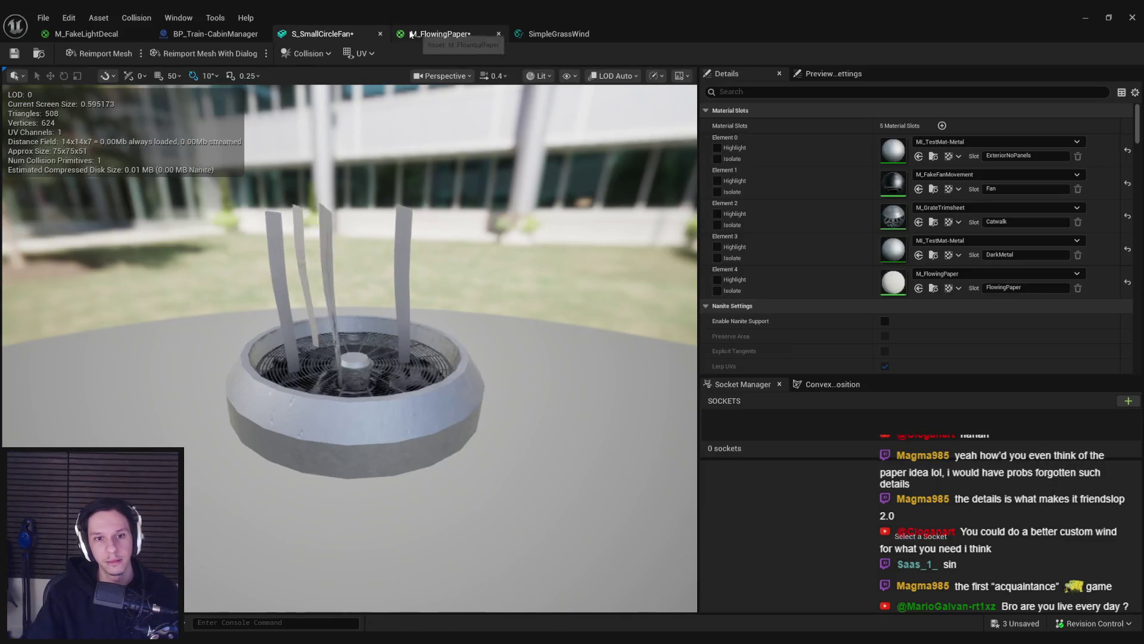
pyautogui.moveTo(572, 18); pyautogui.dragTo(630, 385)
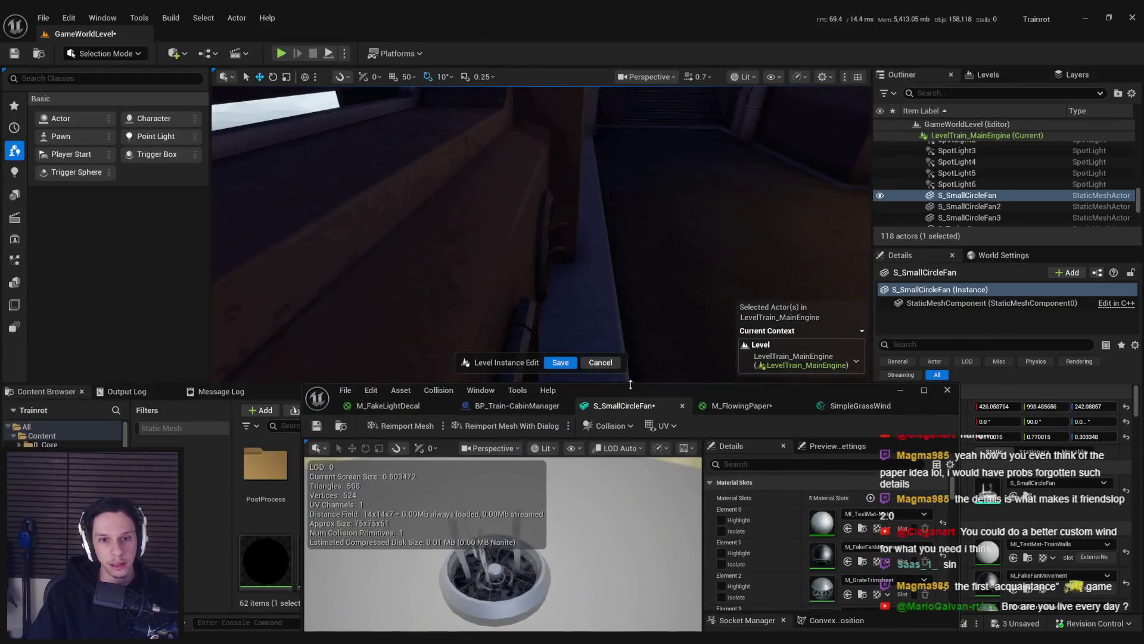
pyautogui.doubleClick(751, 390)
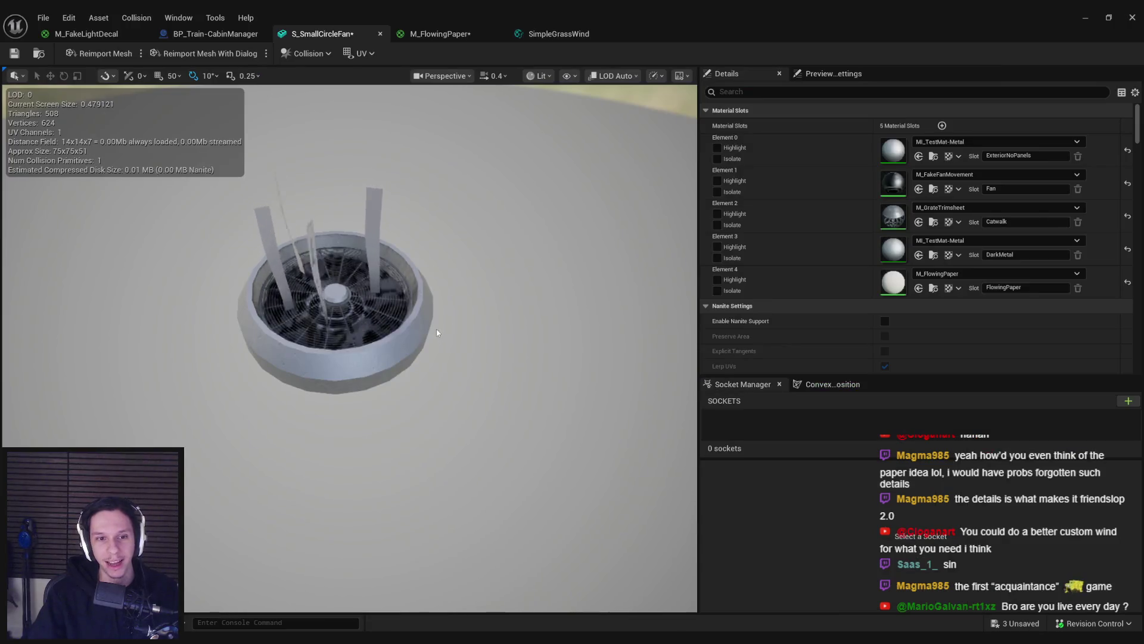
pyautogui.click(441, 34)
pyautogui.click(563, 334)
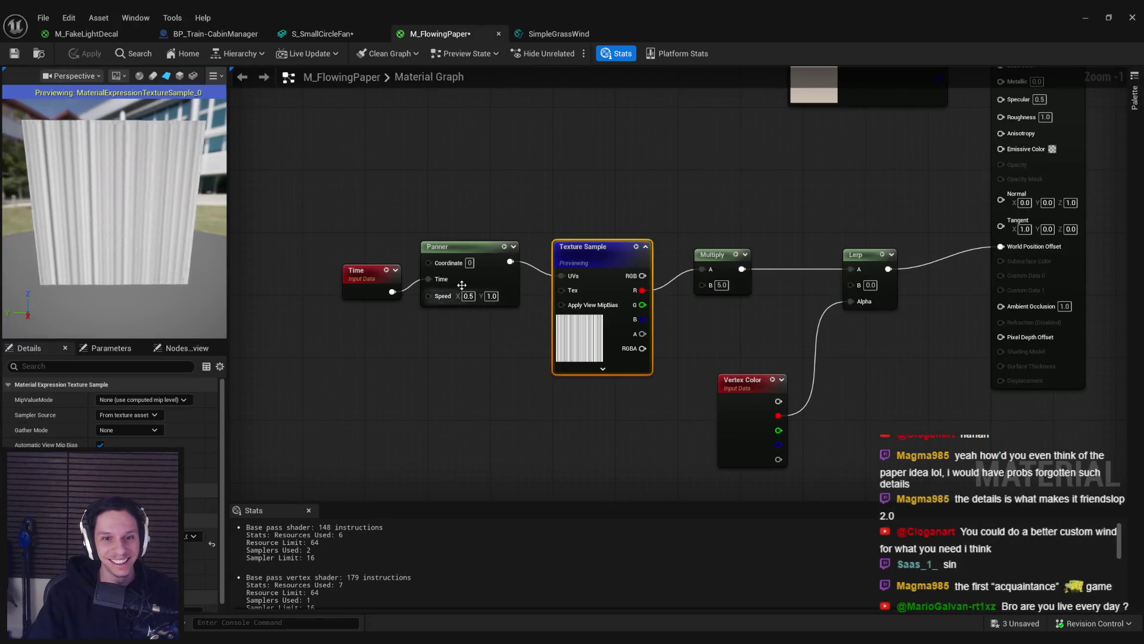
pyautogui.write('0')
pyautogui.press('Return')
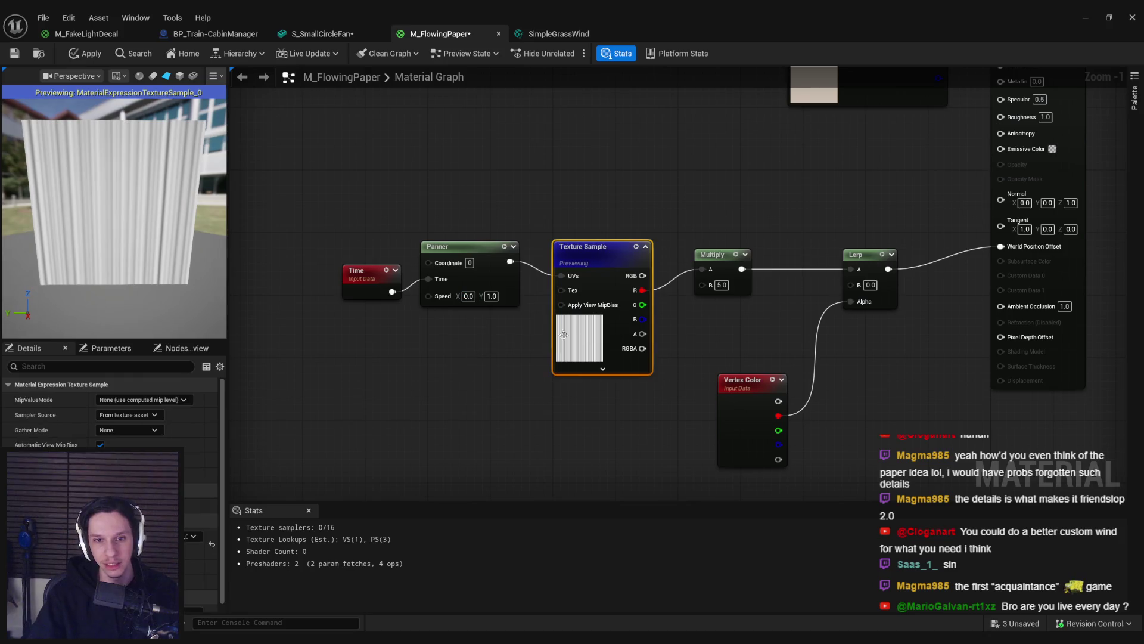
pyautogui.click(189, 536)
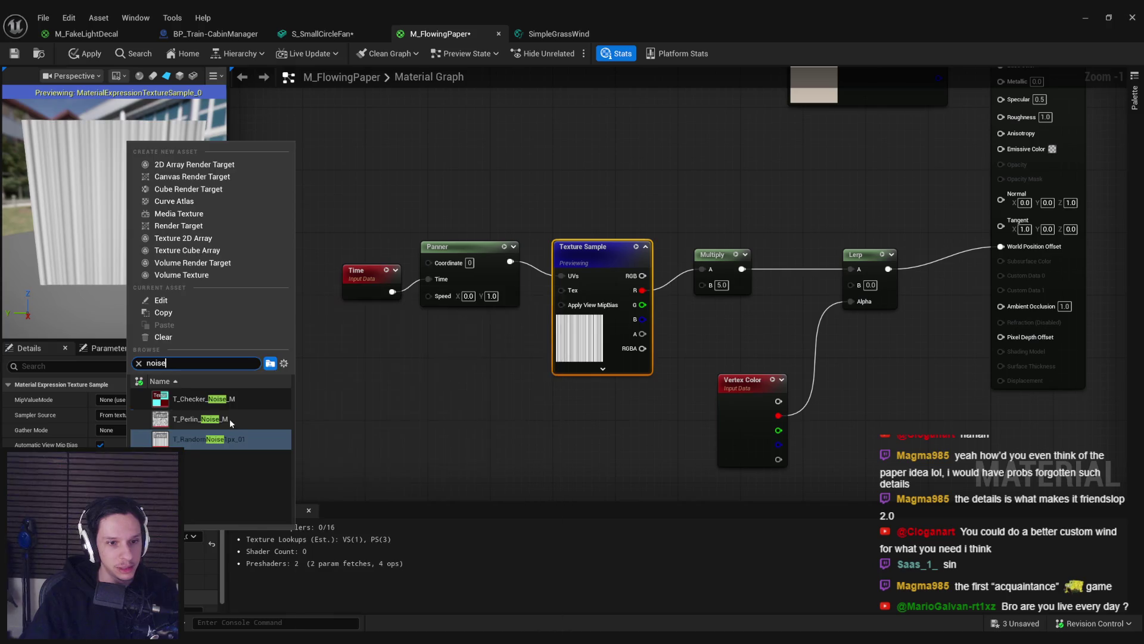
# Step: Swap the Perlin noise texture into the Texture Sample and apply
pyautogui.click(230, 418)
pyautogui.click(89, 54)
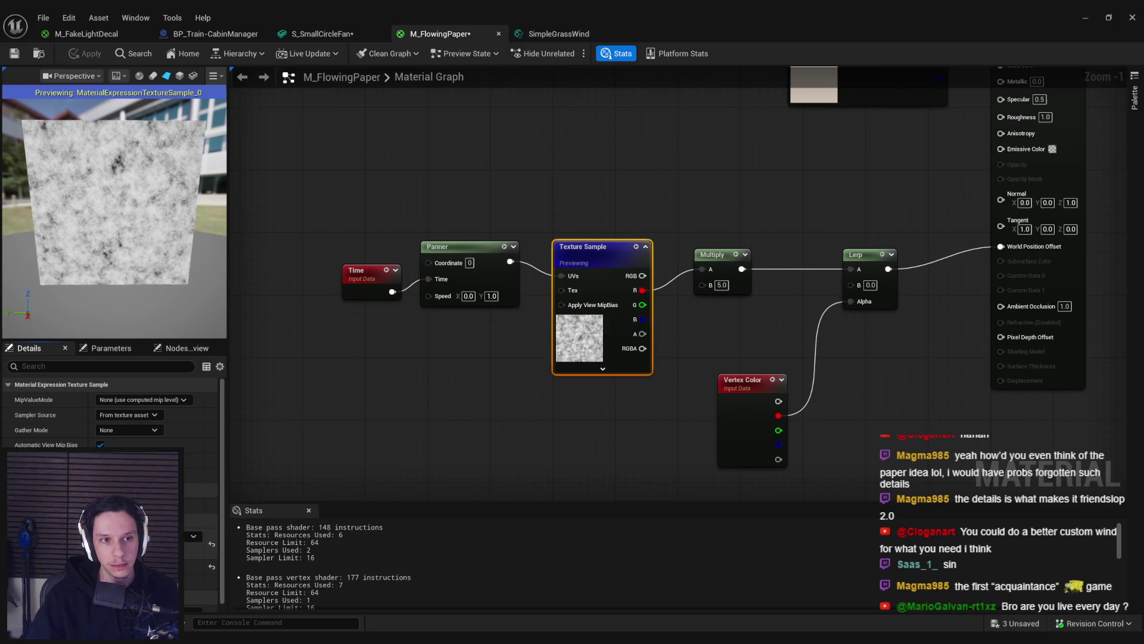
pyautogui.doubleClick(596, 309)
pyautogui.click(442, 33)
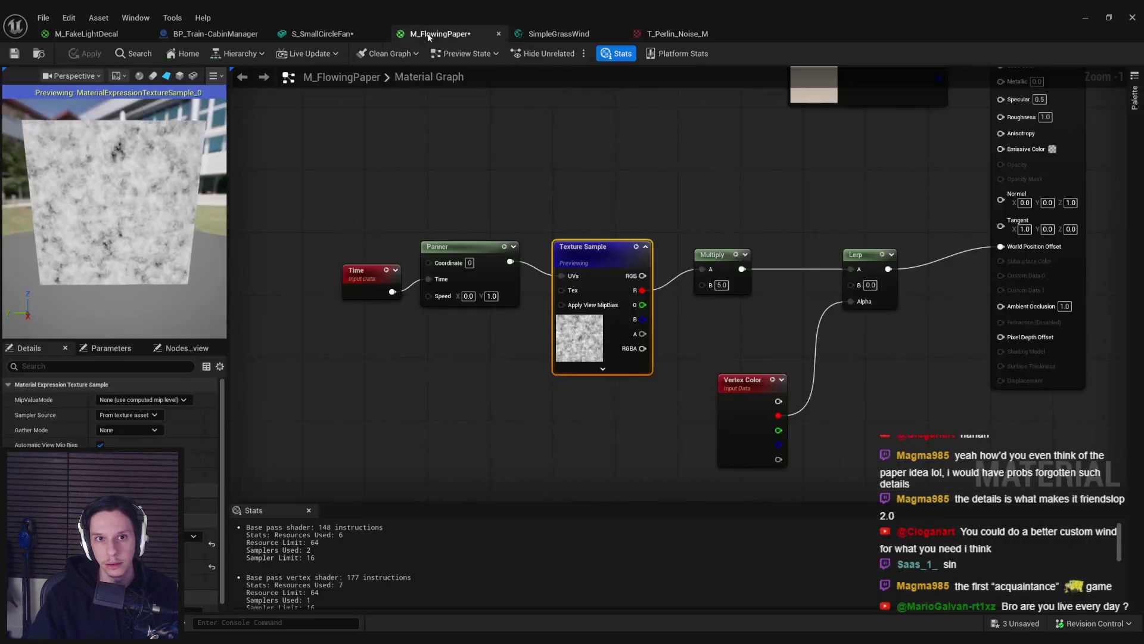
# Step: Check the noise-textured paper in the level and fan mesh, then maximize M_FlowingPaper
pyautogui.moveTo(746, 9); pyautogui.dragTo(747, 328)
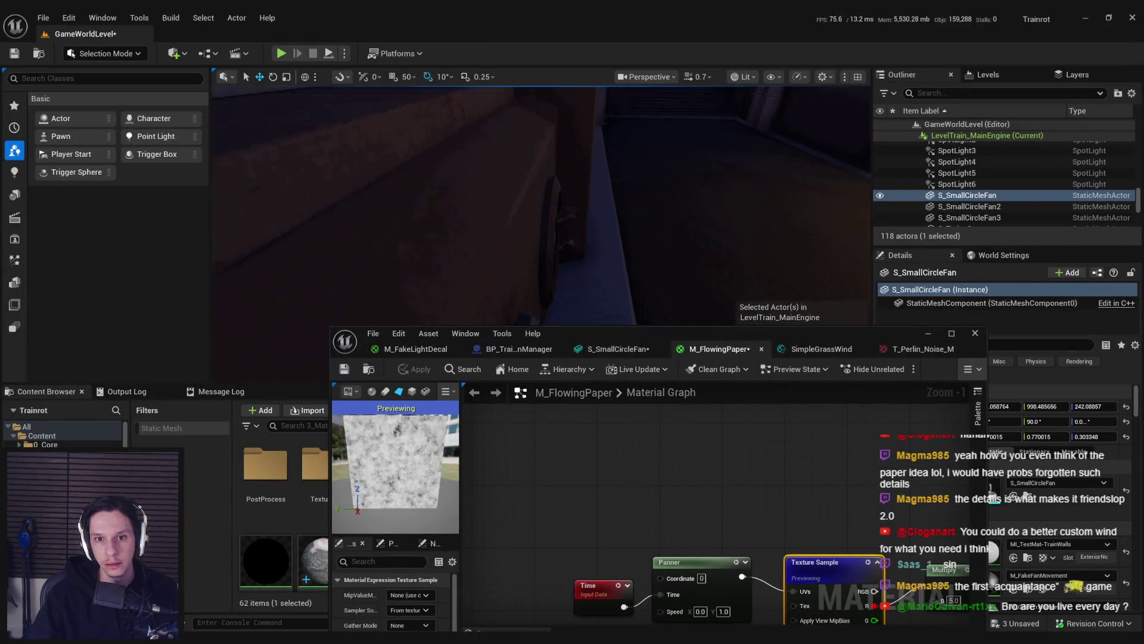
pyautogui.doubleClick(787, 331)
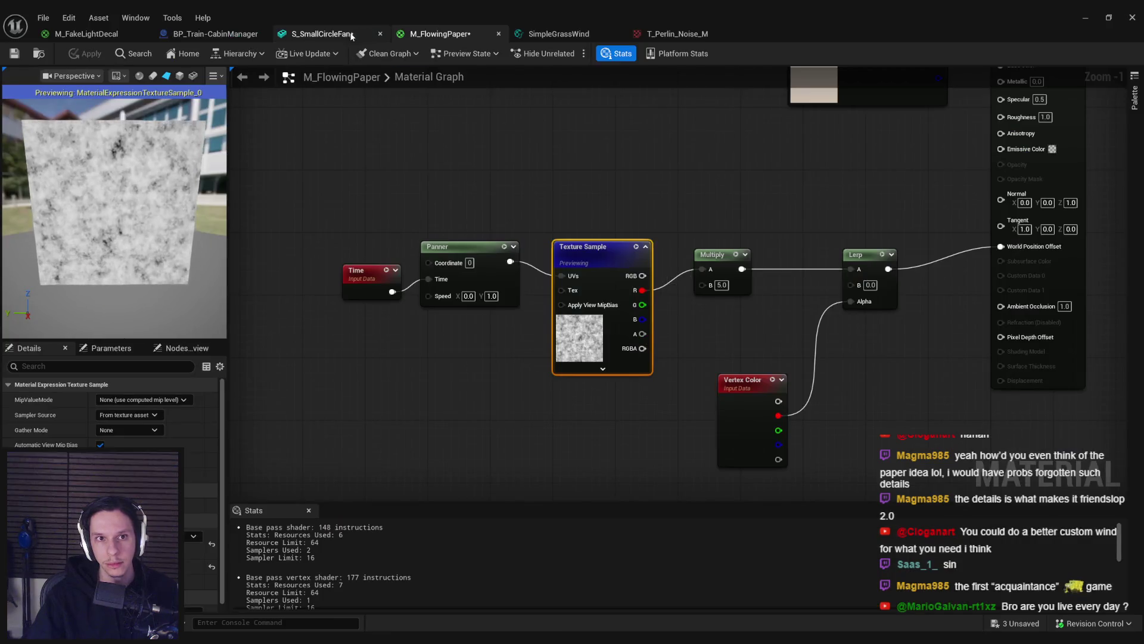
pyautogui.click(351, 34)
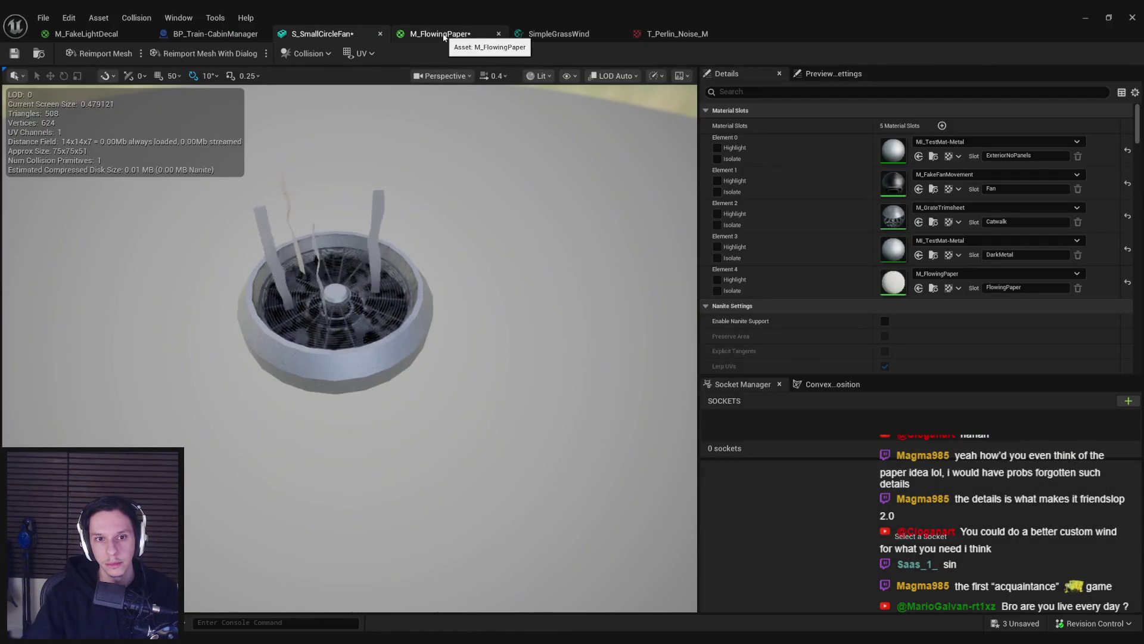
pyautogui.click(445, 33)
pyautogui.doubleClick(787, 8)
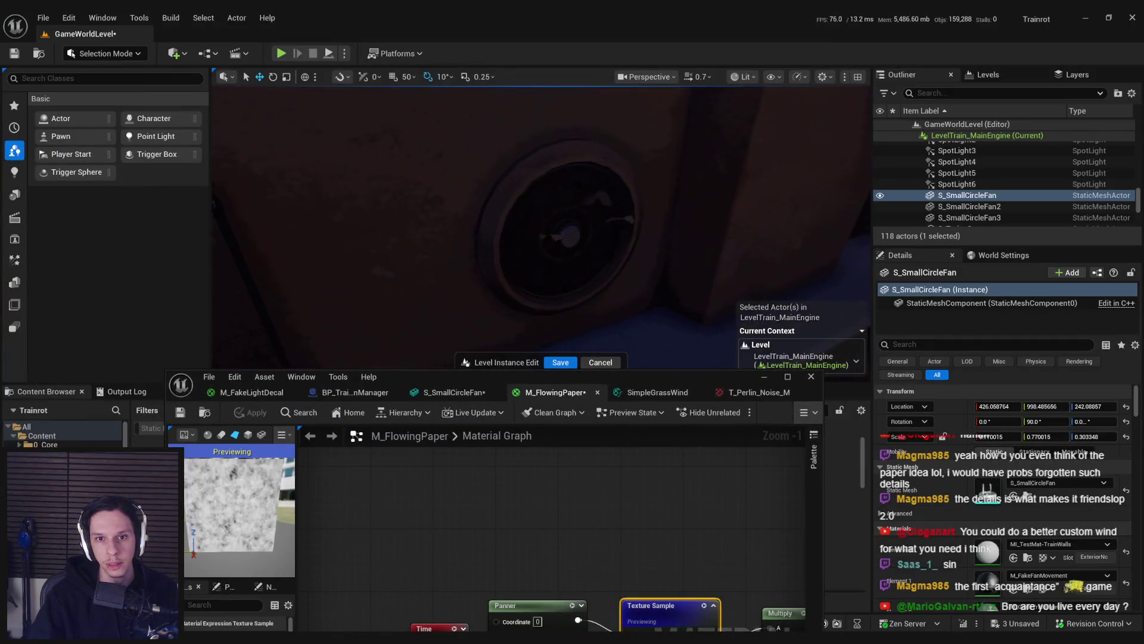
pyautogui.scroll(5, 603, 276)
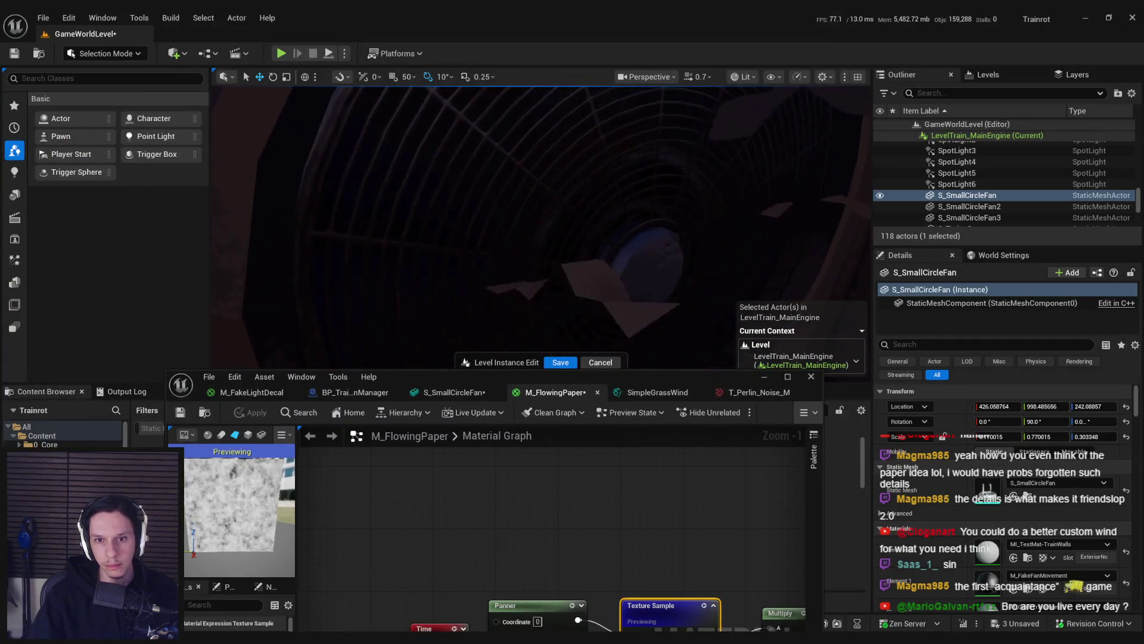
pyautogui.scroll(-5, 610, 276)
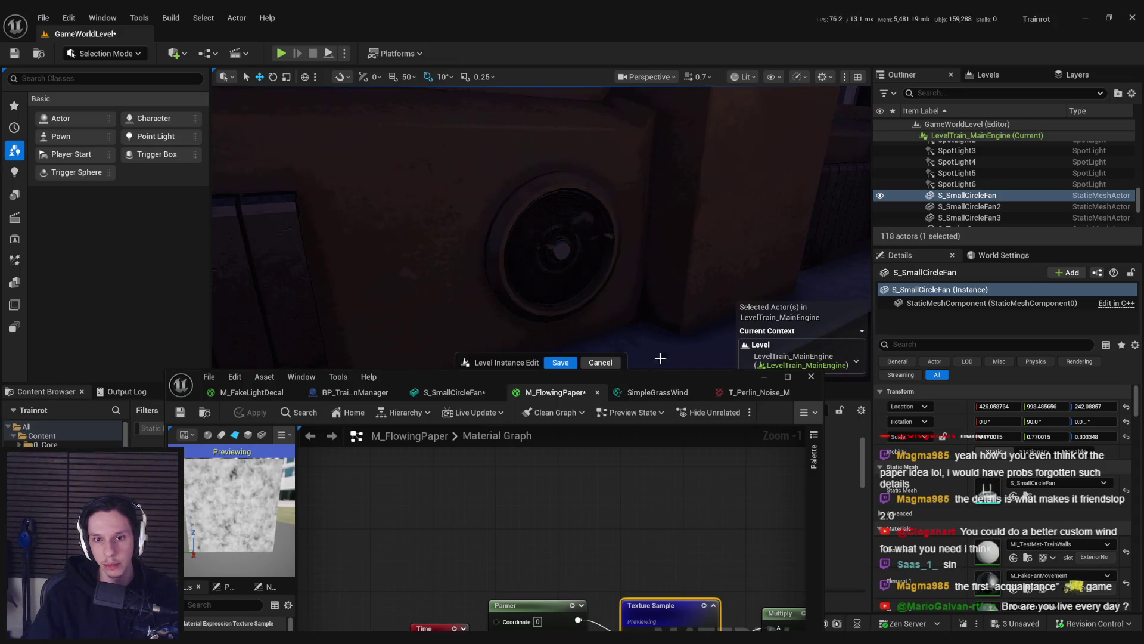
pyautogui.doubleClick(641, 378)
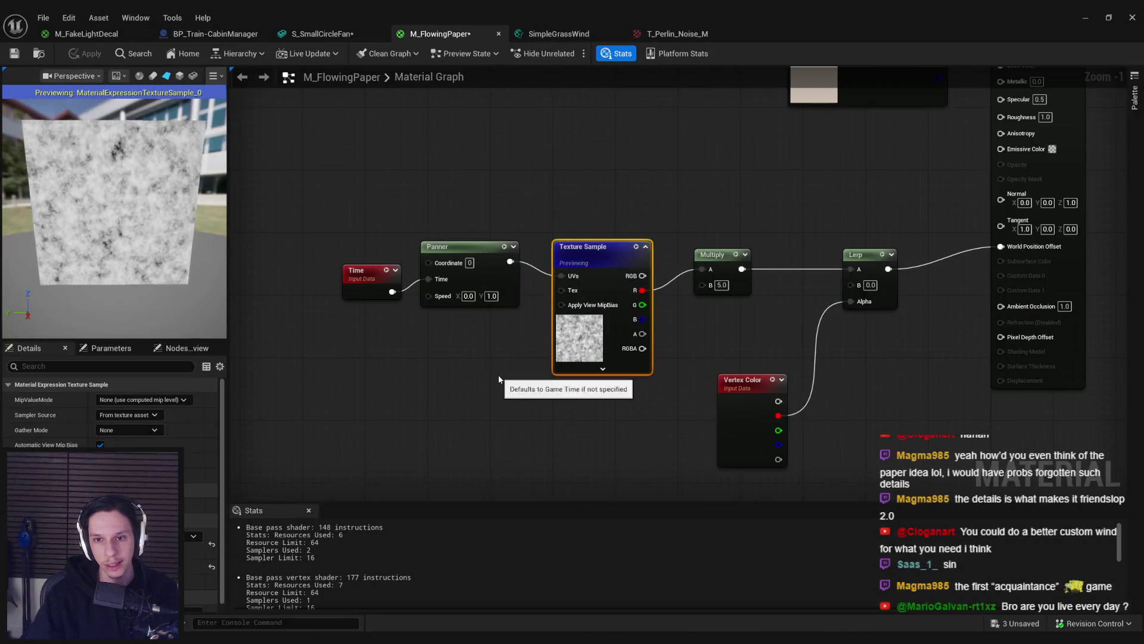
# Step: Add a TexCoord node with U and V tiling 0.1 beside the Panner
pyautogui.click(381, 285)
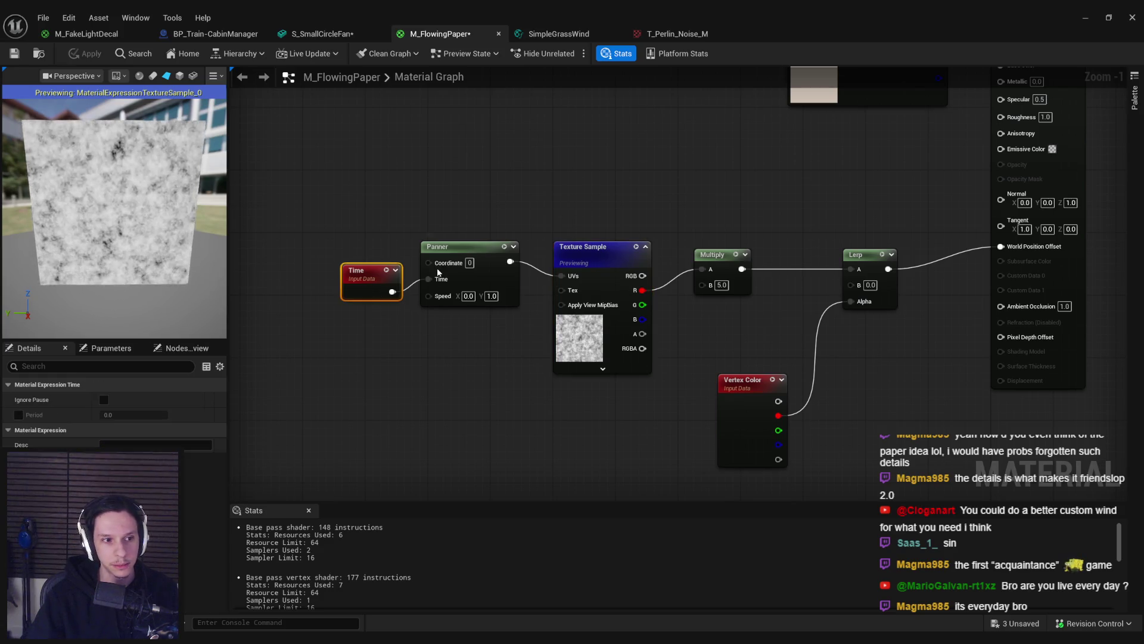
pyautogui.rightClick(353, 202)
pyautogui.write('texcoord')
pyautogui.press('Return')
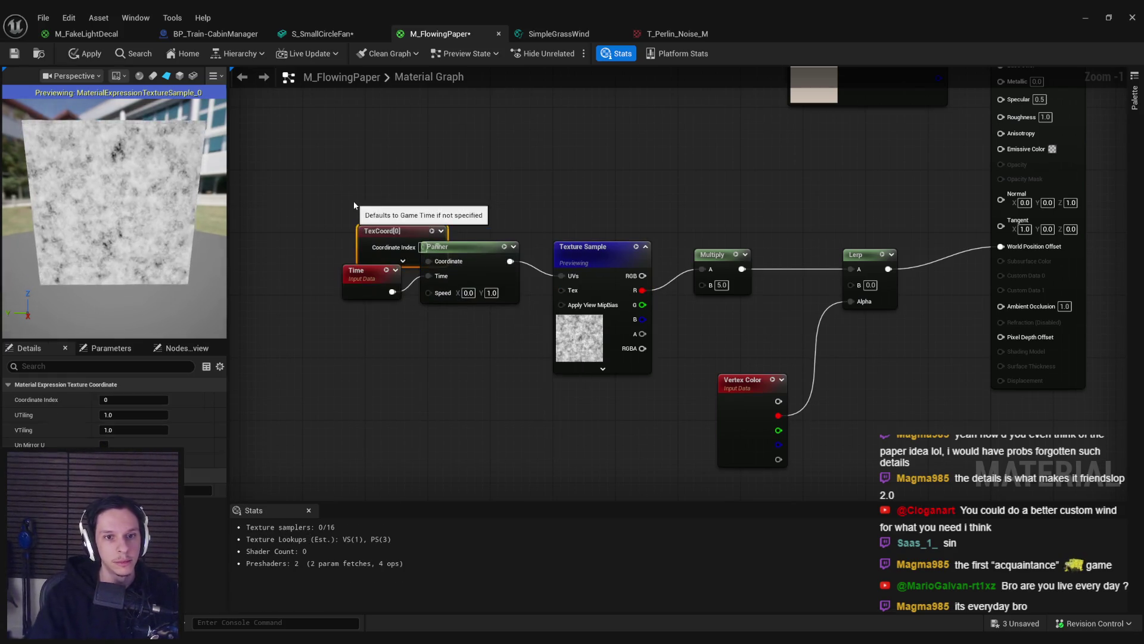
pyautogui.moveTo(381, 230)
pyautogui.mouseDown()
pyautogui.moveTo(356, 209)
pyautogui.moveTo(310, 199)
pyautogui.mouseUp()
pyautogui.press('Tab')
pyautogui.write('0.1')
pyautogui.press('Tab')
pyautogui.write('0.1')
pyautogui.press('Return')
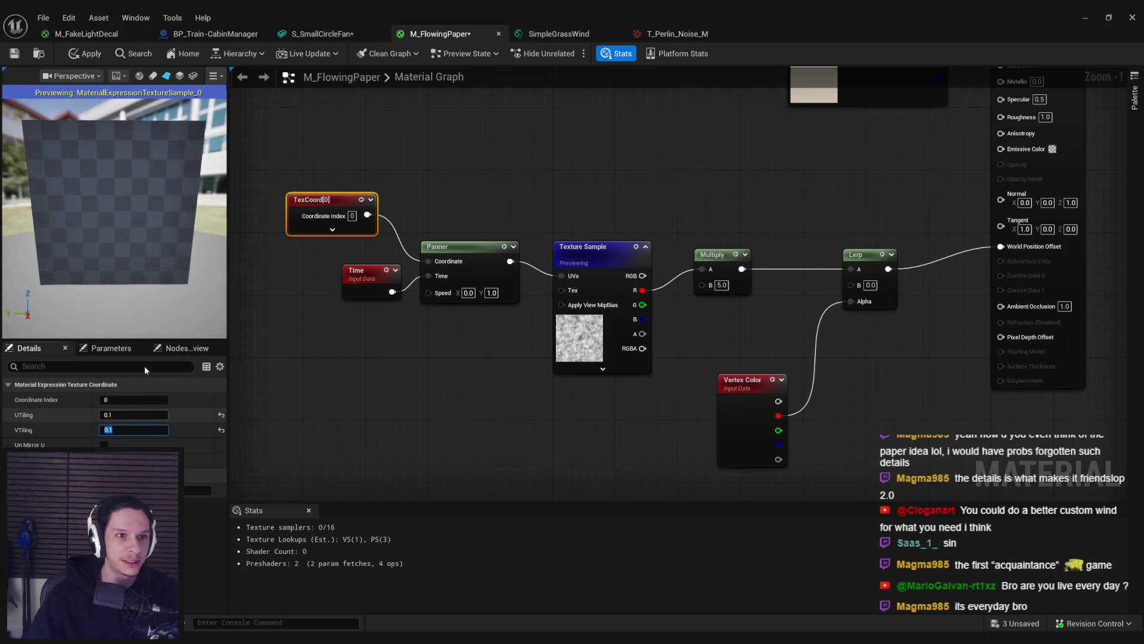
# Step: Slow the Panner's Y speed to 0.2, apply, and minimize the material editor
pyautogui.click(491, 293)
pyautogui.write('0.2')
pyautogui.press('Return')
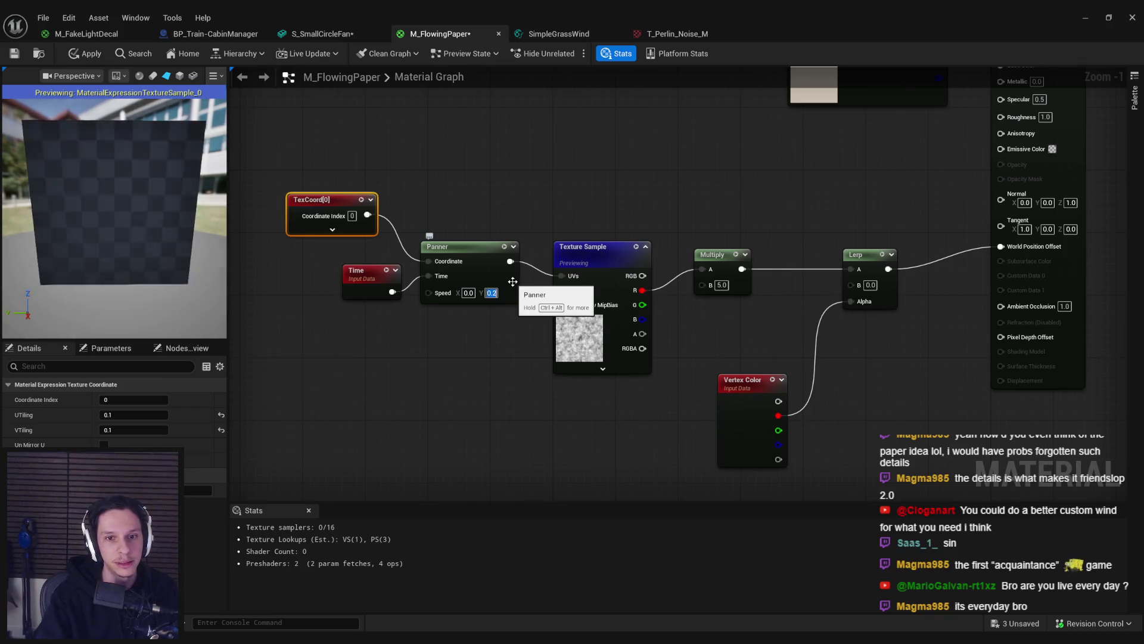
pyautogui.click(86, 54)
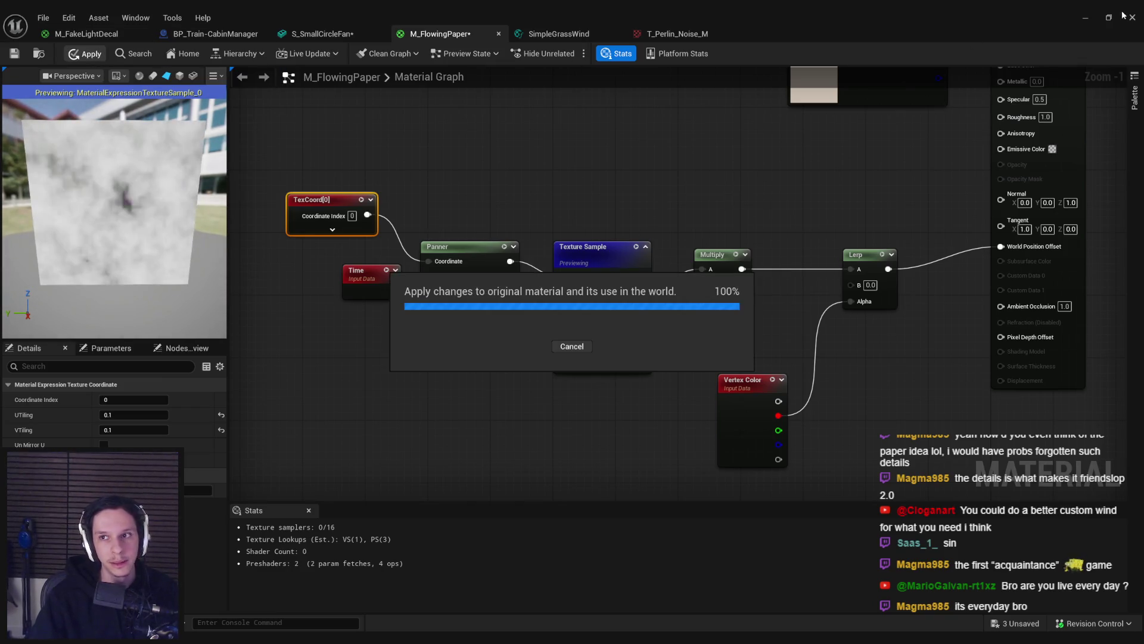
pyautogui.click(1086, 18)
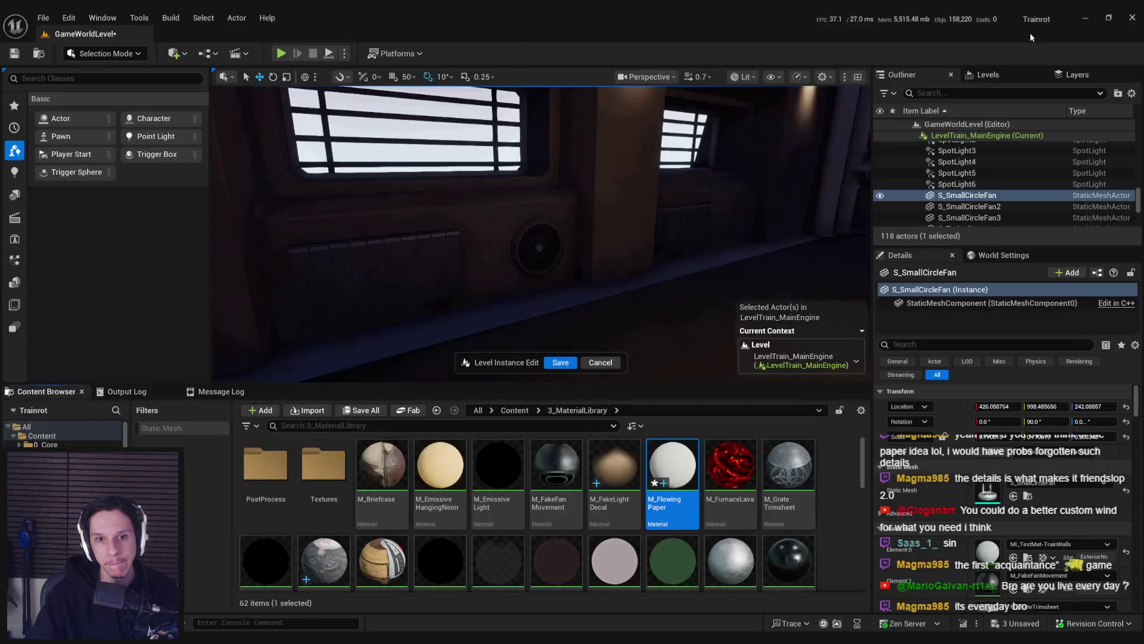
# Step: Fly past the ceiling fan, fan housing and windows wall, then select M_FlowingPaper's Texture Sample
pyautogui.scroll(3, 651, 216)
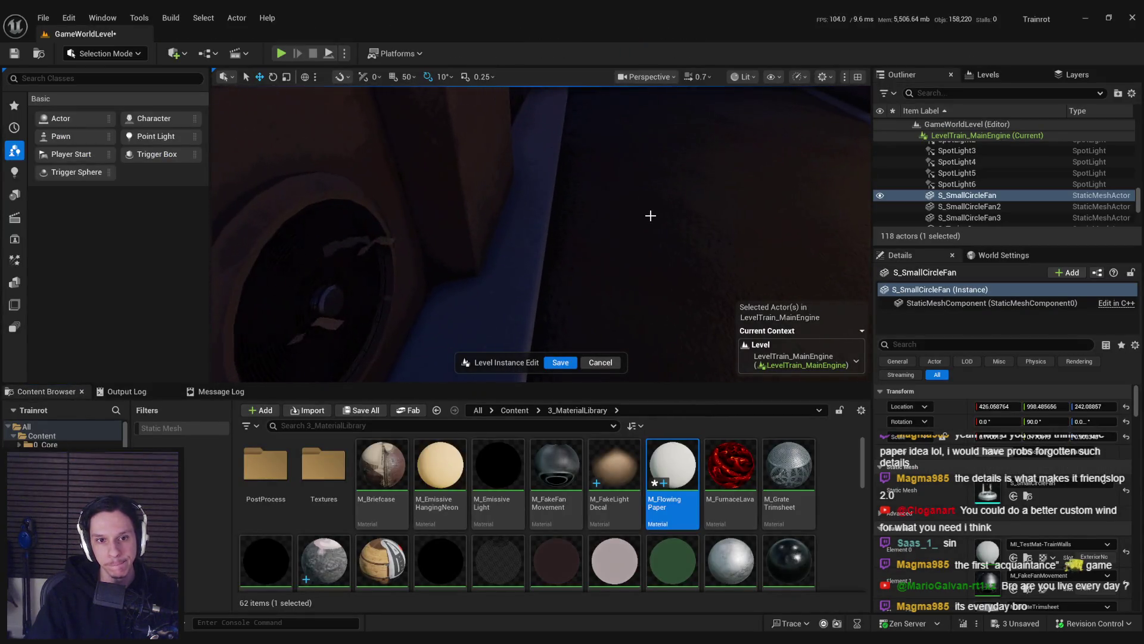
pyautogui.scroll(5, 650, 215)
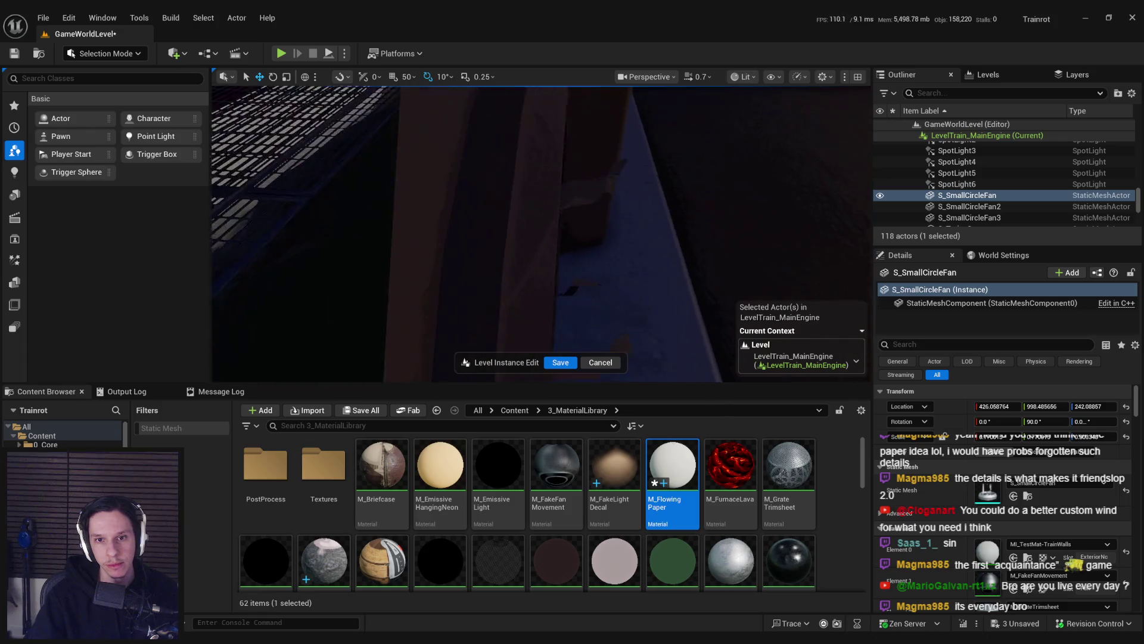
pyautogui.moveTo(650, 215); pyautogui.dragTo(667, 167)
pyautogui.moveTo(625, 238); pyautogui.dragTo(620, 213)
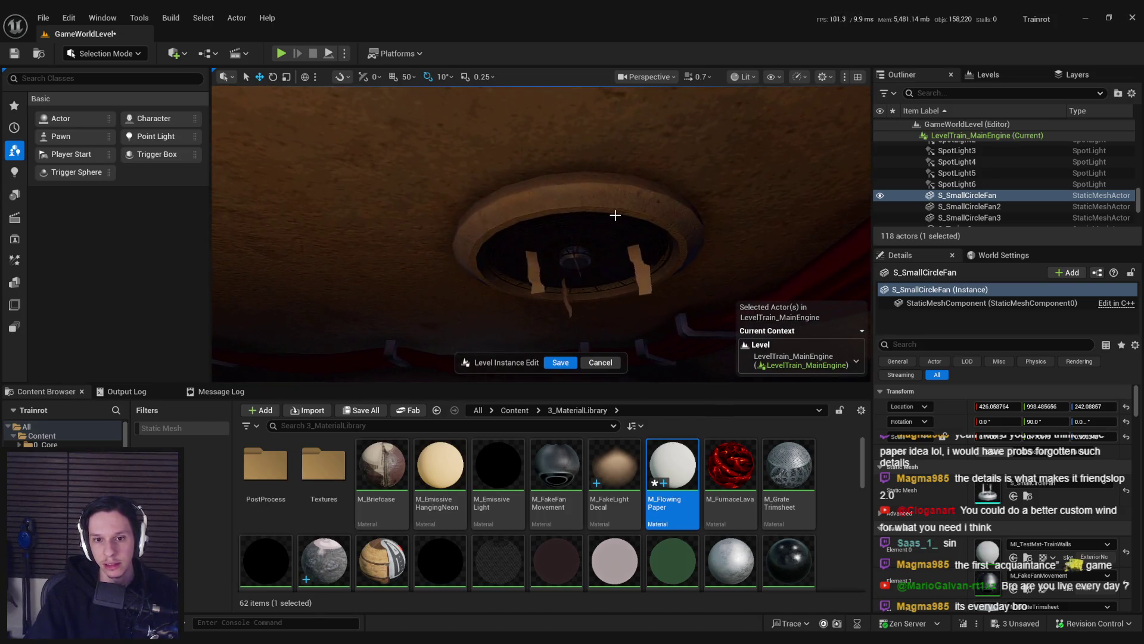
pyautogui.moveTo(612, 218)
pyautogui.mouseDown()
pyautogui.moveTo(617, 262)
pyautogui.moveTo(597, 275)
pyautogui.mouseUp()
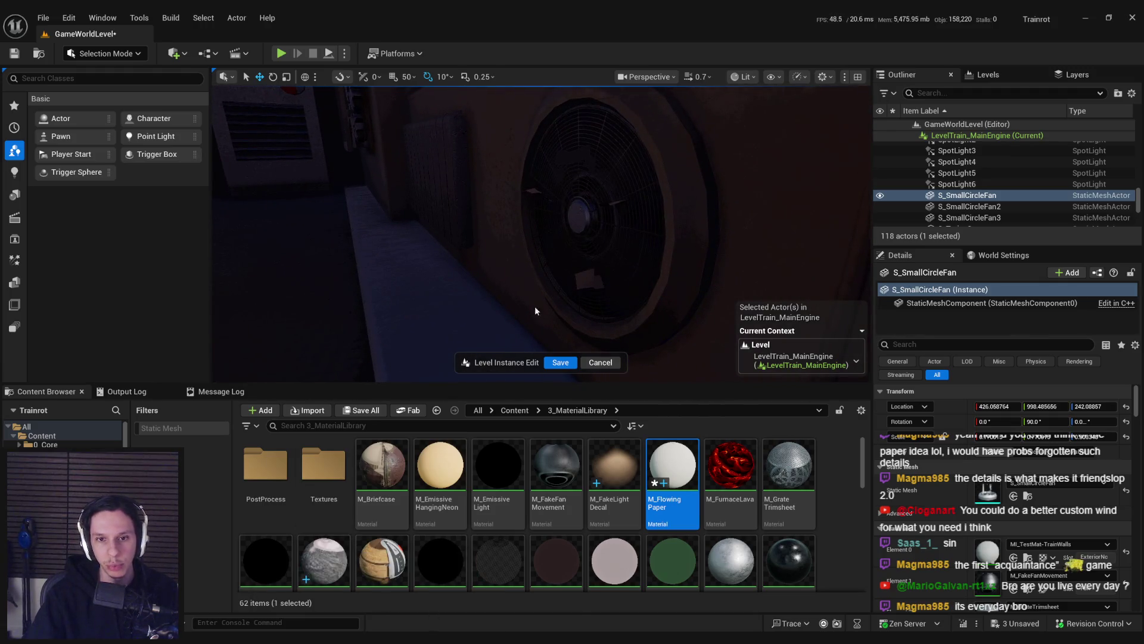
pyautogui.hotkey('alt', 'Tab')
pyautogui.click(554, 353)
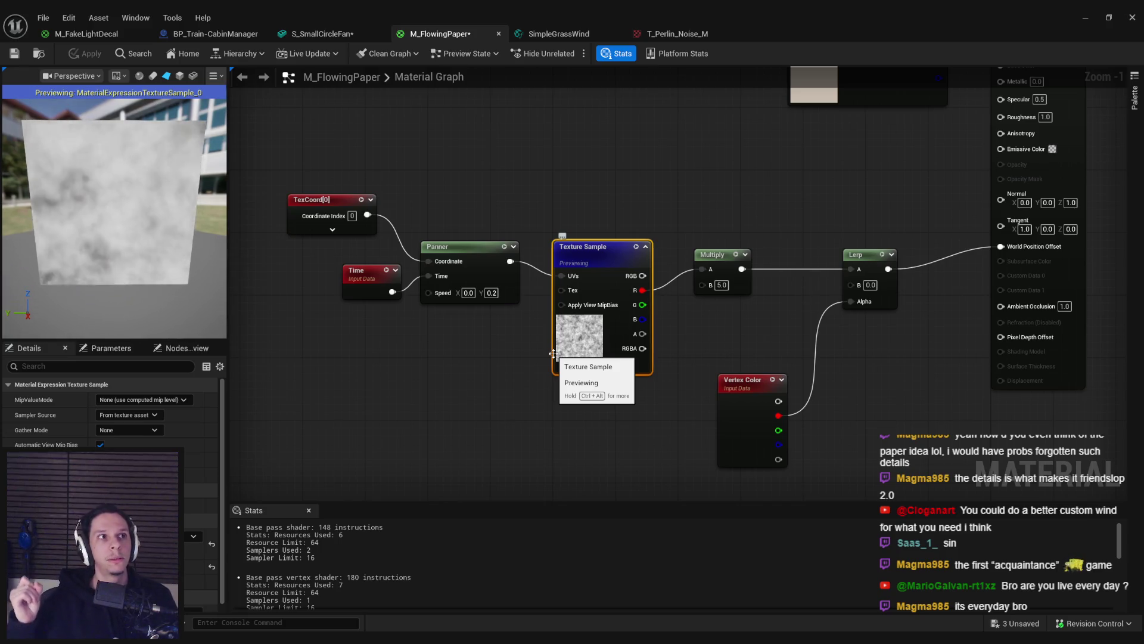
# Step: Add a Multiply (B 2.0) and a Subtract (B 1.0) after the noise texture's red channel
pyautogui.moveTo(323, 157)
pyautogui.mouseDown()
pyautogui.moveTo(599, 343)
pyautogui.moveTo(515, 329)
pyautogui.mouseUp()
pyautogui.click(468, 397)
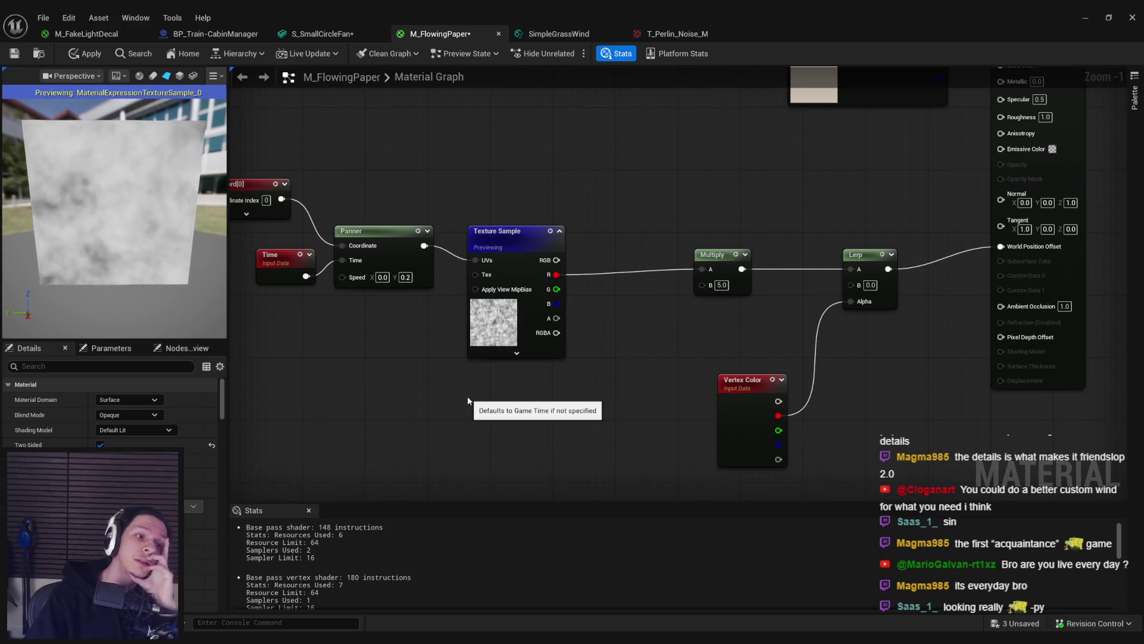
pyautogui.moveTo(486, 363)
pyautogui.mouseDown()
pyautogui.moveTo(358, 220)
pyautogui.moveTo(250, 179)
pyautogui.moveTo(553, 274)
pyautogui.moveTo(662, 277)
pyautogui.mouseUp()
pyautogui.click(626, 301)
pyautogui.write('subtract')
pyautogui.press('Return')
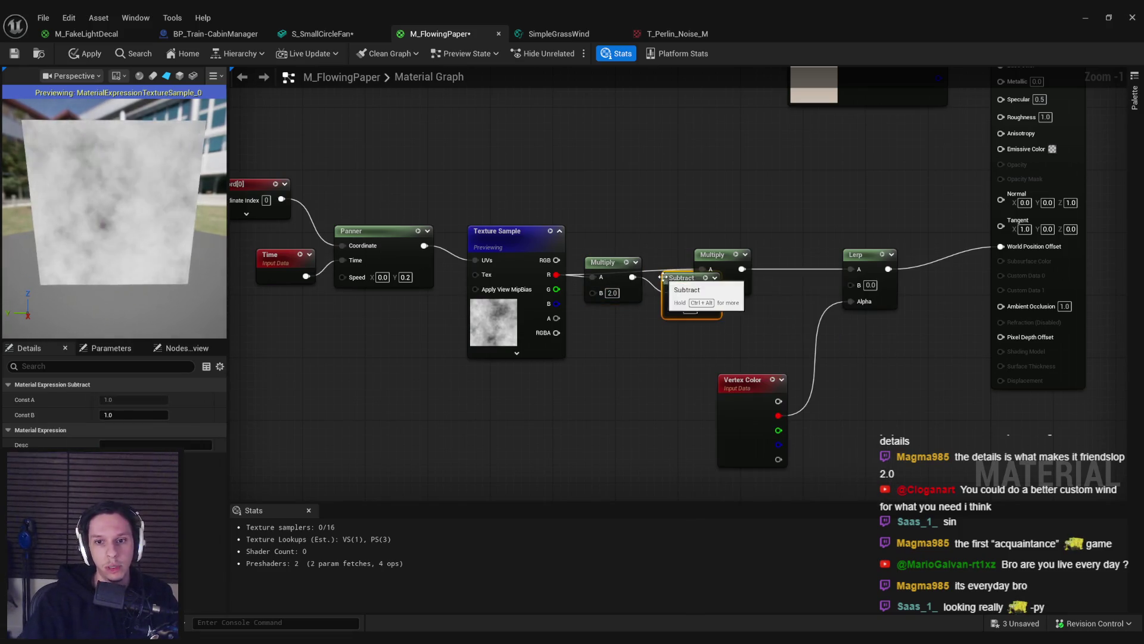
# Step: Wire the Subtract output into the existing 5.0 Multiply node
pyautogui.moveTo(733, 258)
pyautogui.mouseDown()
pyautogui.moveTo(787, 258)
pyautogui.moveTo(772, 271)
pyautogui.mouseUp()
pyautogui.moveTo(712, 313); pyautogui.dragTo(719, 298)
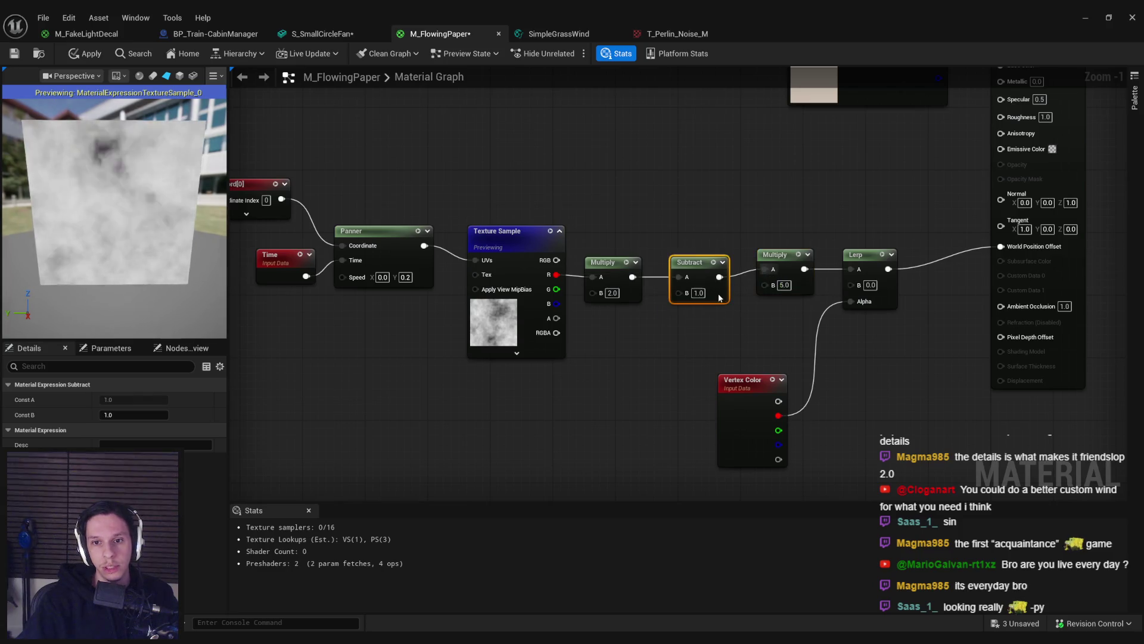
pyautogui.click(684, 337)
pyautogui.scroll(-2, 724, 326)
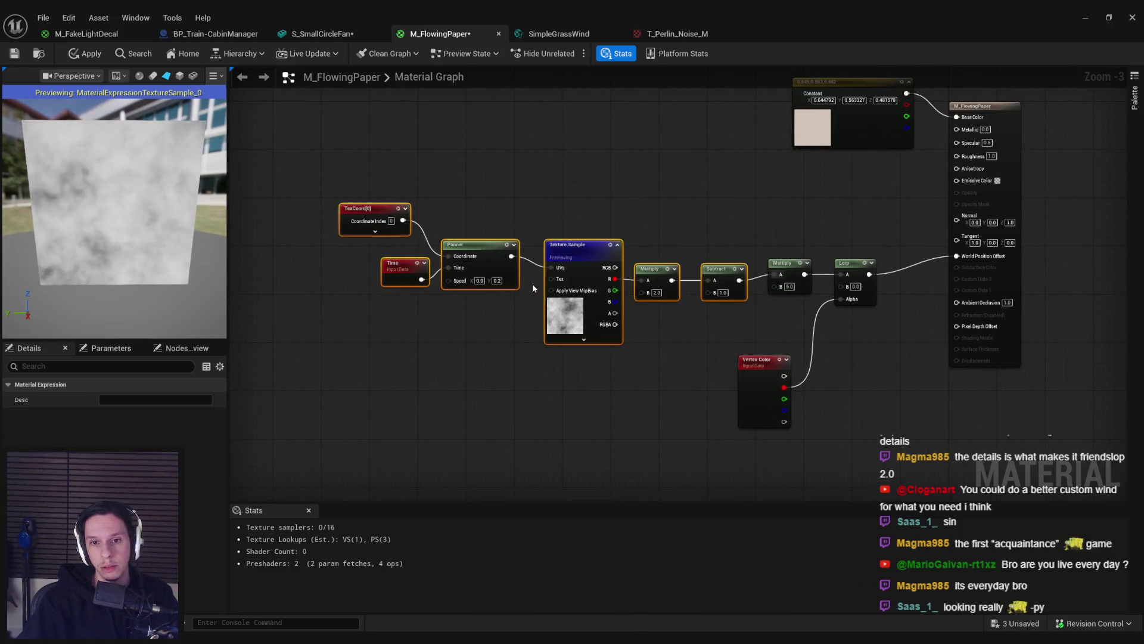
pyautogui.click(691, 309)
pyautogui.scroll(3, 691, 309)
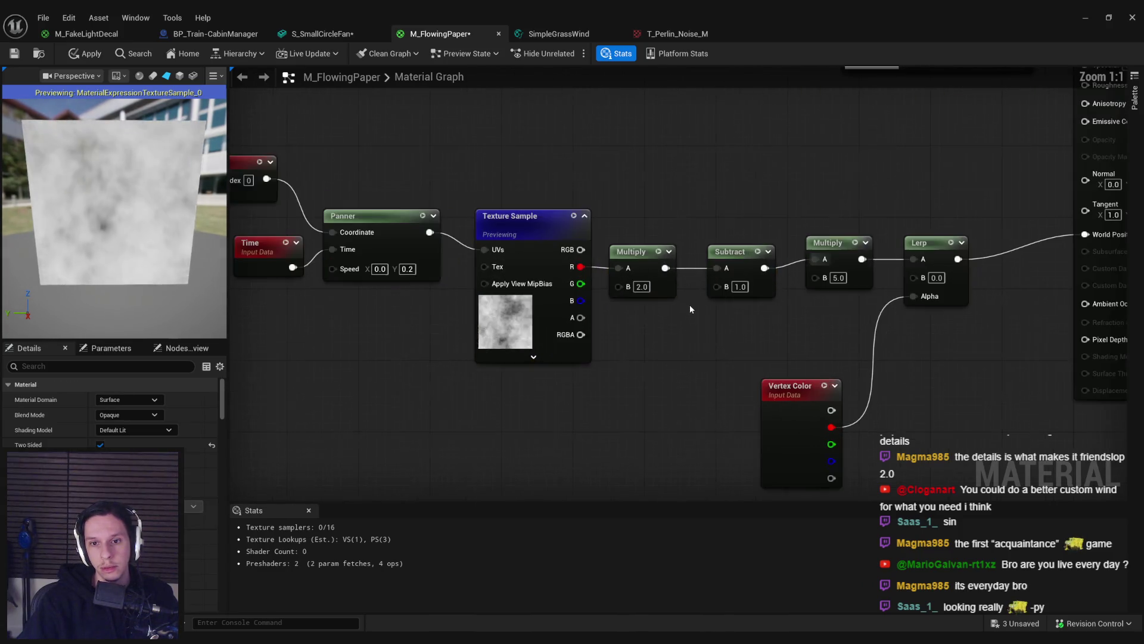
# Step: Apply the material, preview it in the level, and reselect the Texture Sample node
pyautogui.click(76, 56)
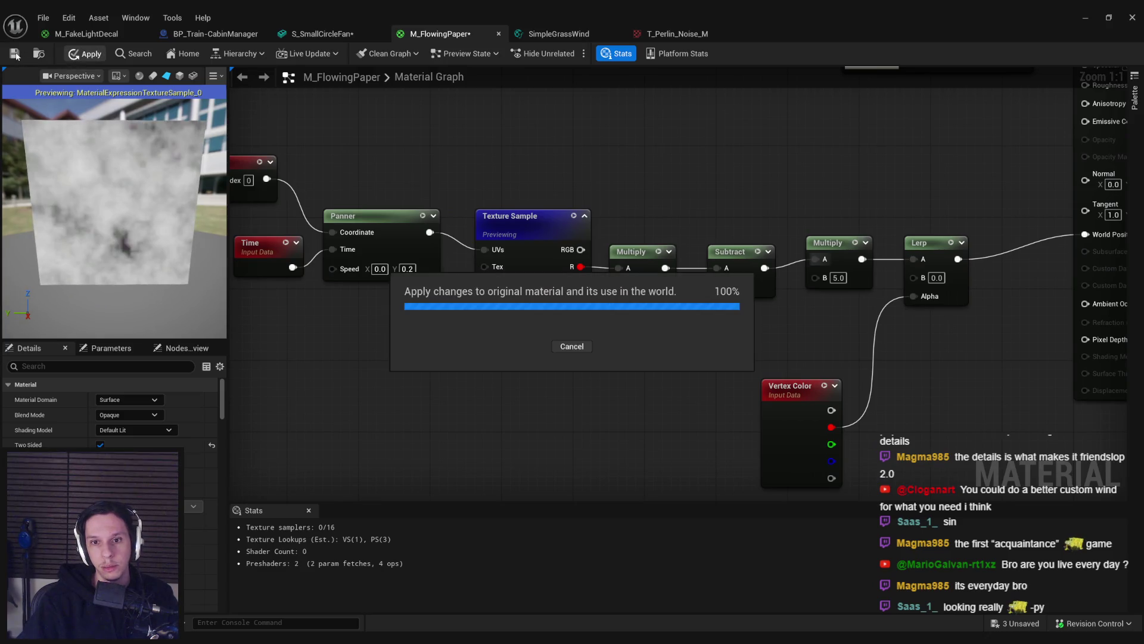
pyautogui.click(1086, 17)
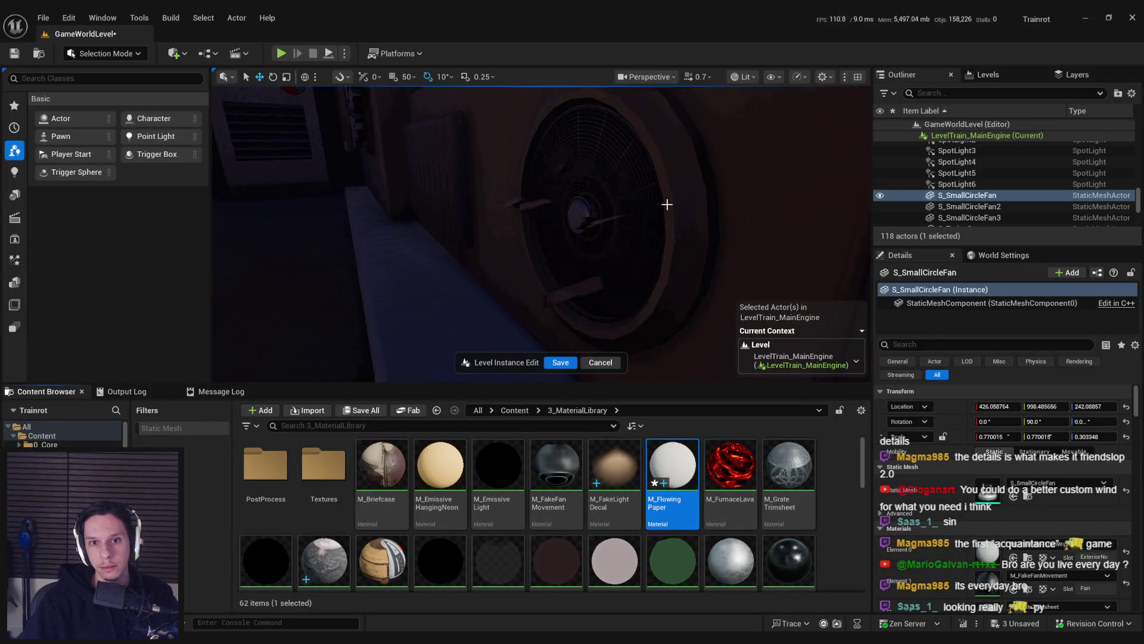
pyautogui.scroll(-3, 667, 204)
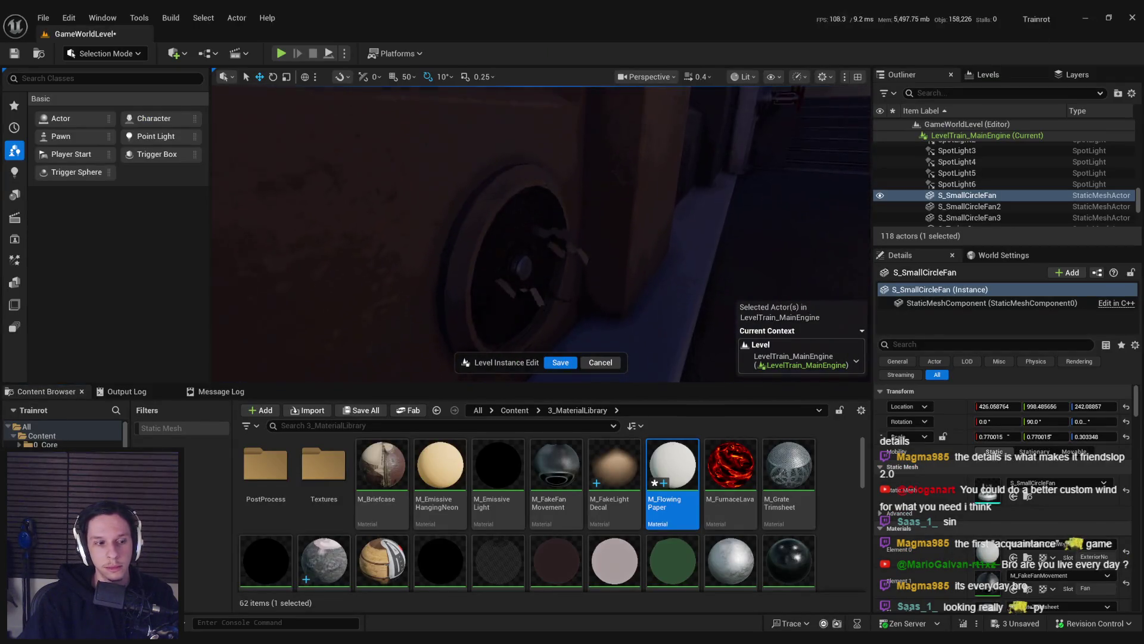
pyautogui.scroll(5, 667, 205)
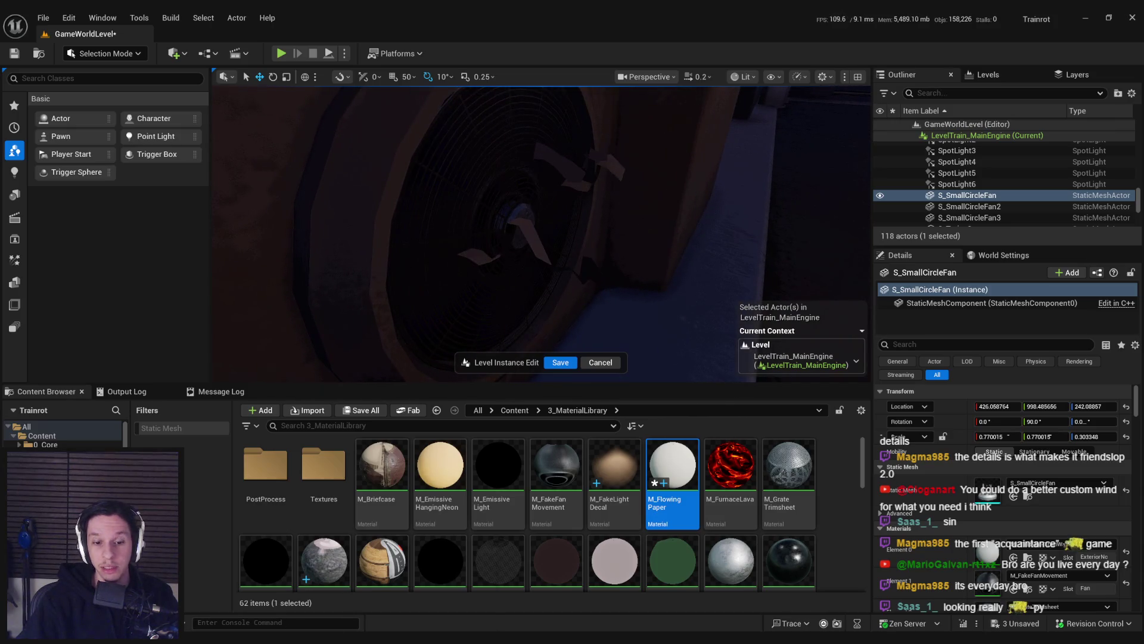
pyautogui.doubleClick(672, 471)
pyautogui.click(575, 355)
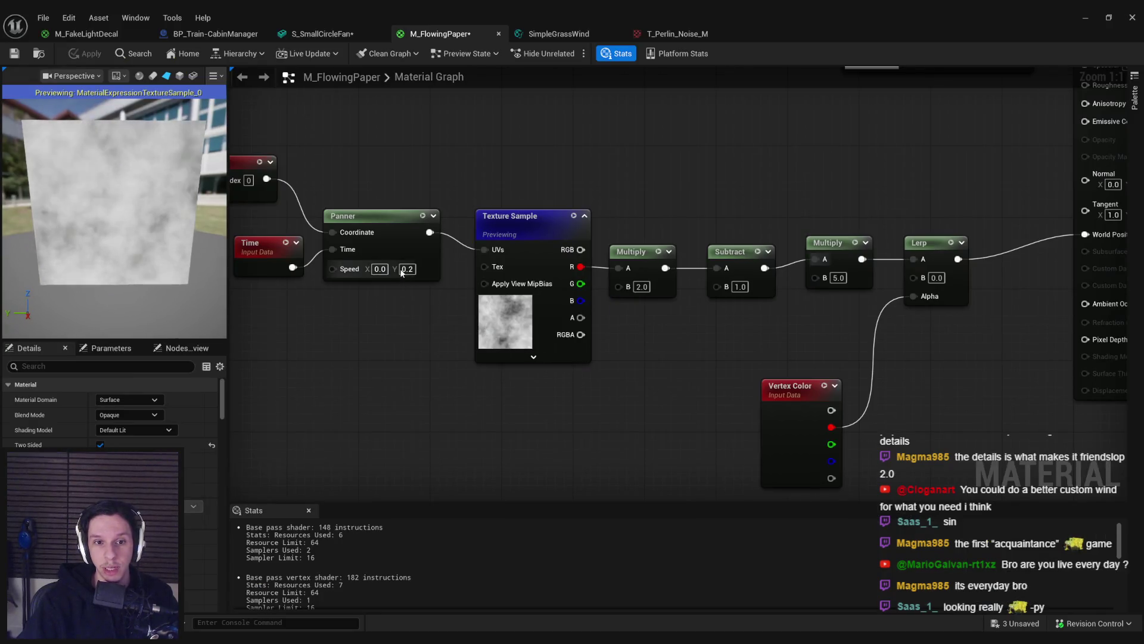
# Step: Replace the Texture Sample's texture with a different, broader noise texture
pyautogui.click(194, 536)
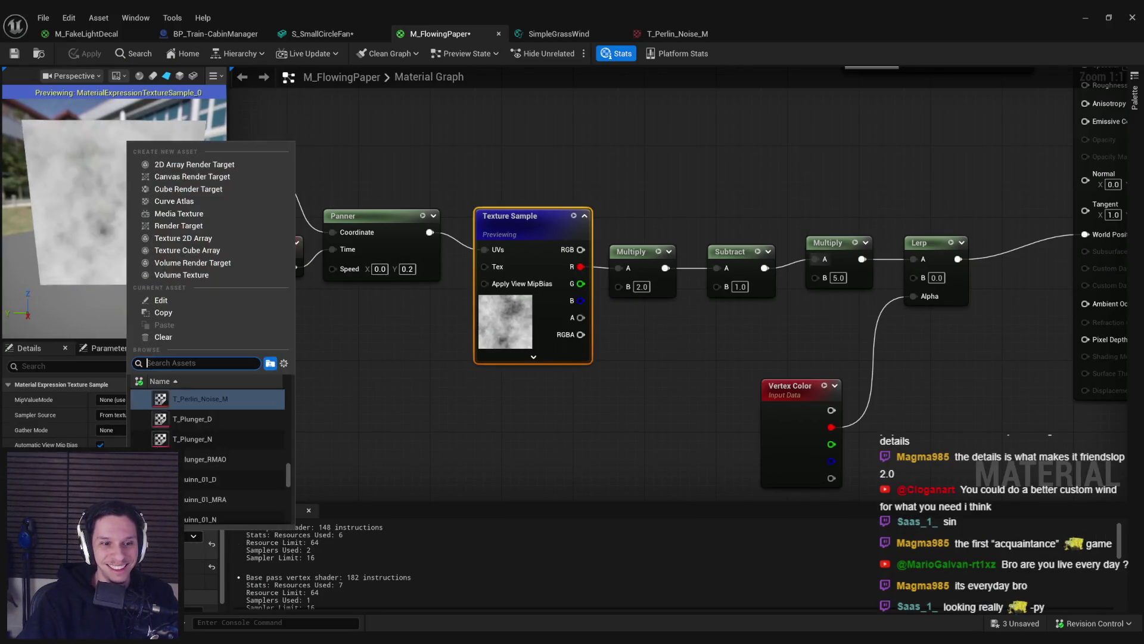
pyautogui.write('noise')
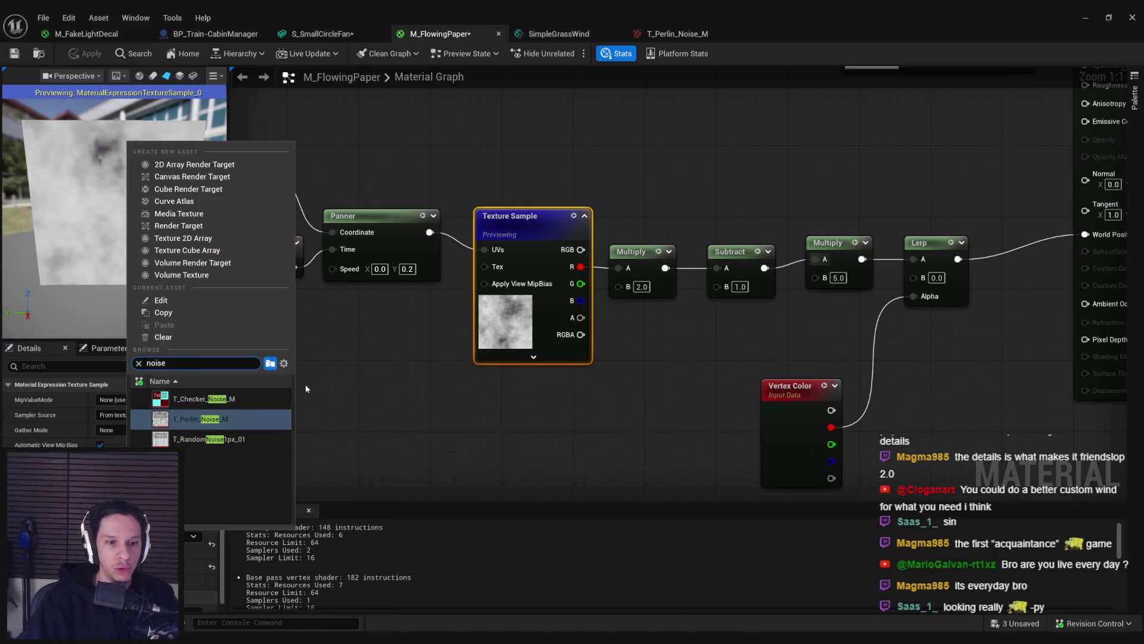
pyautogui.press('BackSpace')
pyautogui.press('BackSpace')
pyautogui.press('BackSpace')
pyautogui.write('water')
pyautogui.click(199, 399)
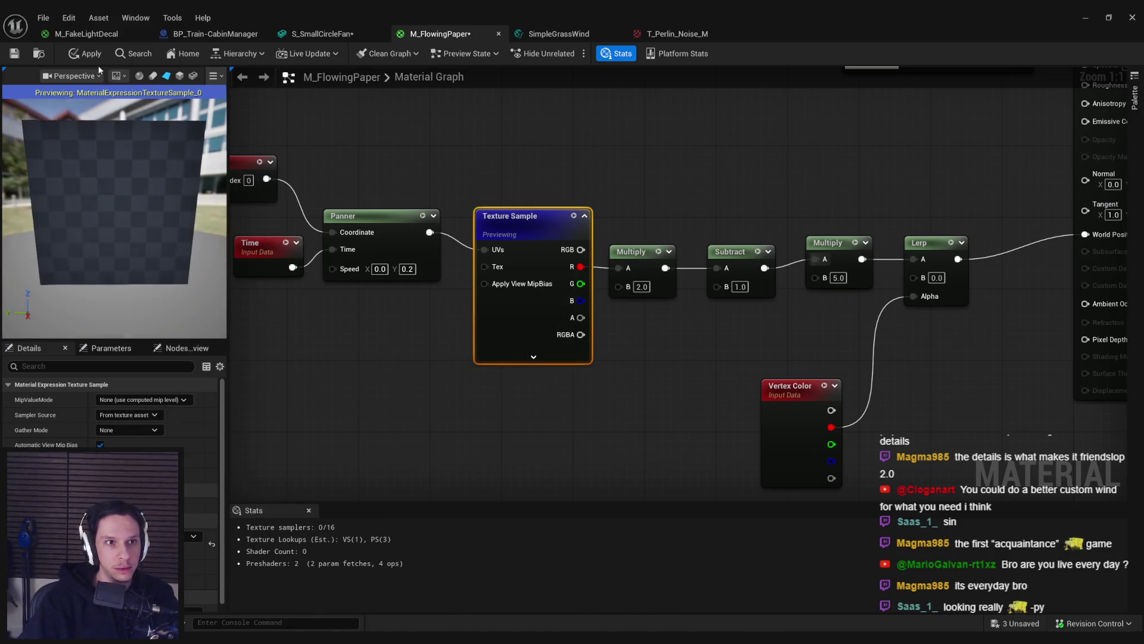
# Step: Apply the material and frame the wall fan in the level to check it
pyautogui.click(95, 57)
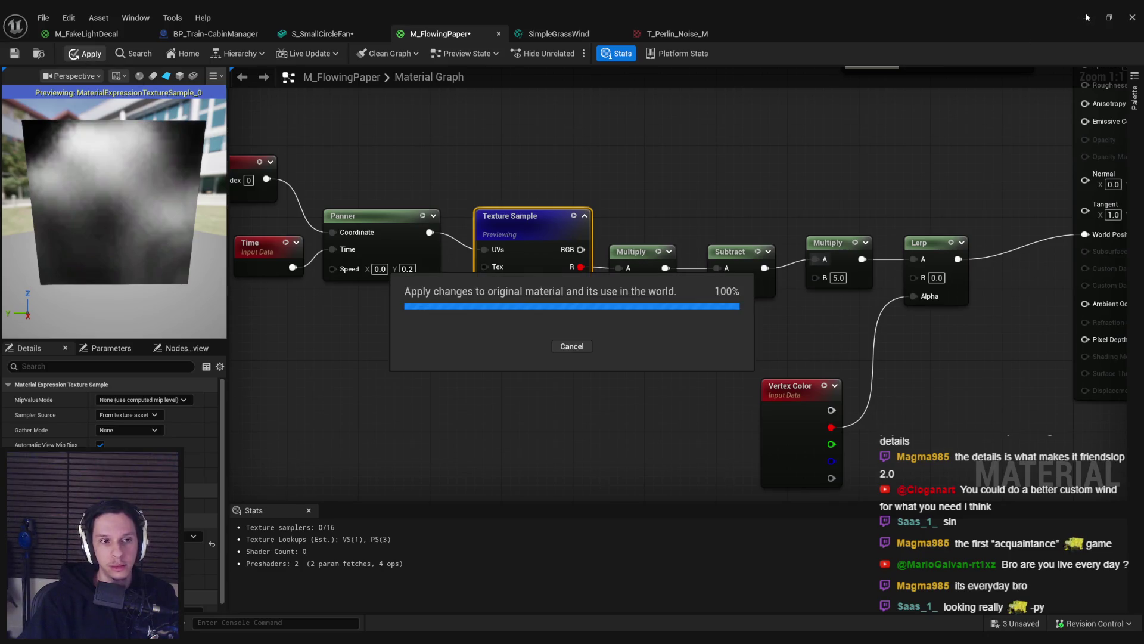
pyautogui.click(1086, 18)
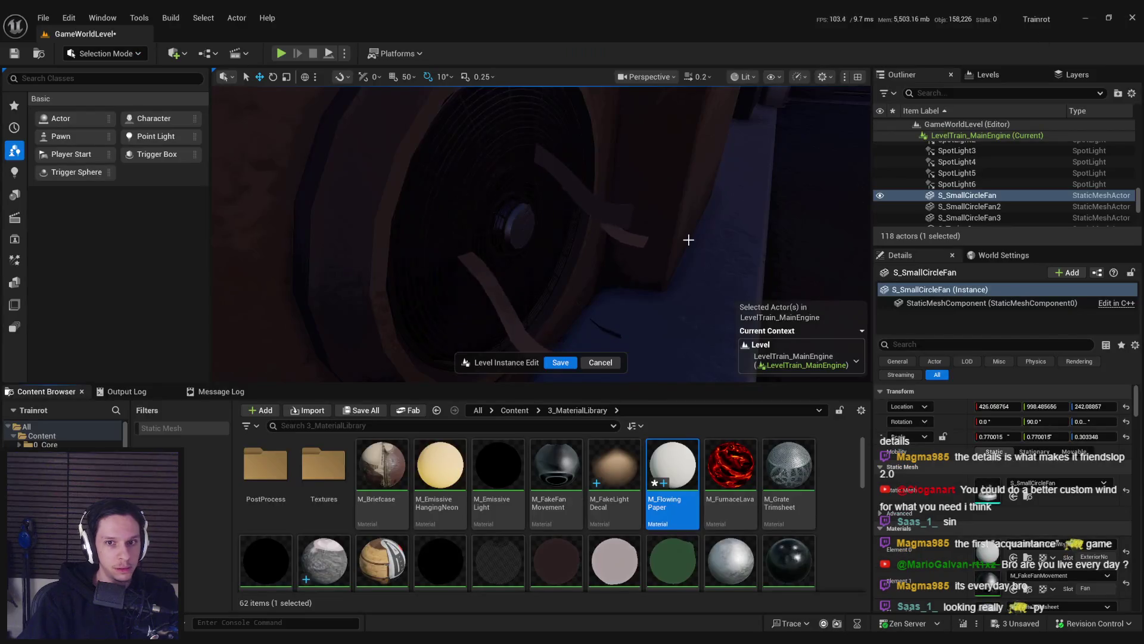
pyautogui.press('f')
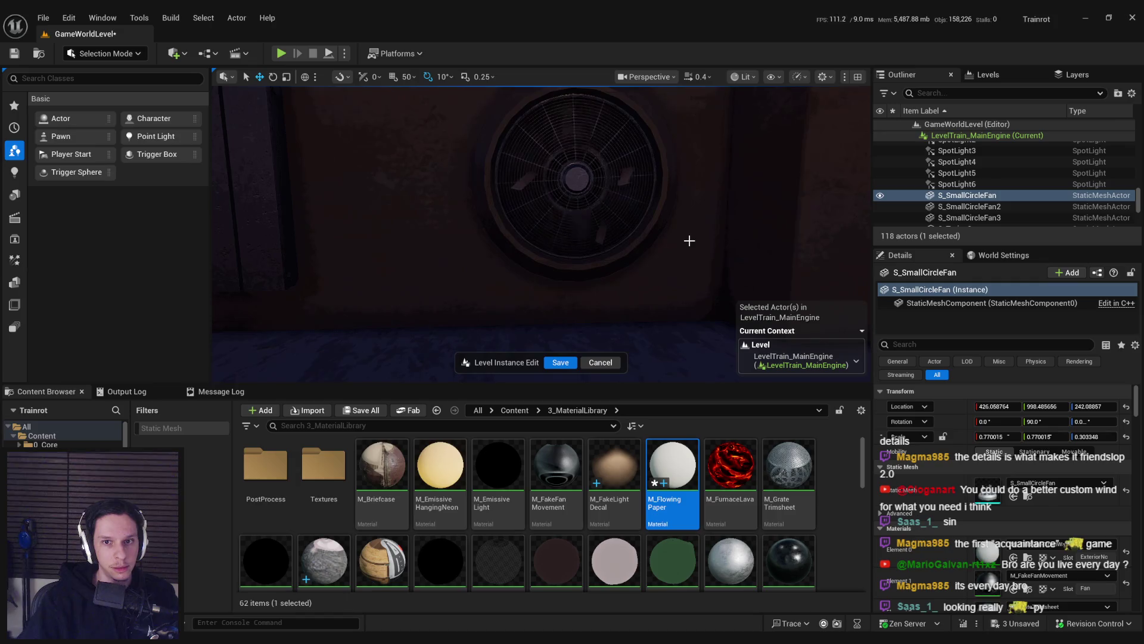
pyautogui.scroll(-5, 689, 244)
pyautogui.moveTo(370, 629)
pyautogui.click(428, 614)
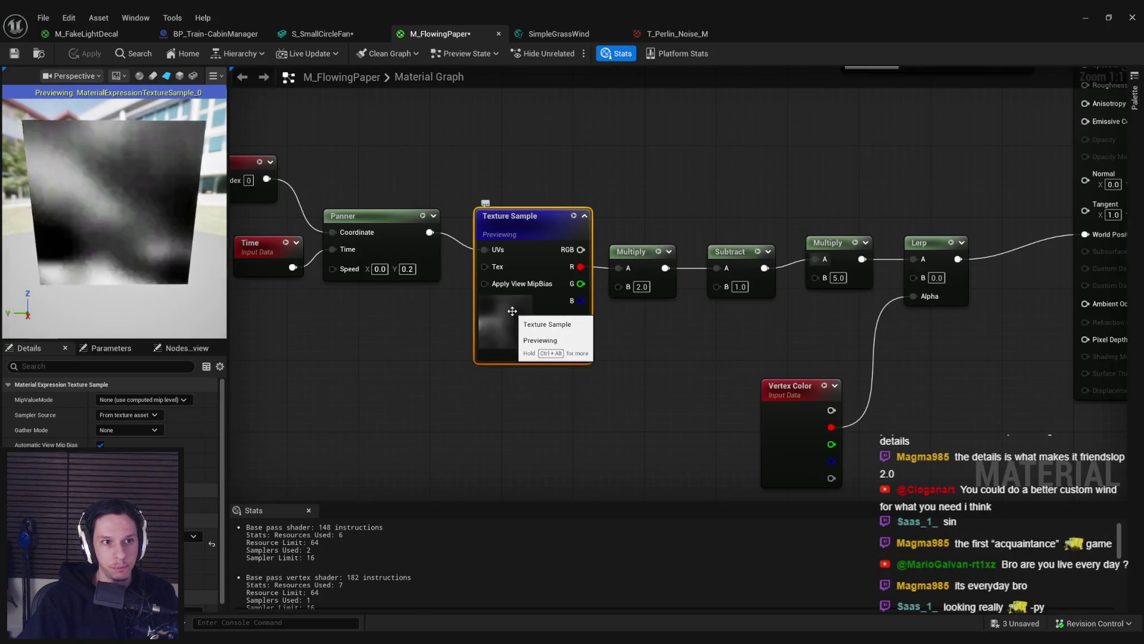
# Step: Shift the texture and panner input nodes left to make room in the graph
pyautogui.scroll(-1, 471, 326)
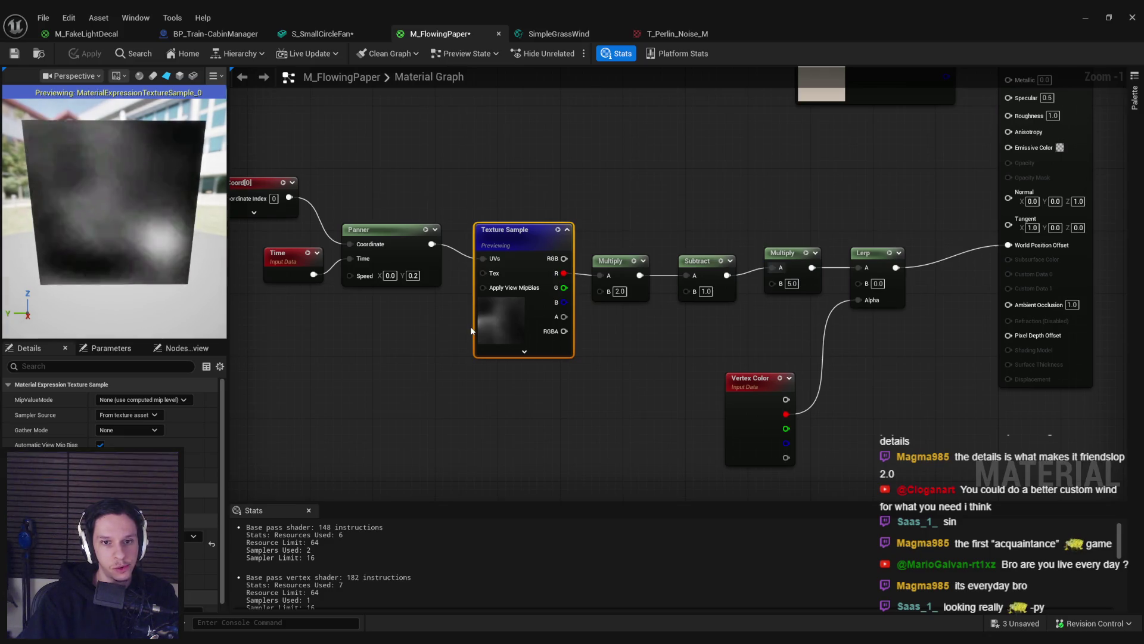
pyautogui.moveTo(519, 407)
pyautogui.mouseDown()
pyautogui.moveTo(607, 422)
pyautogui.moveTo(308, 190)
pyautogui.mouseUp()
pyautogui.moveTo(577, 323)
pyautogui.mouseDown()
pyautogui.moveTo(493, 323)
pyautogui.moveTo(480, 335)
pyautogui.mouseUp()
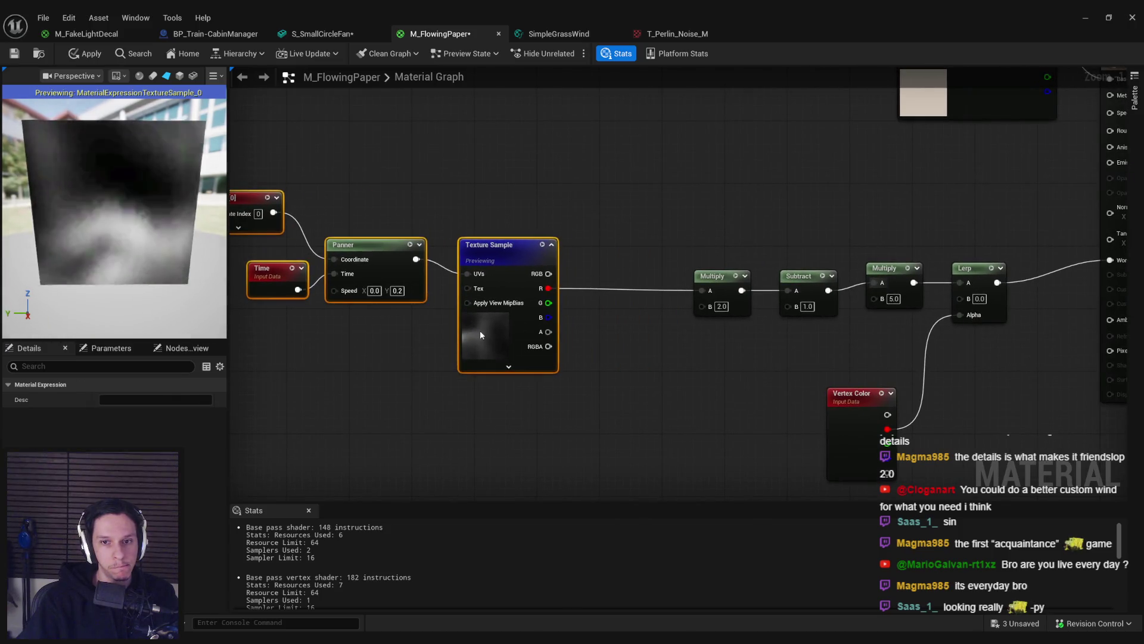
pyautogui.click(593, 343)
pyautogui.moveTo(548, 288); pyautogui.dragTo(584, 292)
pyautogui.write('ckl')
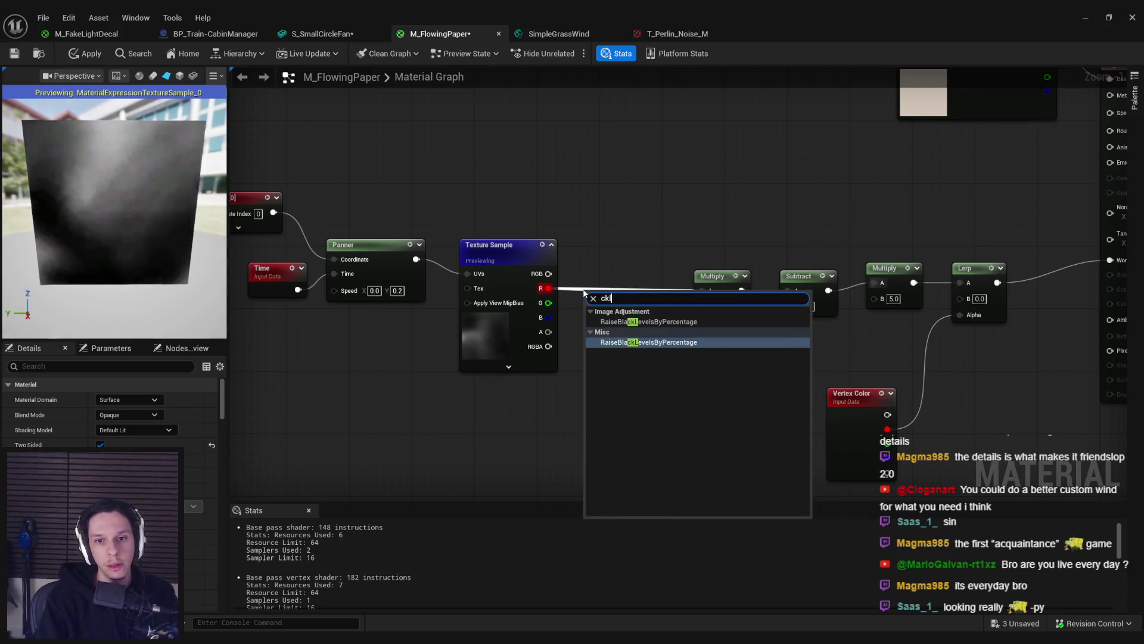
pyautogui.press('Escape')
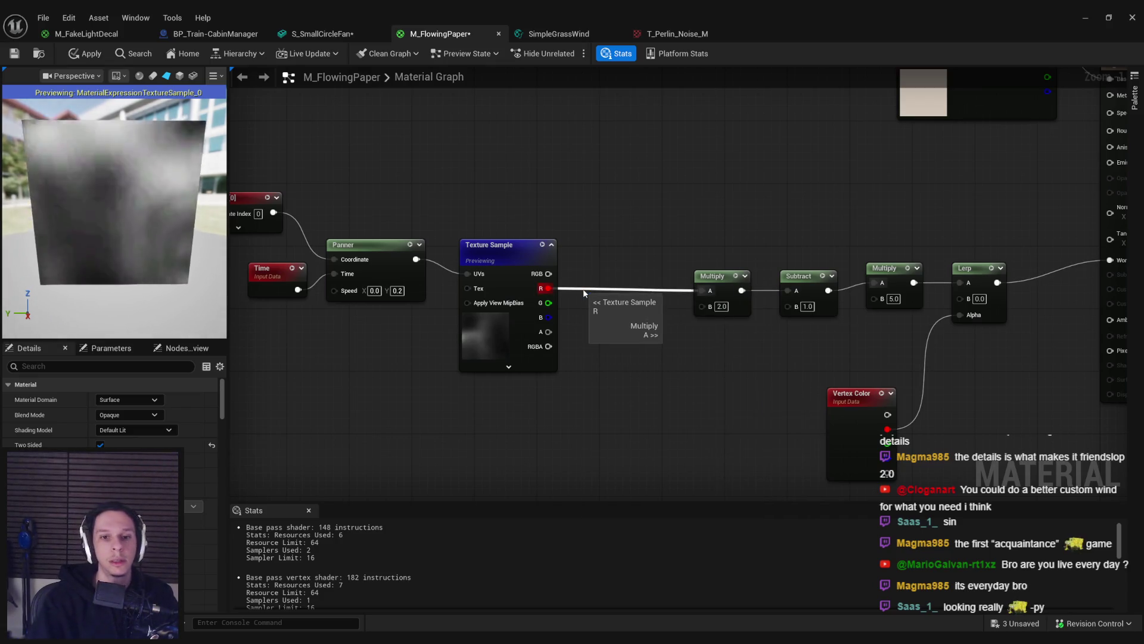
# Step: Pick another soft, cloudy noise texture for the Texture Sample node
pyautogui.click(507, 250)
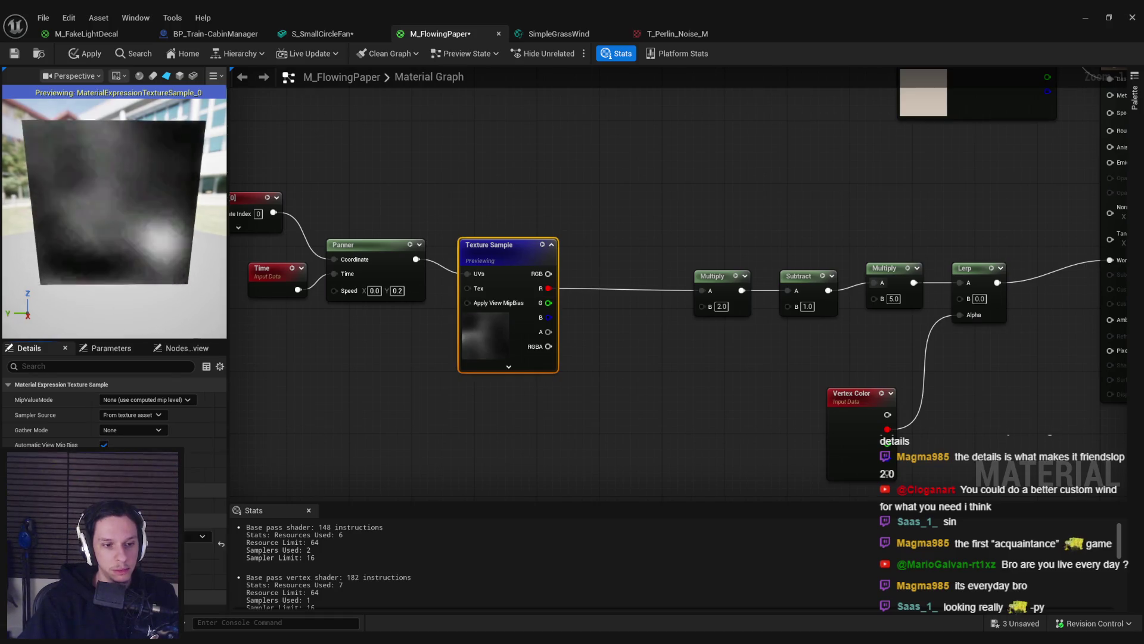
pyautogui.click(202, 536)
pyautogui.scroll(-3, 220, 447)
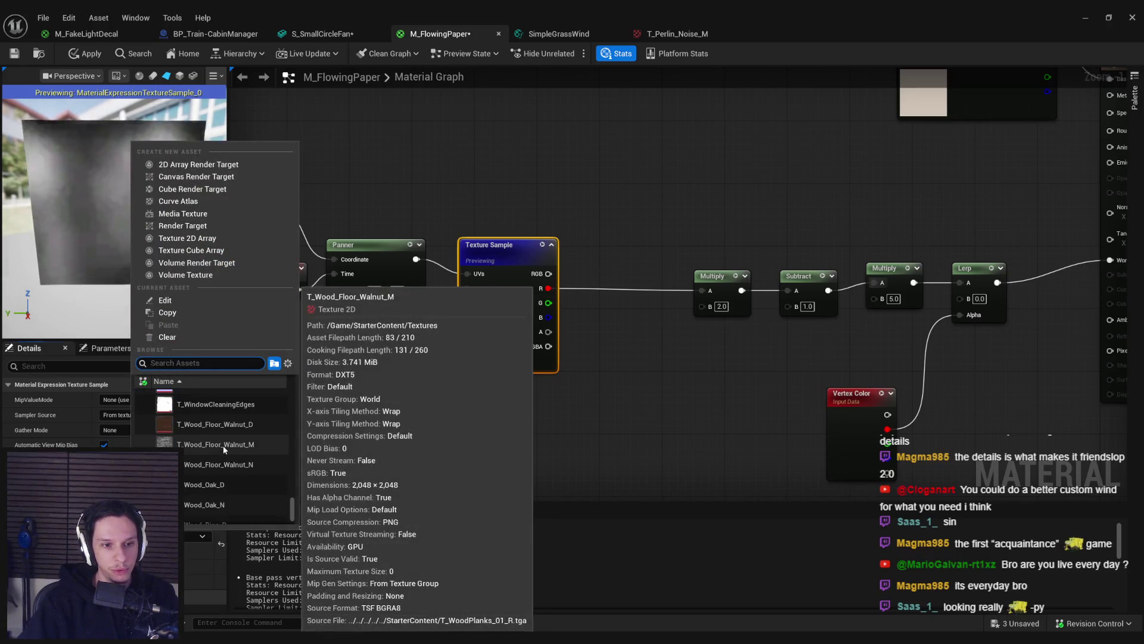
pyautogui.scroll(3, 223, 446)
pyautogui.scroll(3, 223, 446)
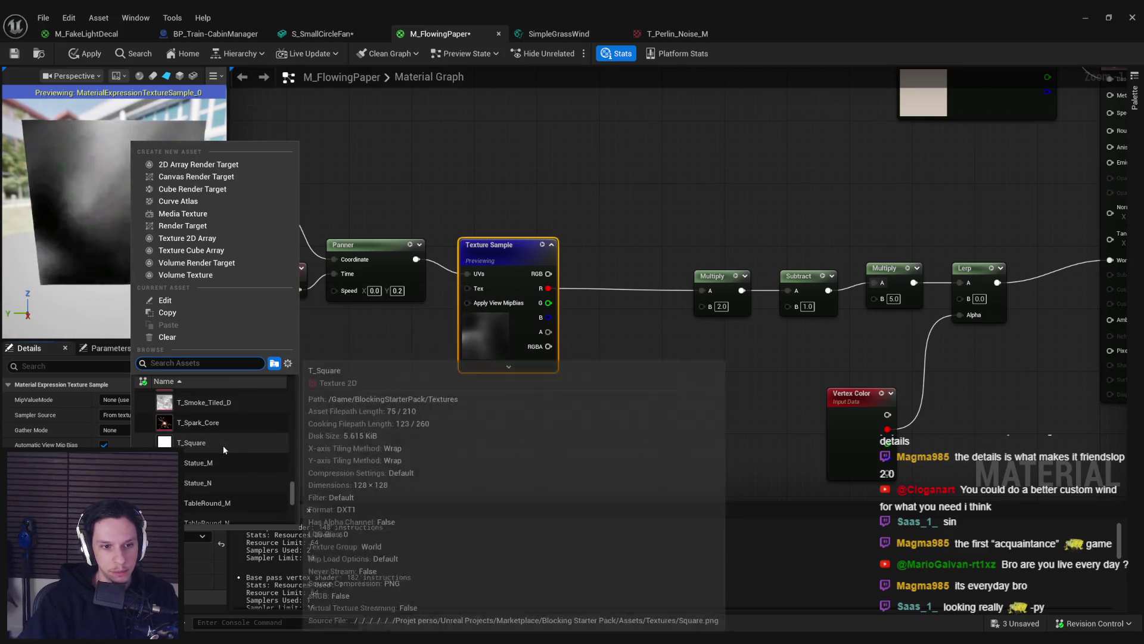
pyautogui.scroll(3, 223, 445)
pyautogui.click(204, 474)
# Step: Apply the flowing-paper material and fly the camera around the wall fan toward the lit doorway
pyautogui.click(91, 53)
pyautogui.hotkey('alt', 'Tab')
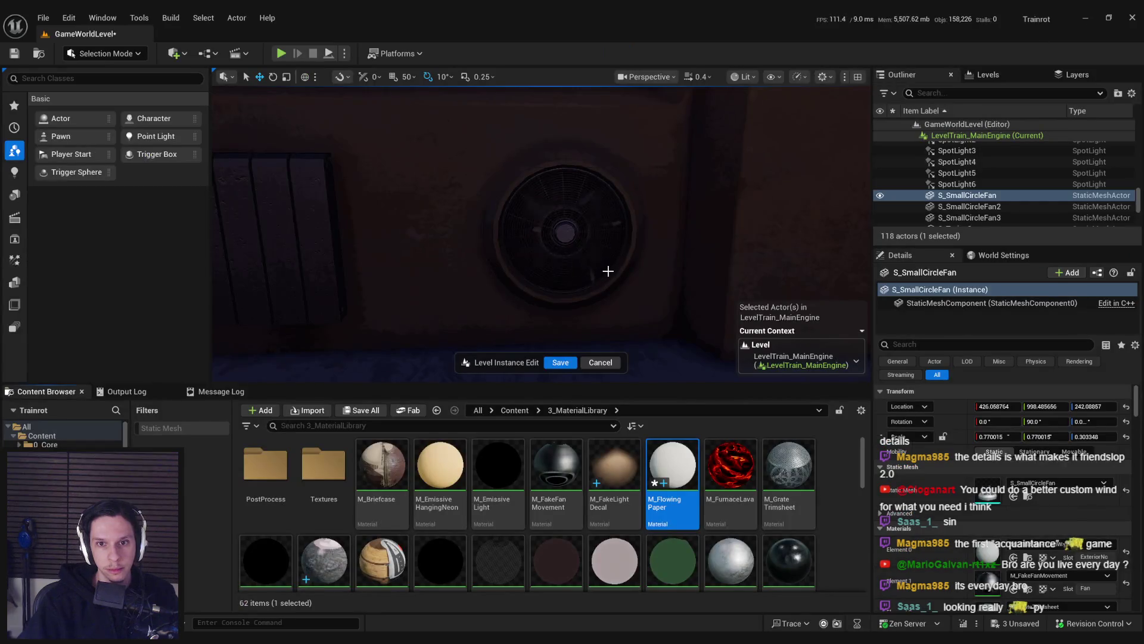
pyautogui.moveTo(608, 273)
pyautogui.mouseDown()
pyautogui.moveTo(655, 274)
pyautogui.moveTo(548, 277)
pyautogui.moveTo(596, 277)
pyautogui.moveTo(596, 239)
pyautogui.moveTo(572, 250)
pyautogui.moveTo(581, 286)
pyautogui.mouseUp()
pyautogui.moveTo(540, 204); pyautogui.dragTo(541, 230)
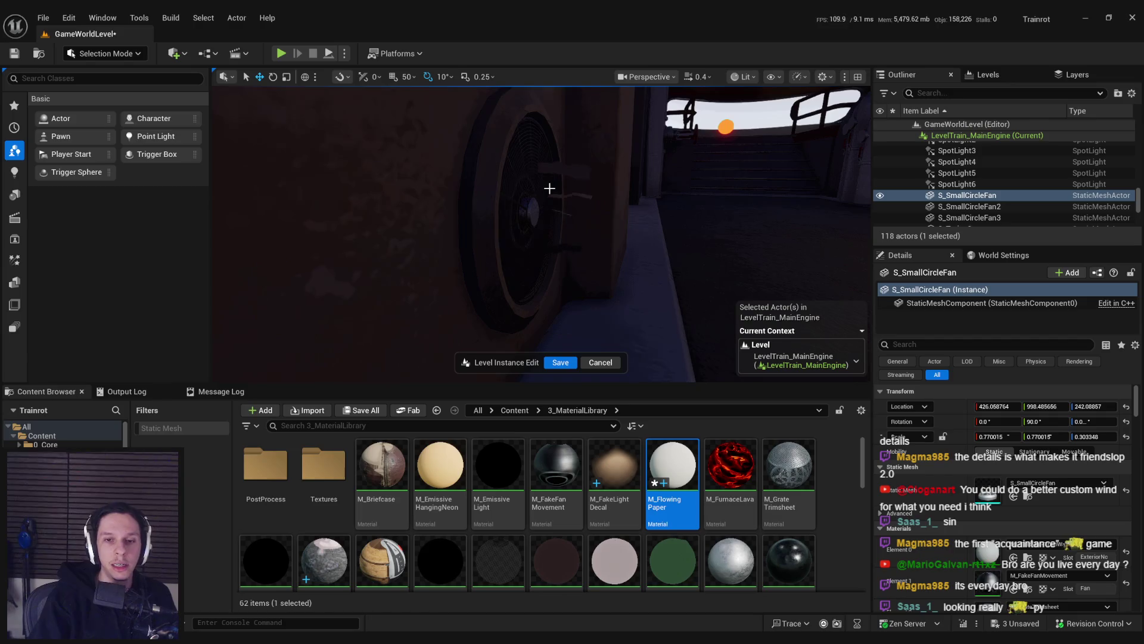
pyautogui.hotkey('alt', 'Tab')
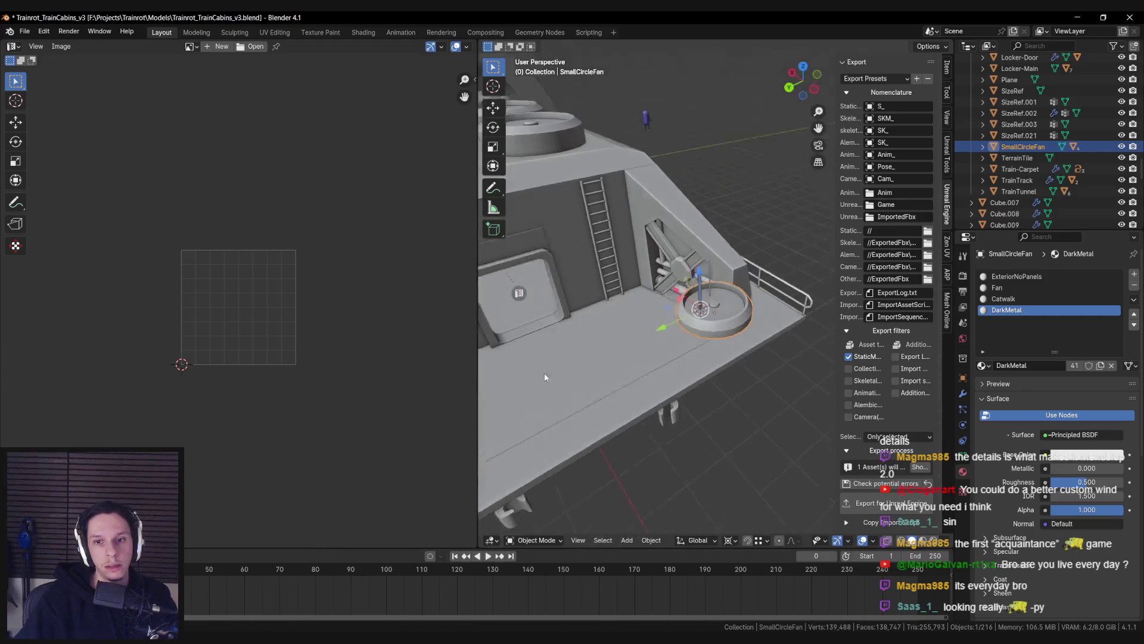
# Step: Nudge paper strip Plane.010 slightly outward in Edit Mode, pivoting on the 3D cursor
pyautogui.scroll(-3, 699, 329)
pyautogui.click(687, 305)
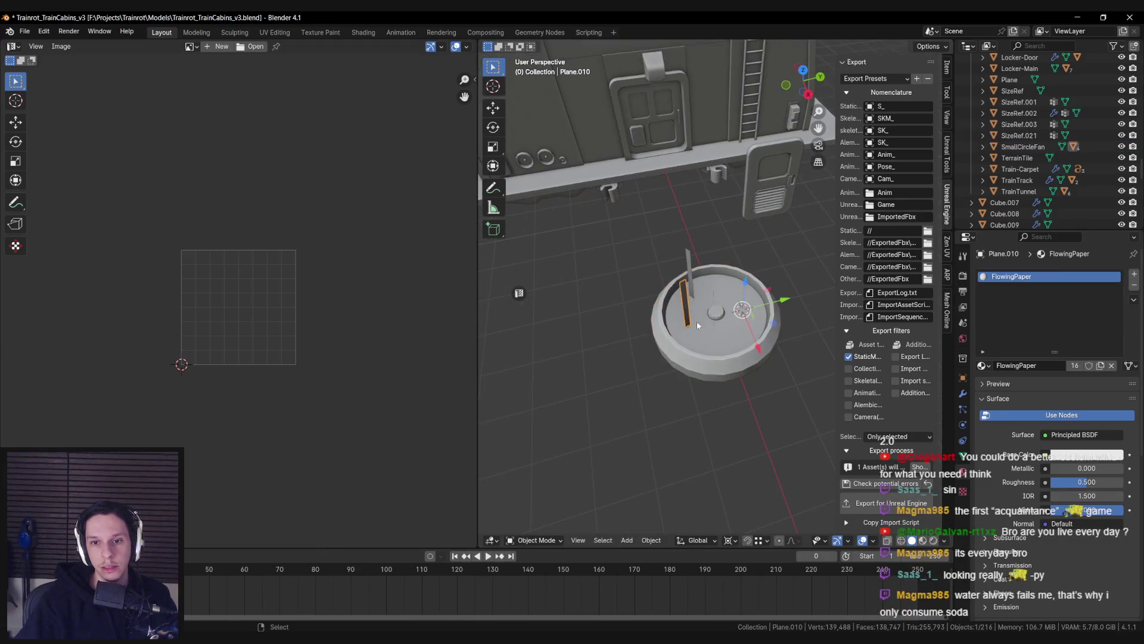
pyautogui.press('Tab')
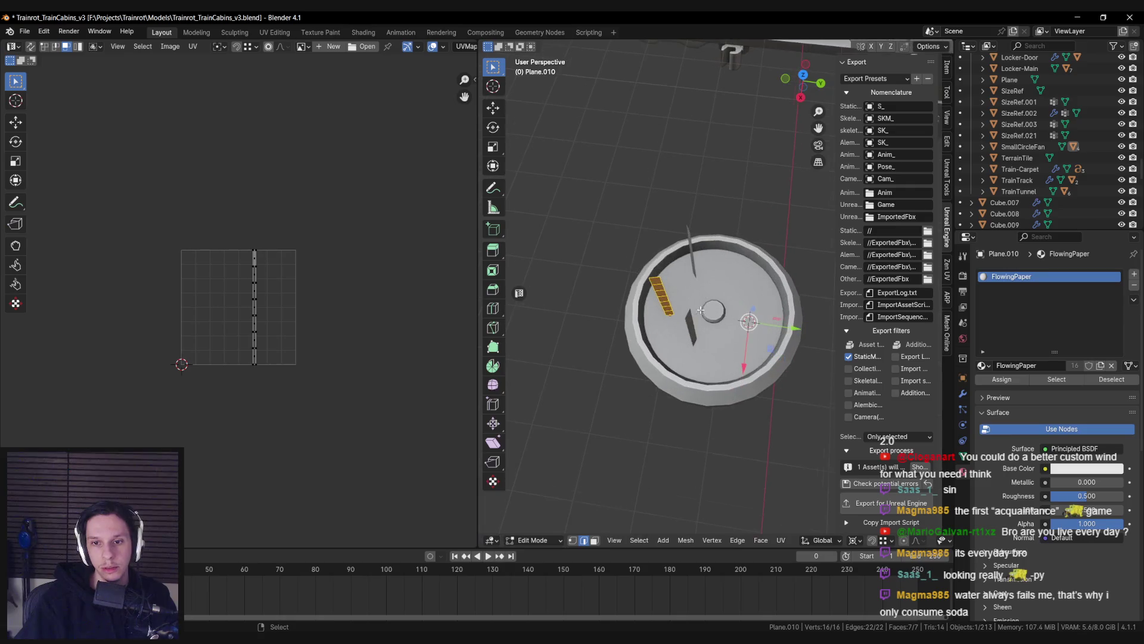
pyautogui.click(855, 540)
pyautogui.click(869, 490)
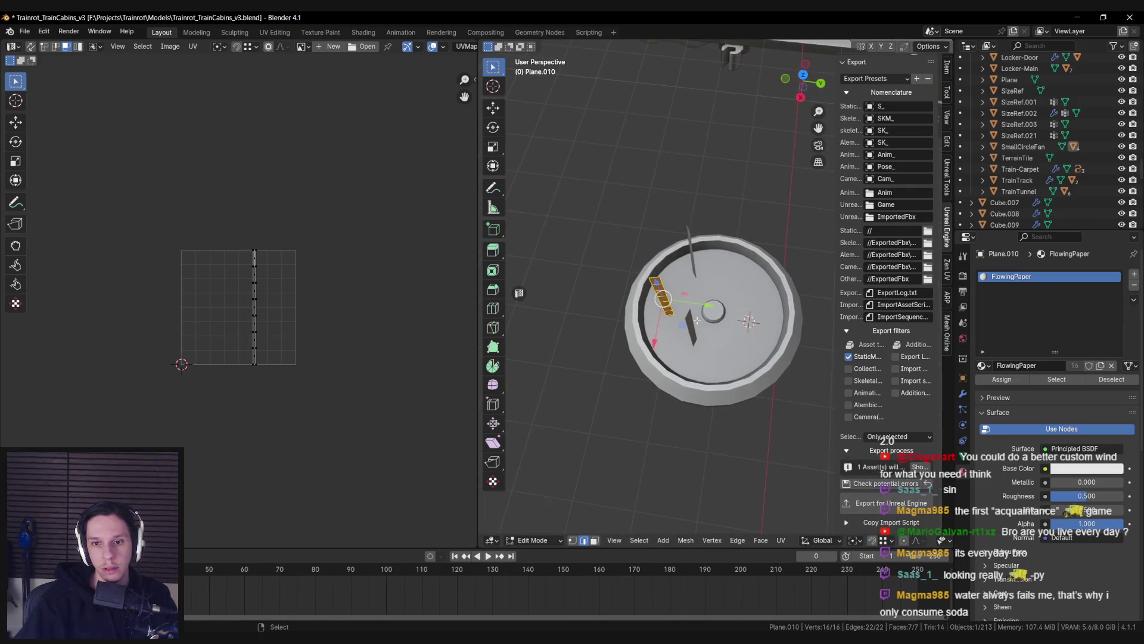
pyautogui.press('g')
pyautogui.click(648, 331)
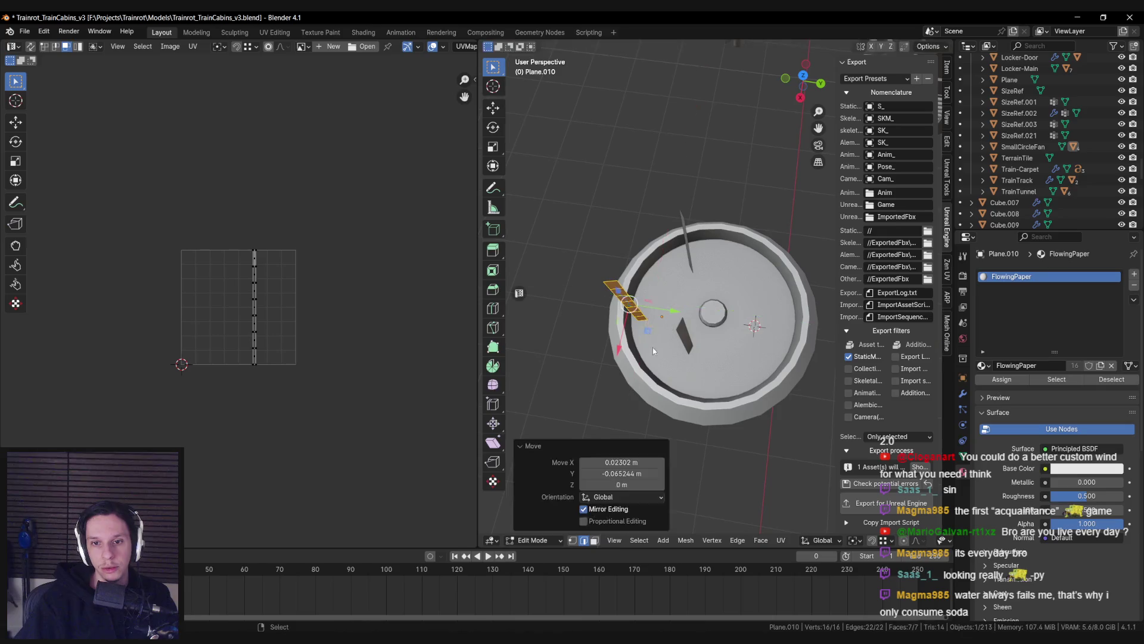
pyautogui.press('Tab')
# Step: Export the SmallCircleFan model to Unreal Engine
pyautogui.scroll(-8, 653, 321)
pyautogui.click(654, 313)
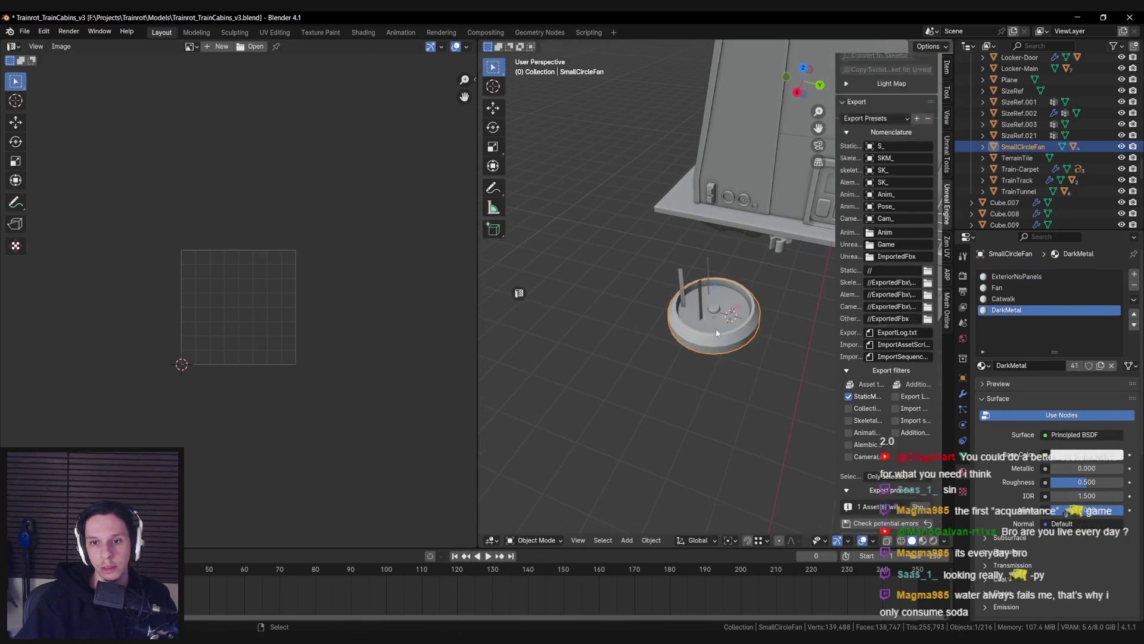
pyautogui.click(881, 504)
pyautogui.hotkey('alt', 'Tab')
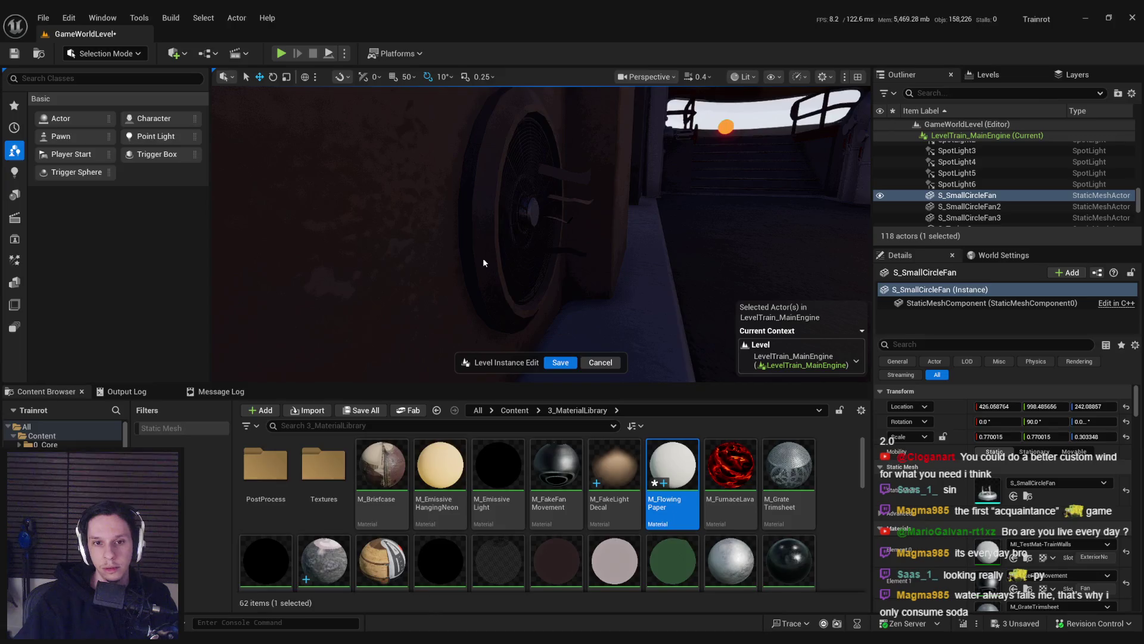
# Step: Save M_FlowingPaper, reimport the S_SmallCircleFan mesh, and save all changes
pyautogui.hotkey('ctrl', 's')
pyautogui.click(323, 34)
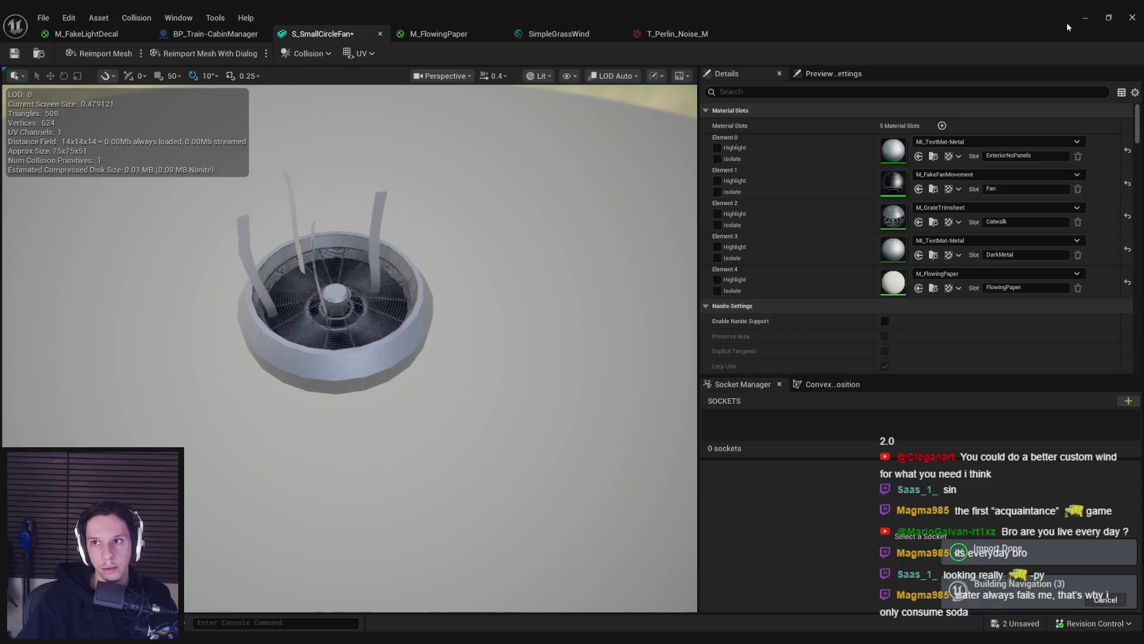
pyautogui.hotkey('alt', 'Tab')
pyautogui.scroll(-10, 572, 207)
pyautogui.hotkey('ctrl', 'shift', 's')
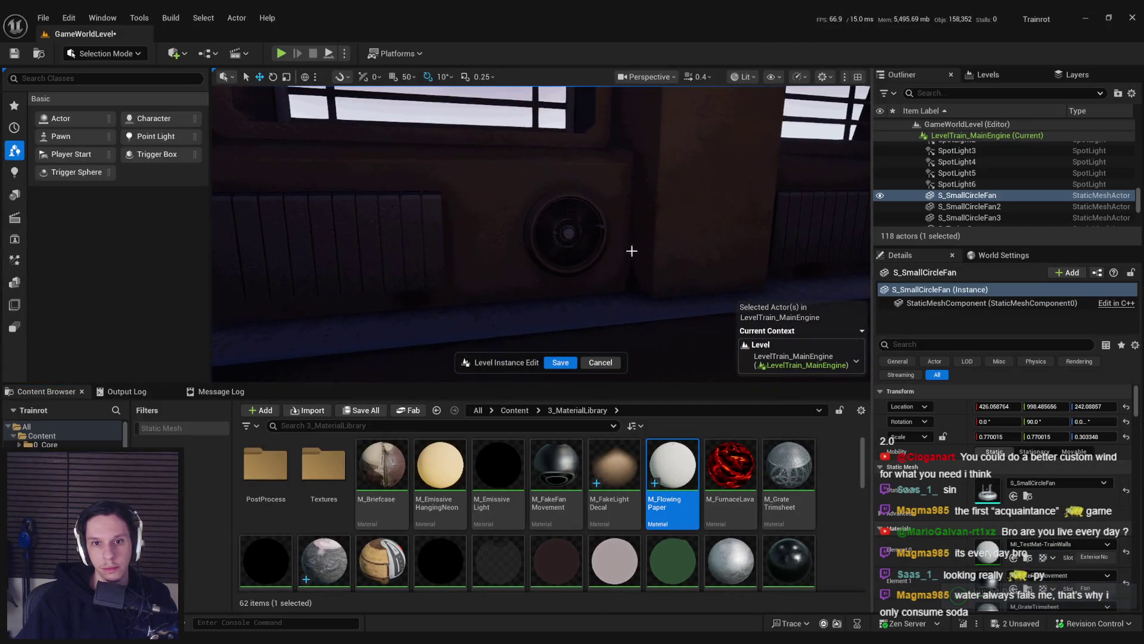
# Step: Fly in for a close-up of the fan and frame it in the view
pyautogui.scroll(5, 594, 240)
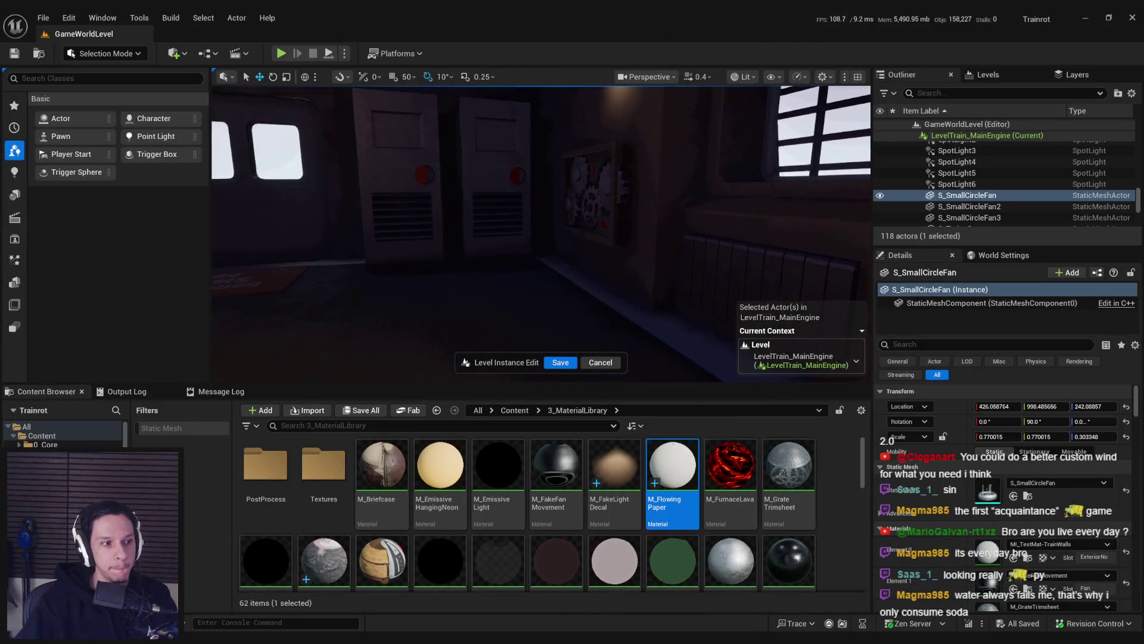
pyautogui.scroll(3, 541, 234)
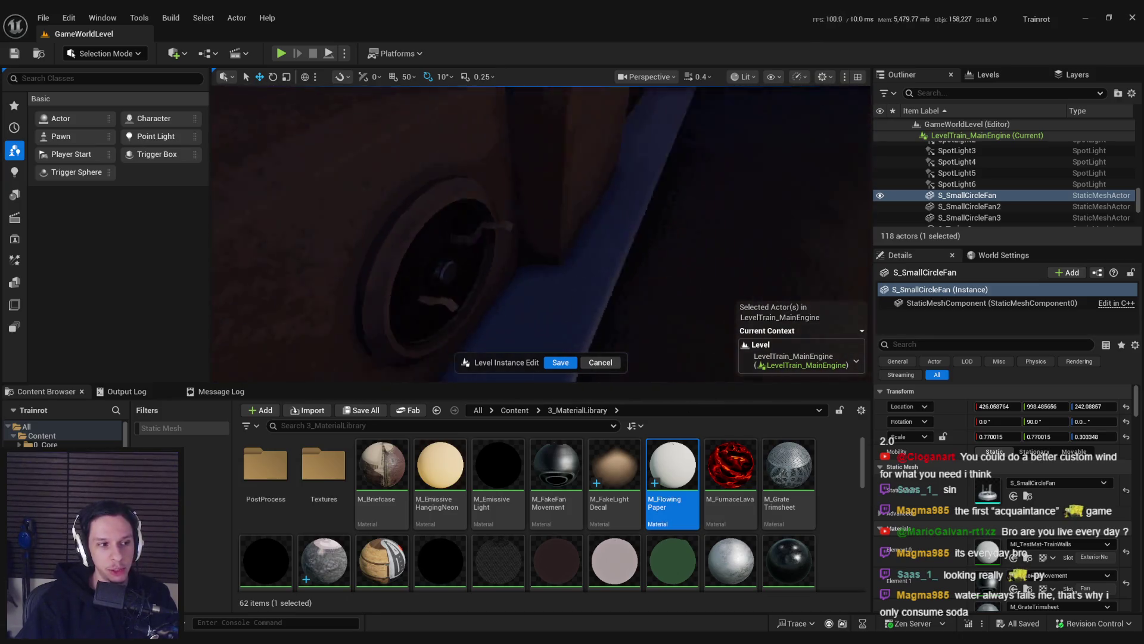
pyautogui.scroll(-4, 541, 233)
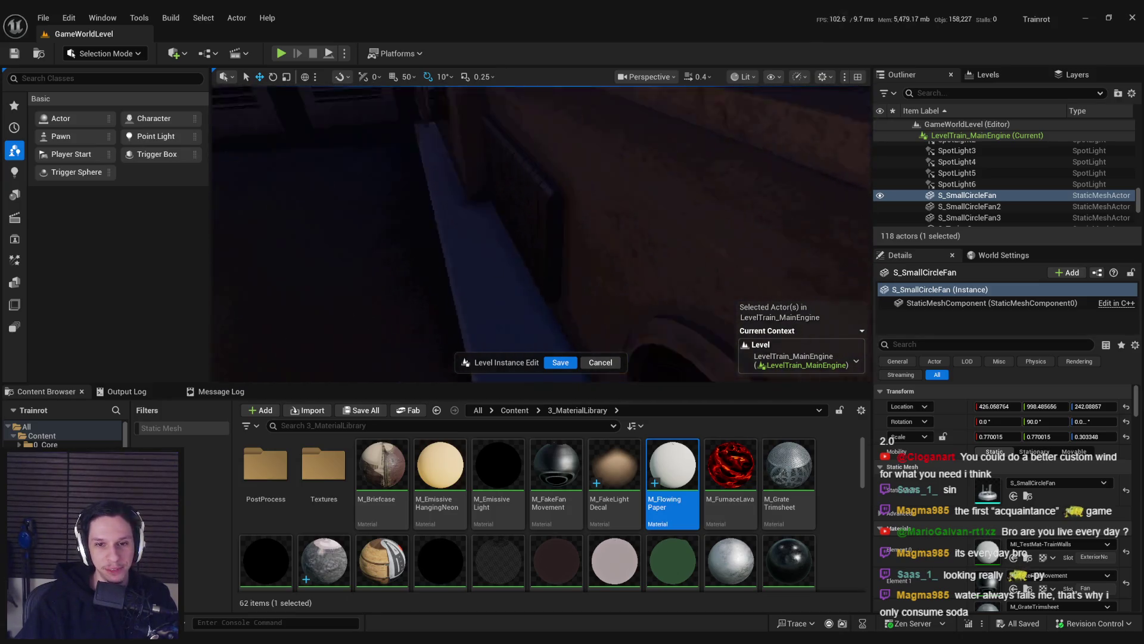
pyautogui.scroll(3, 542, 234)
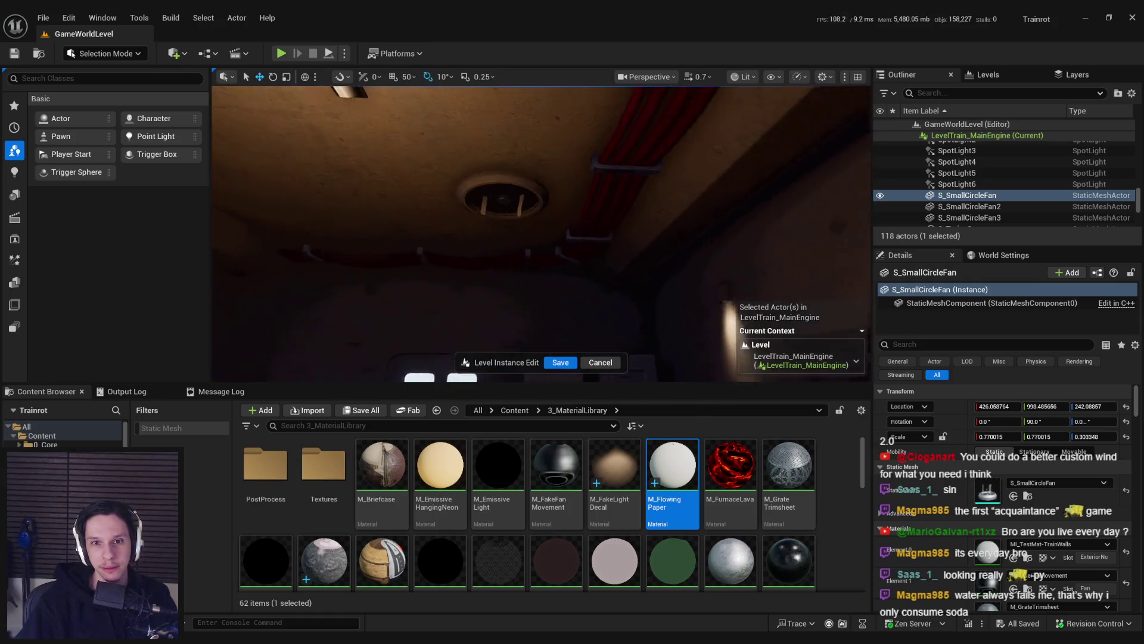
pyautogui.moveTo(541, 233); pyautogui.dragTo(613, 281)
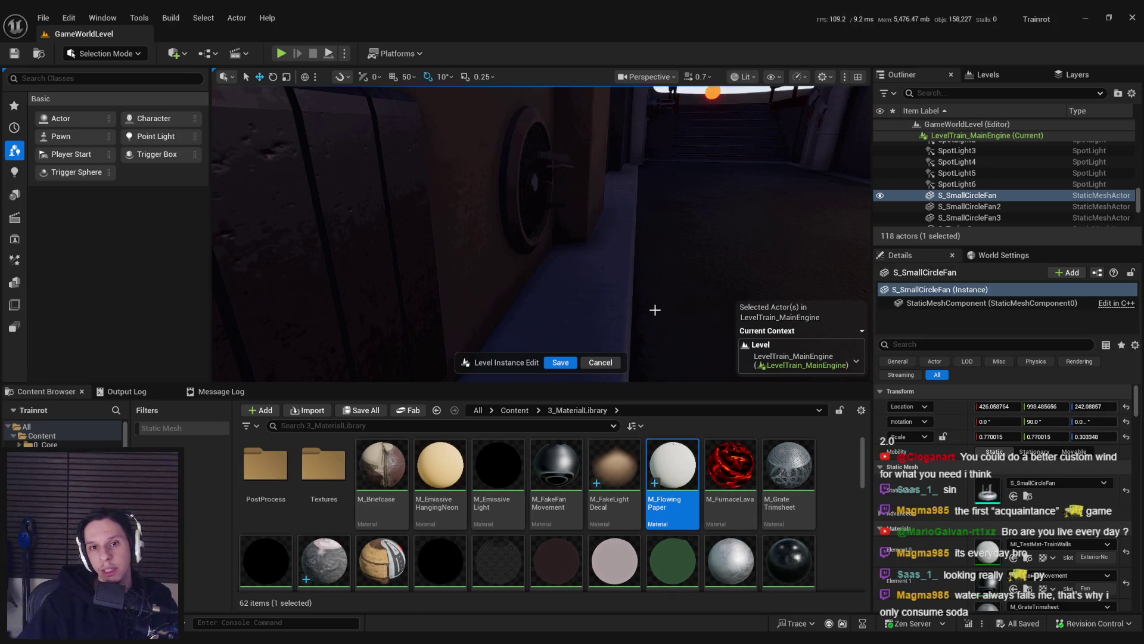
pyautogui.press('f')
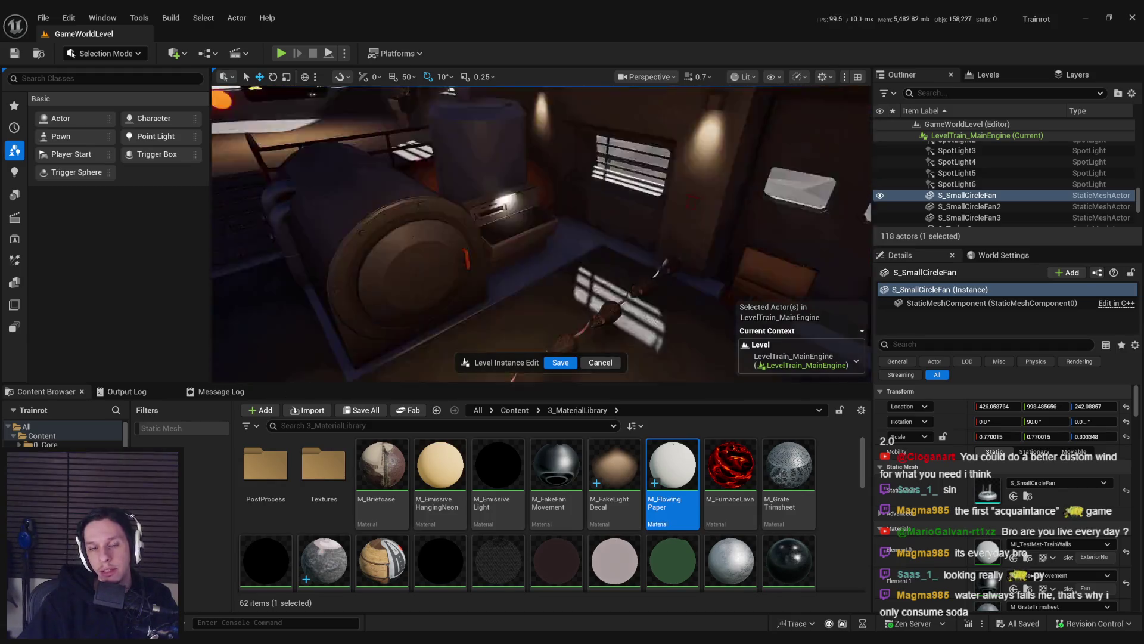
pyautogui.hotkey('alt', 'Tab')
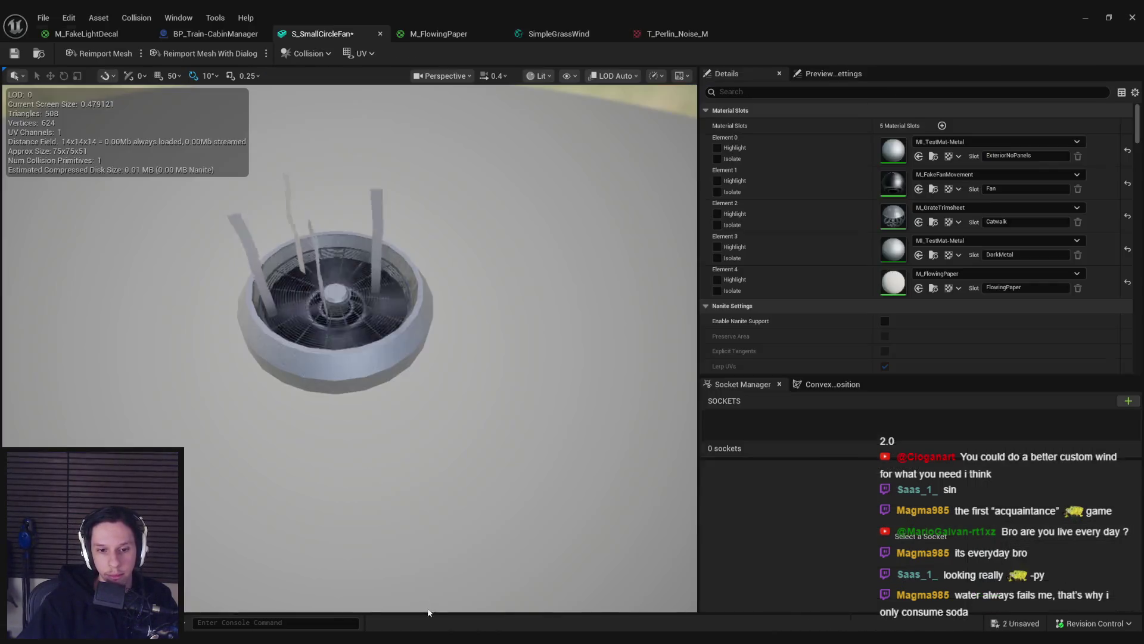
# Step: In M_FlowingPaper, move the Panner-to-Multiply node chain left to make room
pyautogui.click(456, 36)
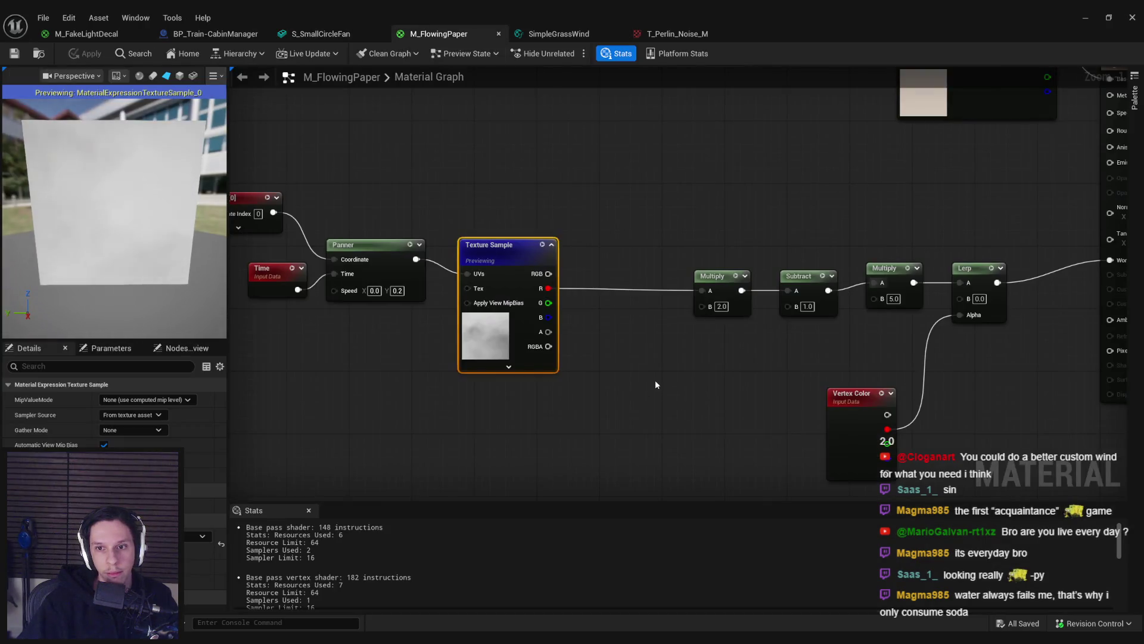
pyautogui.scroll(-3, 657, 385)
pyautogui.click(566, 365)
pyautogui.moveTo(876, 403)
pyautogui.mouseDown()
pyautogui.moveTo(503, 248)
pyautogui.moveTo(323, 188)
pyautogui.mouseUp()
pyautogui.click(924, 344)
pyautogui.moveTo(923, 344); pyautogui.dragTo(301, 186)
pyautogui.moveTo(930, 289)
pyautogui.mouseDown()
pyautogui.moveTo(748, 289)
pyautogui.moveTo(732, 275)
pyautogui.moveTo(842, 302)
pyautogui.moveTo(976, 280)
pyautogui.mouseUp()
# Step: Add a constant vector Z offset to the Multiply result before the Lerp's A input
pyautogui.click(766, 313)
pyautogui.write('add')
pyautogui.press('Return')
pyautogui.moveTo(801, 319)
pyautogui.mouseDown()
pyautogui.moveTo(822, 305)
pyautogui.moveTo(722, 368)
pyautogui.mouseUp()
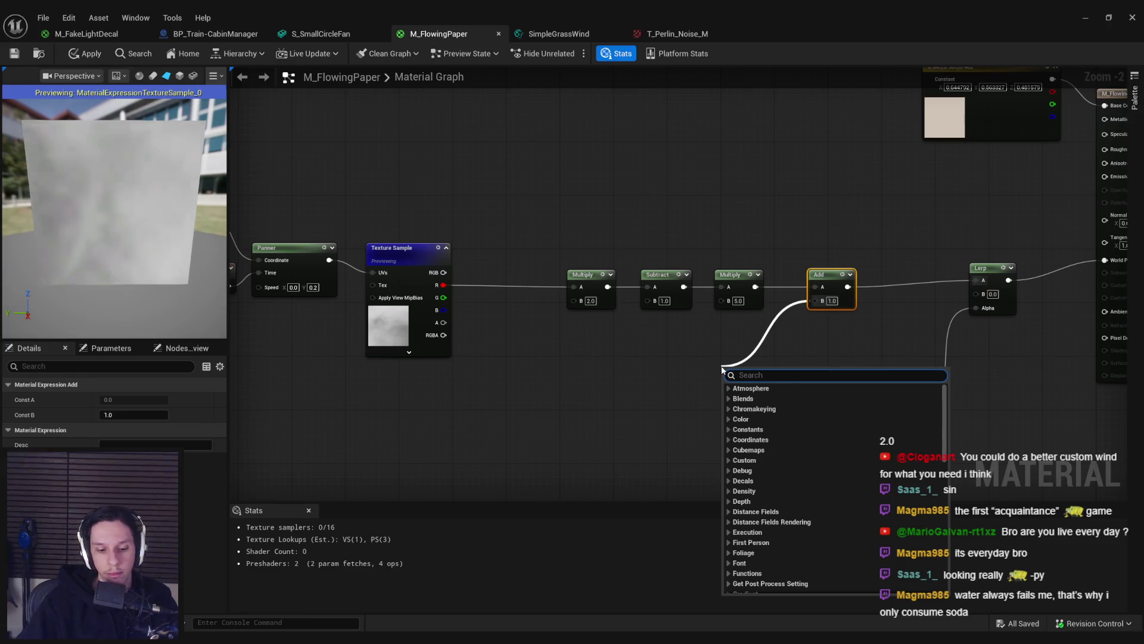
pyautogui.write('const')
pyautogui.write('t3')
pyautogui.press('Return')
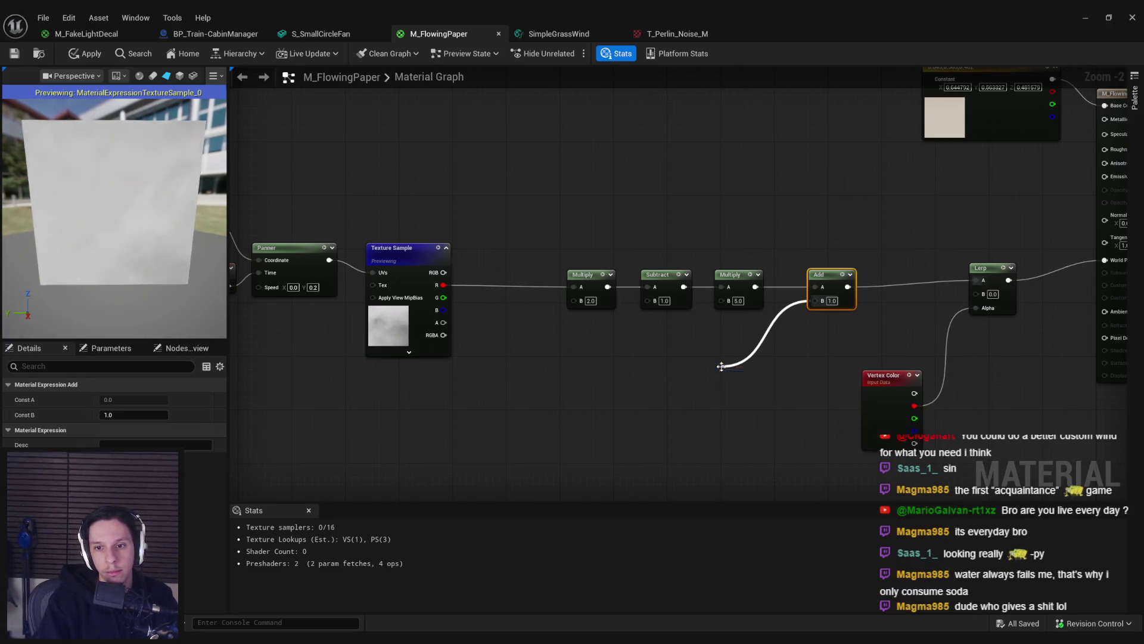
pyautogui.write('-8')
pyautogui.press('Return')
# Step: Apply and save the material, then look around the engine room in the level
pyautogui.click(89, 59)
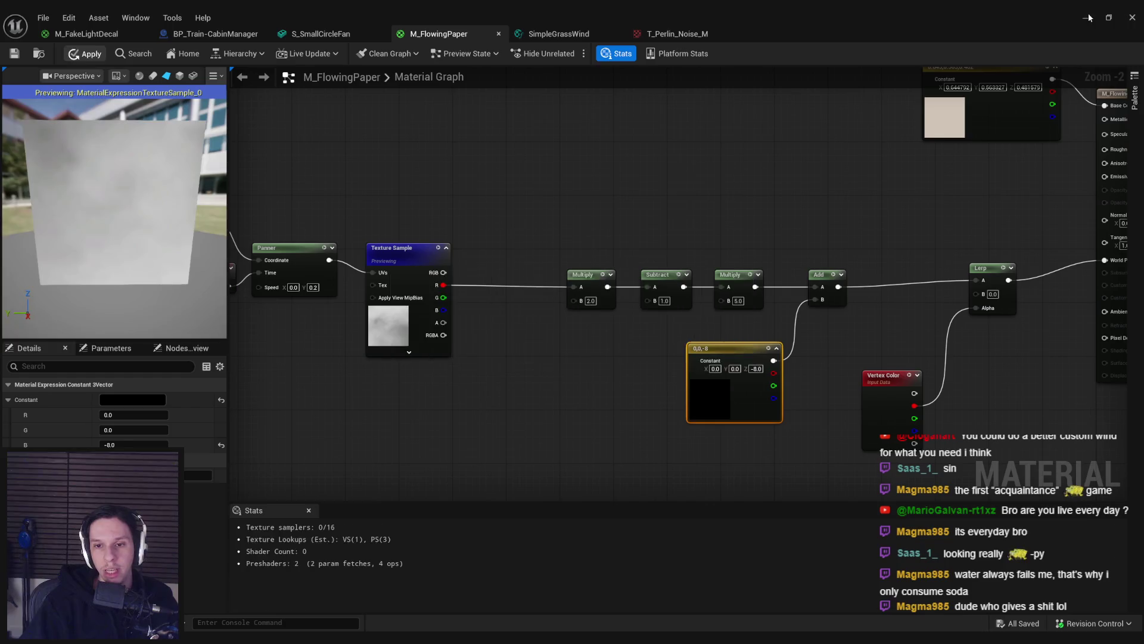
pyautogui.click(1088, 18)
pyautogui.scroll(-3, 678, 222)
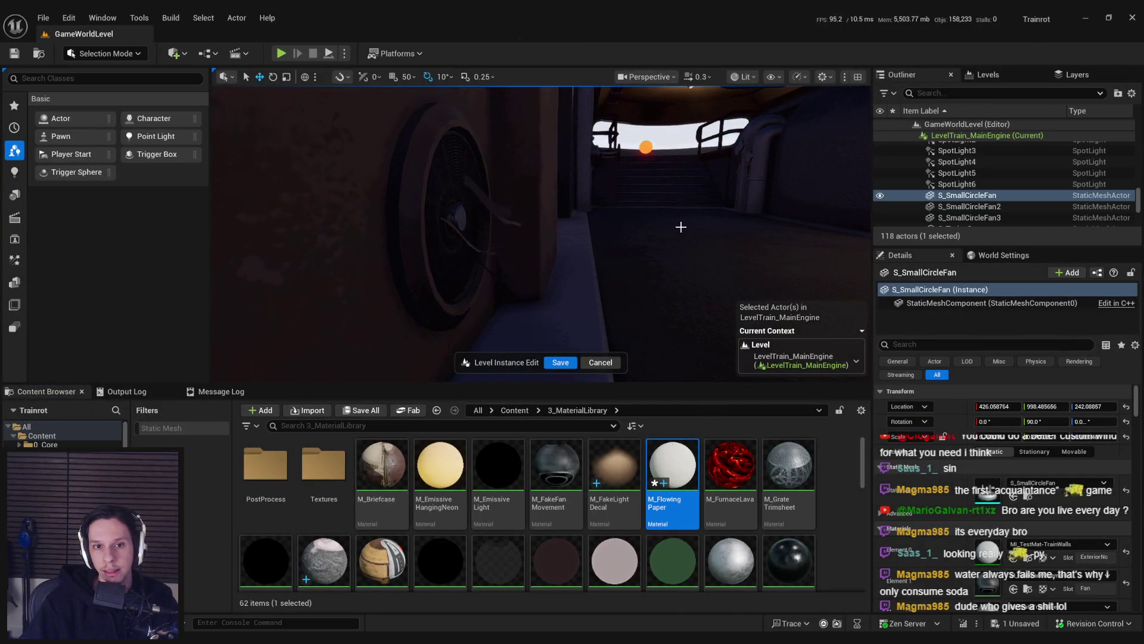
pyautogui.doubleClick(672, 471)
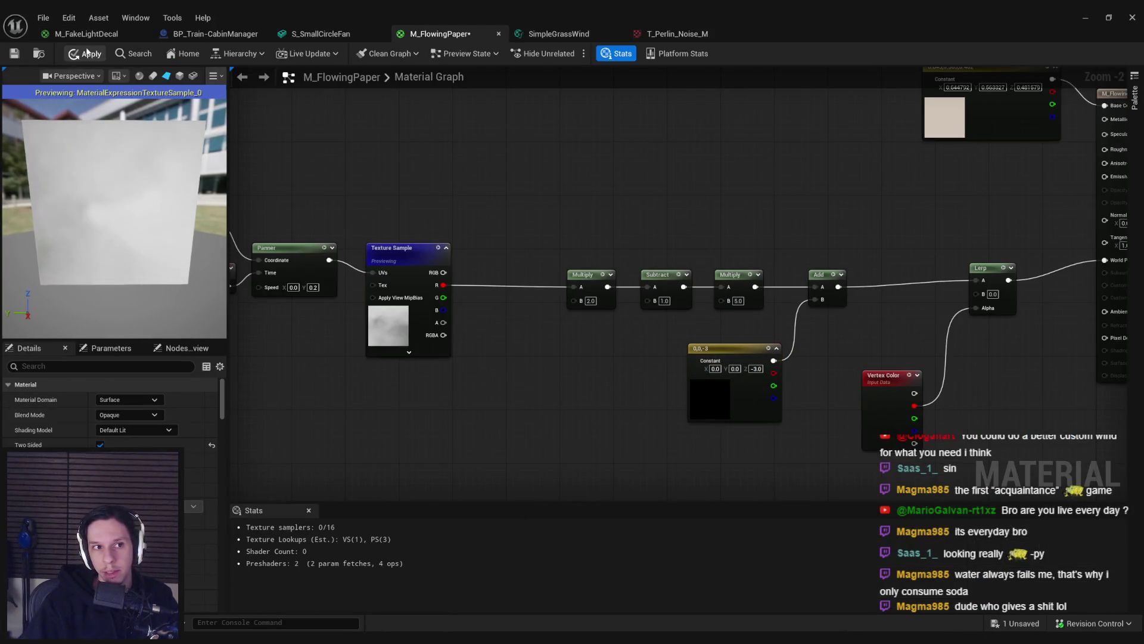
pyautogui.hotkey('ctrl', 's')
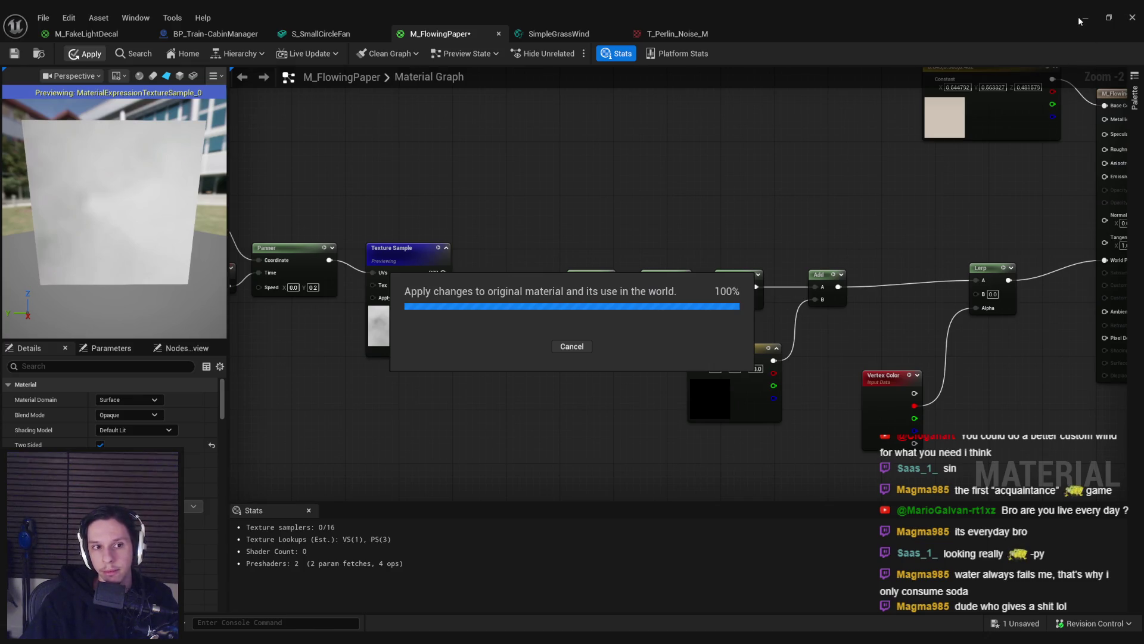
pyautogui.click(1082, 19)
pyautogui.moveTo(754, 204)
pyautogui.mouseDown()
pyautogui.moveTo(655, 232)
pyautogui.moveTo(647, 179)
pyautogui.moveTo(549, 272)
pyautogui.moveTo(507, 235)
pyautogui.mouseUp()
pyautogui.scroll(1, 686, 226)
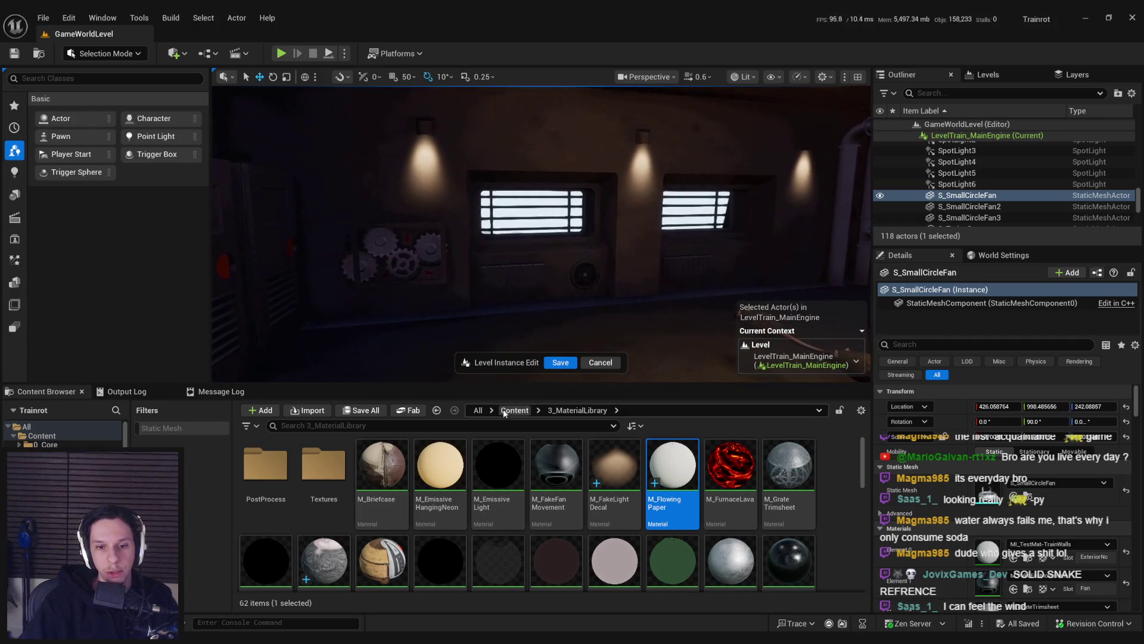
# Step: Open the 2_Audio folder and preview the air burst pressure sound cue
pyautogui.click(512, 408)
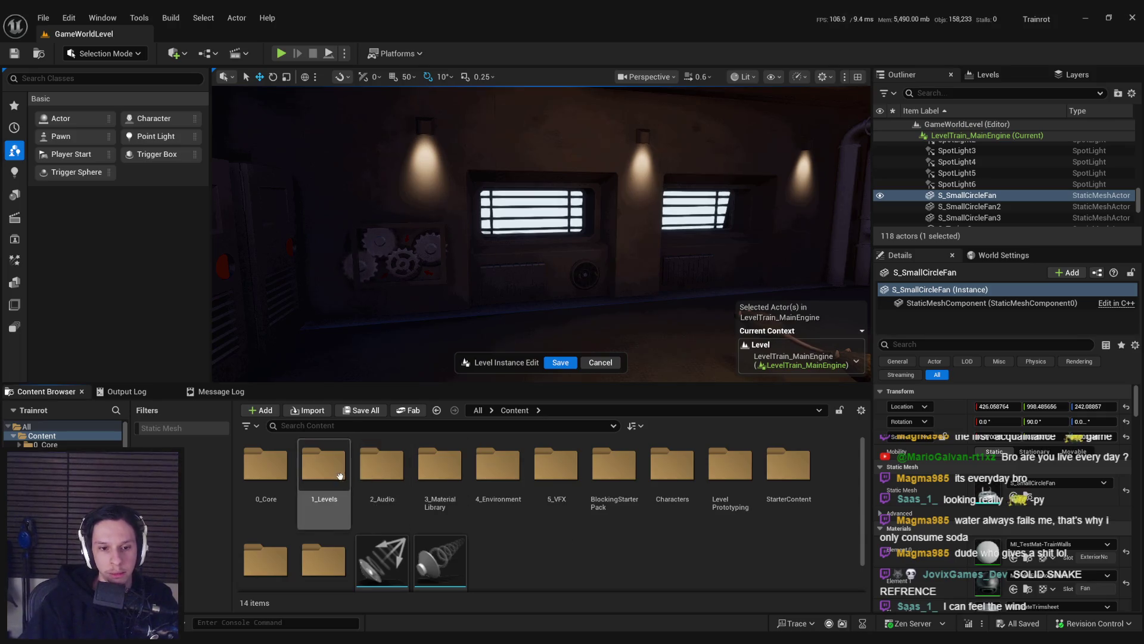
pyautogui.doubleClick(384, 466)
pyautogui.scroll(-2, 453, 513)
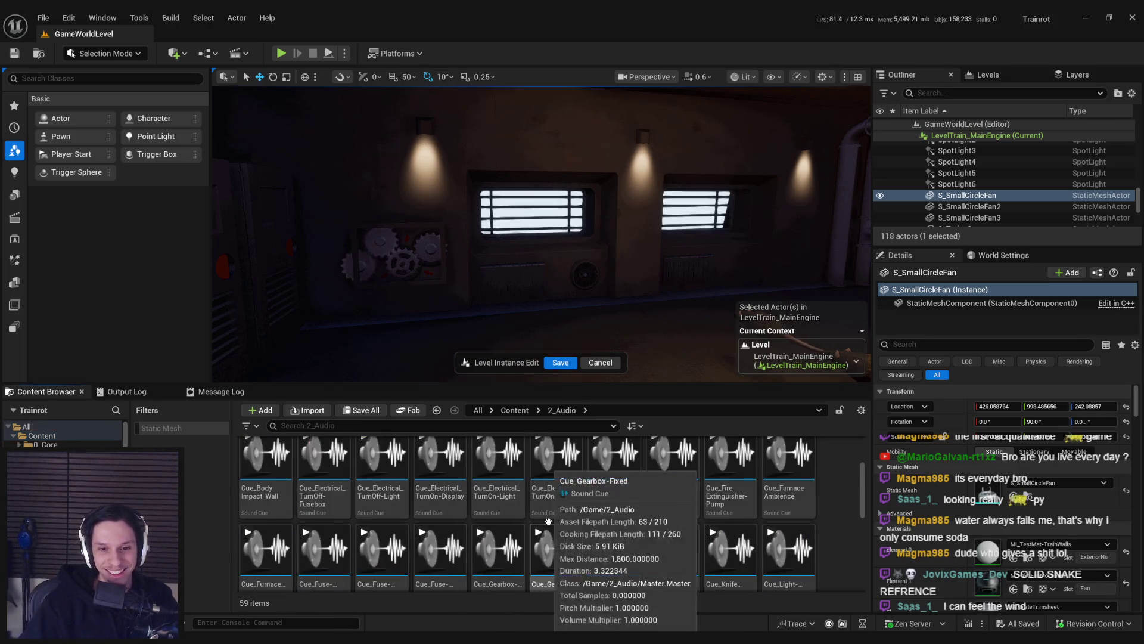
pyautogui.scroll(2, 537, 524)
pyautogui.click(500, 467)
pyautogui.moveTo(572, 523)
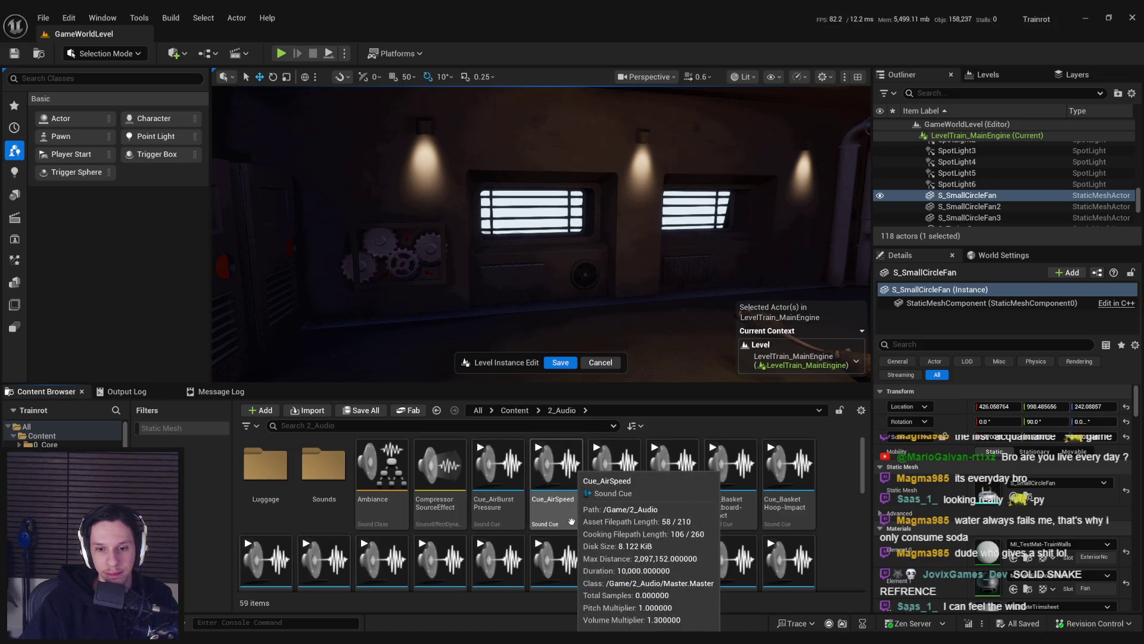
pyautogui.scroll(-2, 747, 529)
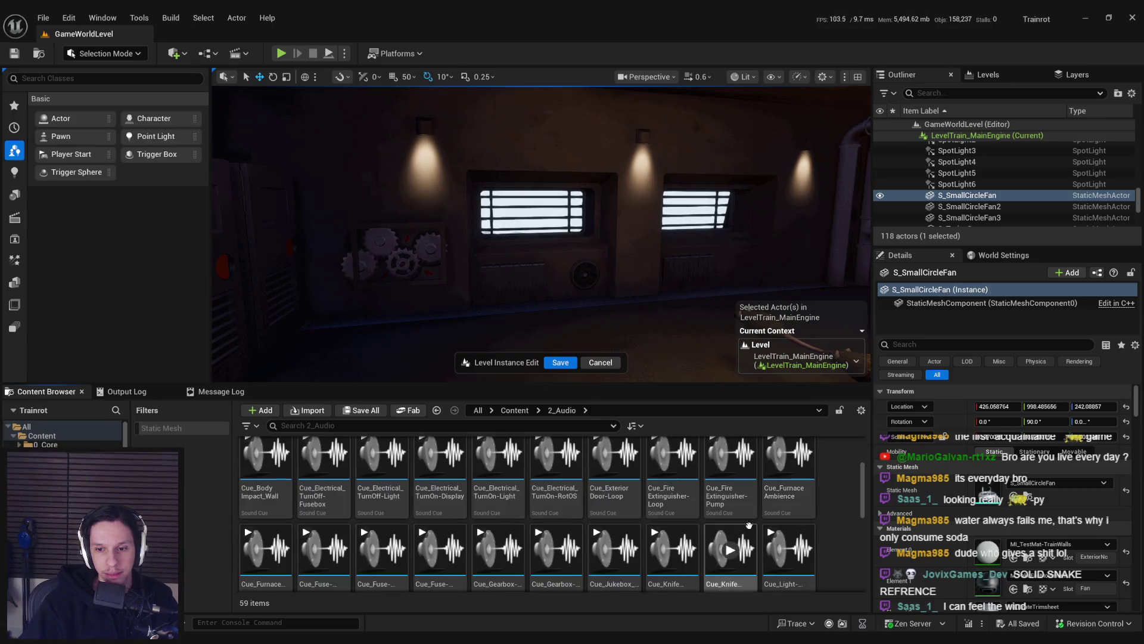
# Step: Filter the 2_Audio folder for 'air' sounds, then clear the search
pyautogui.hotkey('alt', 'Left')
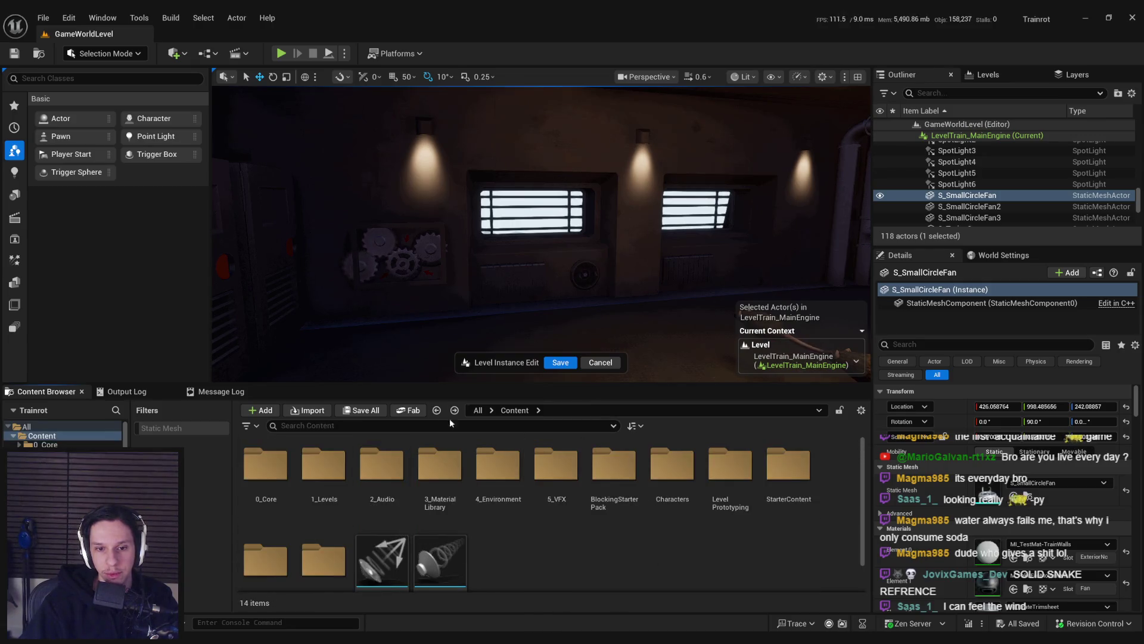
pyautogui.doubleClick(392, 475)
pyautogui.scroll(-2, 537, 525)
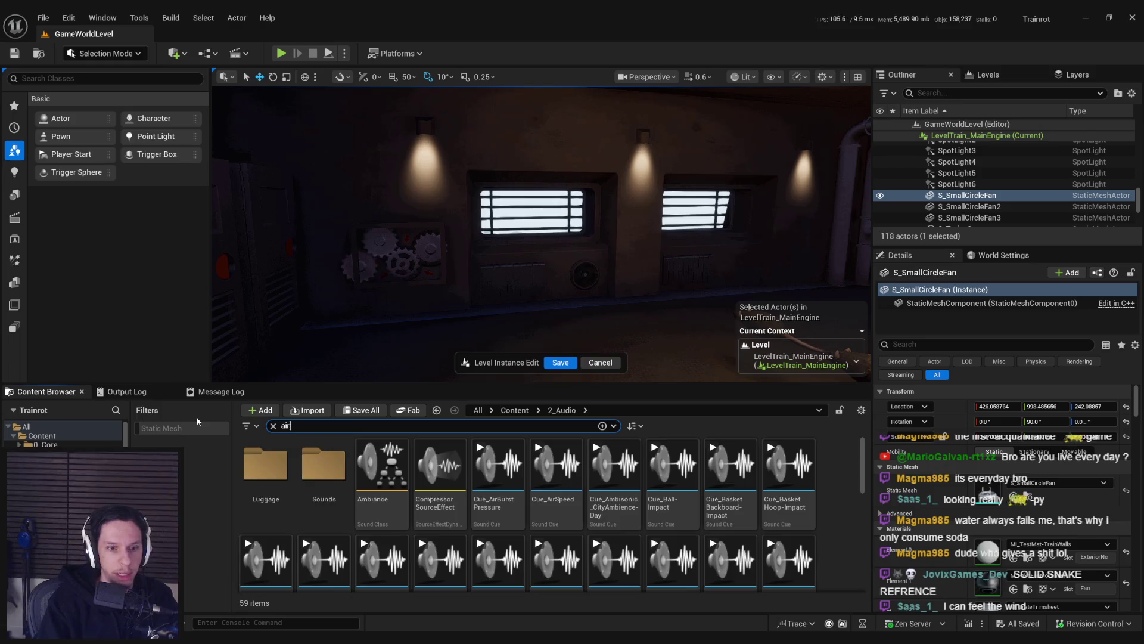
pyautogui.write('air')
pyautogui.click(488, 532)
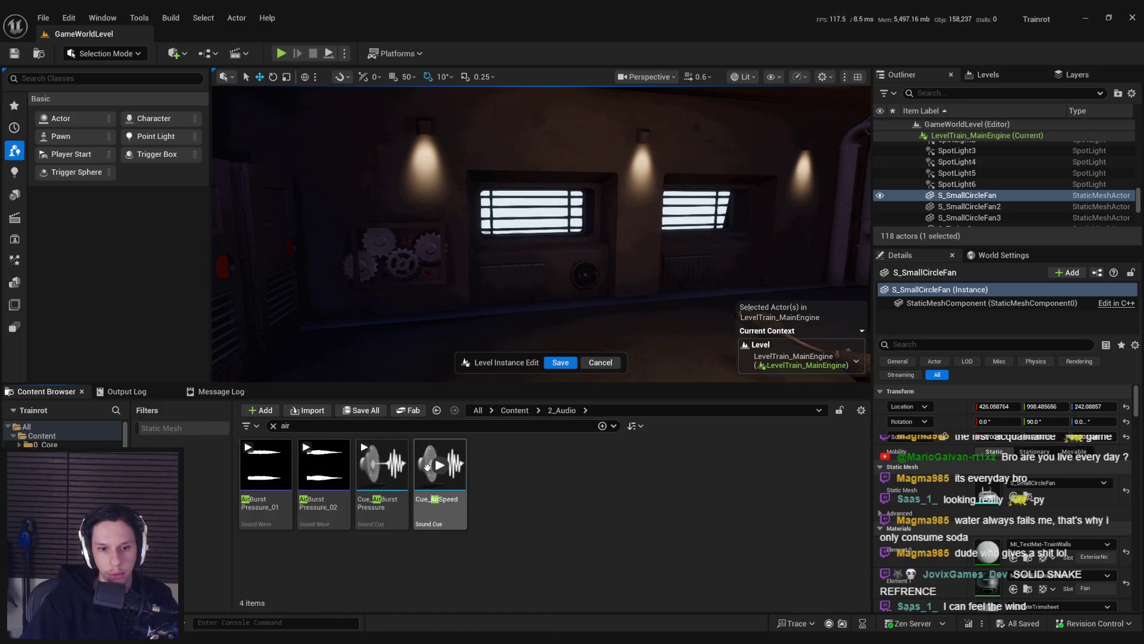
pyautogui.press('BackSpace')
pyautogui.moveTo(860, 464); pyautogui.dragTo(881, 566)
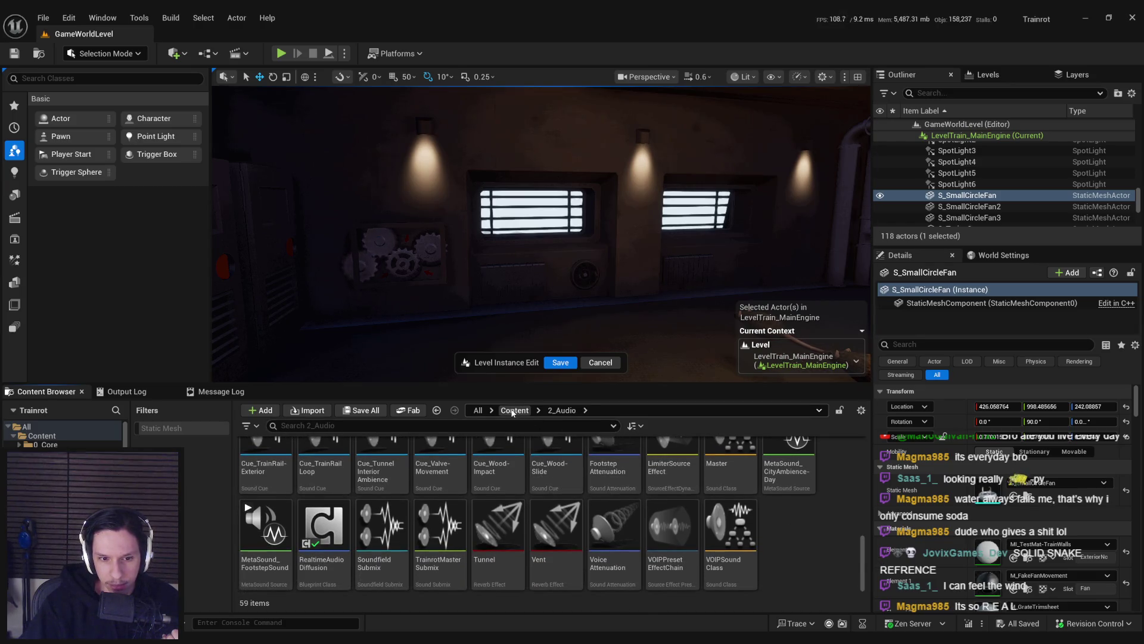
# Step: Browse StarterContent > Audio's 24 sound waves and cues, then frame the fan
pyautogui.click(513, 411)
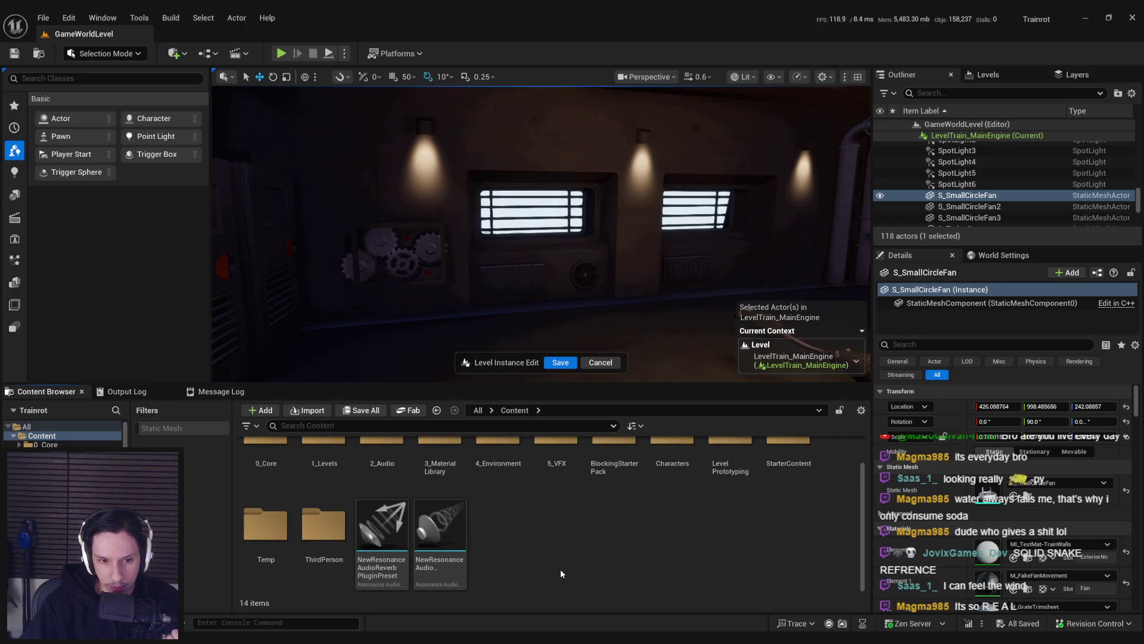
pyautogui.scroll(1, 560, 571)
pyautogui.click(783, 472)
pyautogui.doubleClick(783, 471)
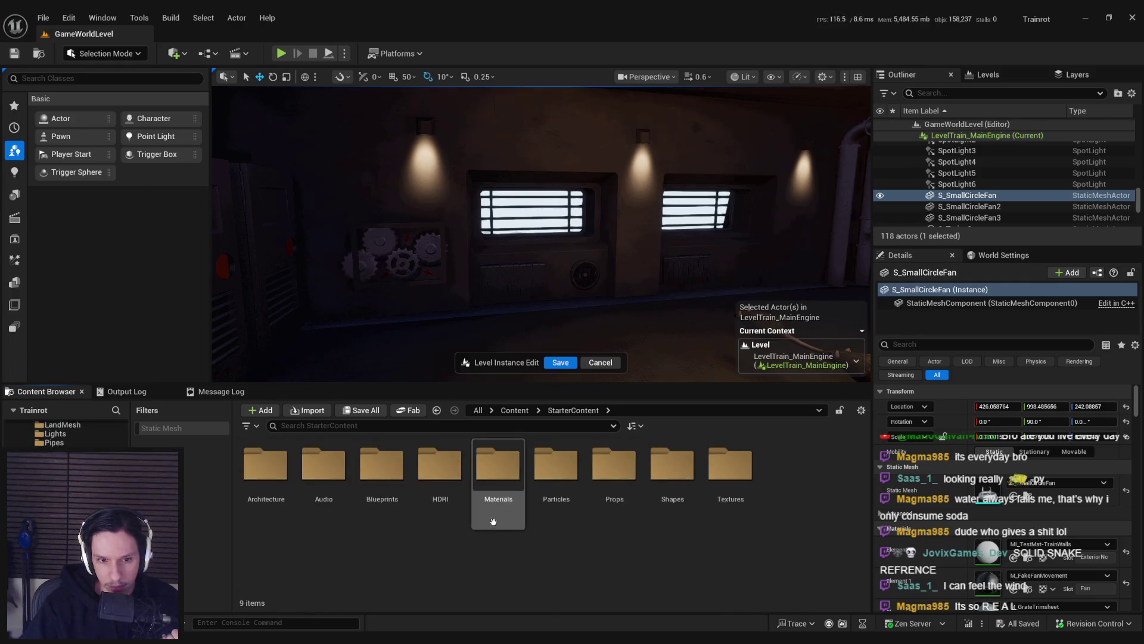
pyautogui.doubleClick(324, 464)
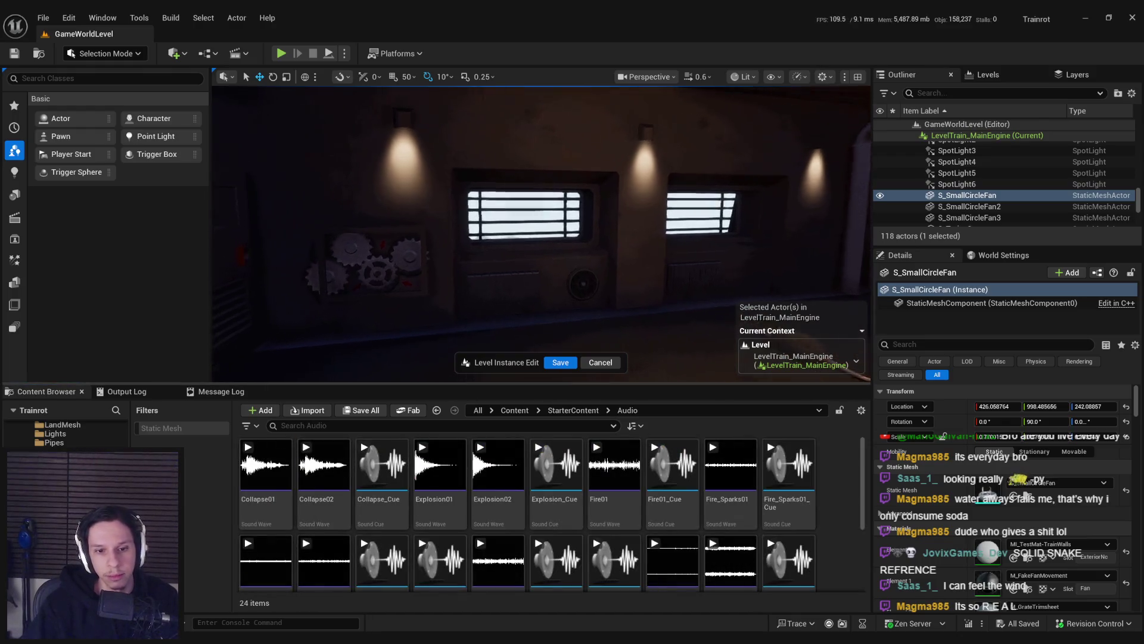
pyautogui.scroll(-3, 652, 545)
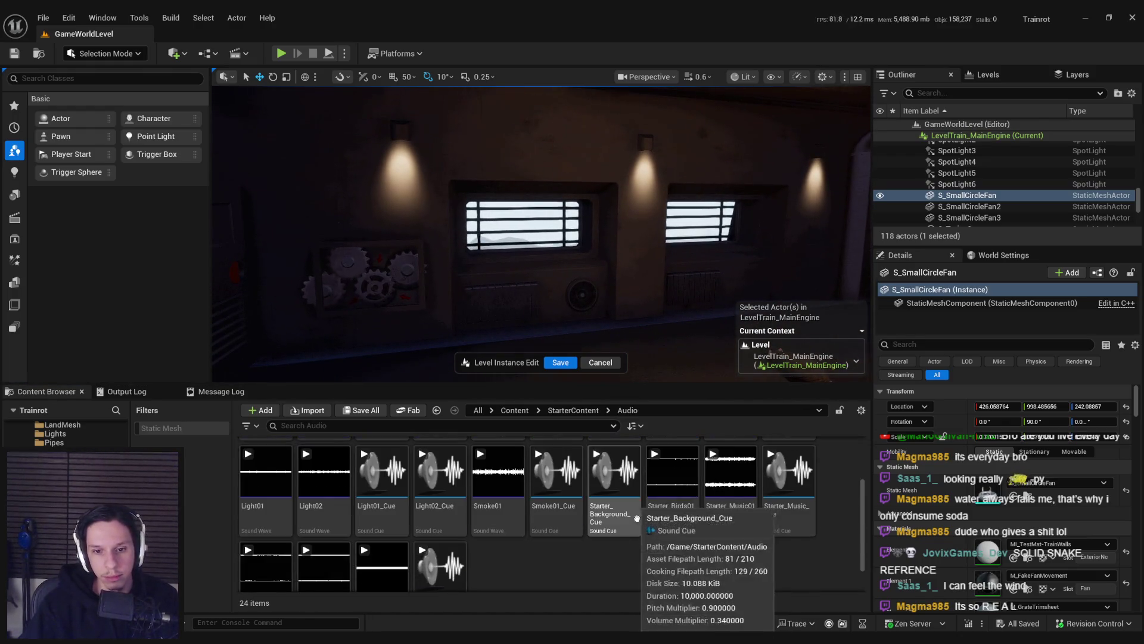
pyautogui.scroll(-2, 652, 544)
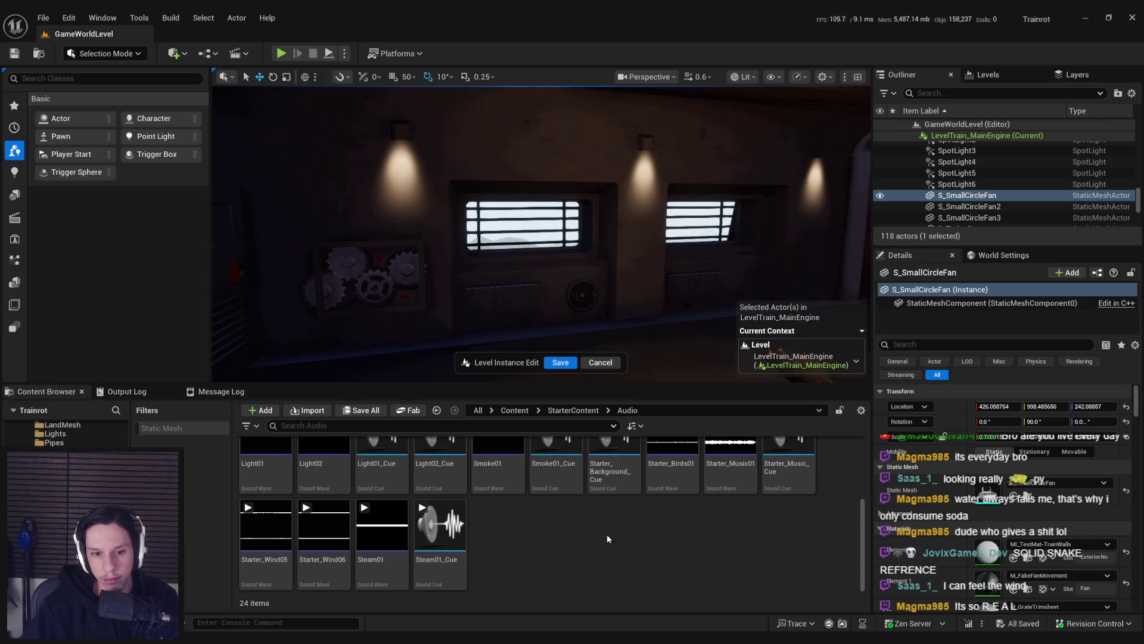
pyautogui.scroll(3, 533, 546)
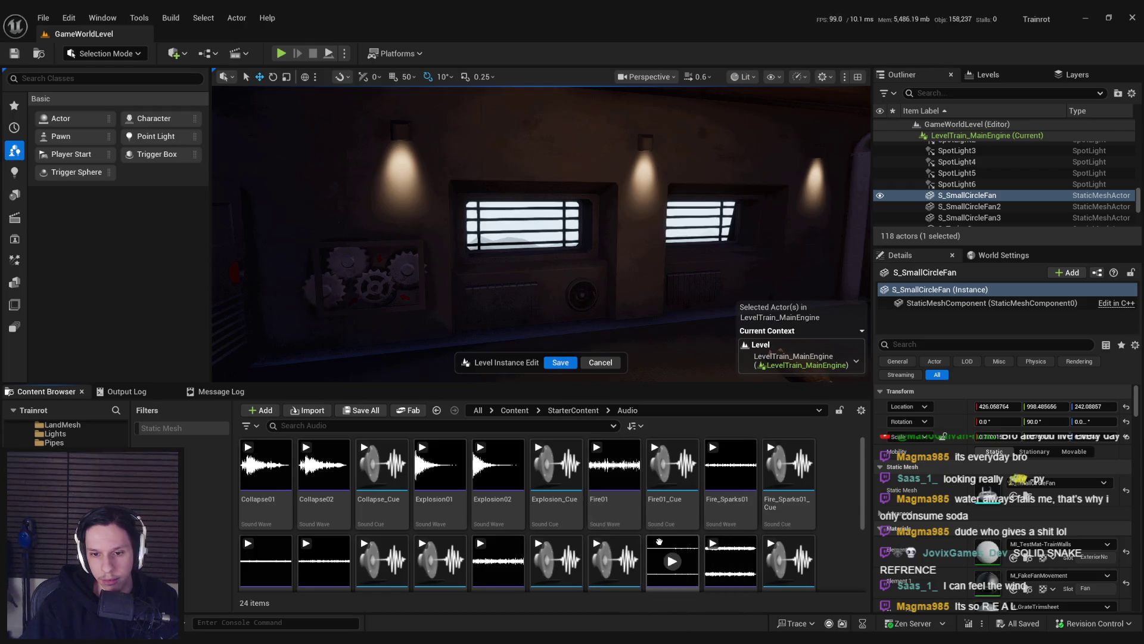
pyautogui.press('f')
pyautogui.scroll(-5, 541, 235)
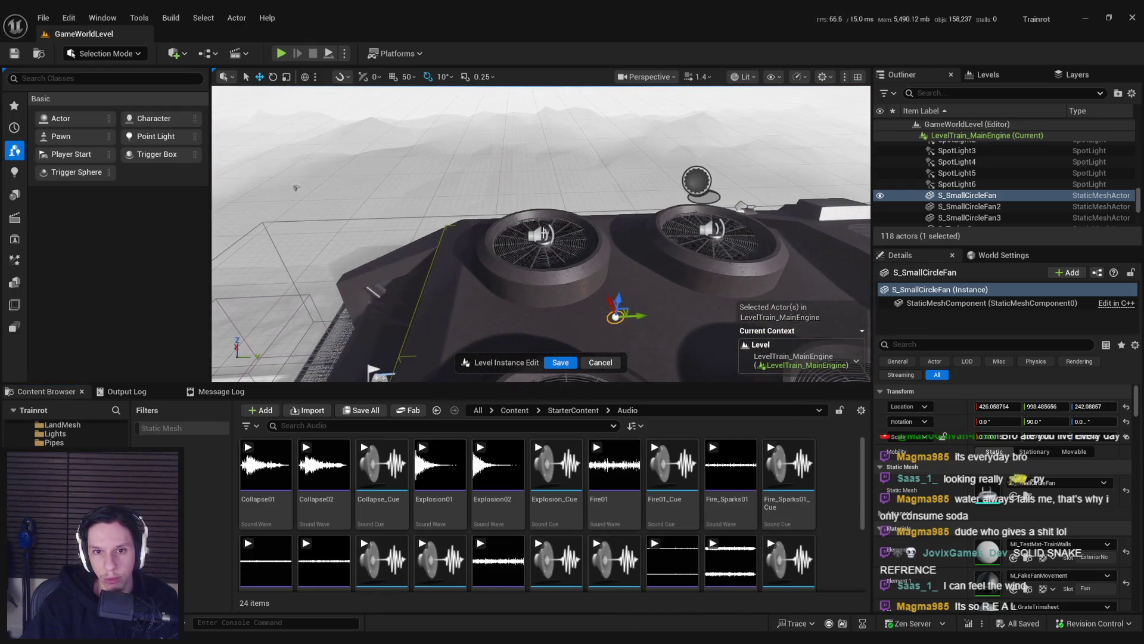
# Step: Inspect Cue_MediumMotorLoop5's sound cue and its MediumMotor_01 looping wave
pyautogui.click(543, 235)
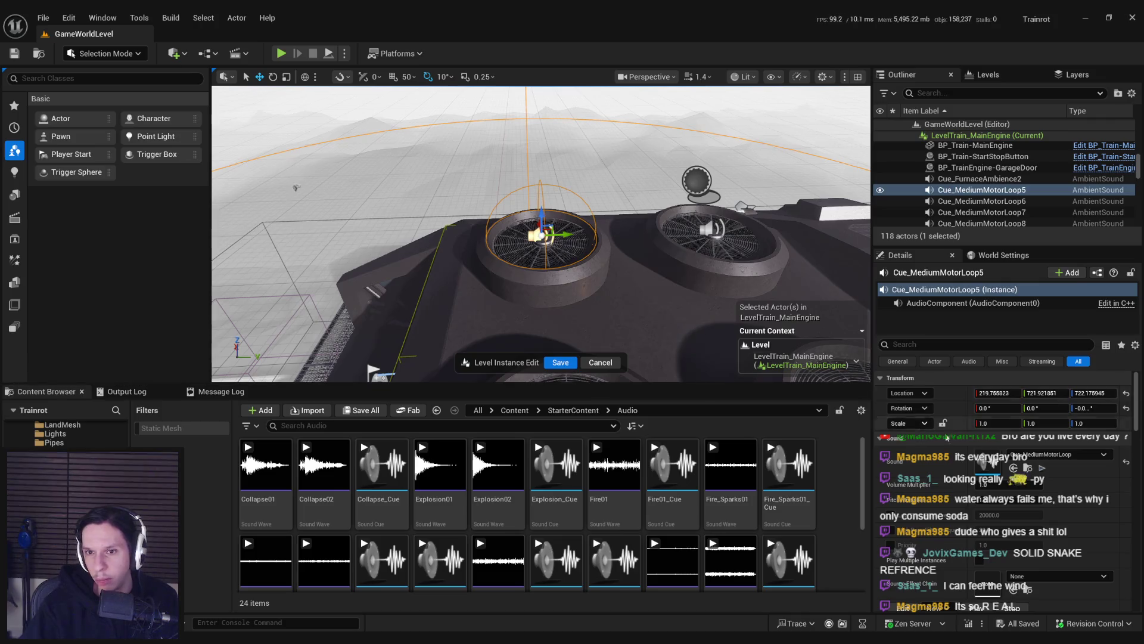
pyautogui.doubleClick(987, 463)
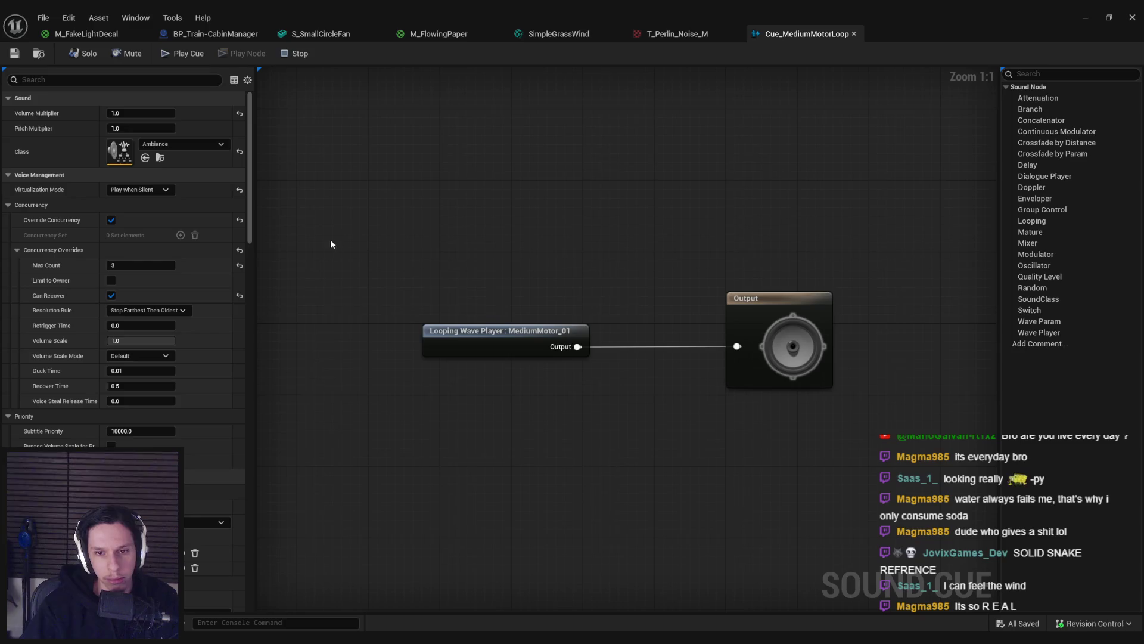
pyautogui.click(527, 344)
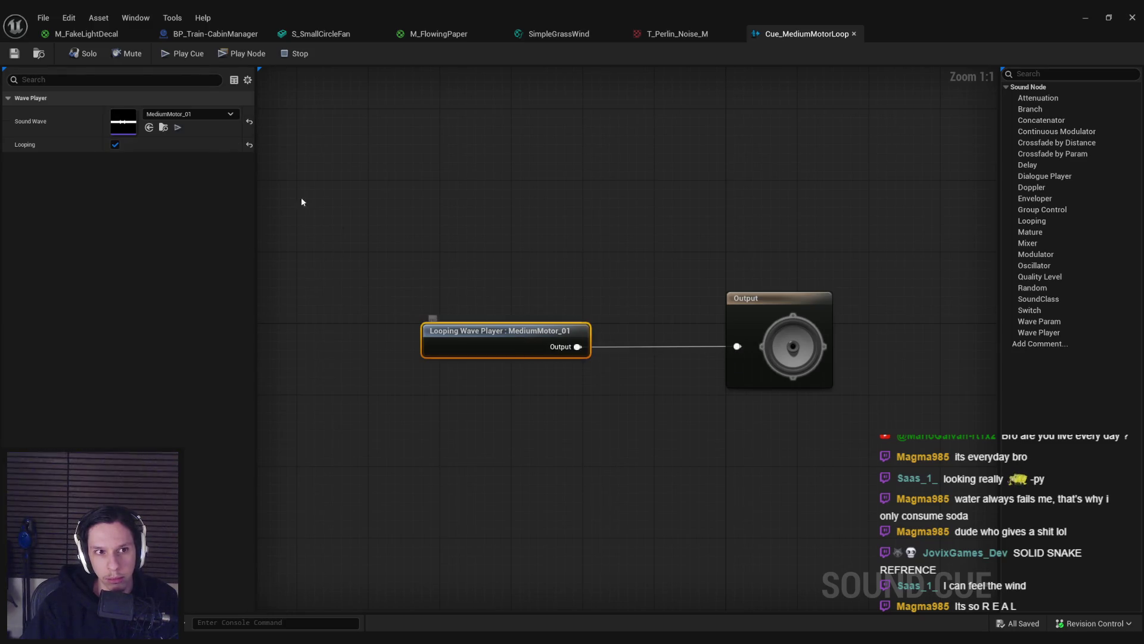
pyautogui.doubleClick(131, 122)
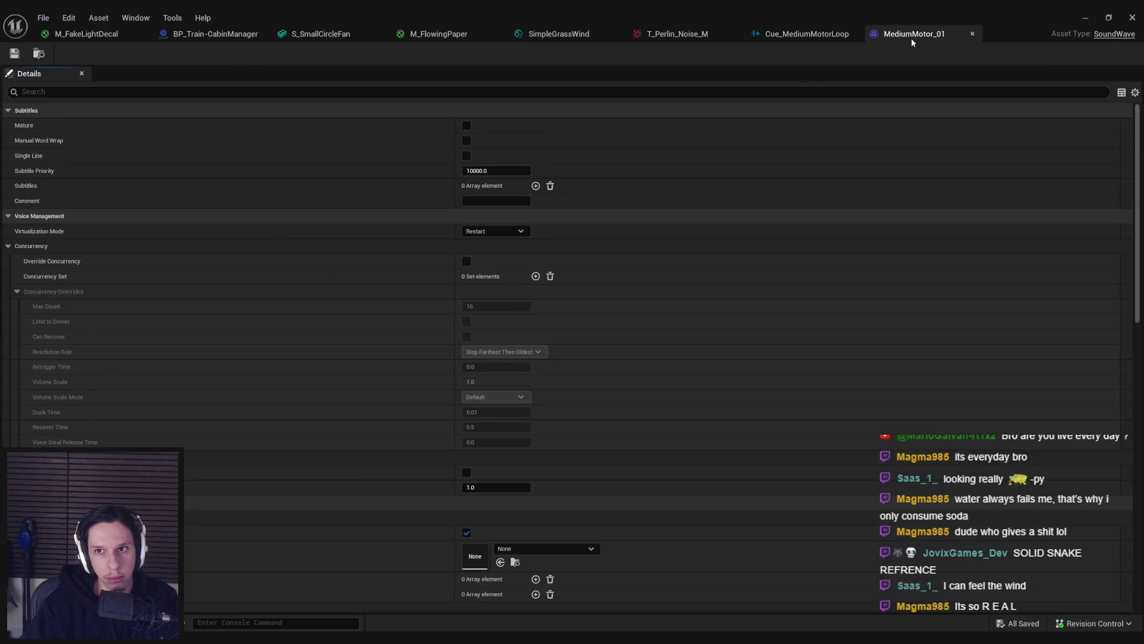
pyautogui.click(903, 42)
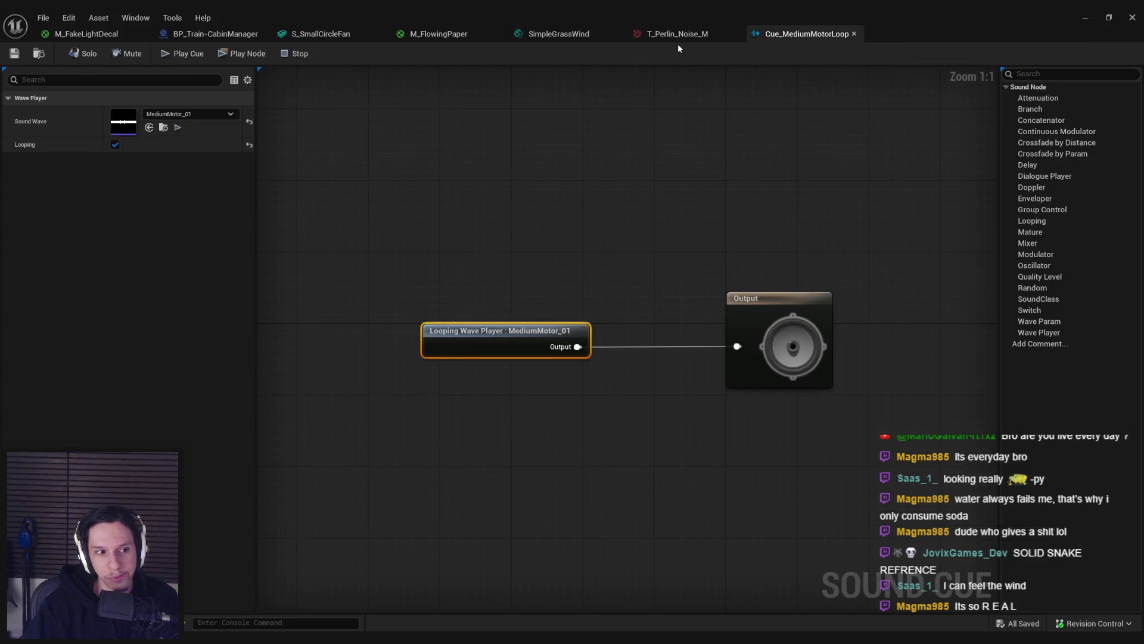
pyautogui.click(1084, 18)
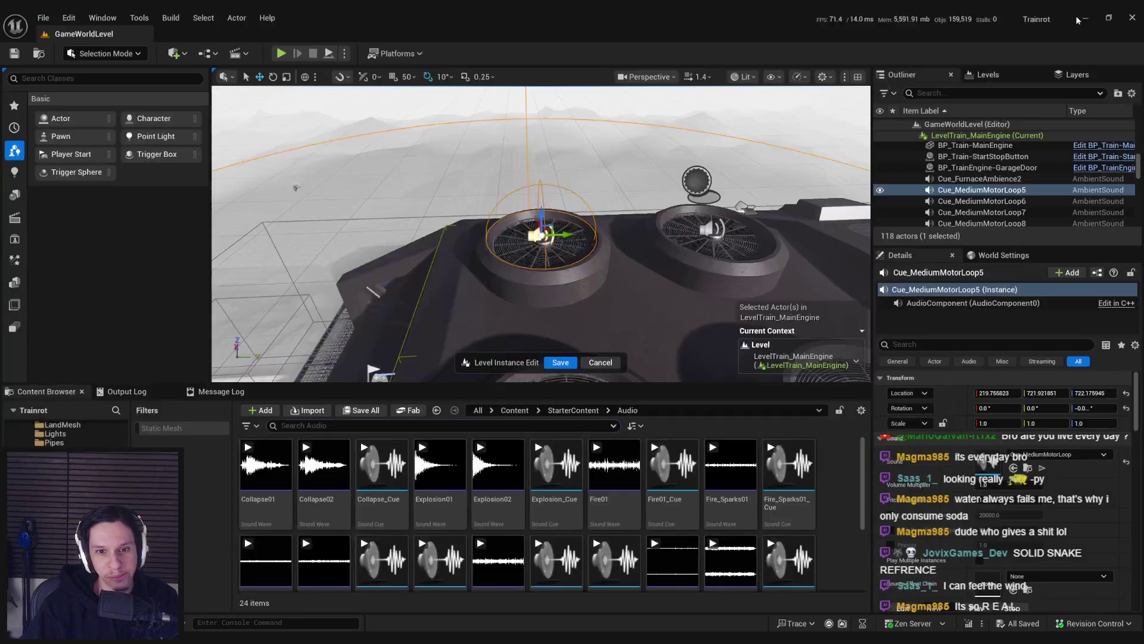
# Step: Paste a copy at the wall fan as Cue_MediumMotorLoop9, bringing the level to 119 actors
pyautogui.scroll(5, 657, 272)
pyautogui.scroll(-4, 656, 271)
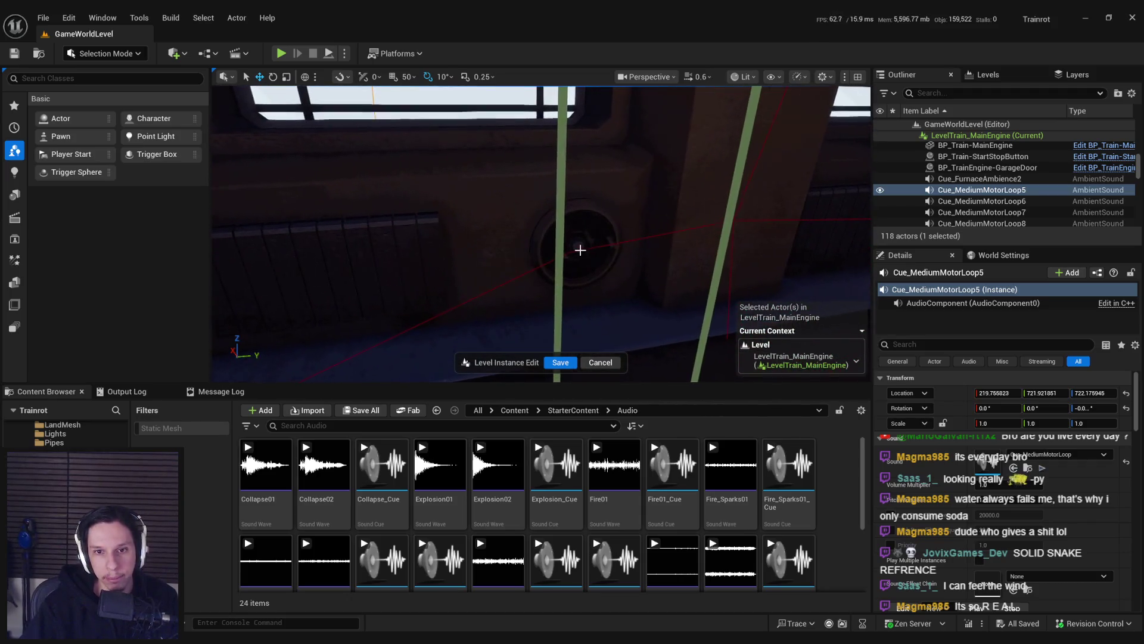
pyautogui.rightClick(577, 244)
pyautogui.moveTo(667, 447)
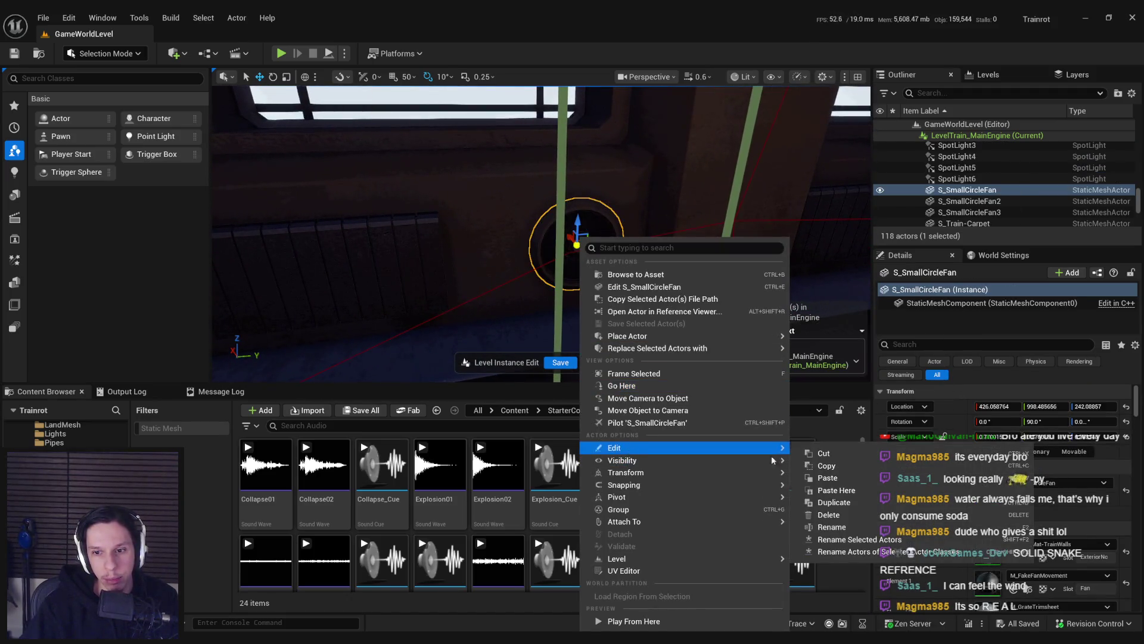
pyautogui.click(858, 480)
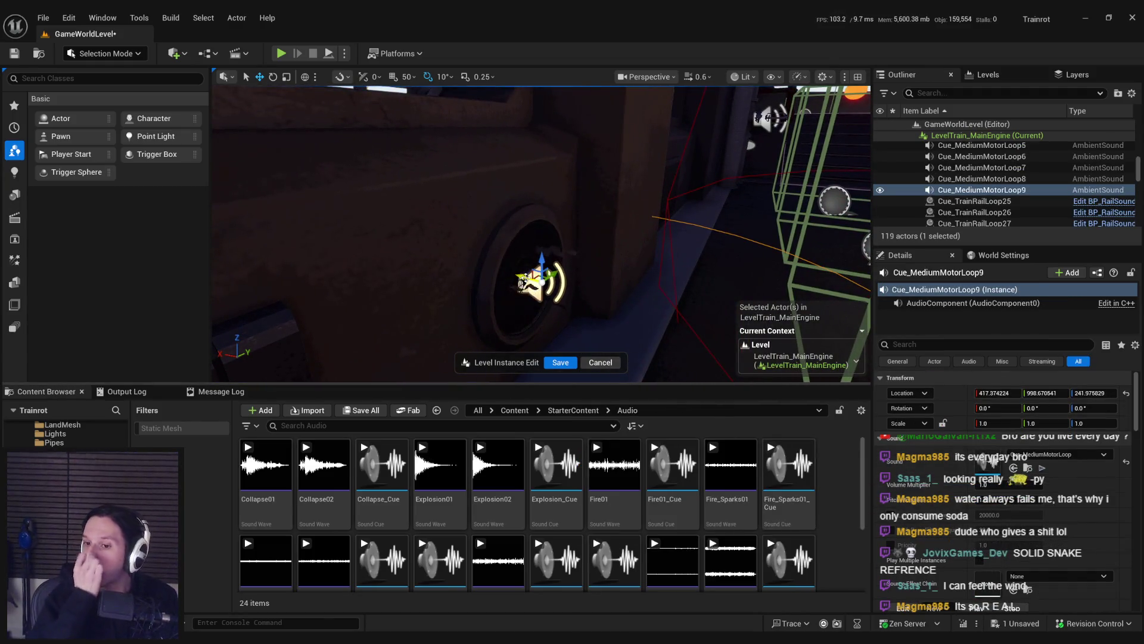
pyautogui.click(506, 240)
# Step: Show S_SmallCircleFan's simple collision hull, inspect it from several angles, and save the mesh
pyautogui.doubleClick(985, 491)
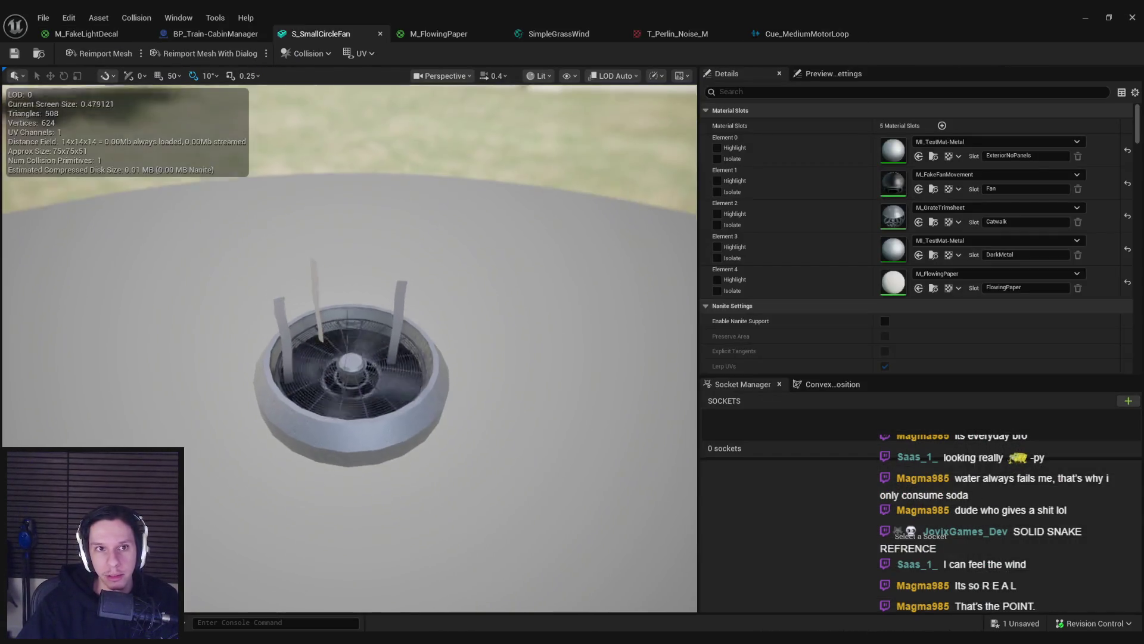
pyautogui.click(540, 76)
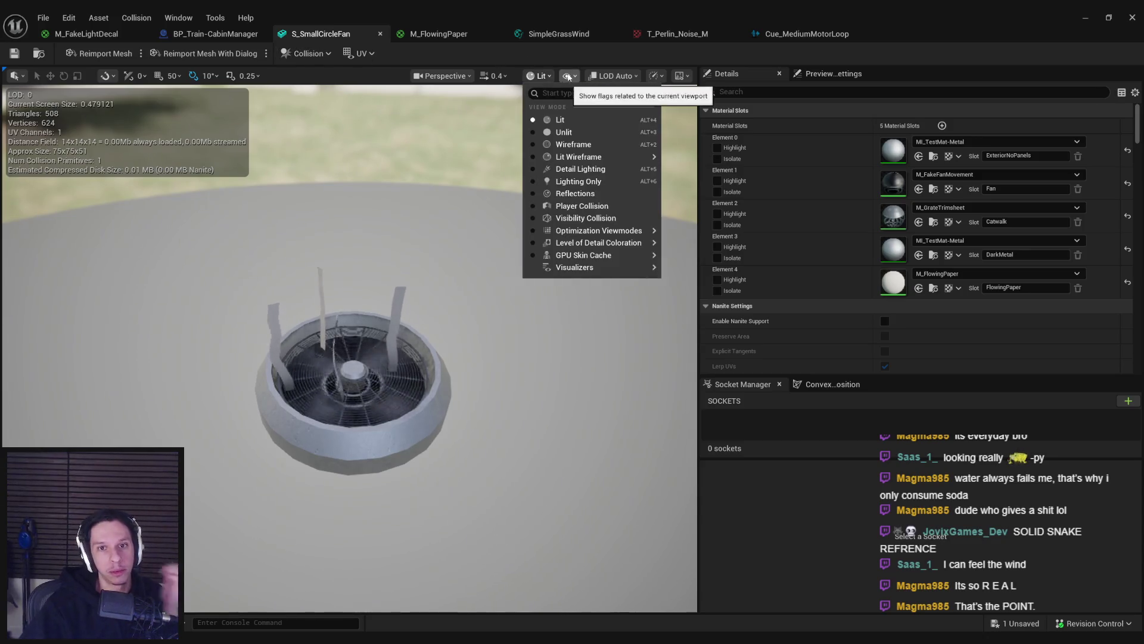
pyautogui.click(568, 75)
pyautogui.click(615, 279)
pyautogui.moveTo(445, 338); pyautogui.dragTo(444, 283)
pyautogui.moveTo(493, 358); pyautogui.dragTo(492, 388)
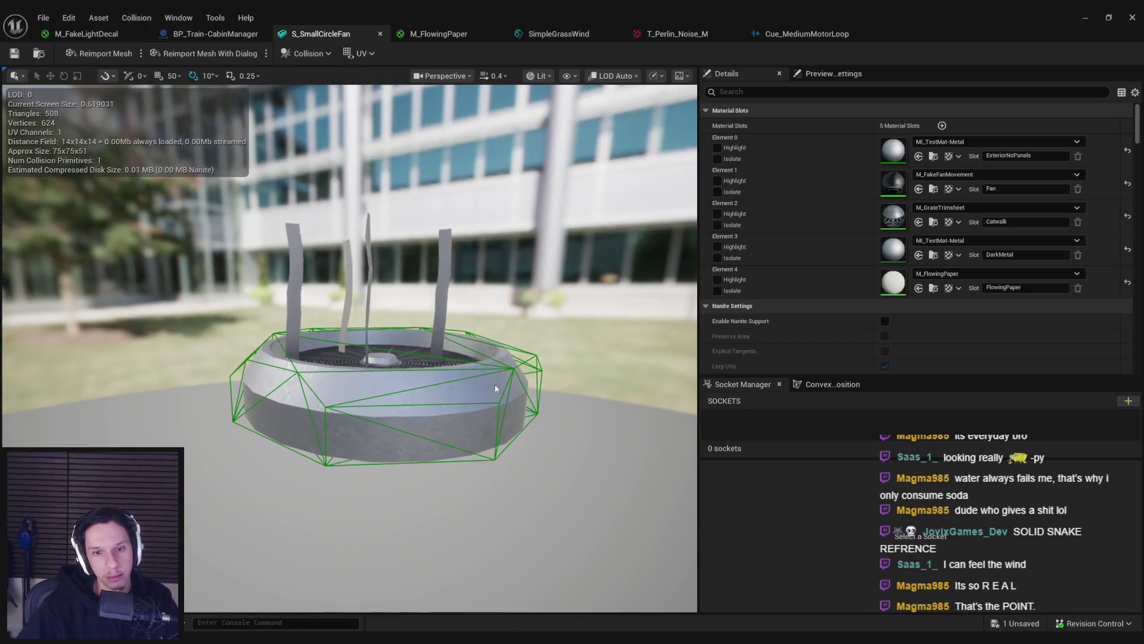
pyautogui.hotkey('ctrl', 's')
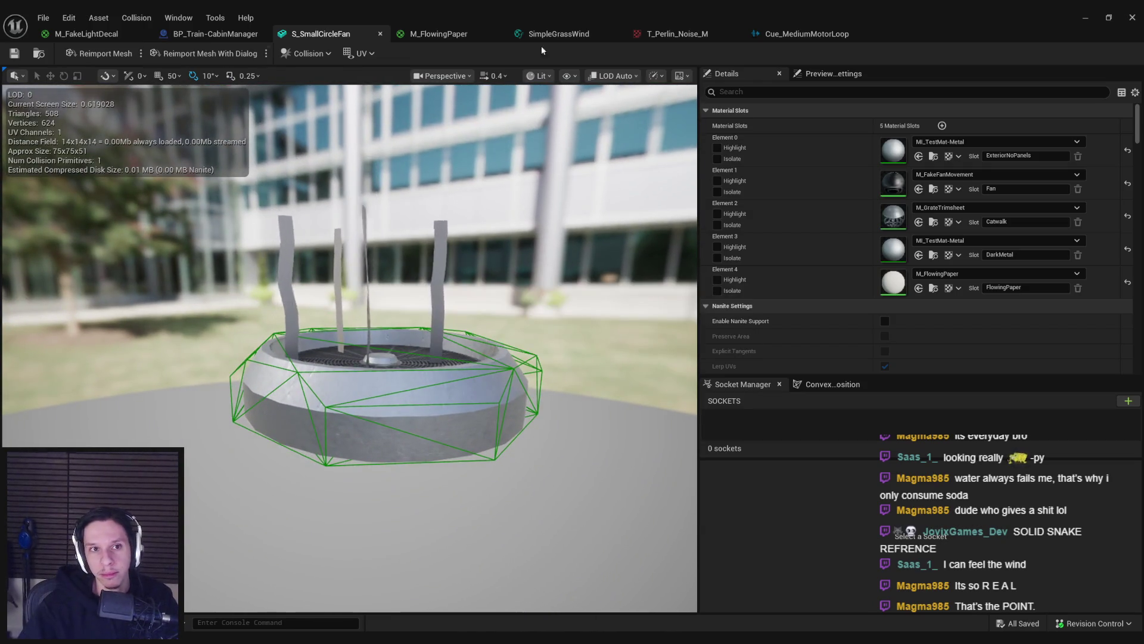
pyautogui.click(1086, 17)
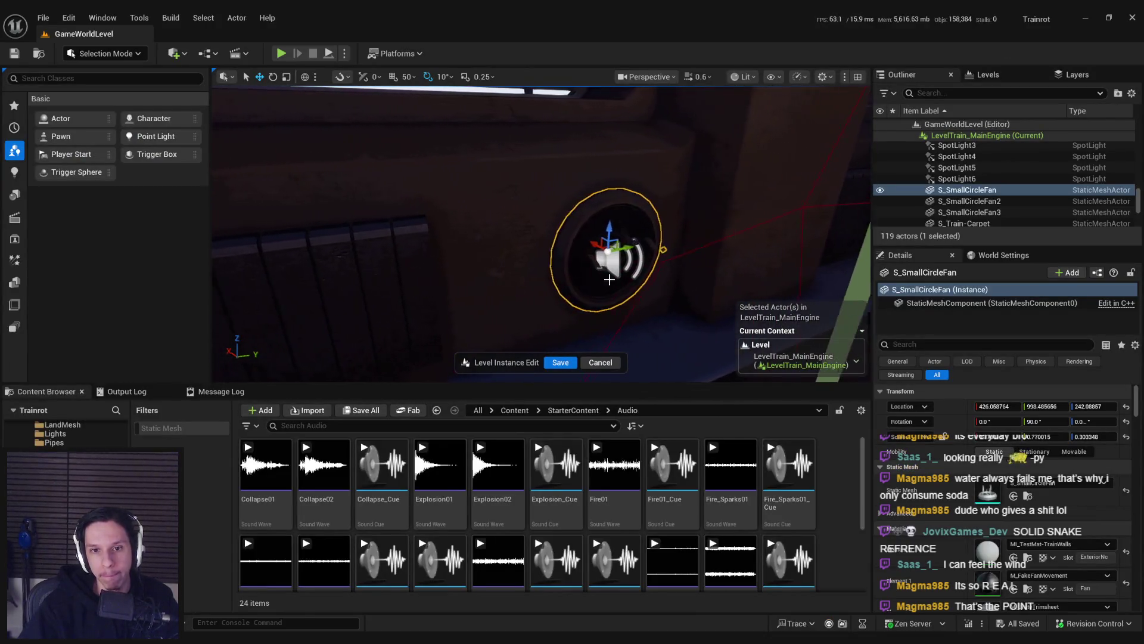
# Step: Turn on Override Attenuation for the Cue_MediumMotorLoop9 sound actor
pyautogui.click(605, 281)
pyautogui.scroll(-3, 950, 533)
pyautogui.click(979, 483)
pyautogui.scroll(-2, 978, 490)
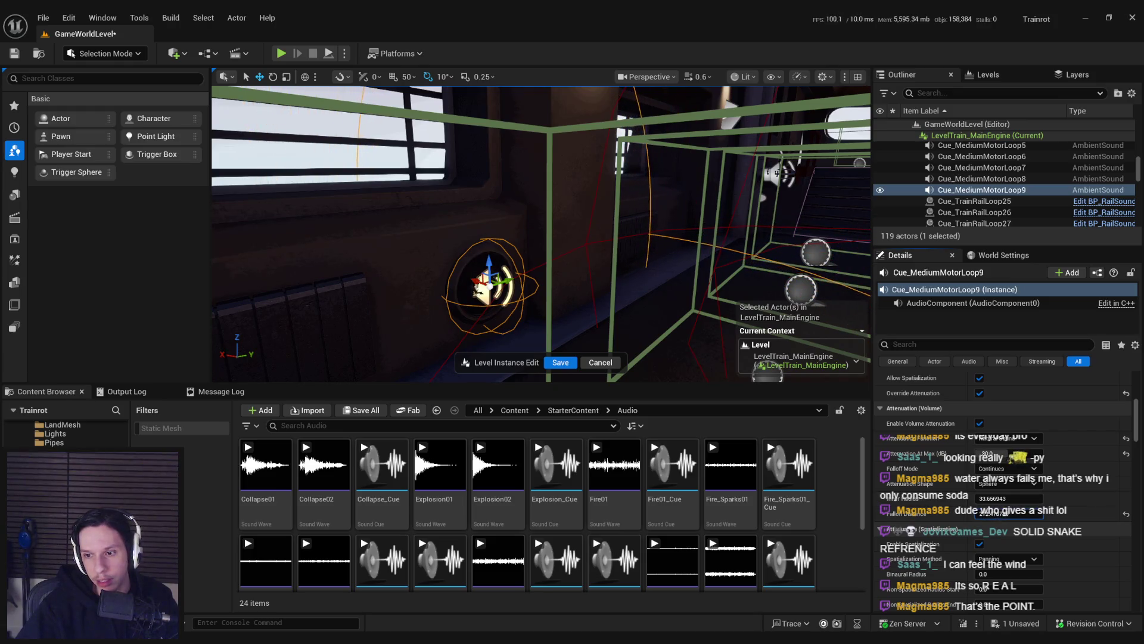
pyautogui.scroll(1, 955, 514)
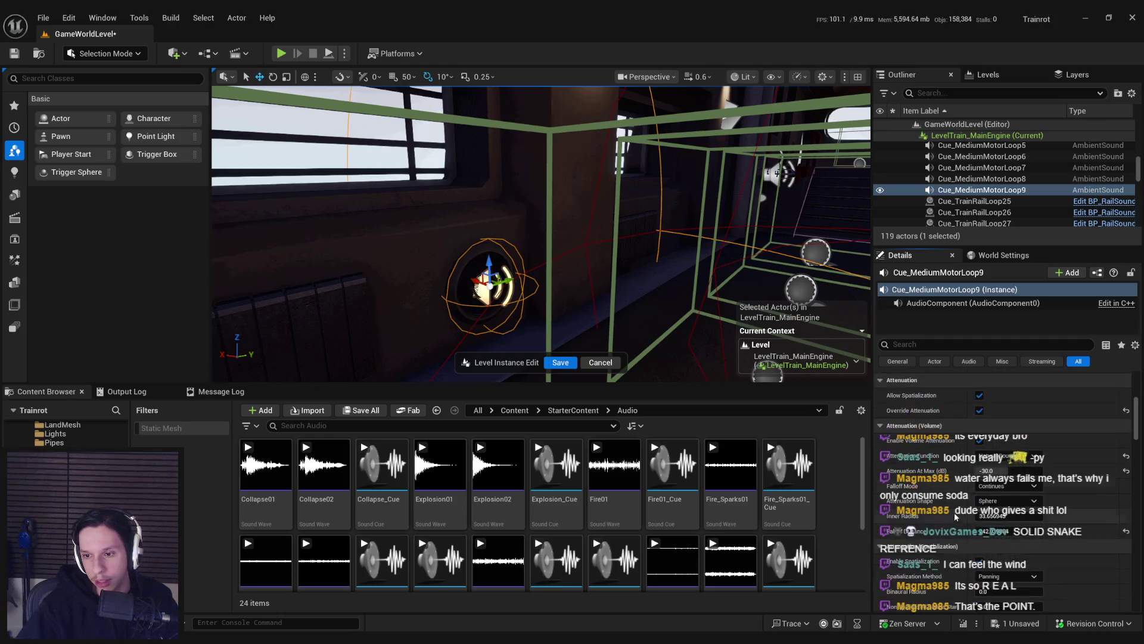
pyautogui.press('s')
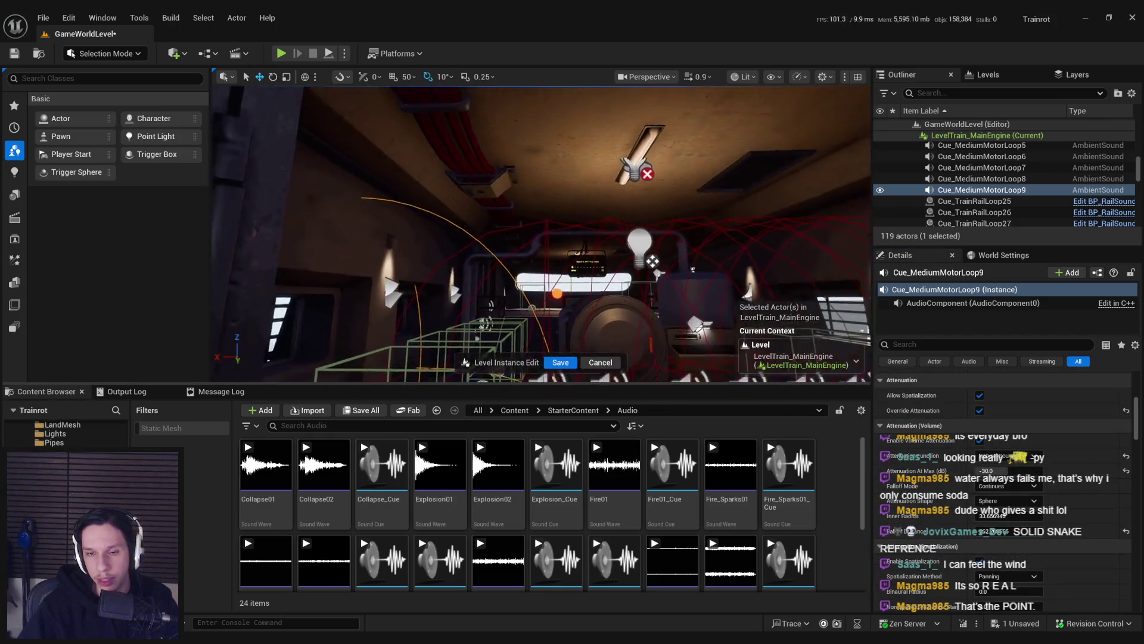
pyautogui.scroll(1, 757, 244)
pyautogui.moveTo(757, 244); pyautogui.dragTo(607, 280)
# Step: Duplicate the motor sound and place the copy at the ceiling vent
pyautogui.hotkey('ctrl', 'd')
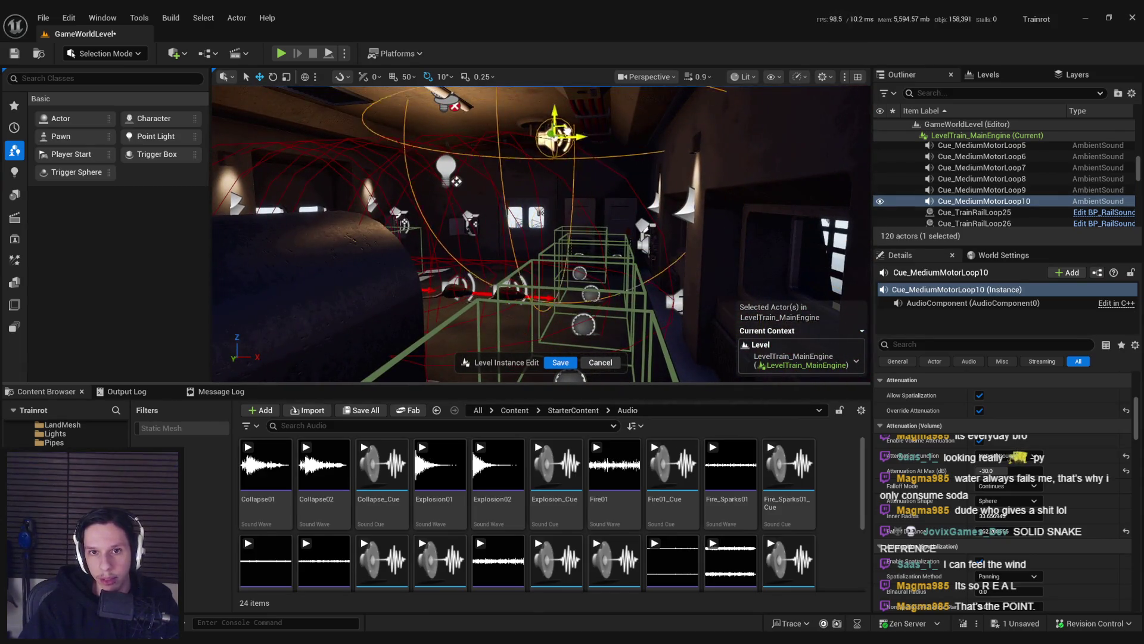
pyautogui.press('f')
pyautogui.moveTo(530, 177)
pyautogui.mouseDown()
pyautogui.moveTo(596, 161)
pyautogui.moveTo(627, 217)
pyautogui.mouseUp()
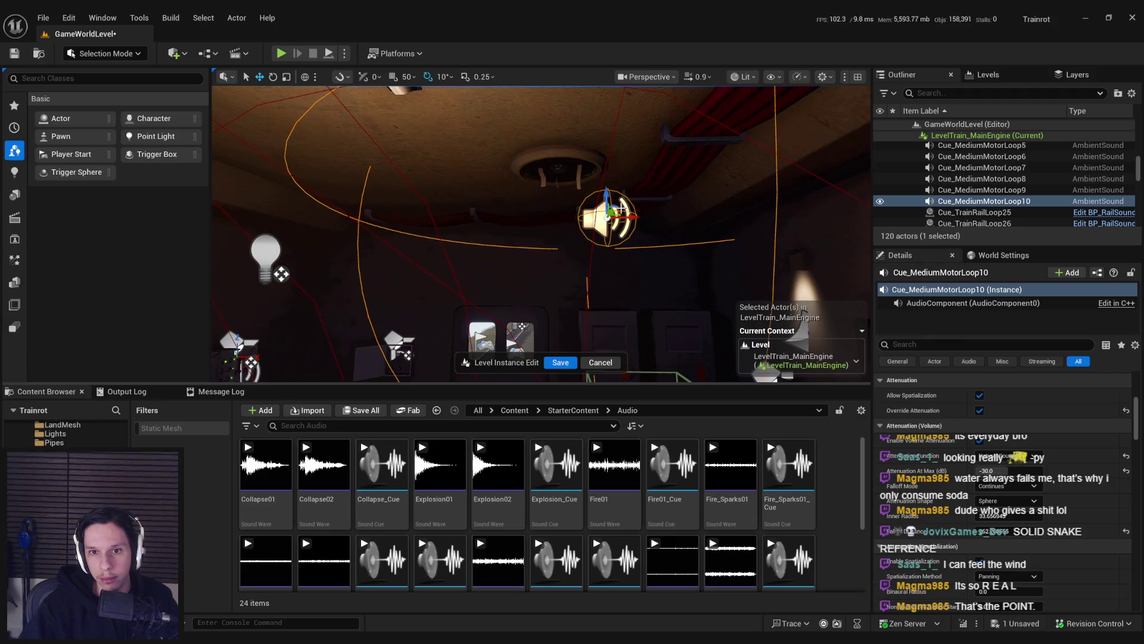
pyautogui.moveTo(567, 187); pyautogui.dragTo(614, 205)
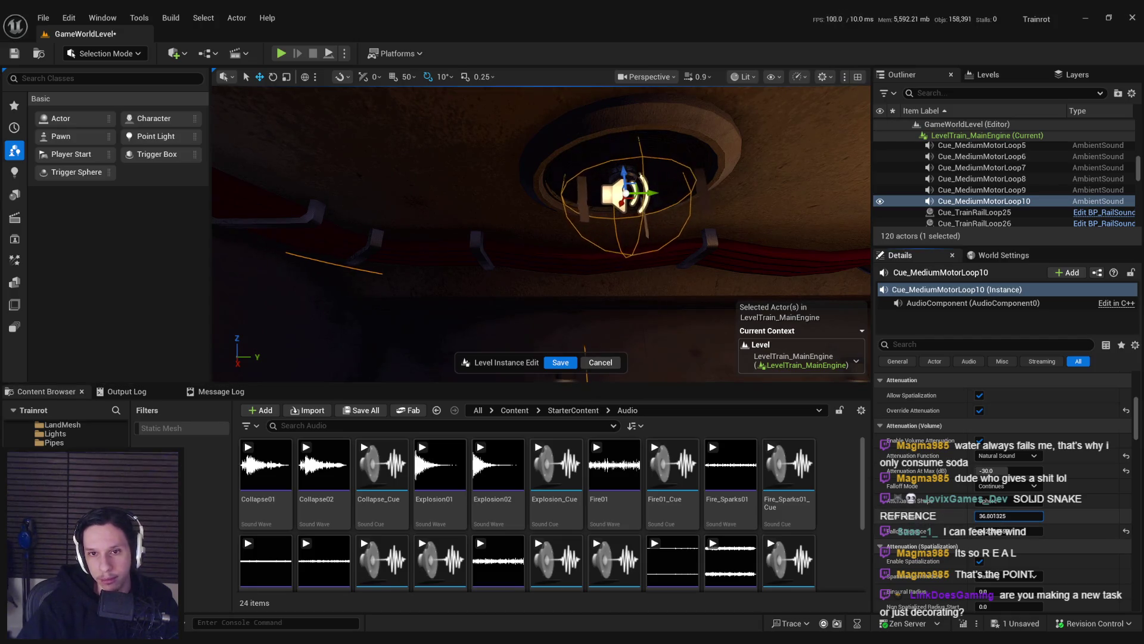
pyautogui.moveTo(614, 206)
pyautogui.mouseDown()
pyautogui.moveTo(614, 256)
pyautogui.moveTo(566, 238)
pyautogui.mouseUp()
# Step: Duplicate Cue_MediumMotorLoop9 again, move the copy to the wall fan, and save the level
pyautogui.click(371, 231)
pyautogui.moveTo(386, 238); pyautogui.dragTo(433, 258)
pyautogui.hotkey('ctrl', 'd')
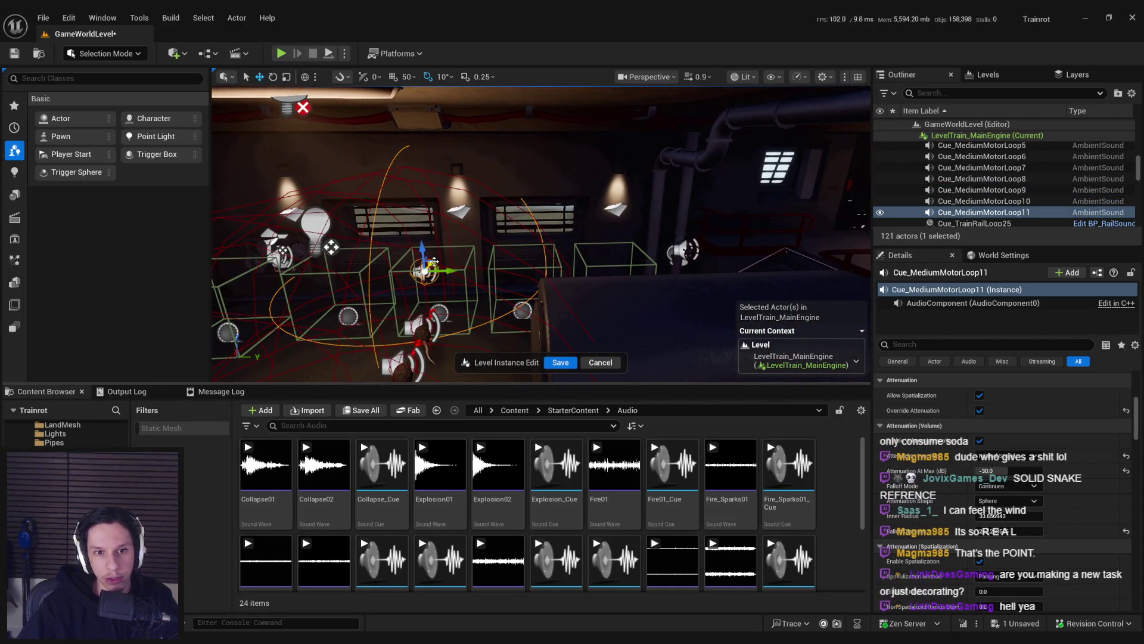
pyautogui.press('f')
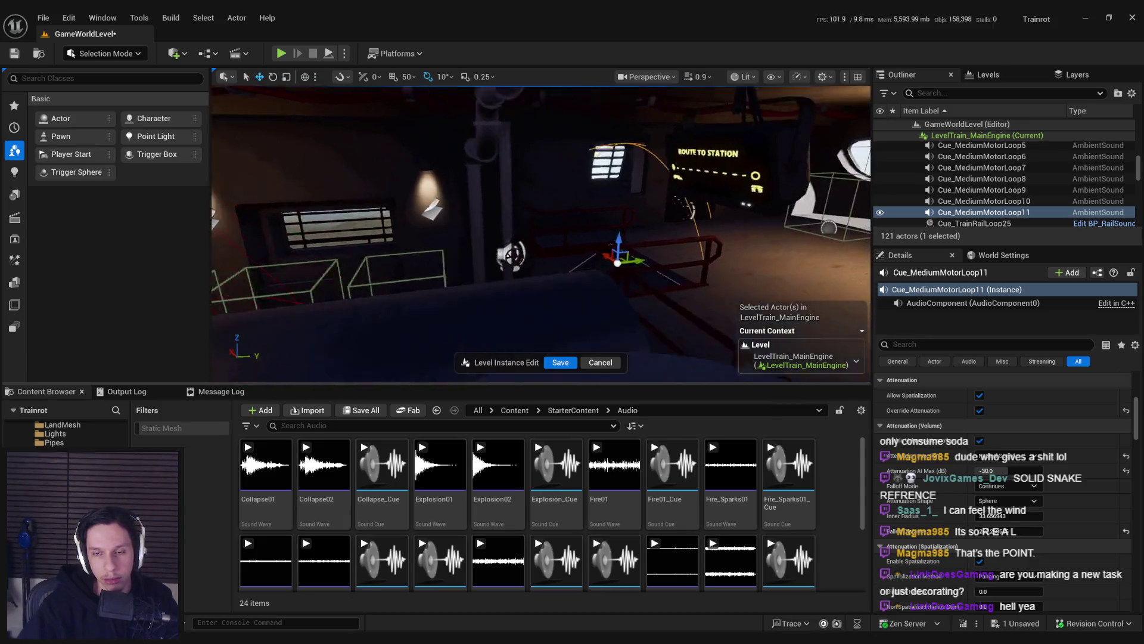
pyautogui.moveTo(751, 179)
pyautogui.mouseDown()
pyautogui.moveTo(588, 192)
pyautogui.moveTo(580, 203)
pyautogui.moveTo(629, 219)
pyautogui.mouseUp()
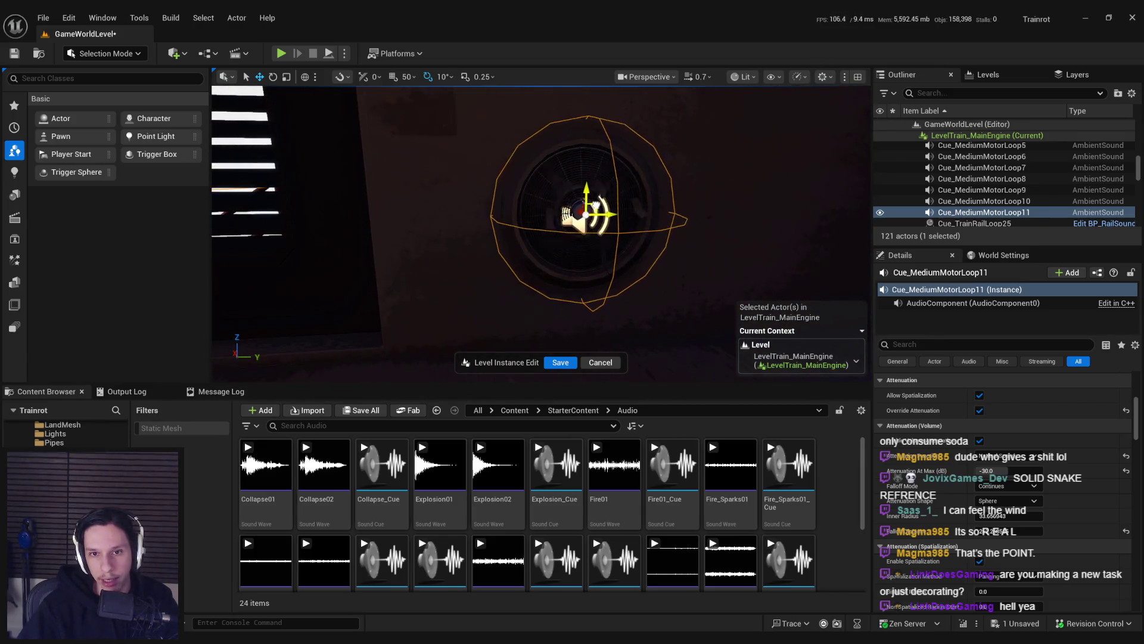
pyautogui.moveTo(574, 244); pyautogui.dragTo(592, 226)
pyautogui.hotkey('ctrl', 's')
pyautogui.click(588, 232)
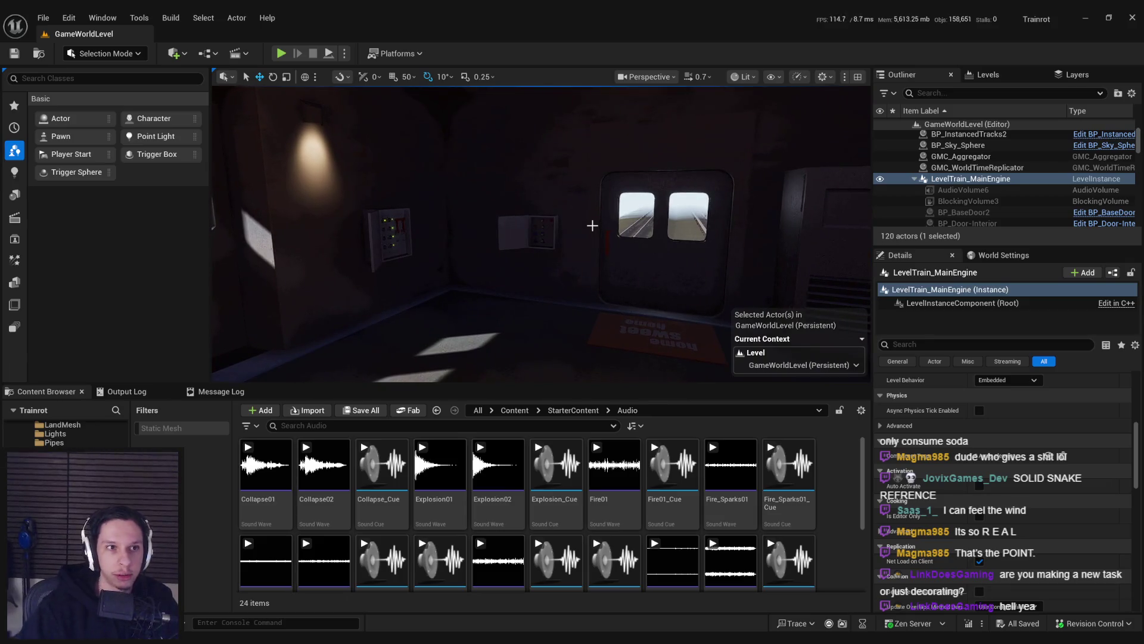
pyautogui.hotkey('alt', 'p')
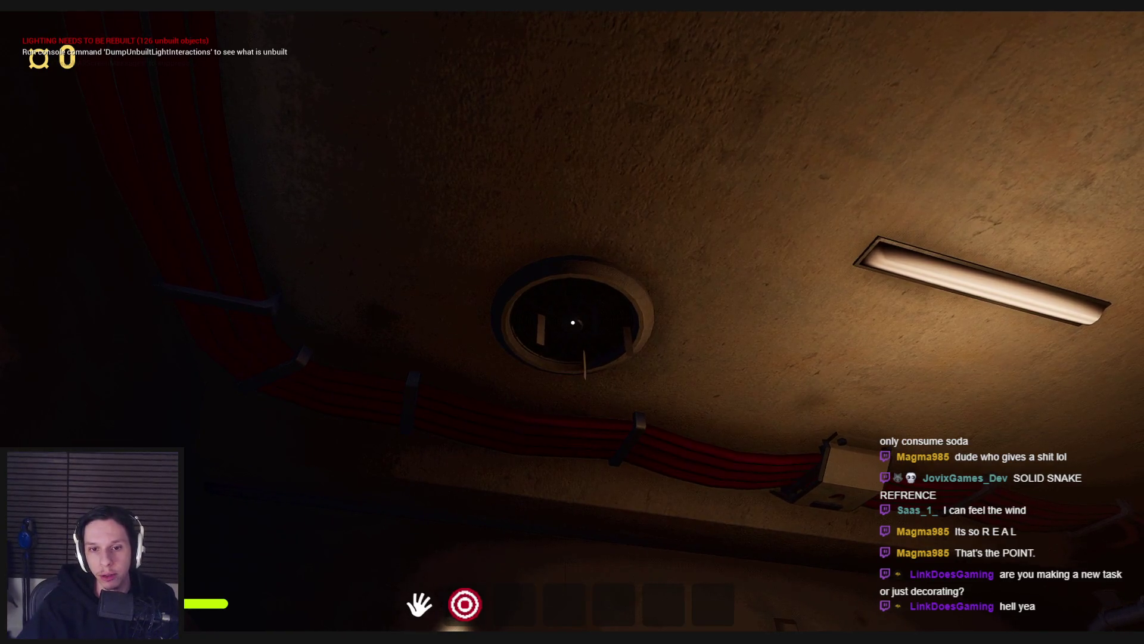
pyautogui.press('F8')
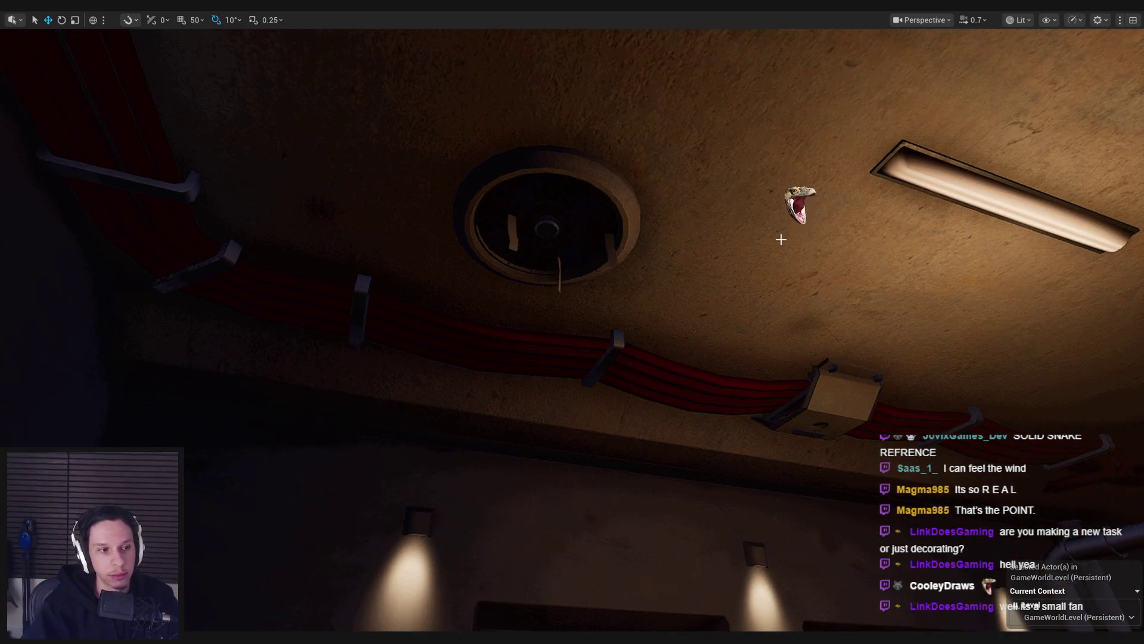
pyautogui.press('F8')
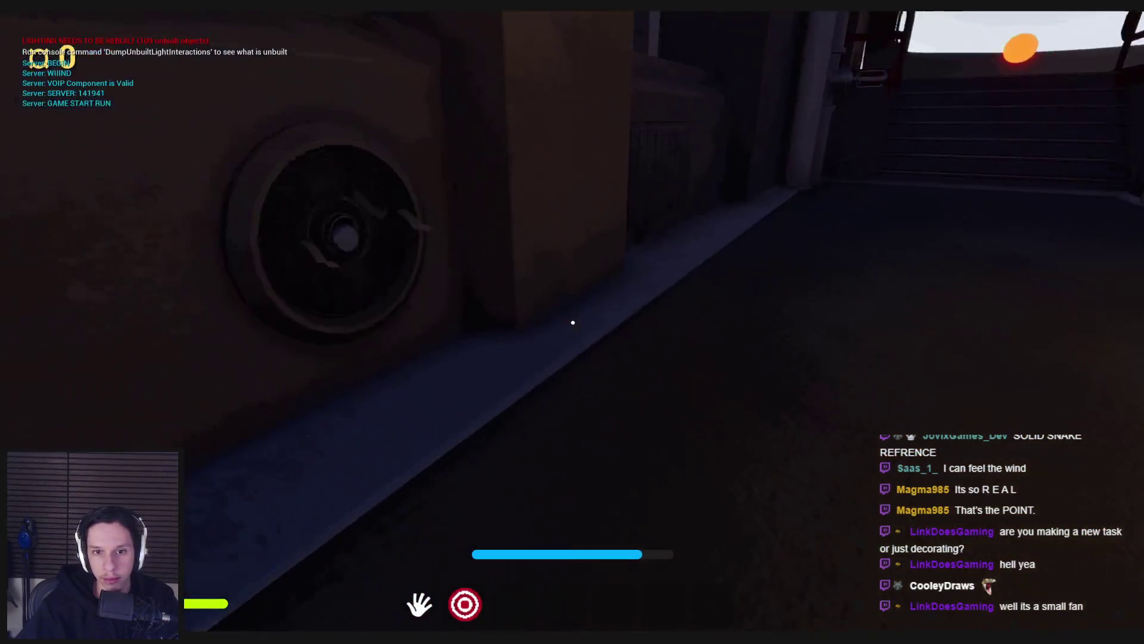
pyautogui.press('w')
pyautogui.press('w')
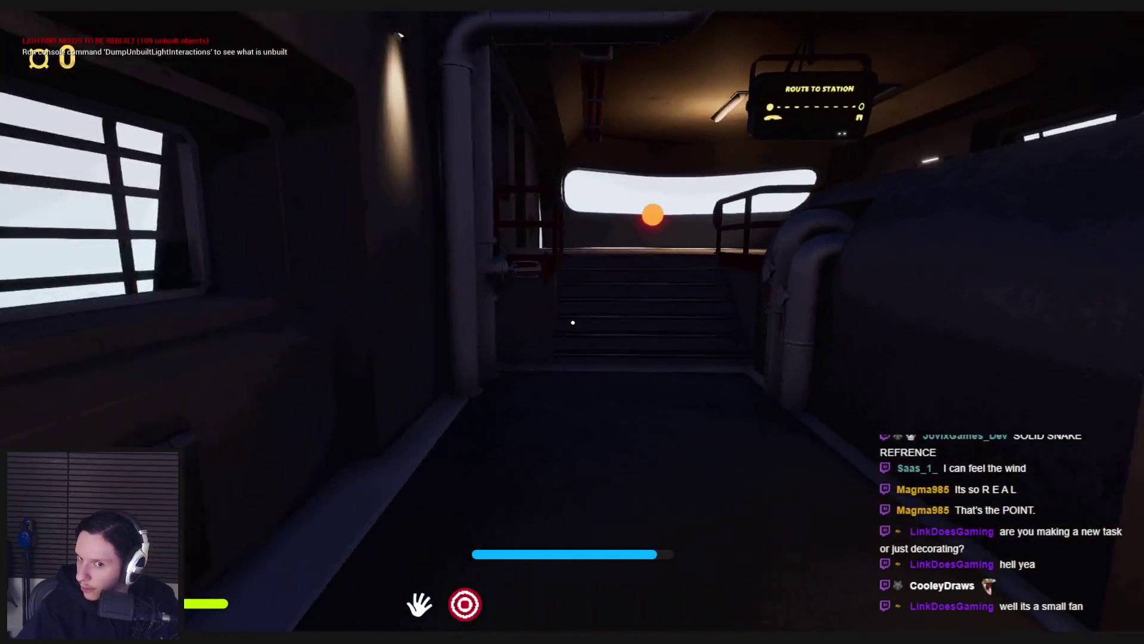
pyautogui.press('w')
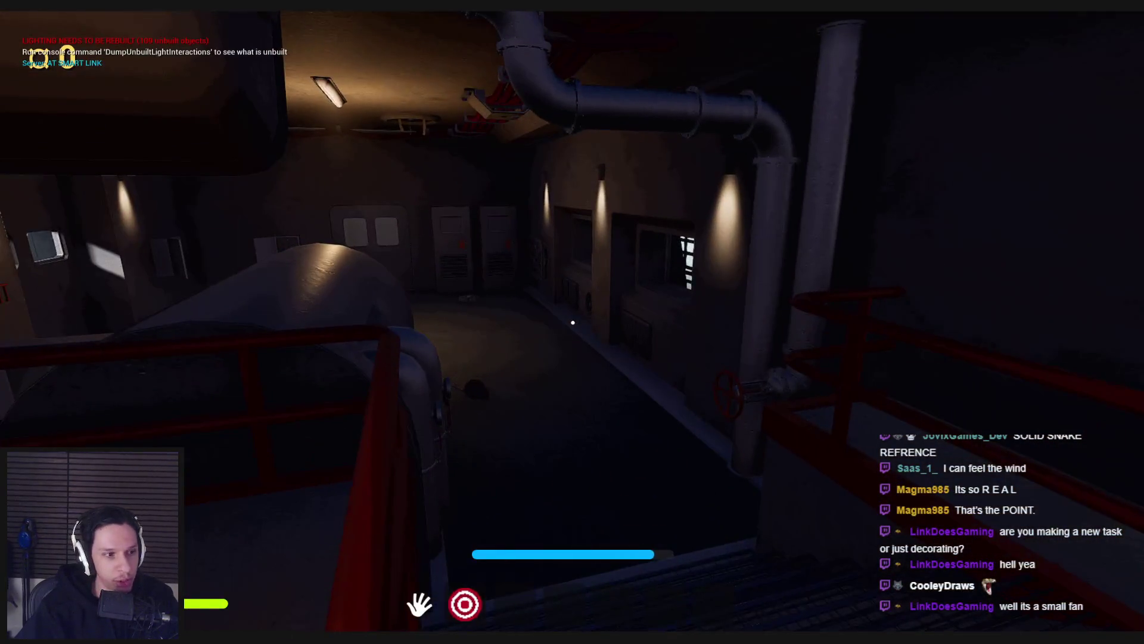
pyautogui.press('Escape')
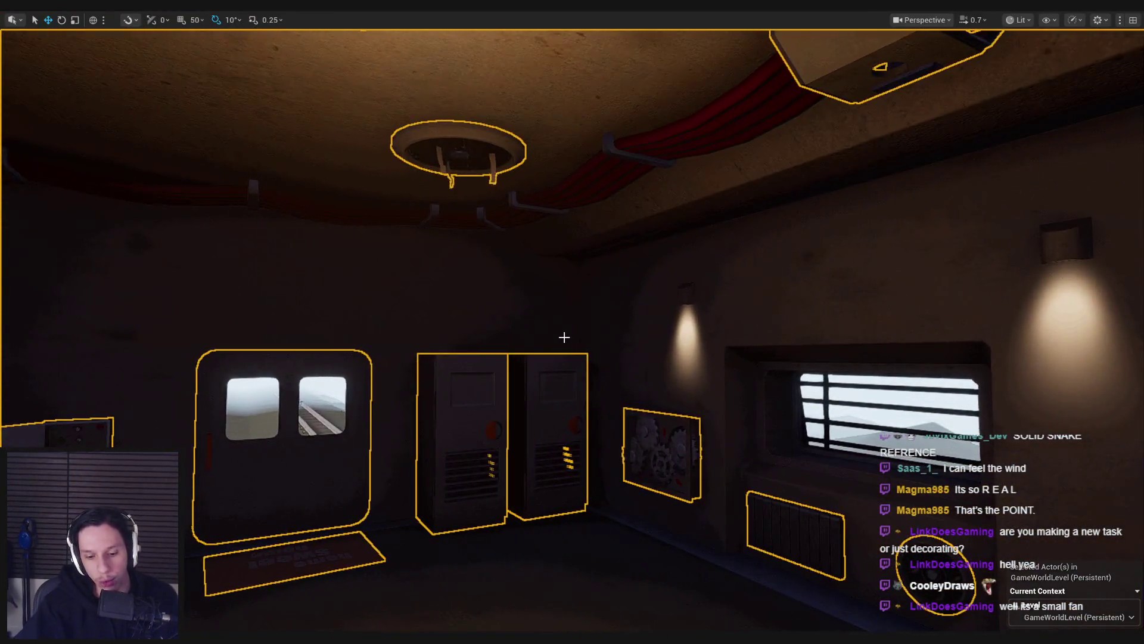
pyautogui.press('F11')
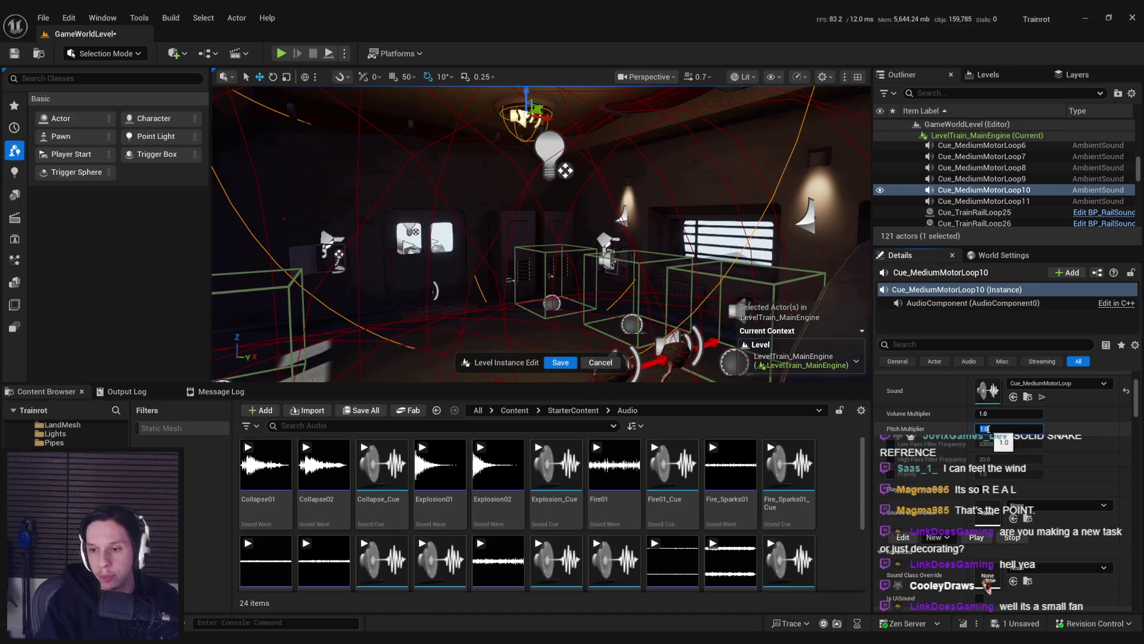
# Step: Confirm the raised Pitch Multiplier of 1.3 on Cue_MediumMotorLoop11
pyautogui.press('Return')
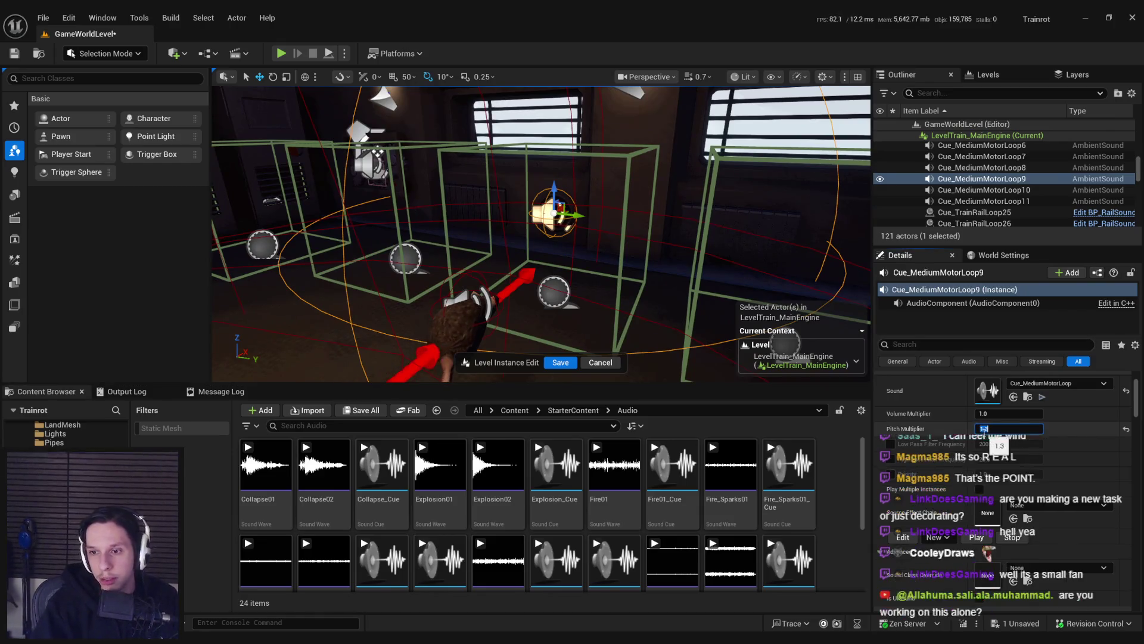
pyautogui.moveTo(721, 197); pyautogui.dragTo(721, 198)
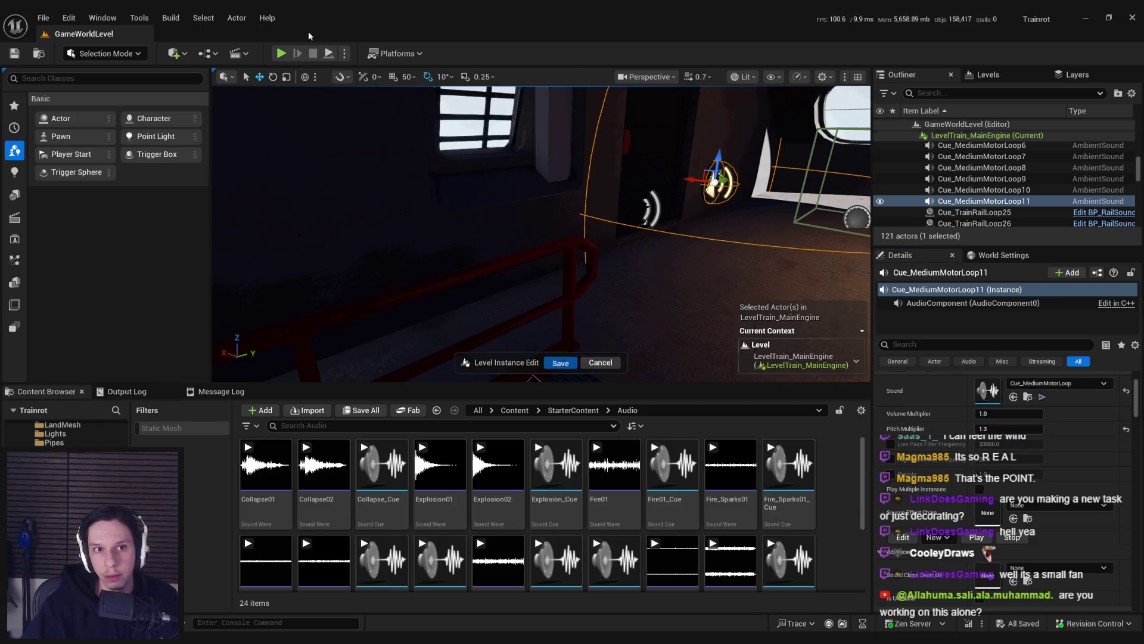
# Step: Start a play-test and walk over to the rat beside the boiler
pyautogui.click(281, 53)
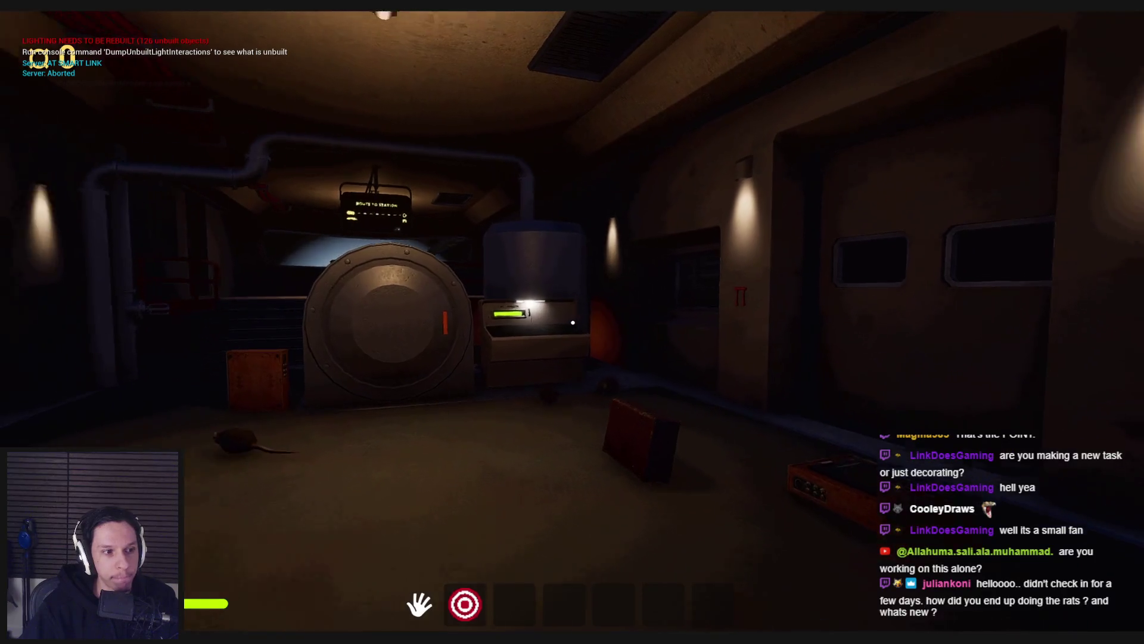
pyautogui.press('w')
pyautogui.press('w')
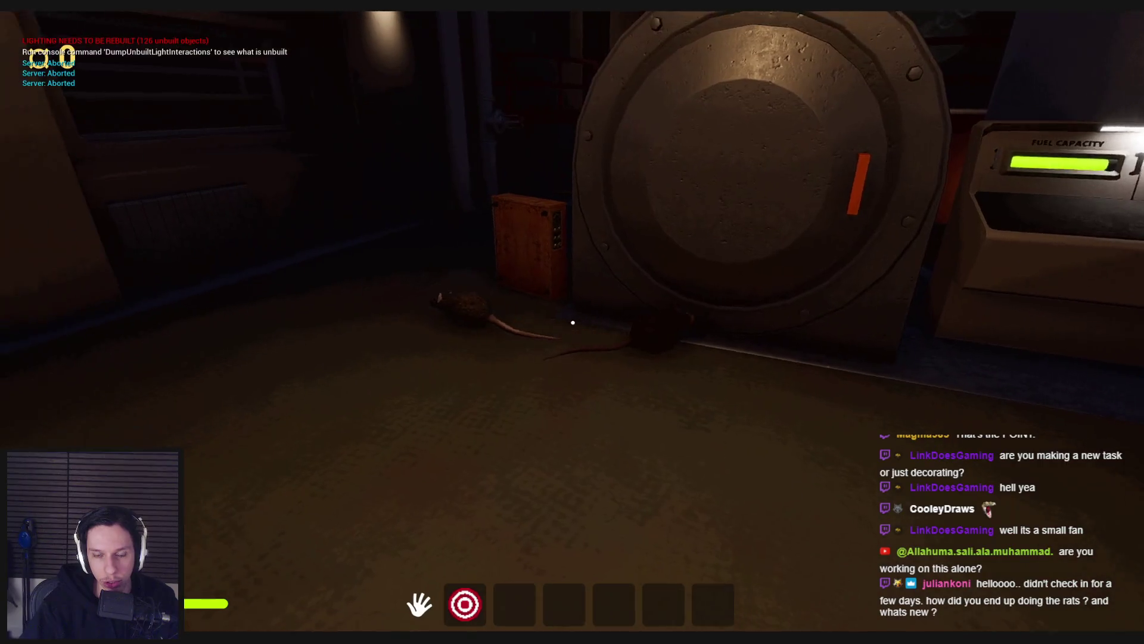
pyautogui.press('w')
pyautogui.press('w')
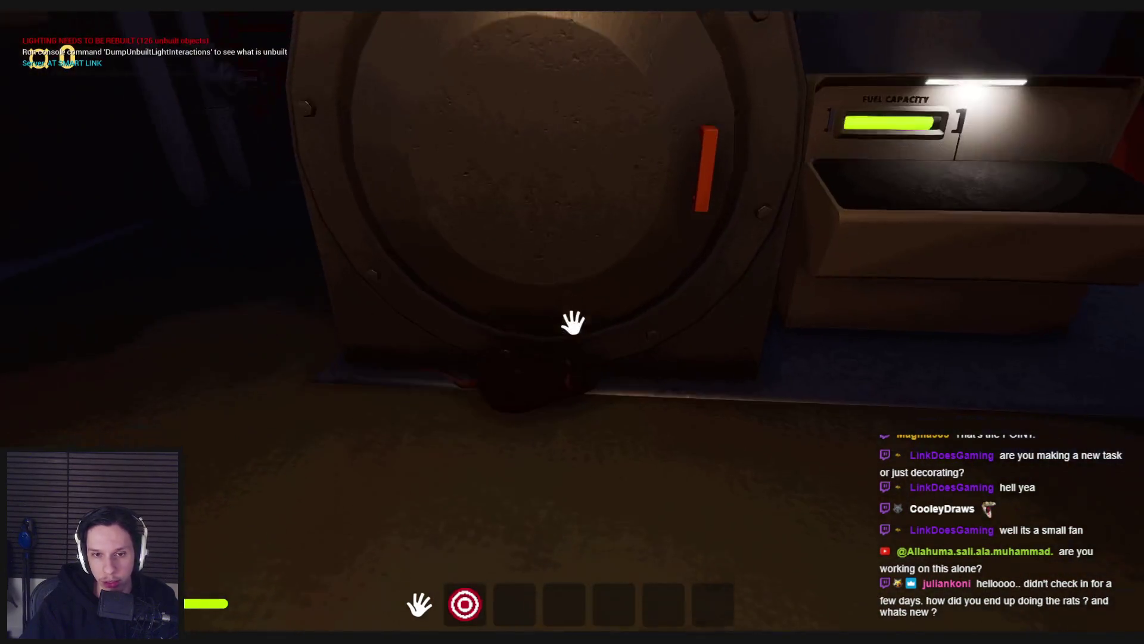
pyautogui.press('w')
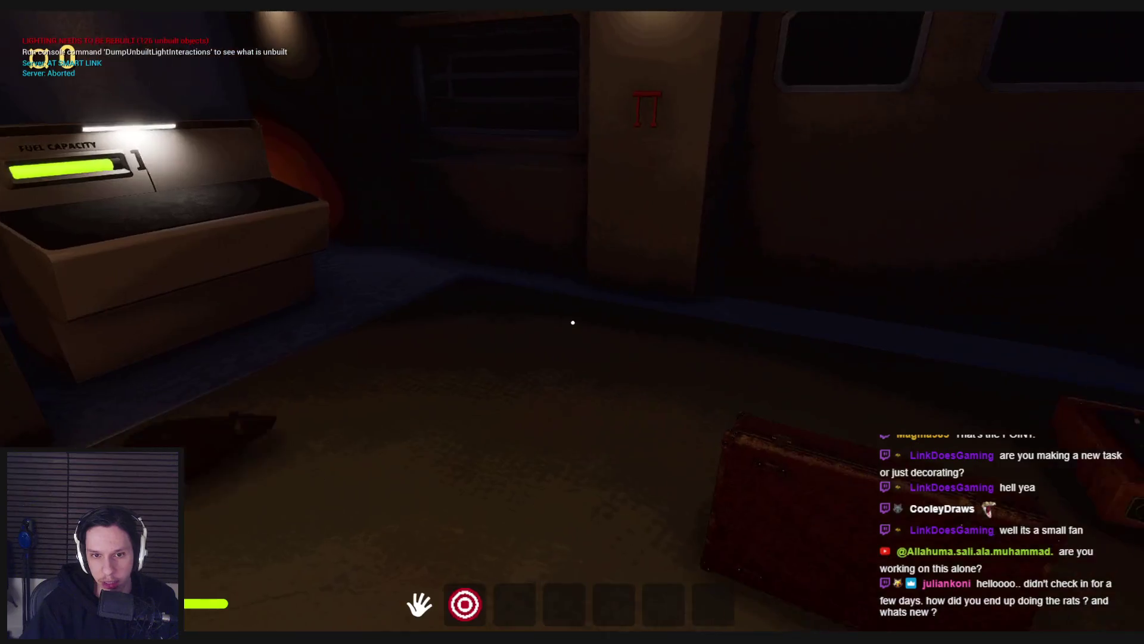
pyautogui.press('w')
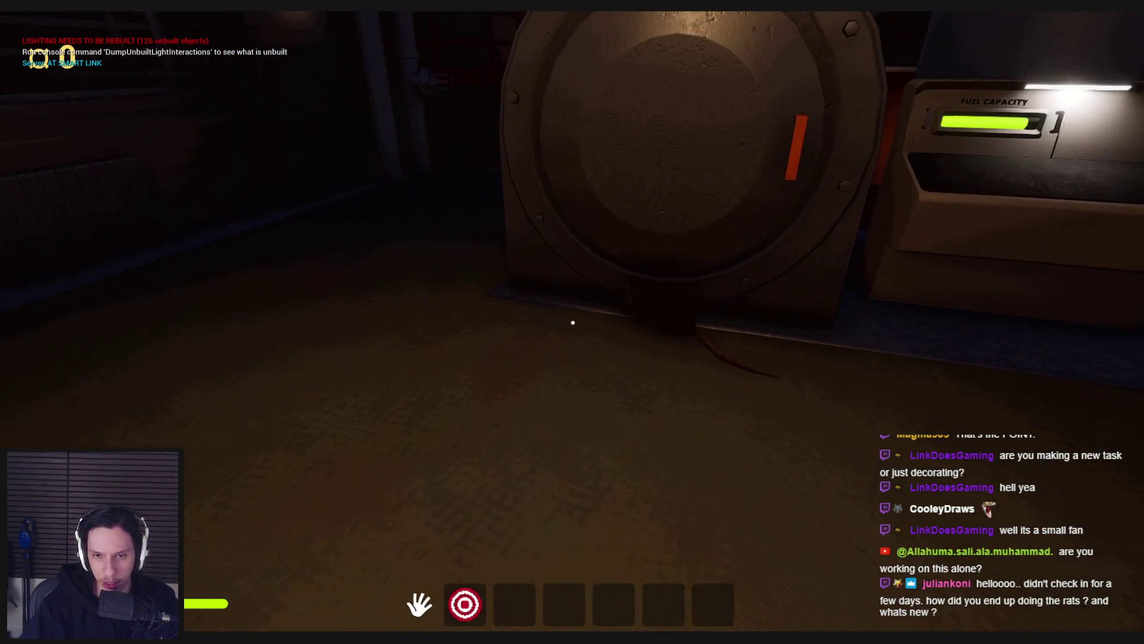
pyautogui.press('w')
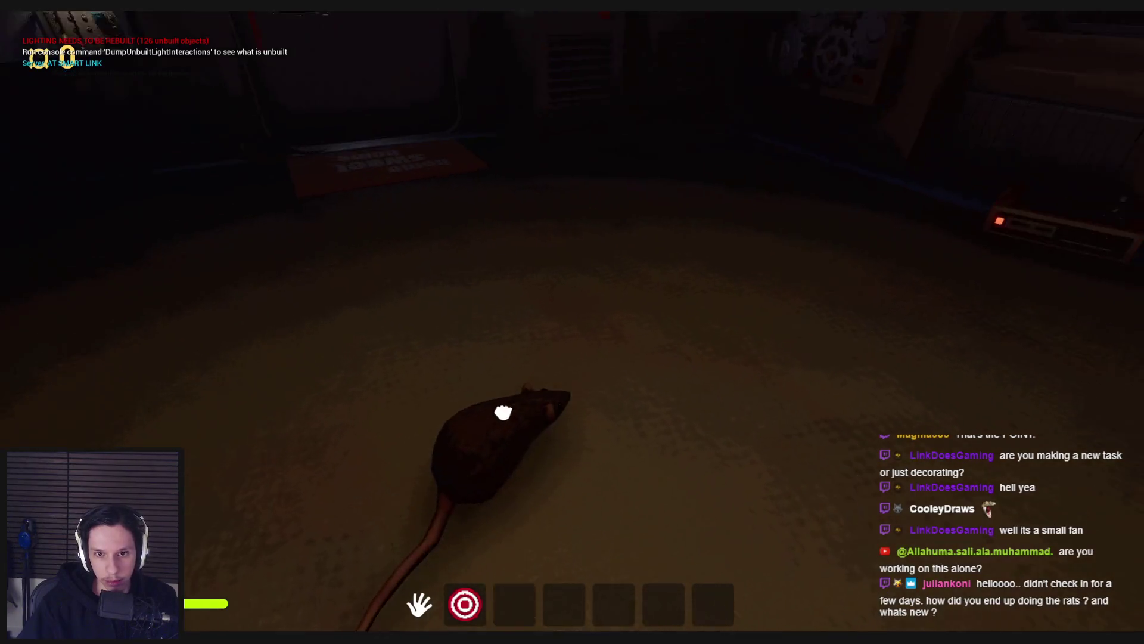
# Step: Catch the rat and burn it in the boiler
pyautogui.click(503, 412)
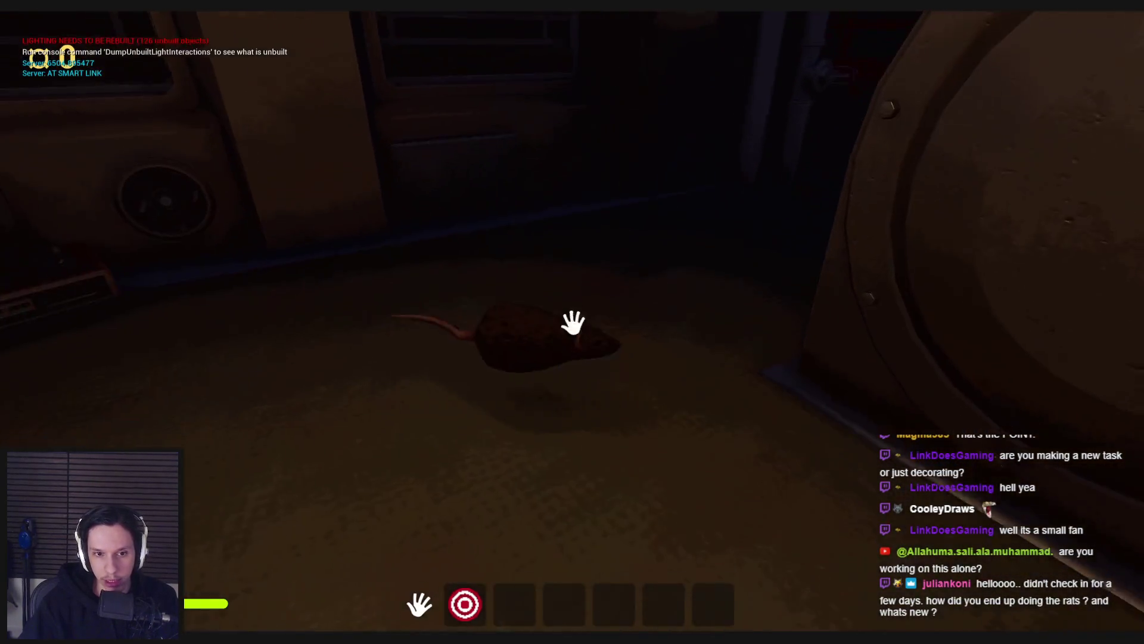
pyautogui.press('s')
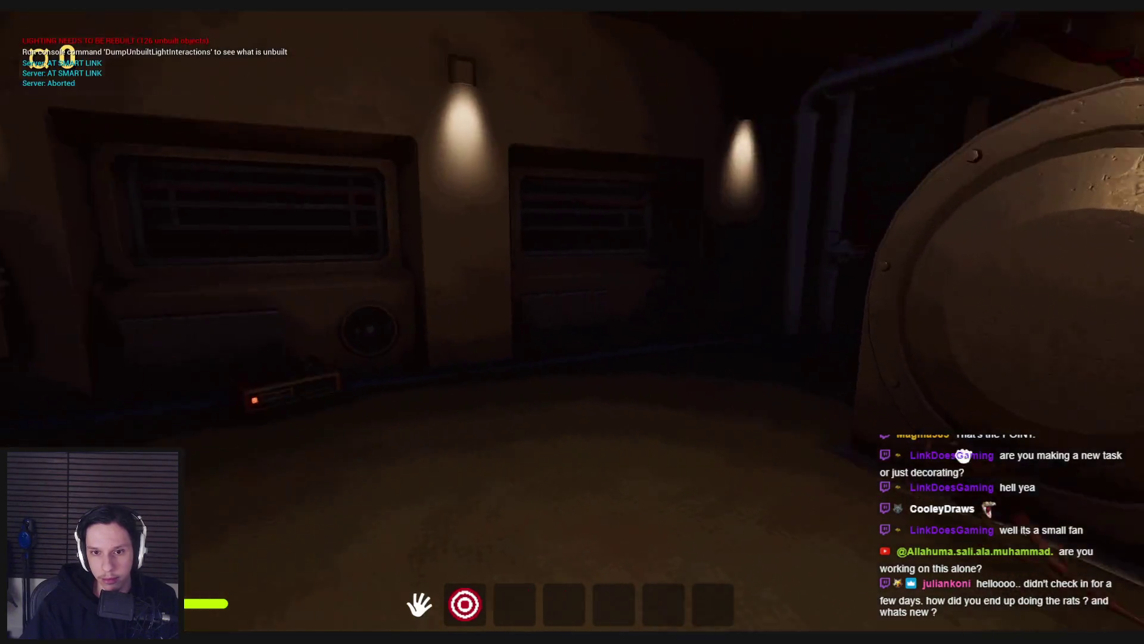
pyautogui.click(572, 322)
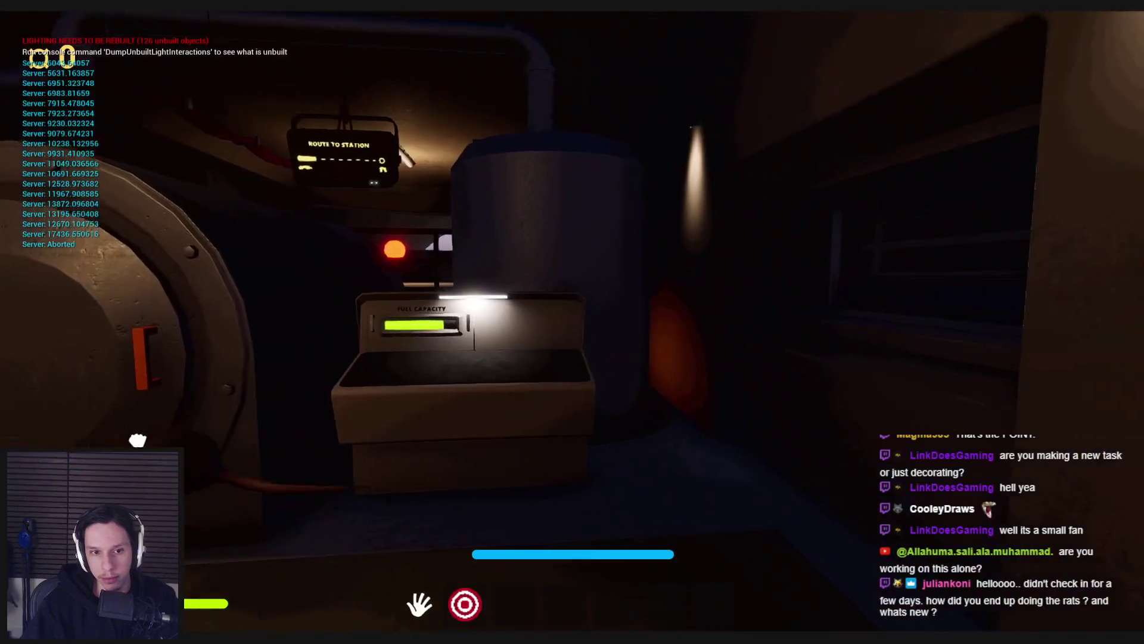
pyautogui.click(572, 322)
pyautogui.click(573, 323)
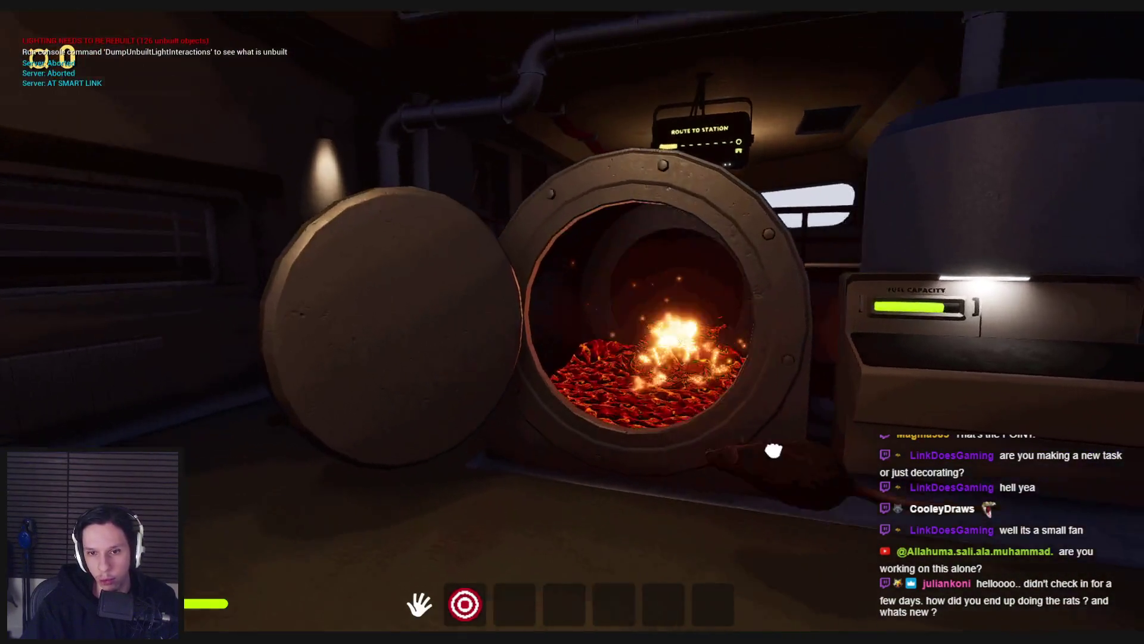
pyautogui.click(572, 322)
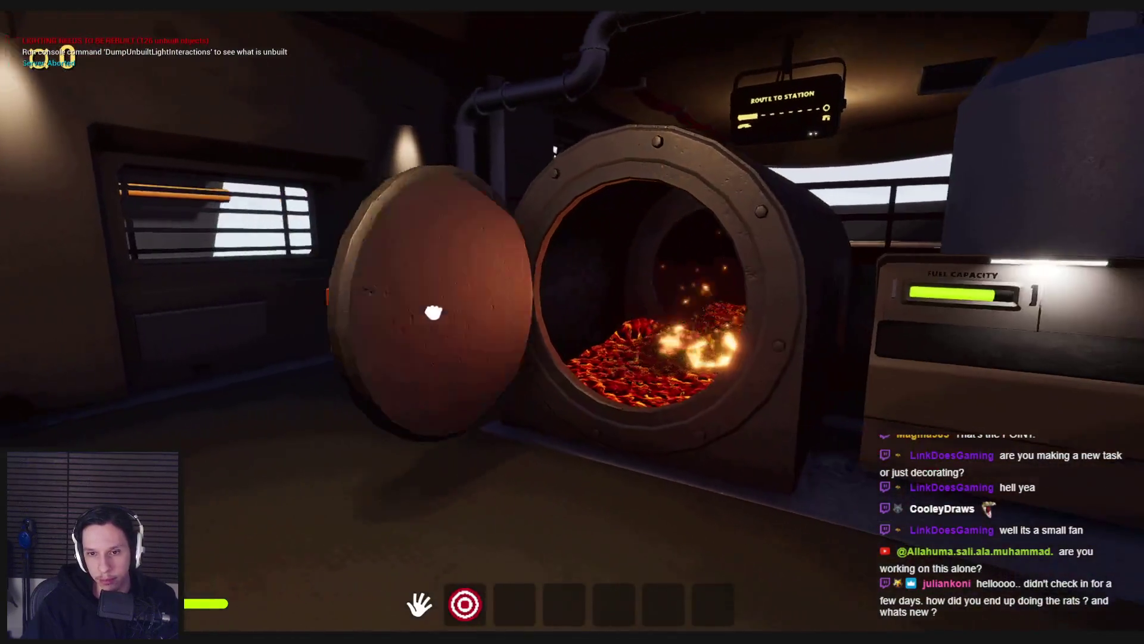
pyautogui.click(572, 322)
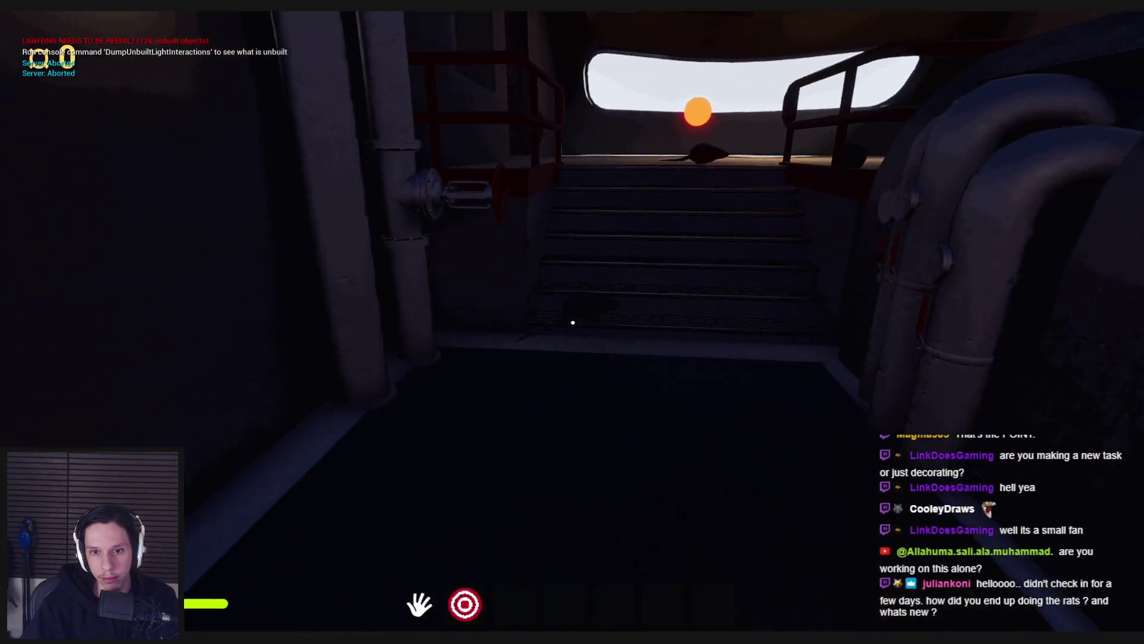
# Step: Walk up to the wall fuse panel and fix it by pulling its lever
pyautogui.press('w')
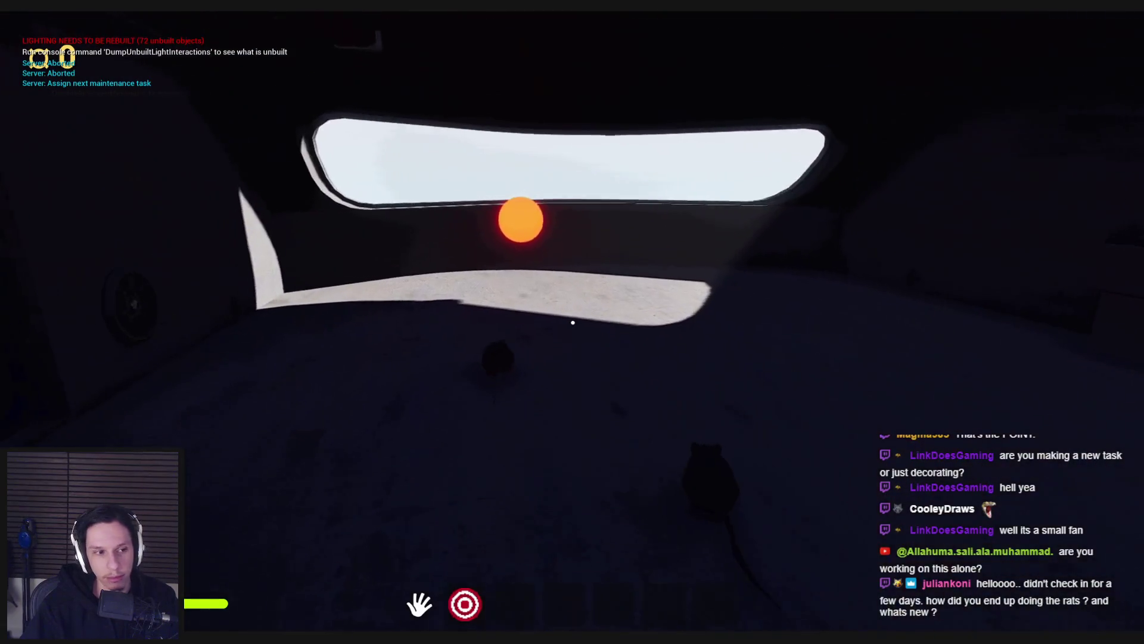
pyautogui.press('w')
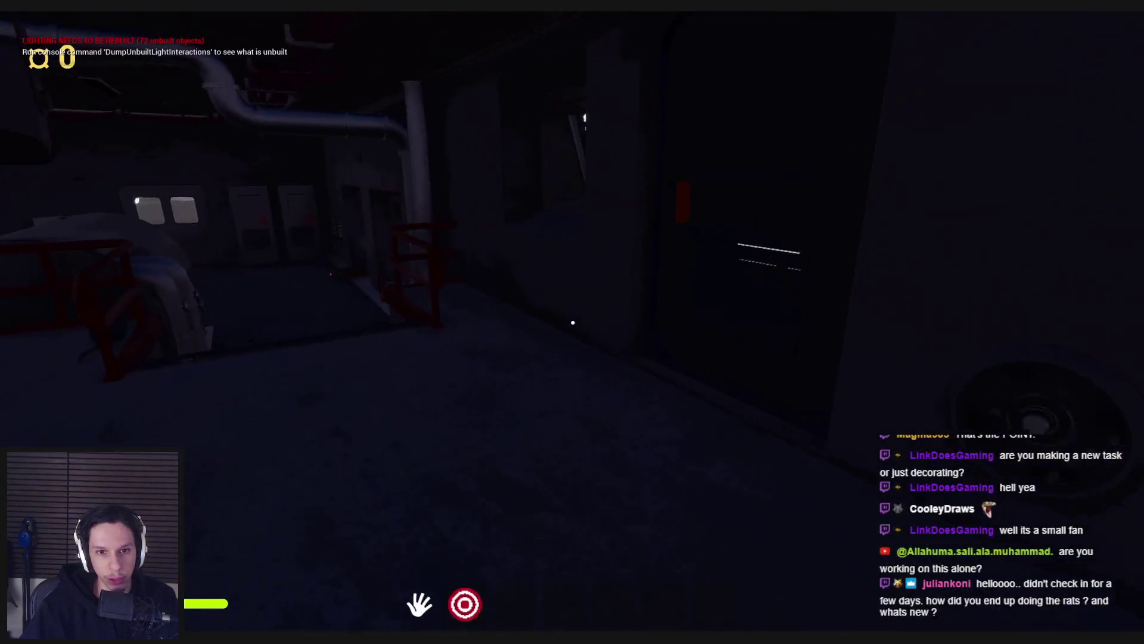
pyautogui.press('w')
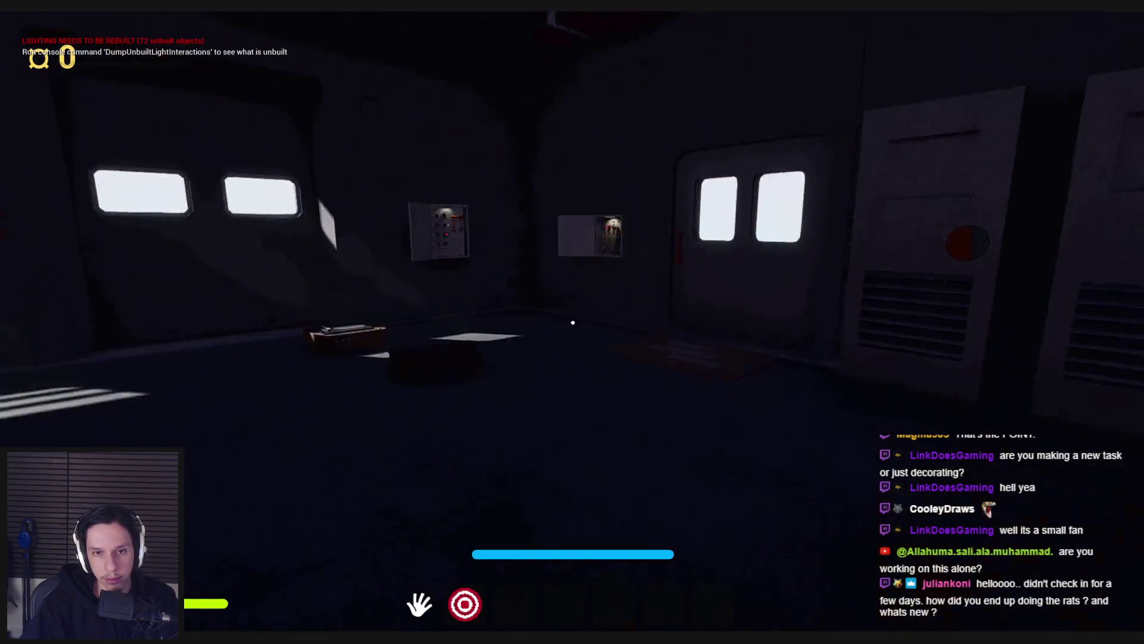
pyautogui.press('w')
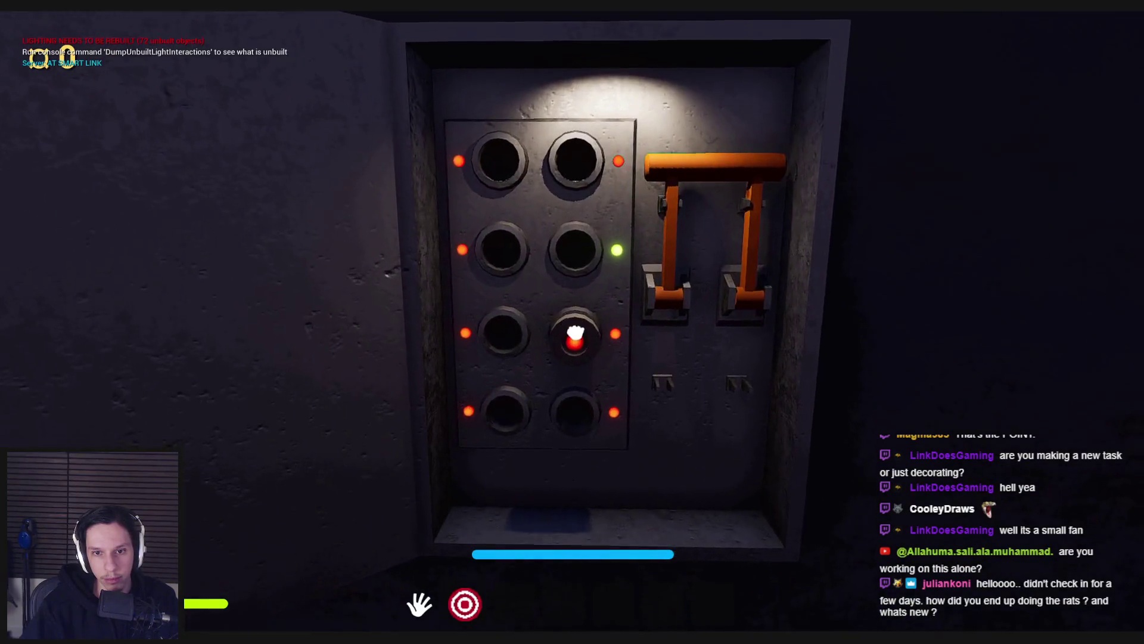
pyautogui.click(573, 323)
pyautogui.moveTo(572, 324)
pyautogui.mouseDown()
pyautogui.moveTo(596, 440)
pyautogui.moveTo(573, 322)
pyautogui.mouseUp()
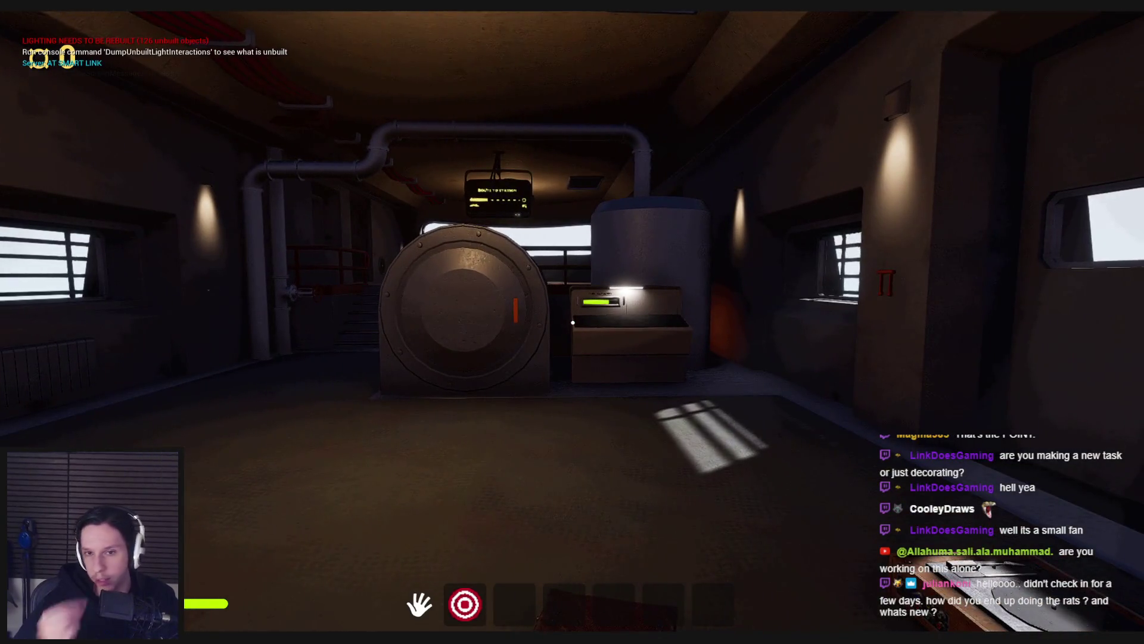
# Step: Cross the engine room and rooftop catwalk, then fit the gear into the gear panel
pyautogui.press('a')
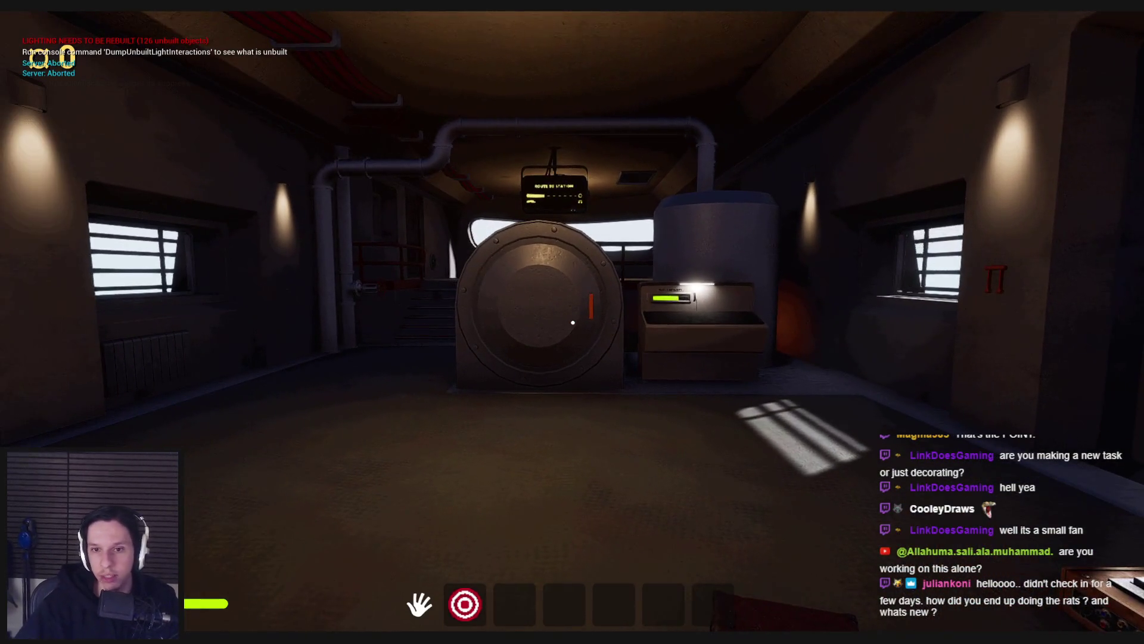
pyautogui.press('w')
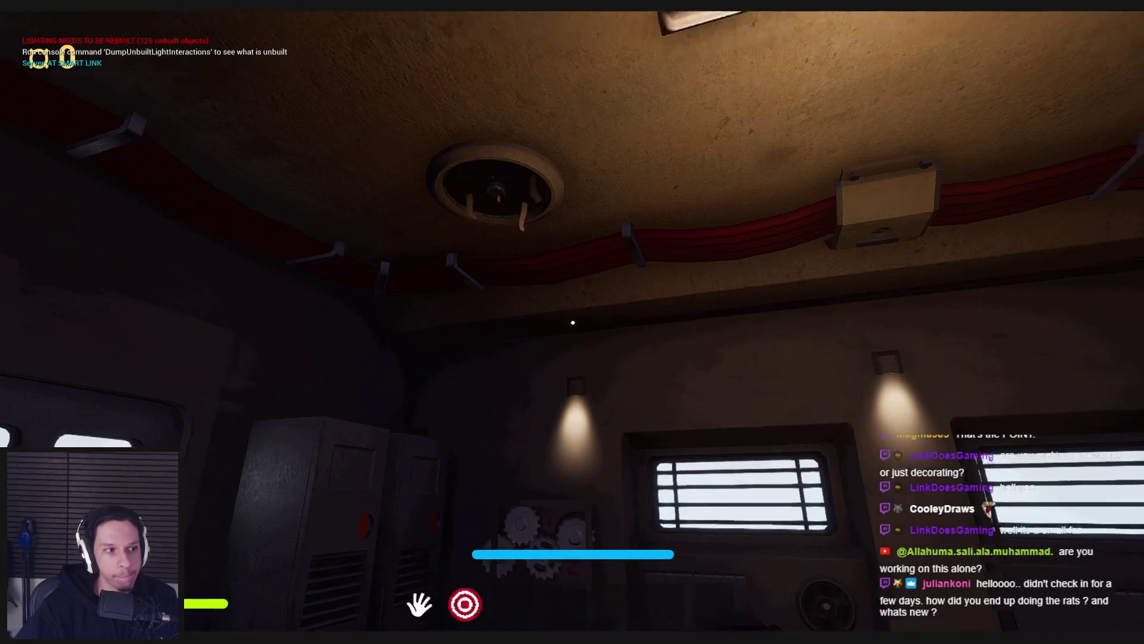
pyautogui.press('s')
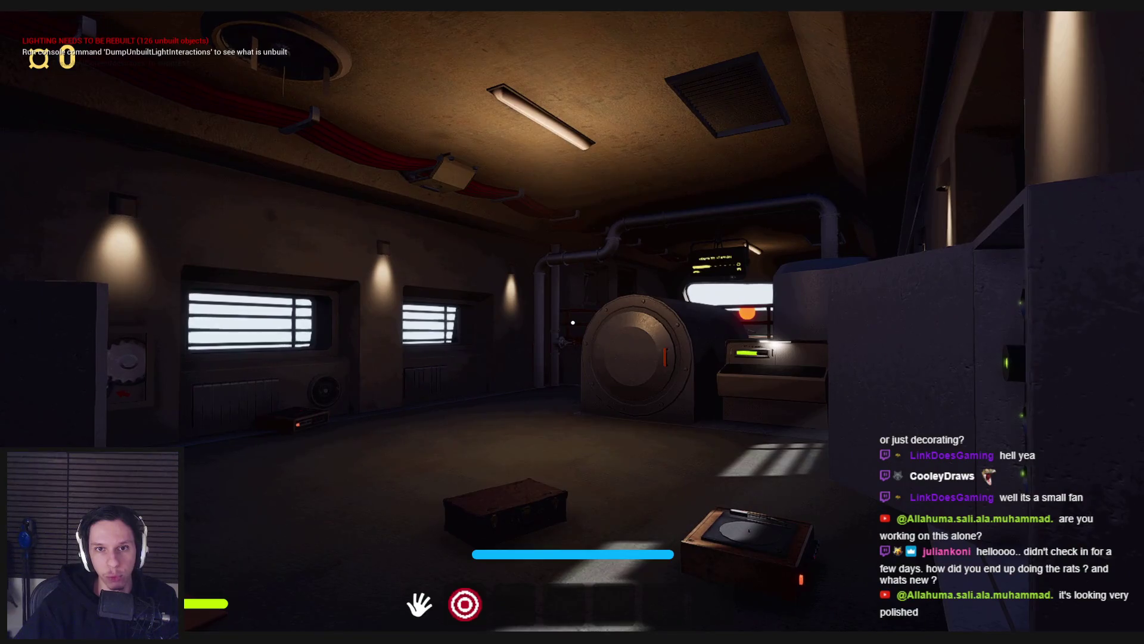
pyautogui.press('w')
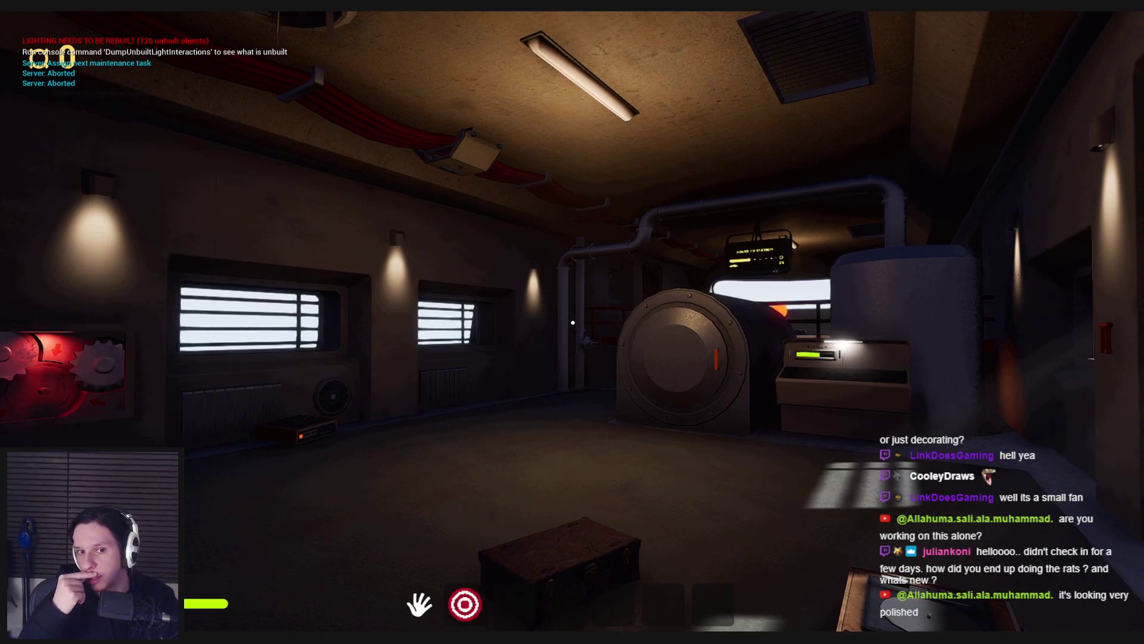
pyautogui.press('w')
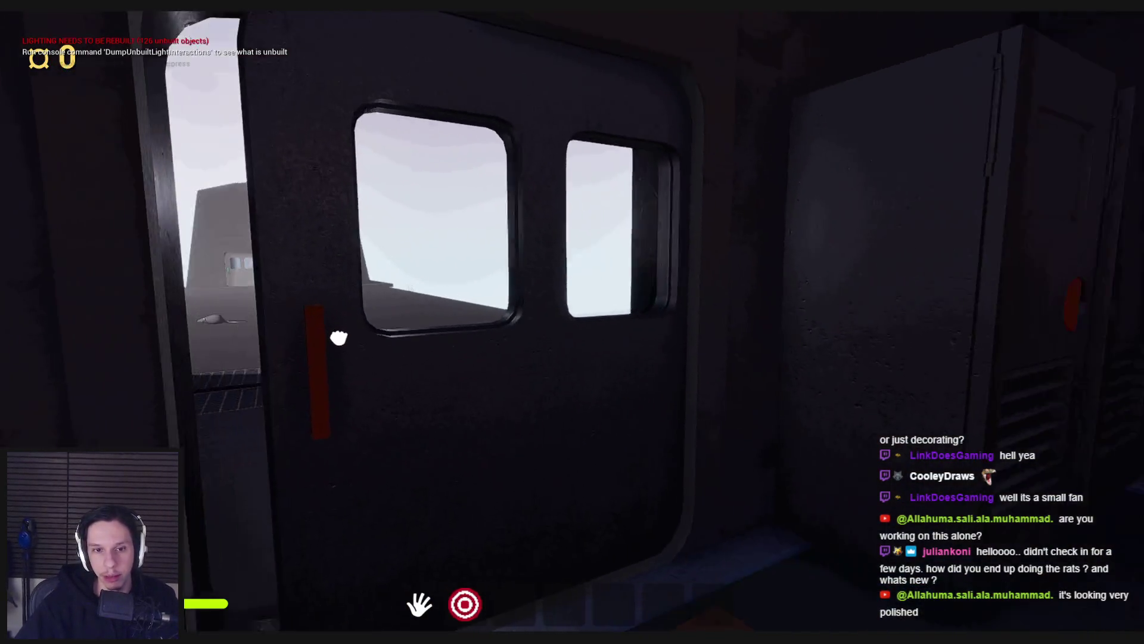
pyautogui.click(572, 322)
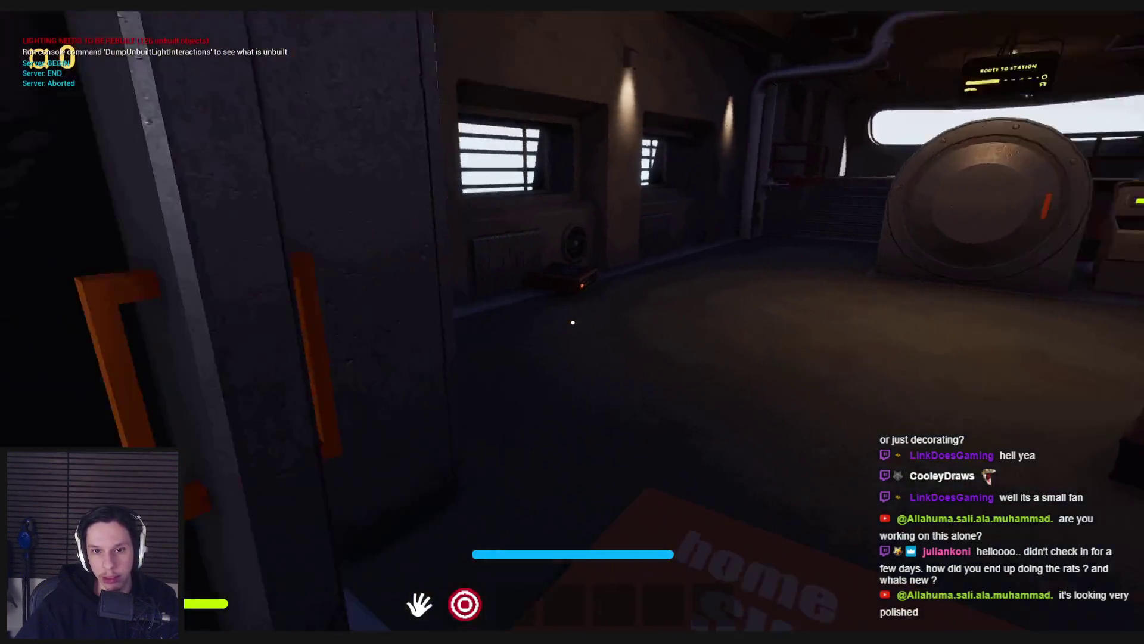
pyautogui.press('w')
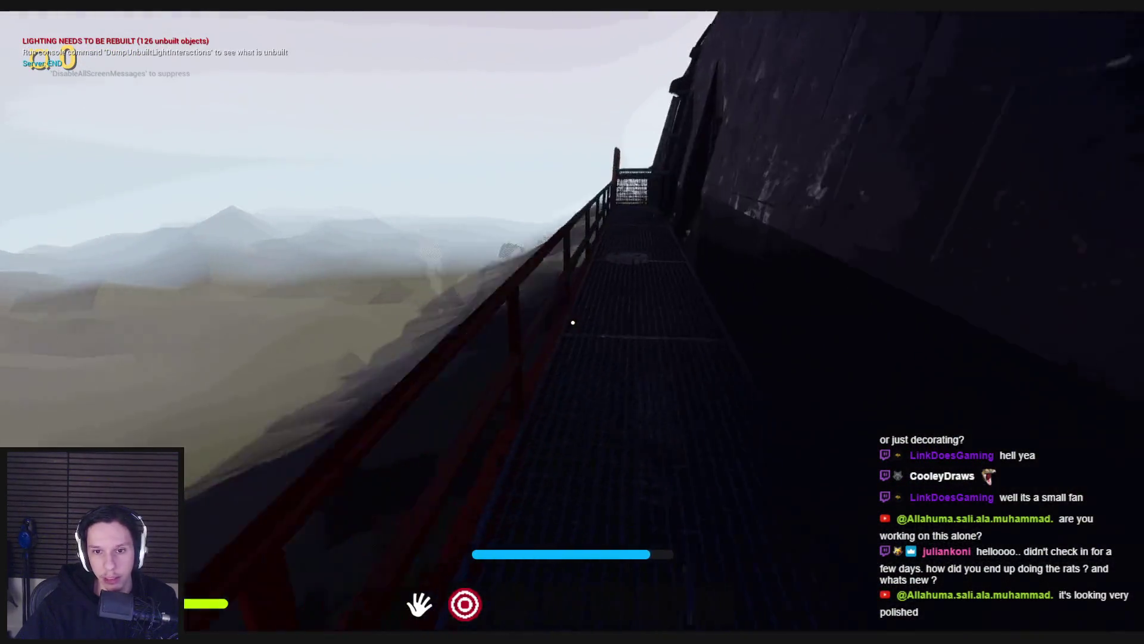
pyautogui.press('w')
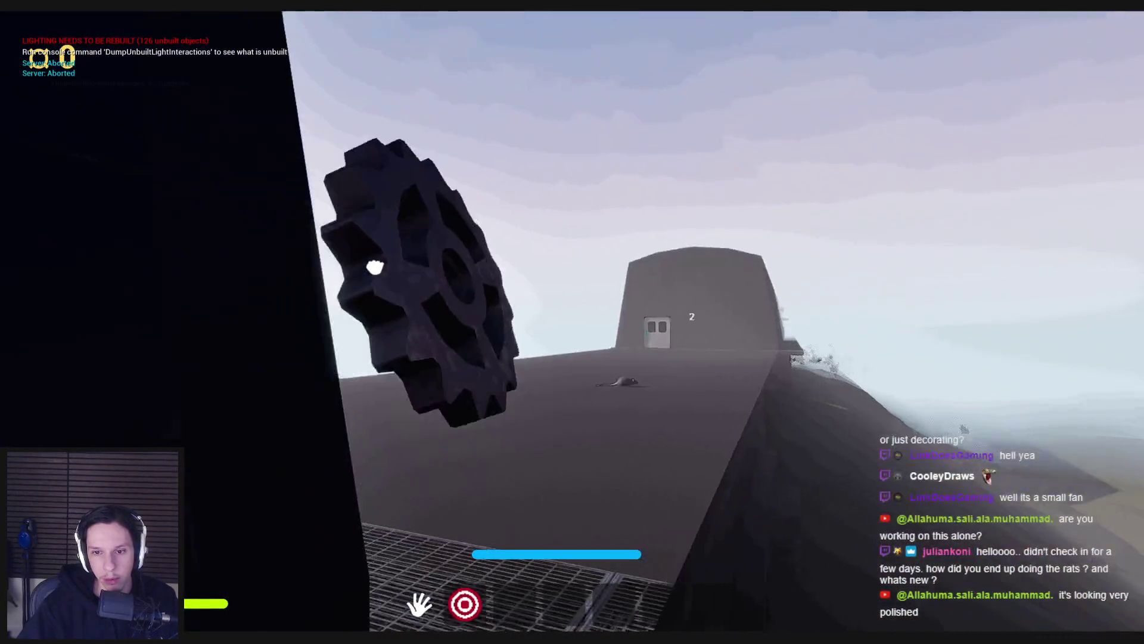
pyautogui.press('w')
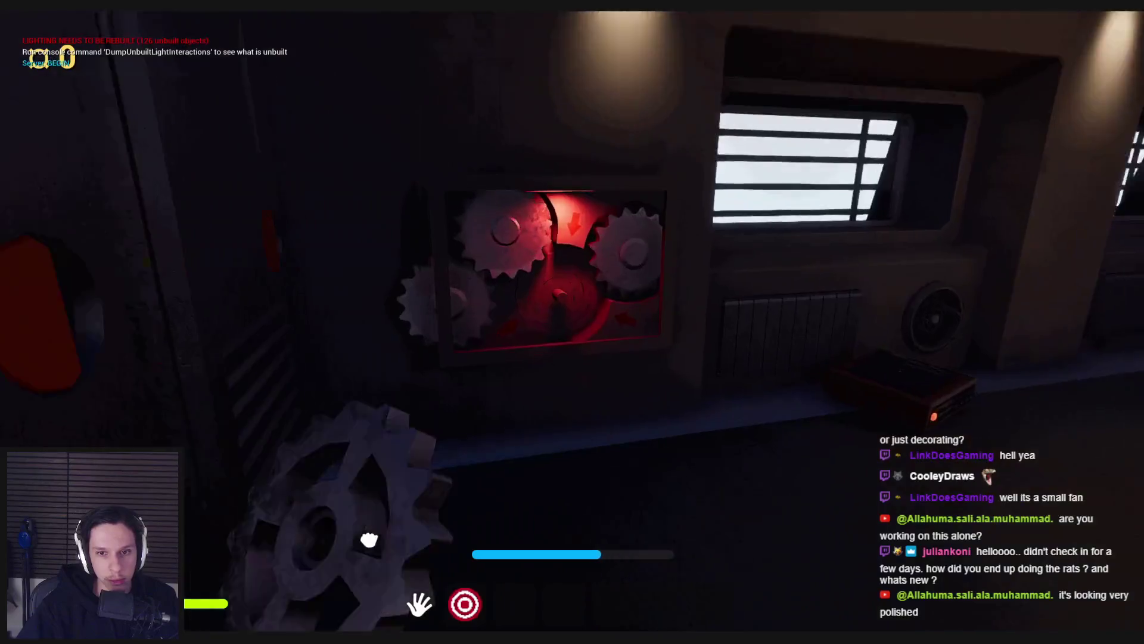
pyautogui.click(369, 540)
# Step: Go down to the terminal room, reach the red valve, and stop play-testing
pyautogui.press('w')
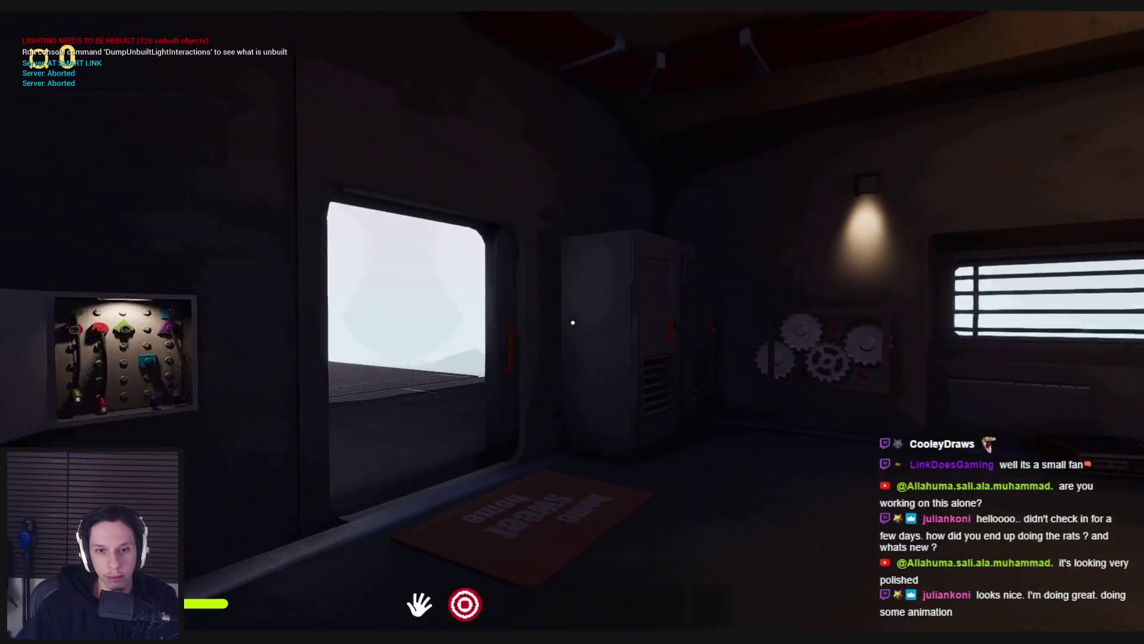
pyautogui.click(582, 325)
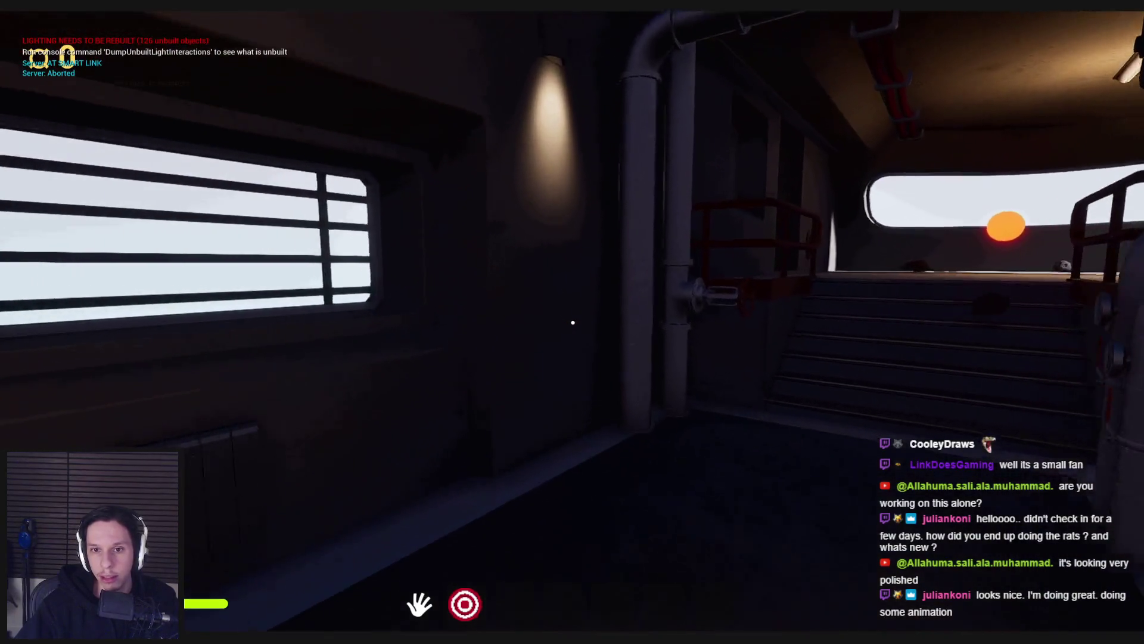
pyautogui.press('w')
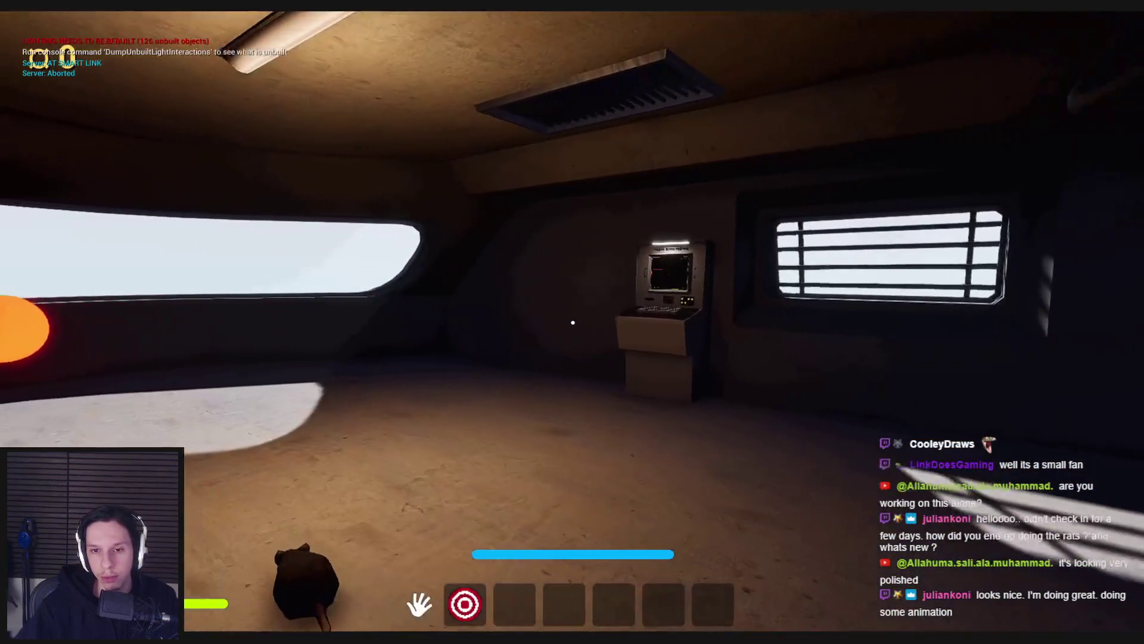
pyautogui.press('w')
pyautogui.press('w')
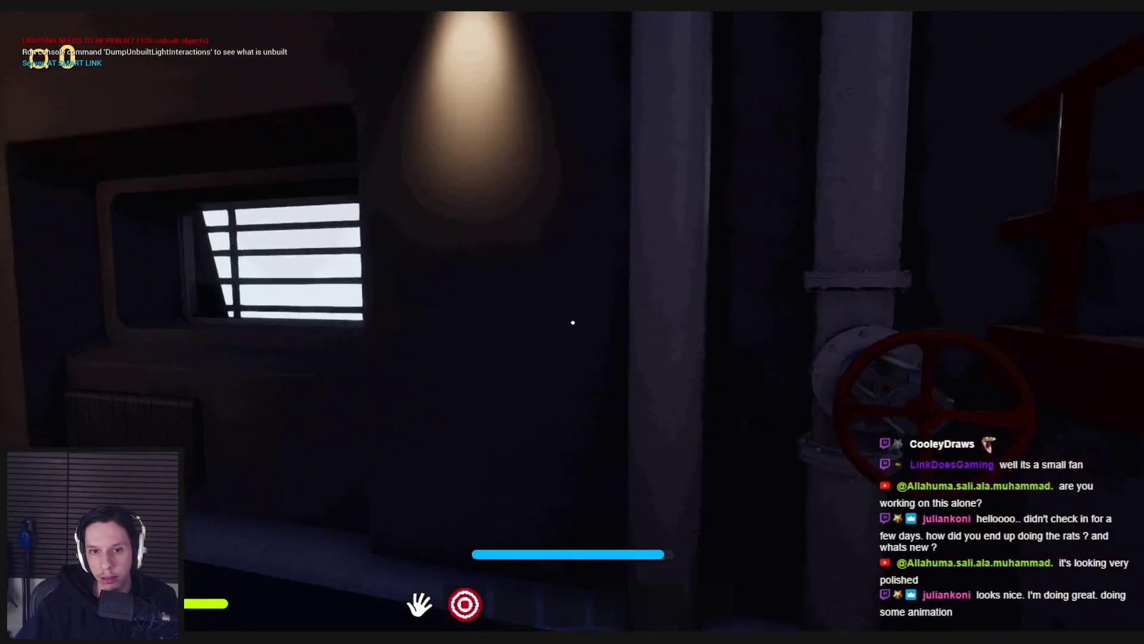
pyautogui.press('w')
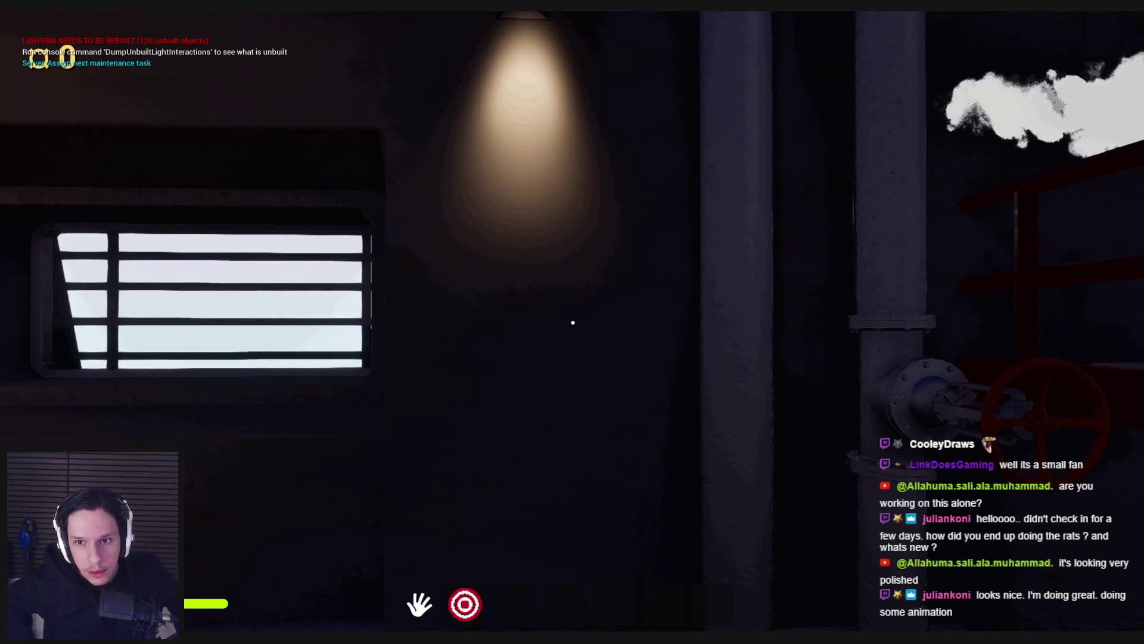
pyautogui.press('d')
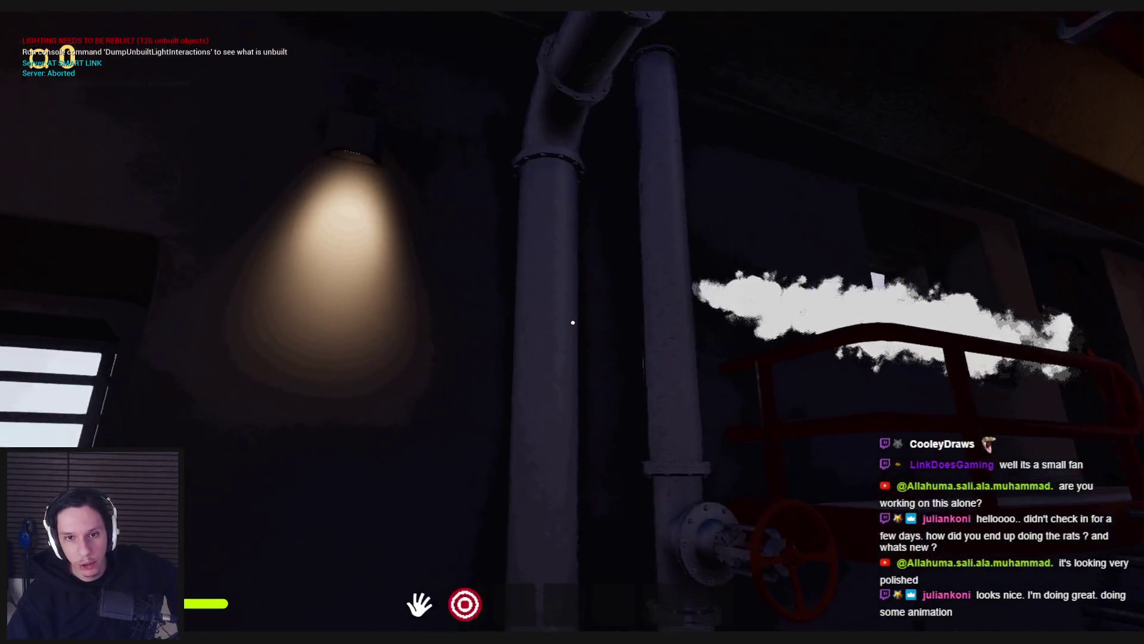
pyautogui.press('w')
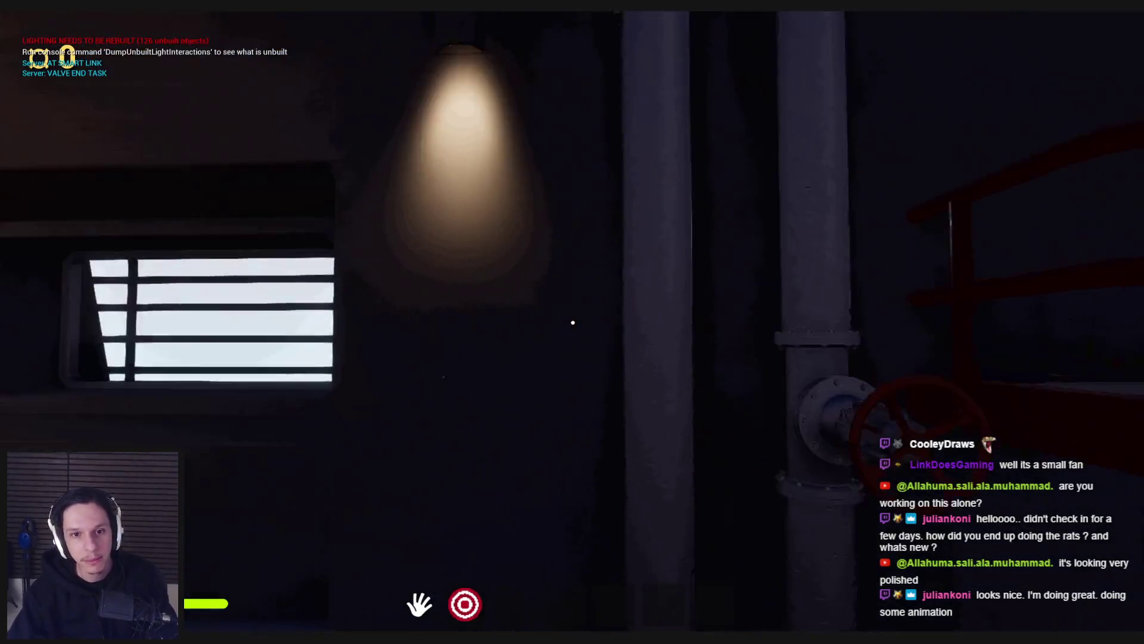
pyautogui.press('Escape')
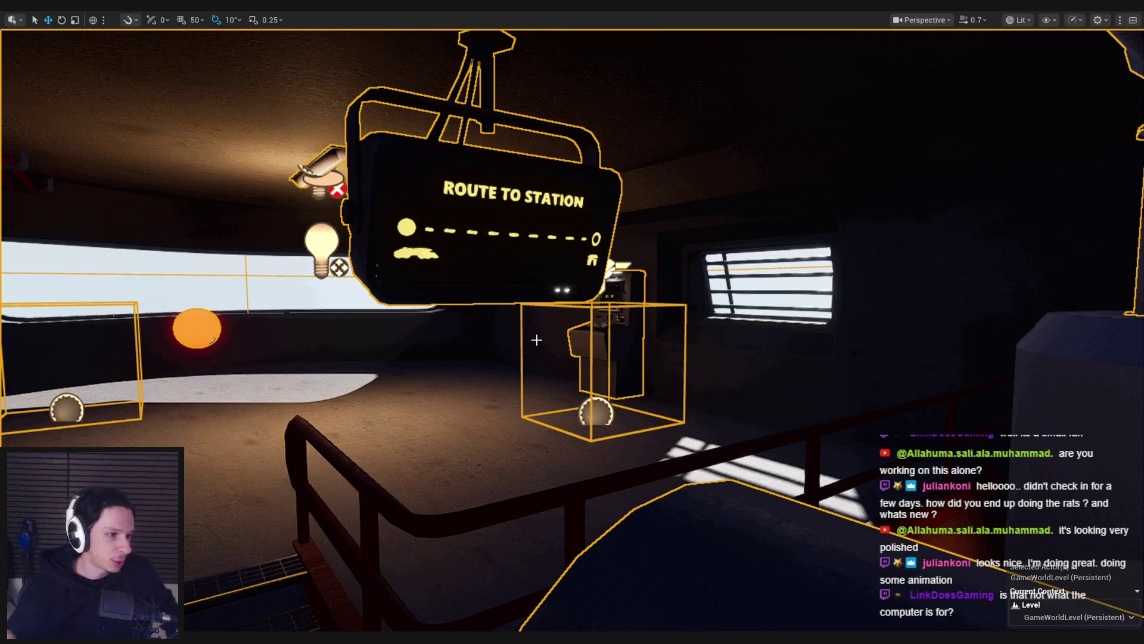
# Step: Frame the overhead pipes and select the three straight pipe sections
pyautogui.moveTo(536, 340)
pyautogui.mouseDown()
pyautogui.moveTo(577, 320)
pyautogui.moveTo(694, 383)
pyautogui.mouseUp()
pyautogui.moveTo(619, 375); pyautogui.dragTo(536, 358)
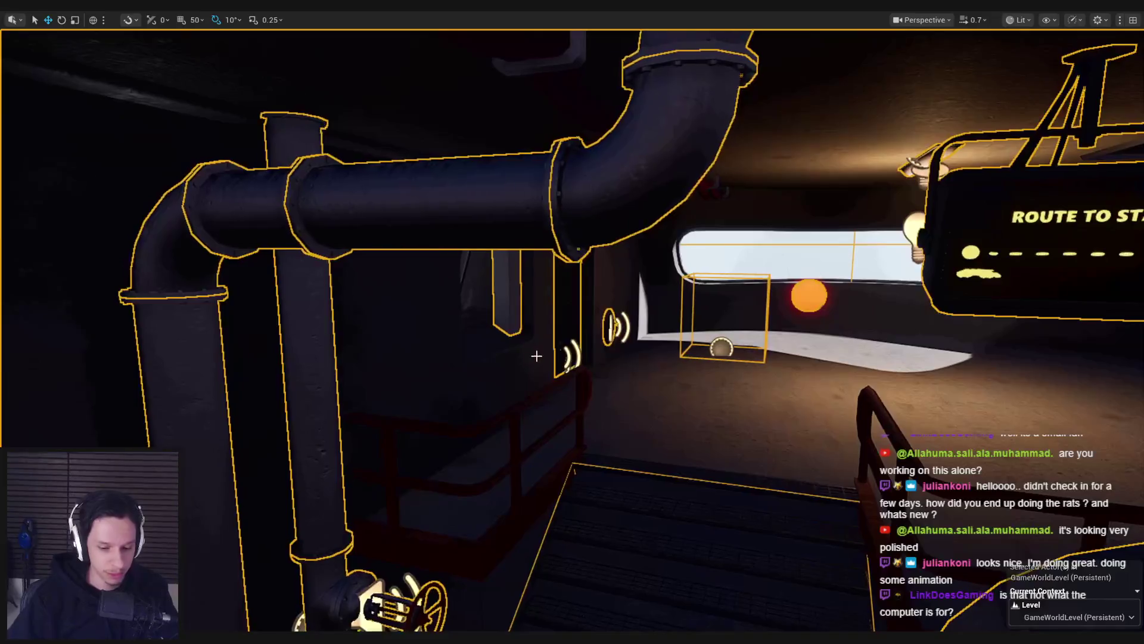
pyautogui.press('F11')
pyautogui.press('f')
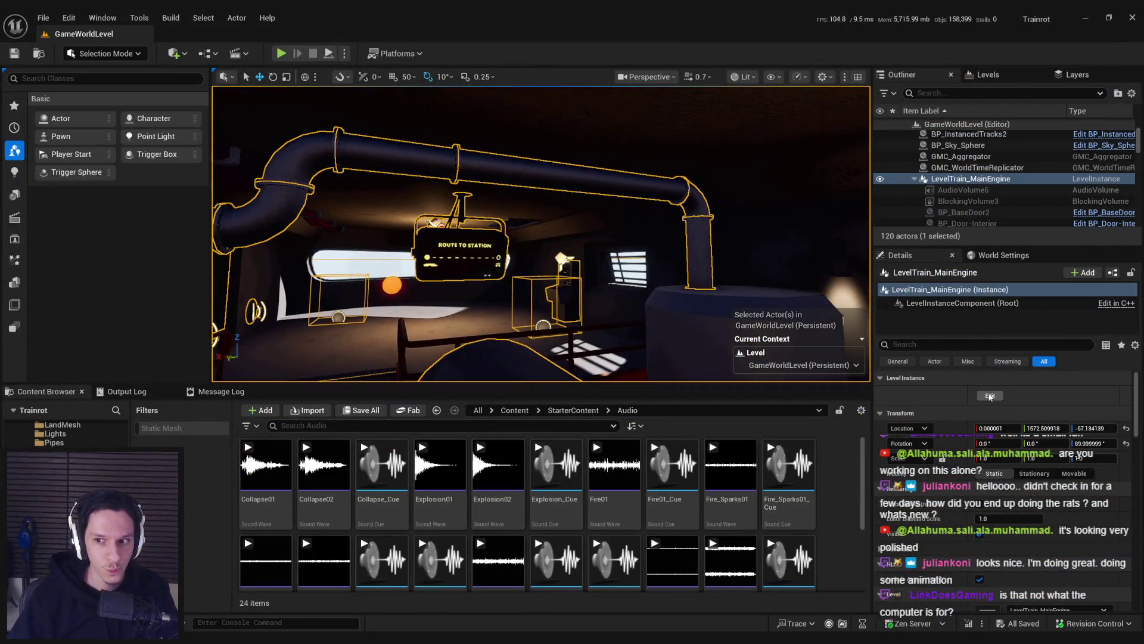
pyautogui.click(692, 207)
pyautogui.keyDown('ctrl'); pyautogui.click(439, 171); pyautogui.keyUp('ctrl')
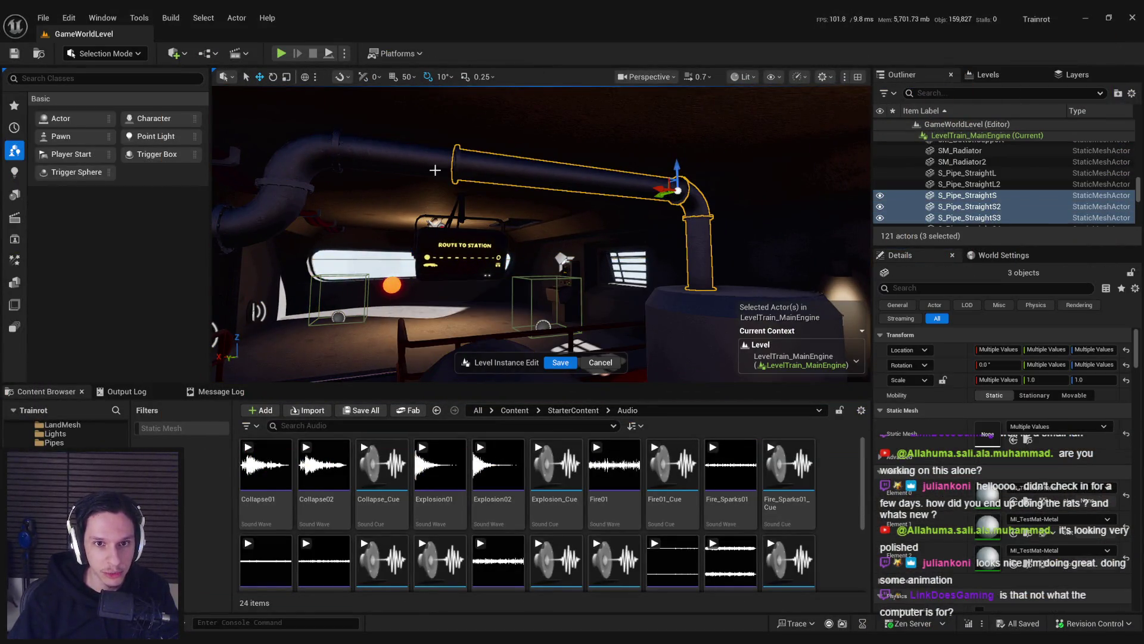
# Step: Select the ten straight pipe sections, focus on them, then save and close the instance edit
pyautogui.moveTo(347, 231)
pyautogui.mouseDown()
pyautogui.moveTo(387, 240)
pyautogui.moveTo(417, 287)
pyautogui.moveTo(448, 300)
pyautogui.moveTo(536, 291)
pyautogui.mouseUp()
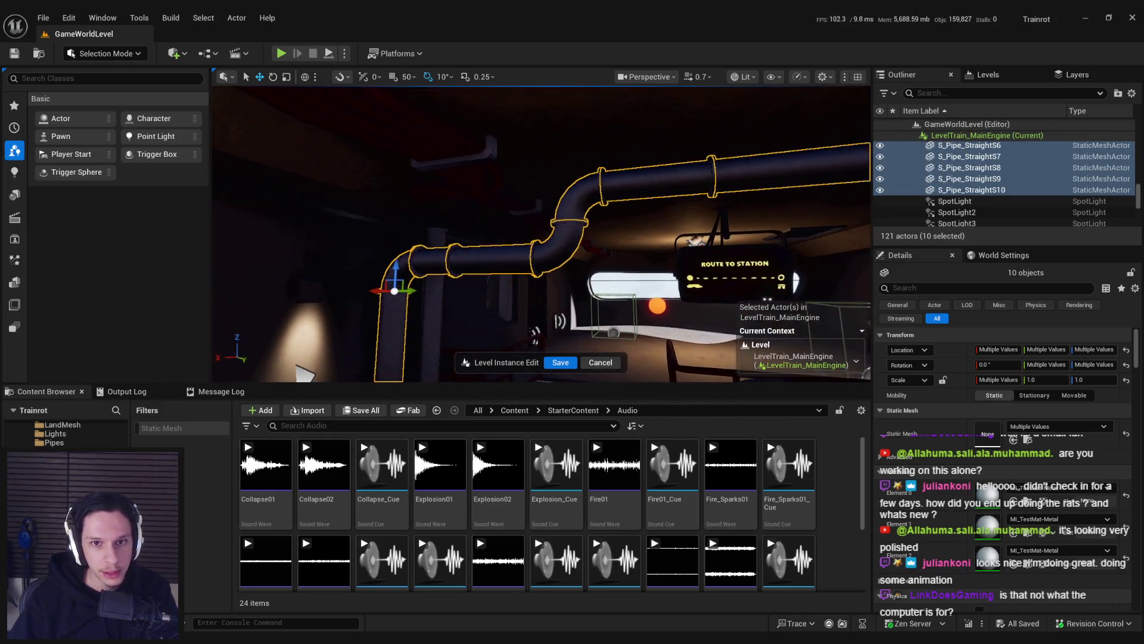
pyautogui.click(551, 288)
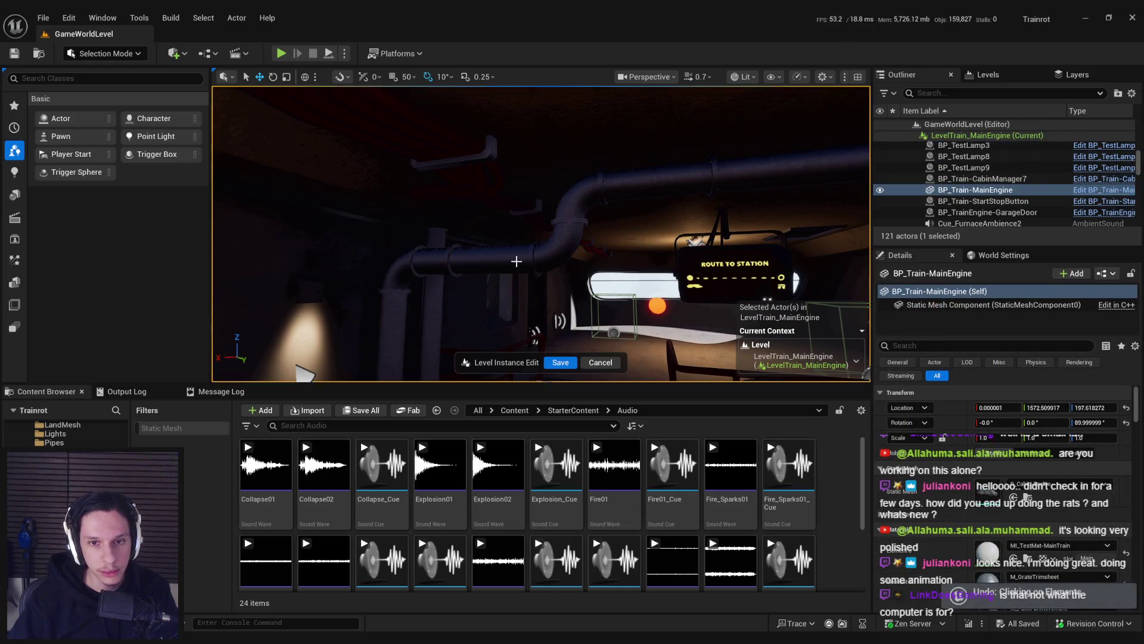
pyautogui.click(517, 261)
pyautogui.click(498, 261)
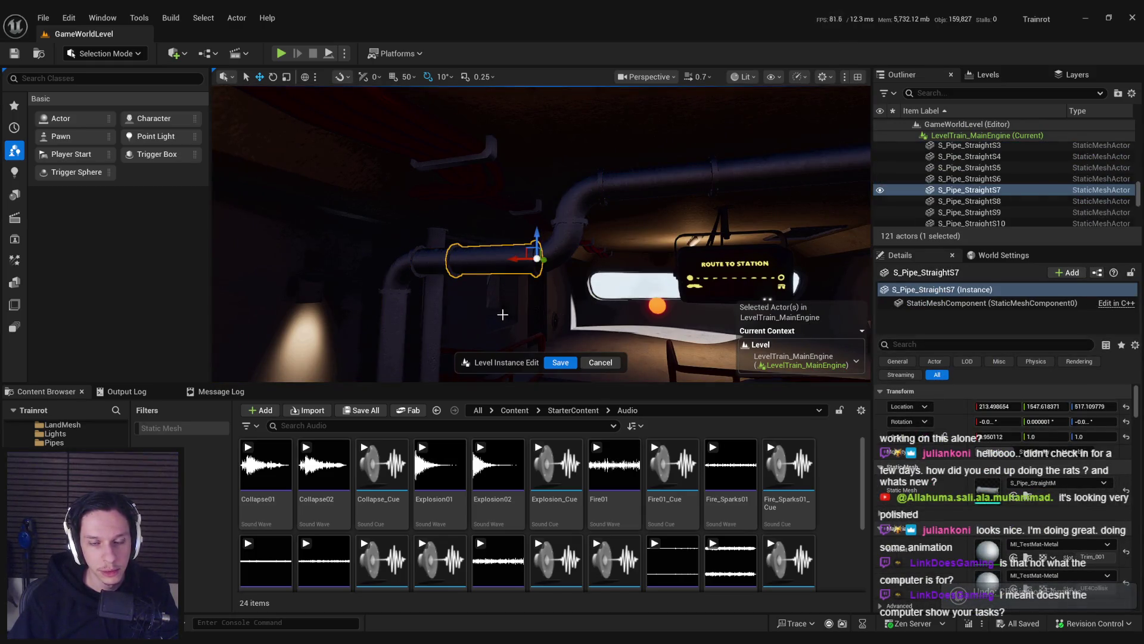
pyautogui.hotkey('ctrl', 'z')
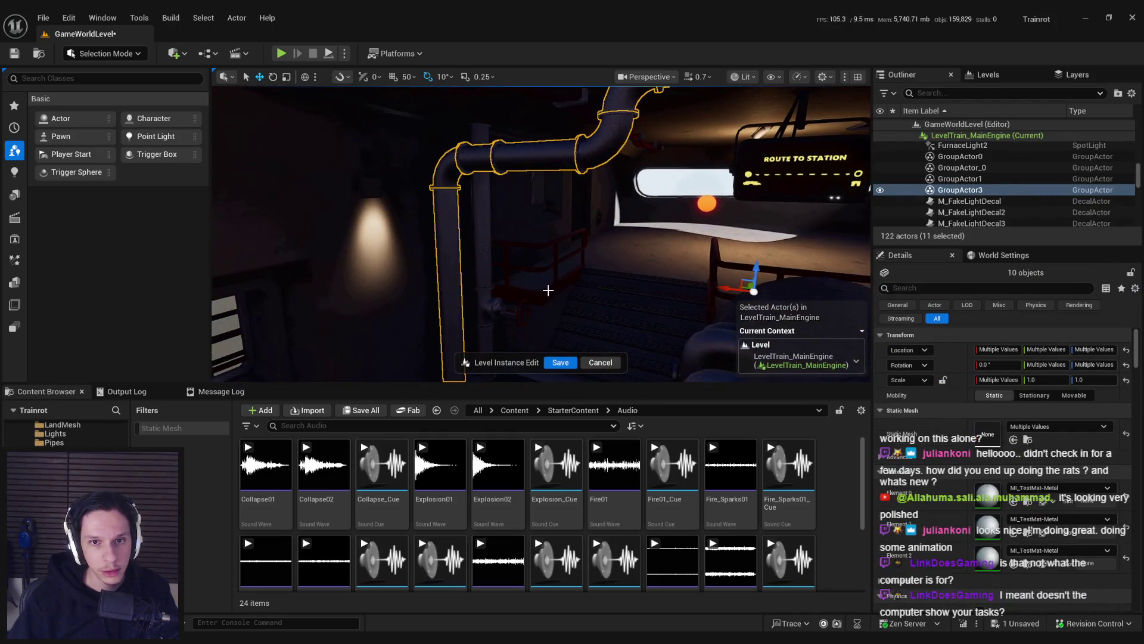
pyautogui.press('f')
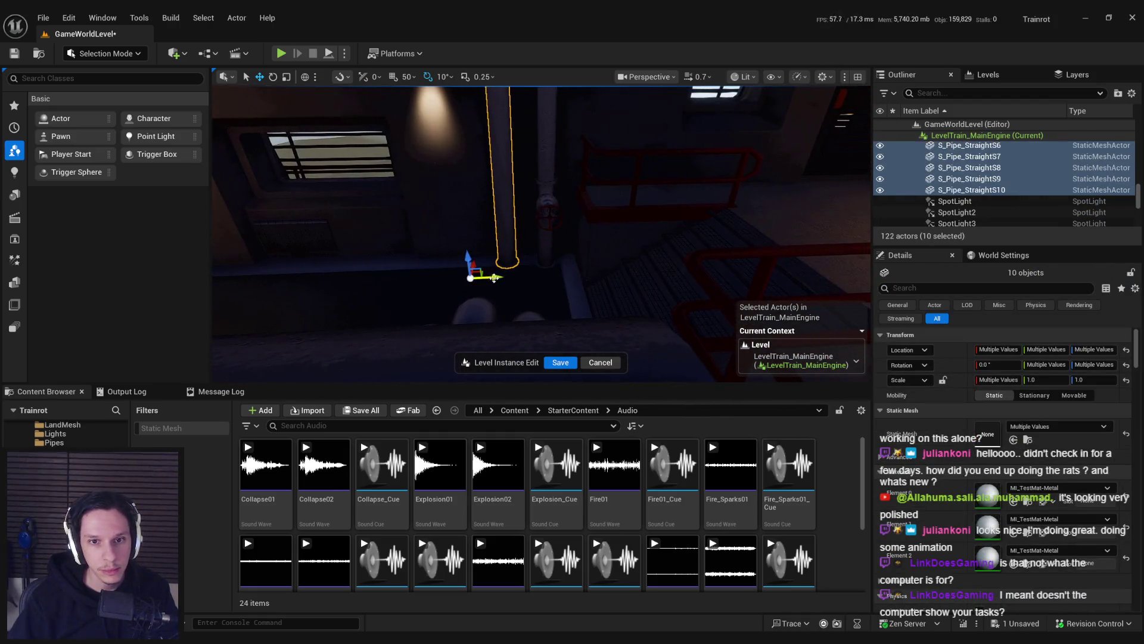
pyautogui.press('f')
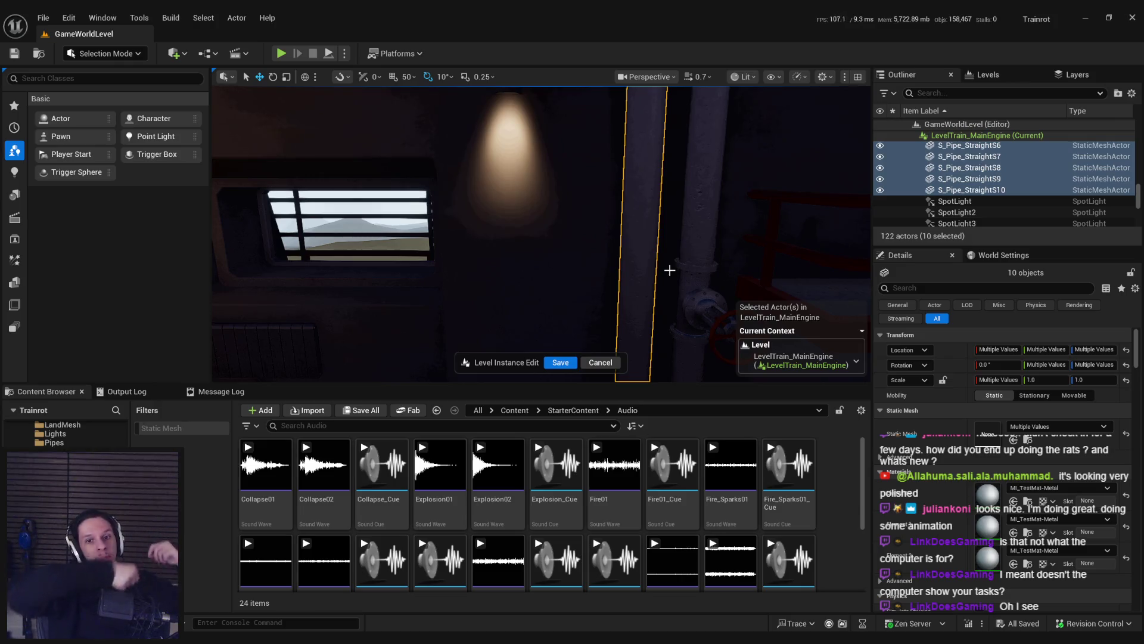
pyautogui.click(561, 362)
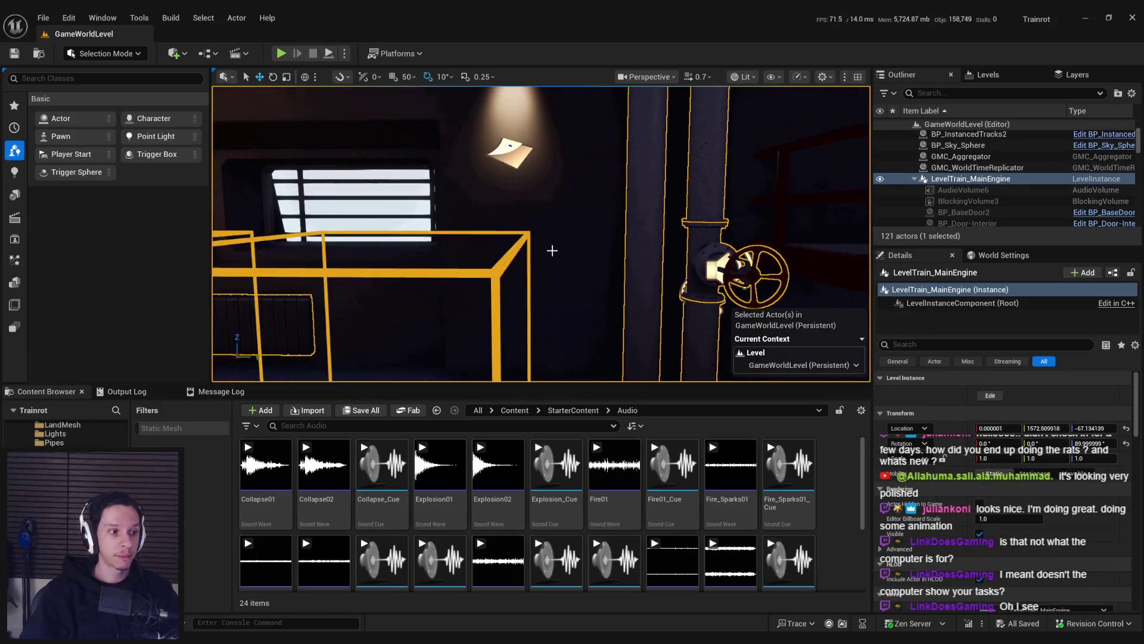
# Step: Fly around the engine room for a wide view, then start a play-test of GameWorldLevel
pyautogui.press('s')
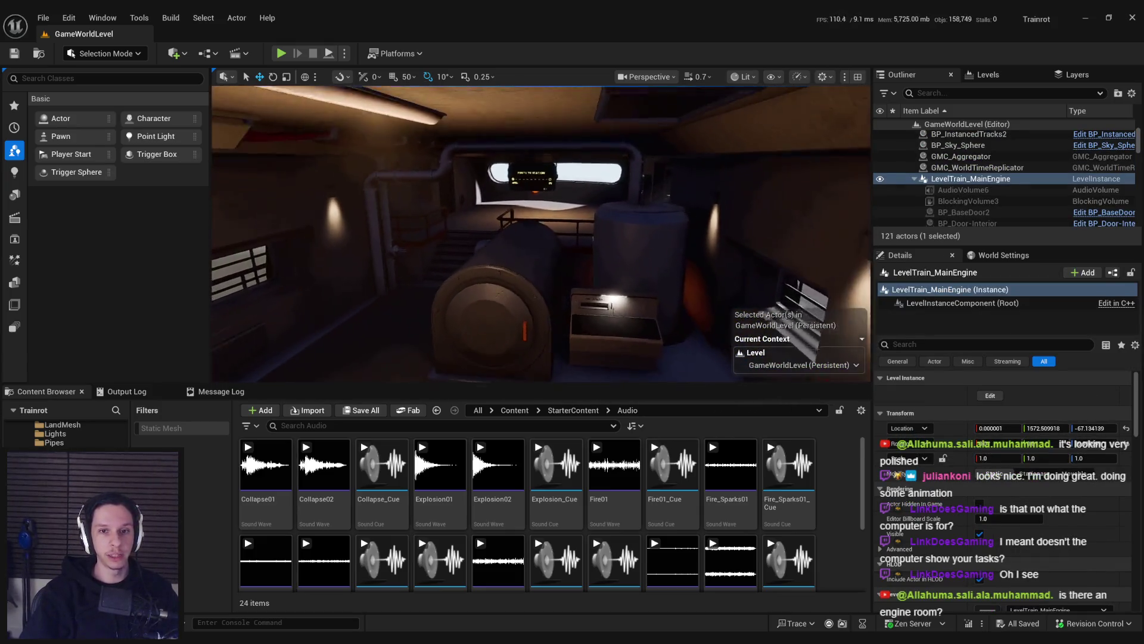
pyautogui.press('w')
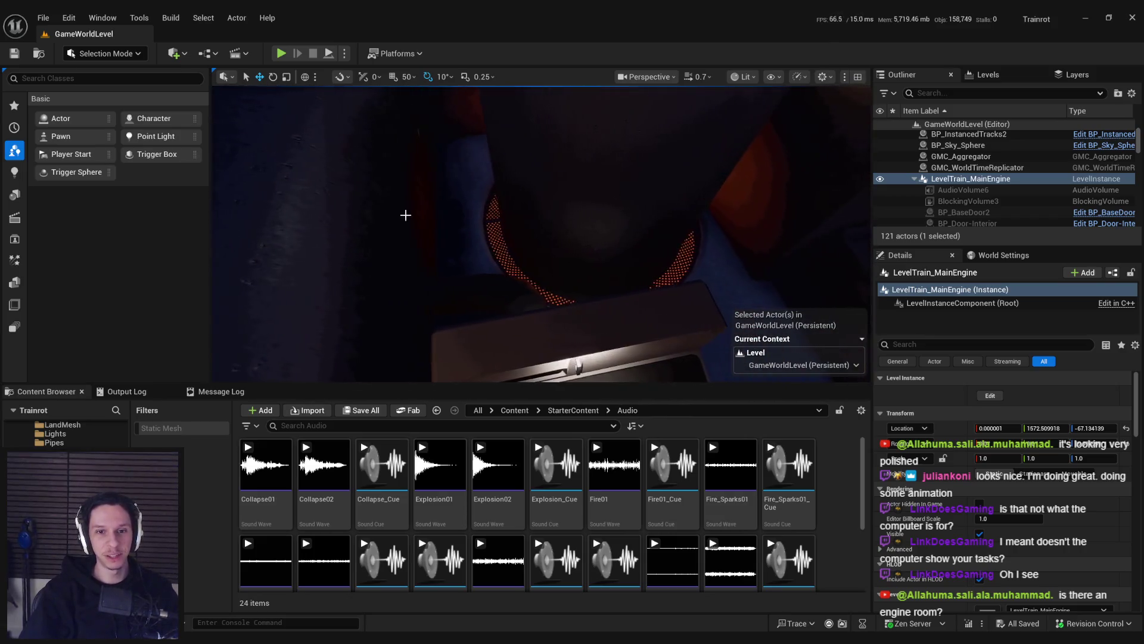
pyautogui.press('s')
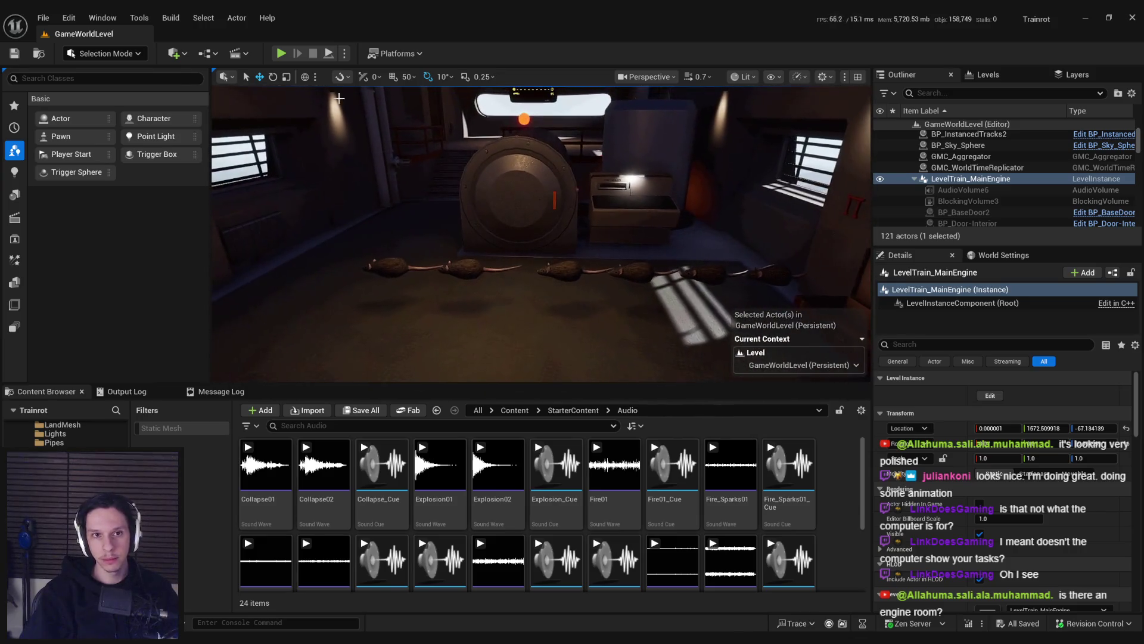
pyautogui.click(282, 55)
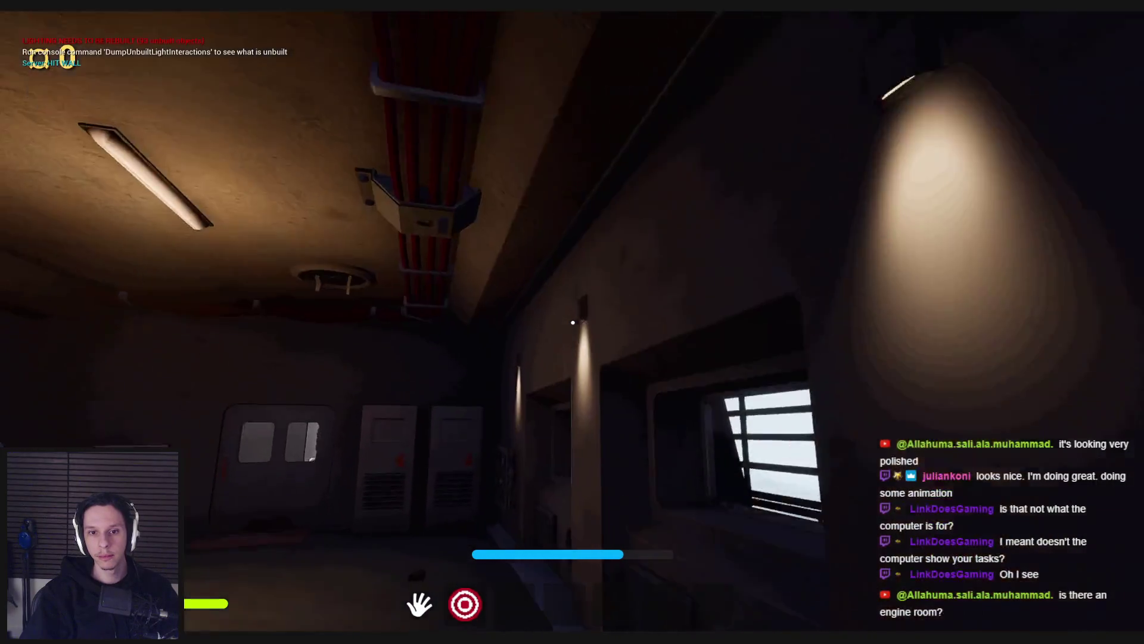
# Step: Pull the electrical panel's orange lever, then walk back down the corridor toward the pipe room
pyautogui.press('e')
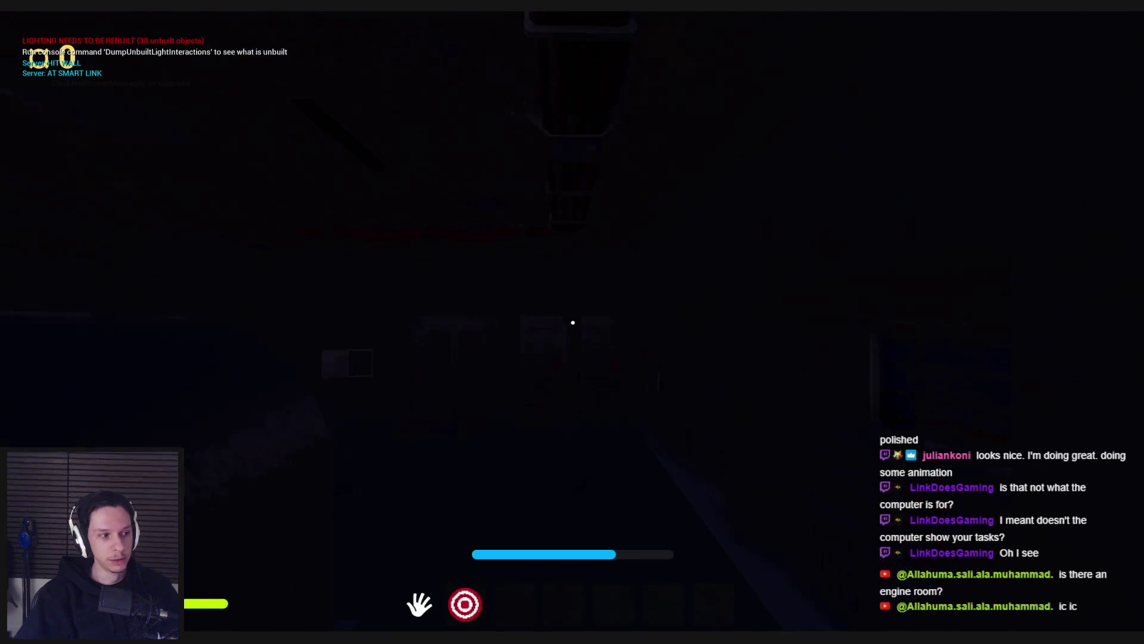
pyautogui.press('w')
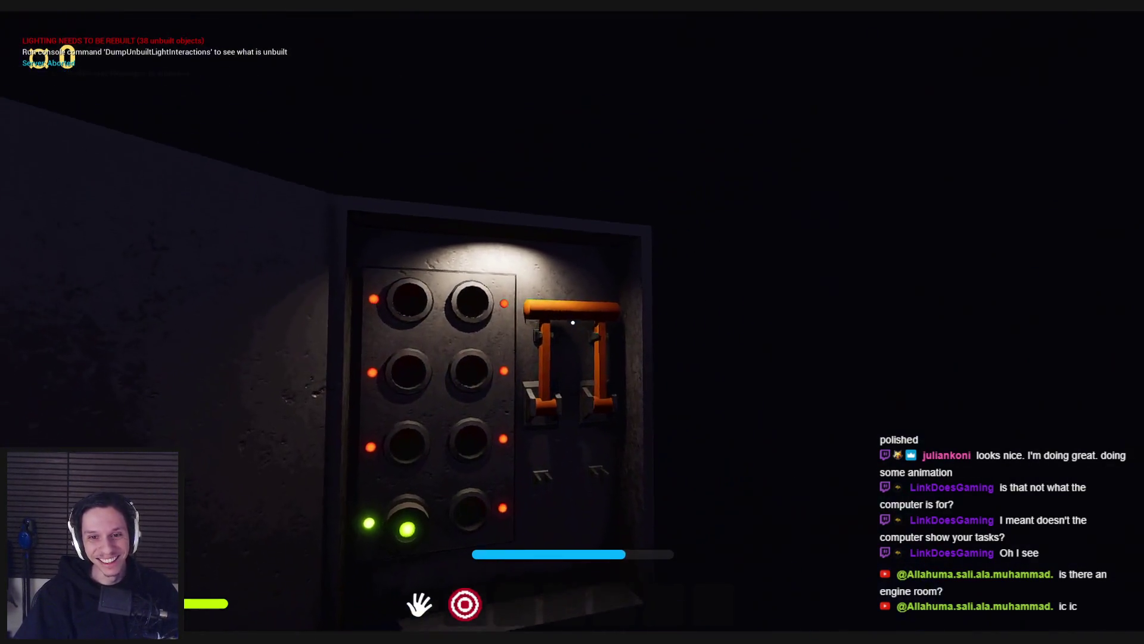
pyautogui.click(573, 323)
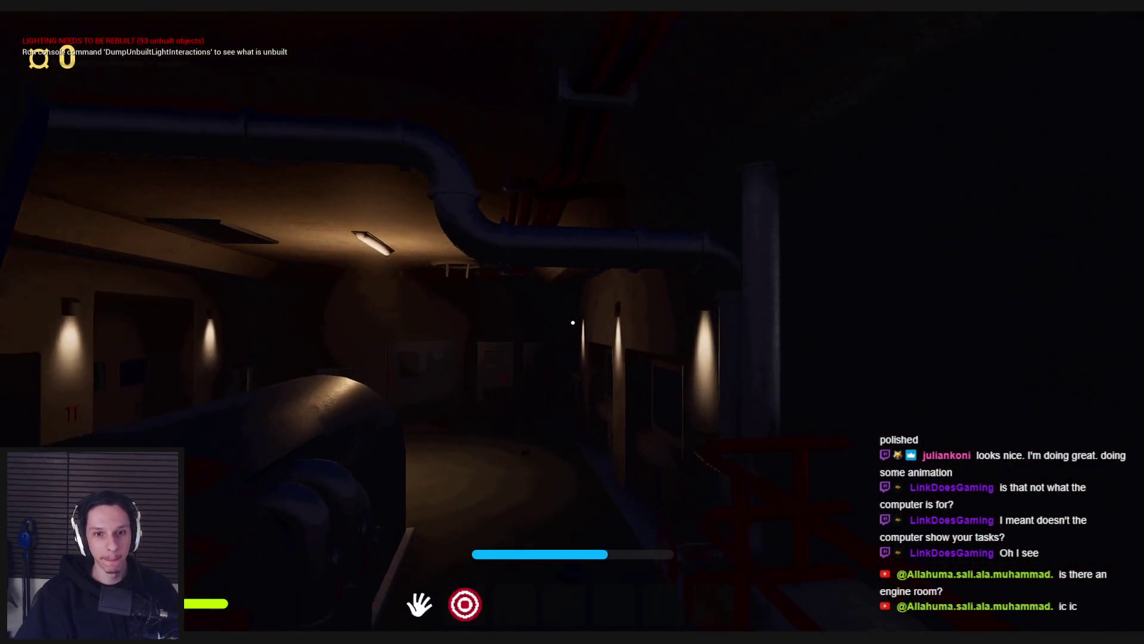
pyautogui.click(573, 323)
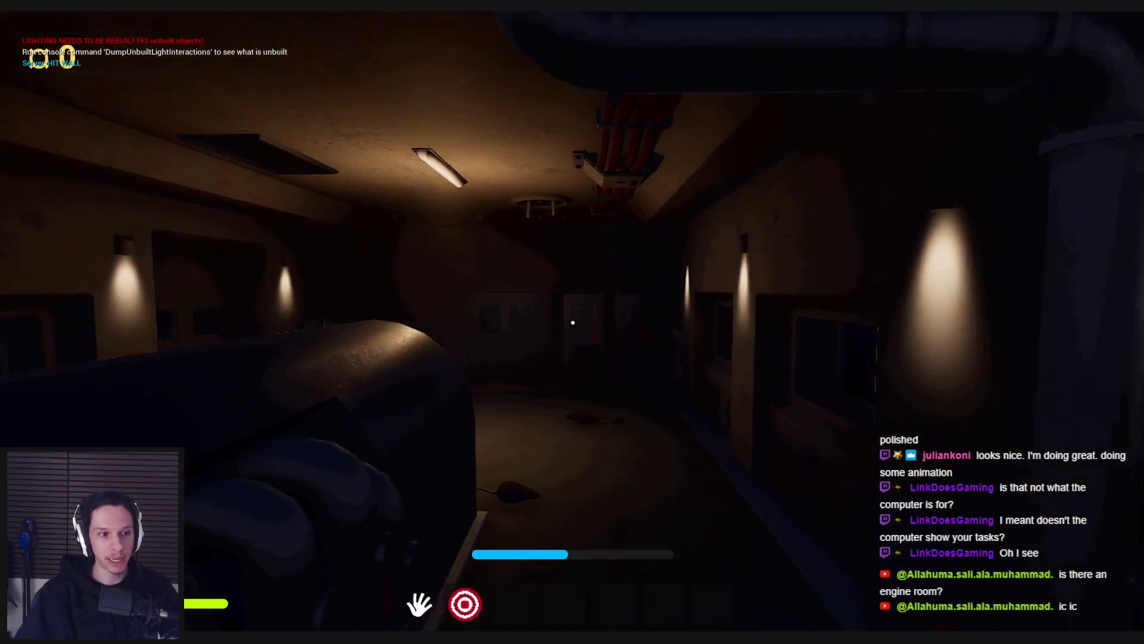
pyautogui.click(573, 323)
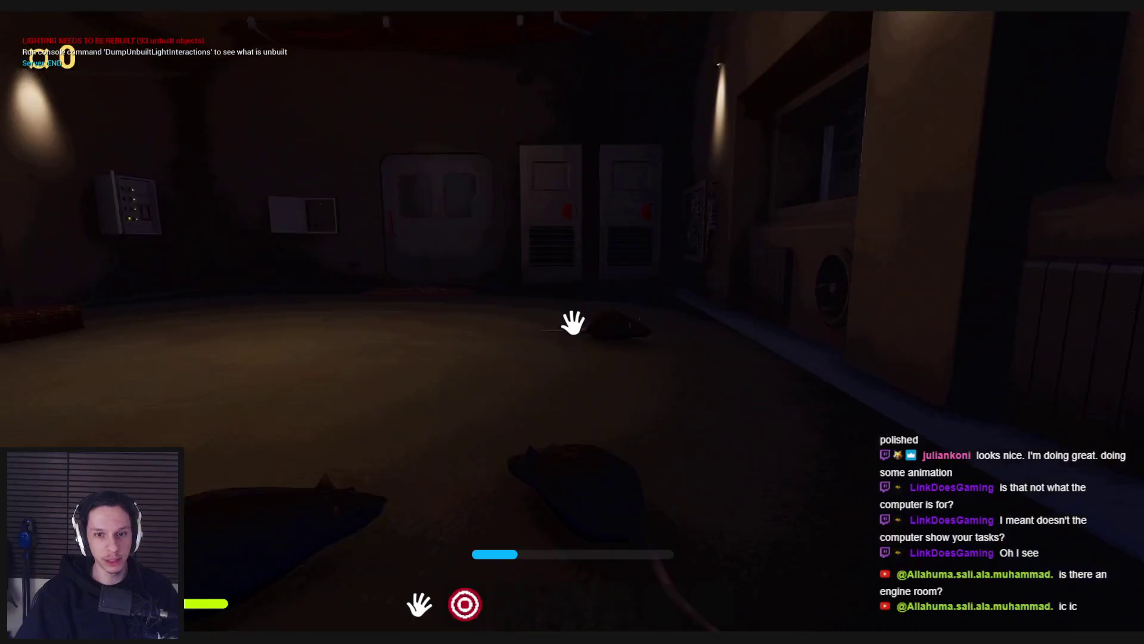
pyautogui.click(572, 323)
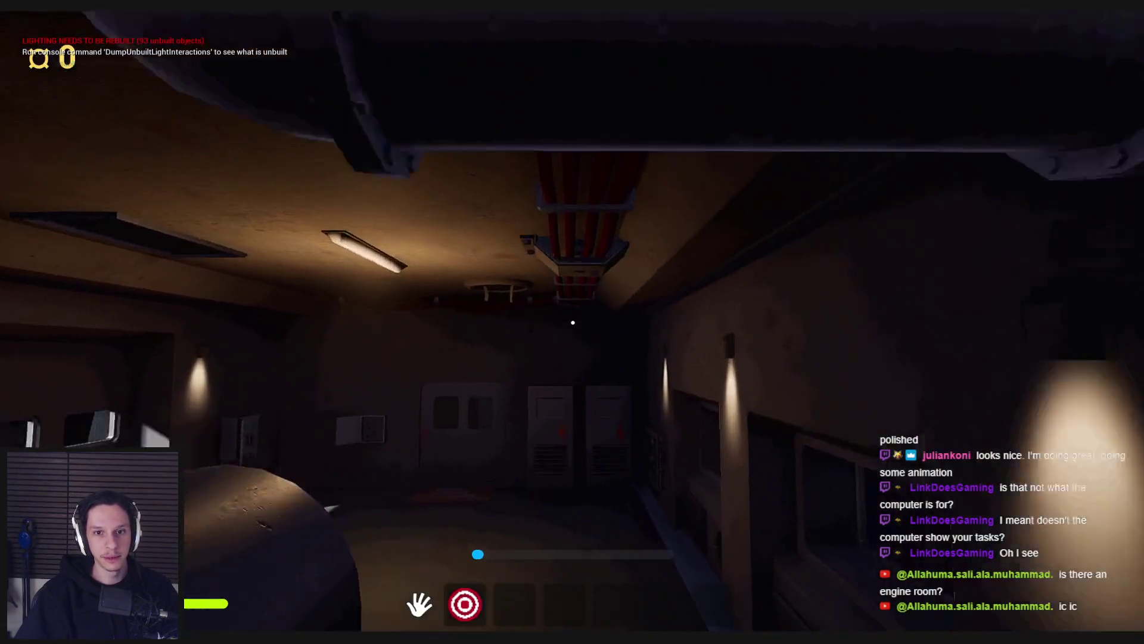
pyautogui.click(573, 322)
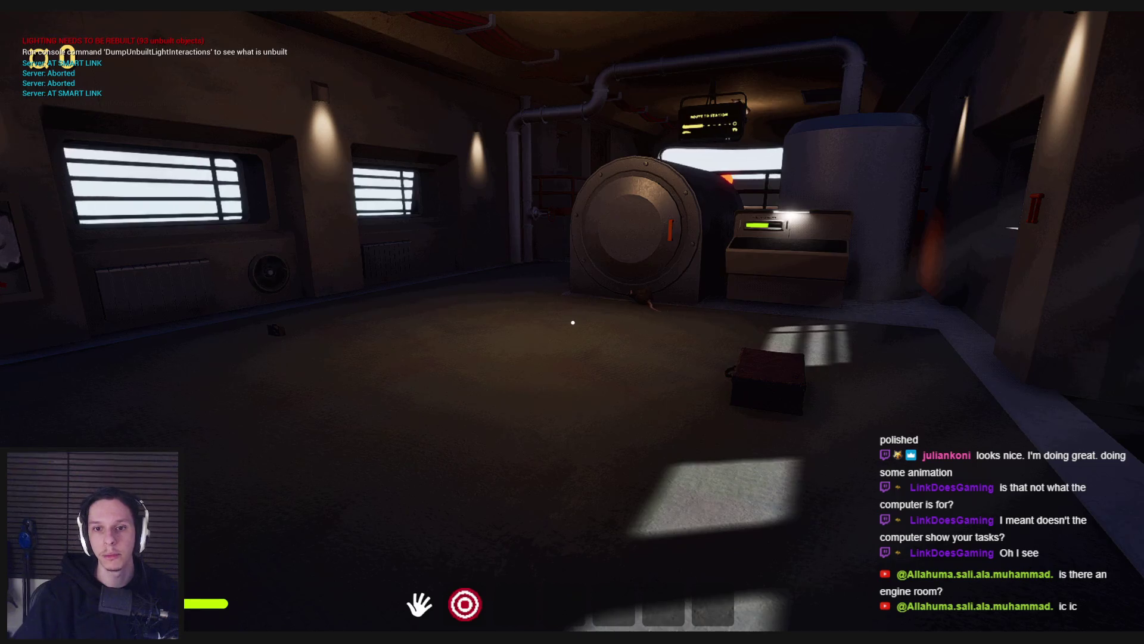
# Step: Walk past the generator and turn the red valve to finish its task
pyautogui.press('w')
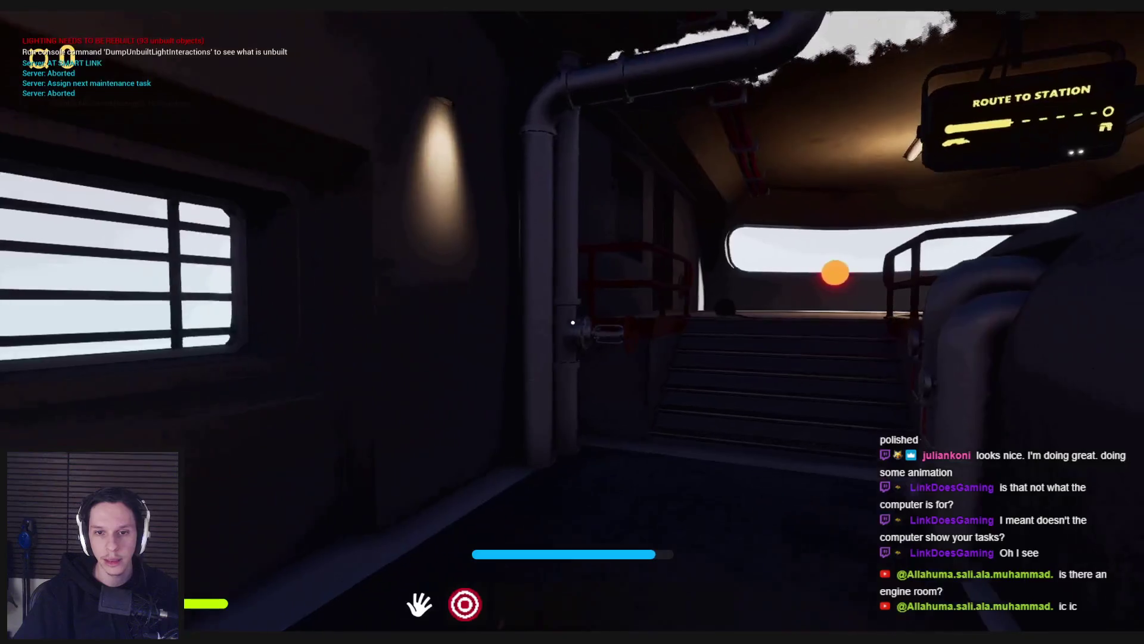
pyautogui.press('w')
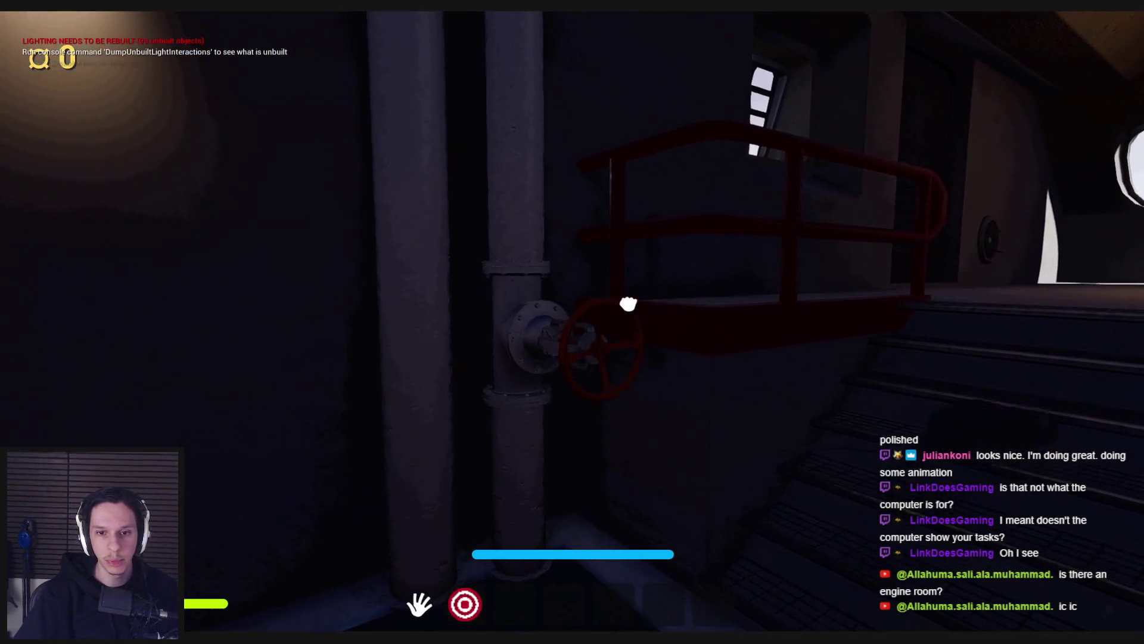
pyautogui.click(554, 324)
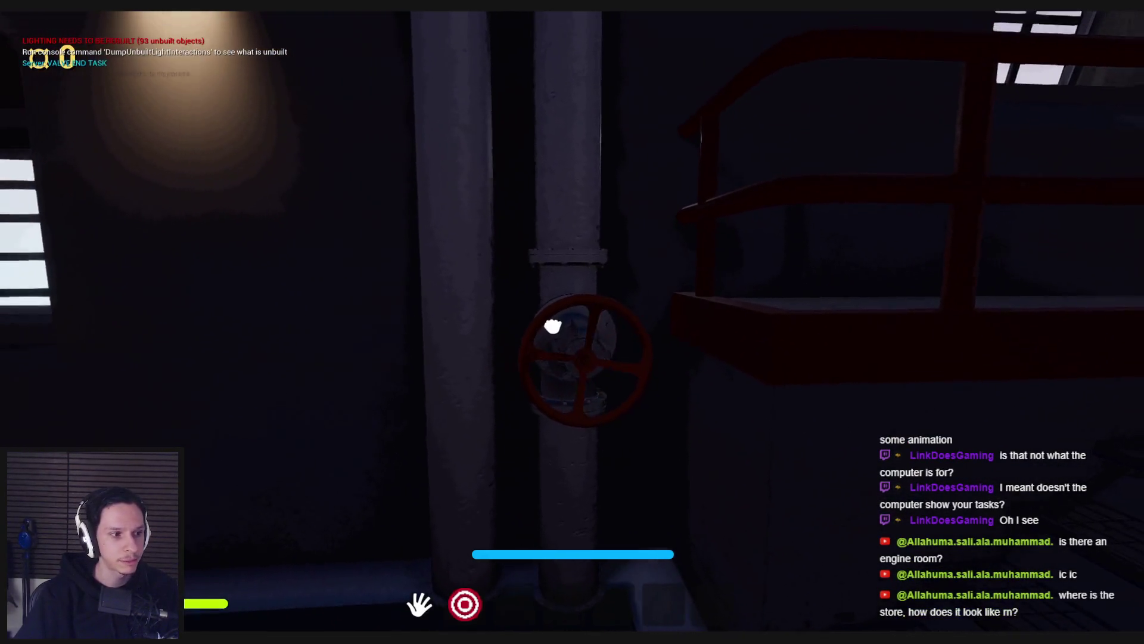
pyautogui.press('s')
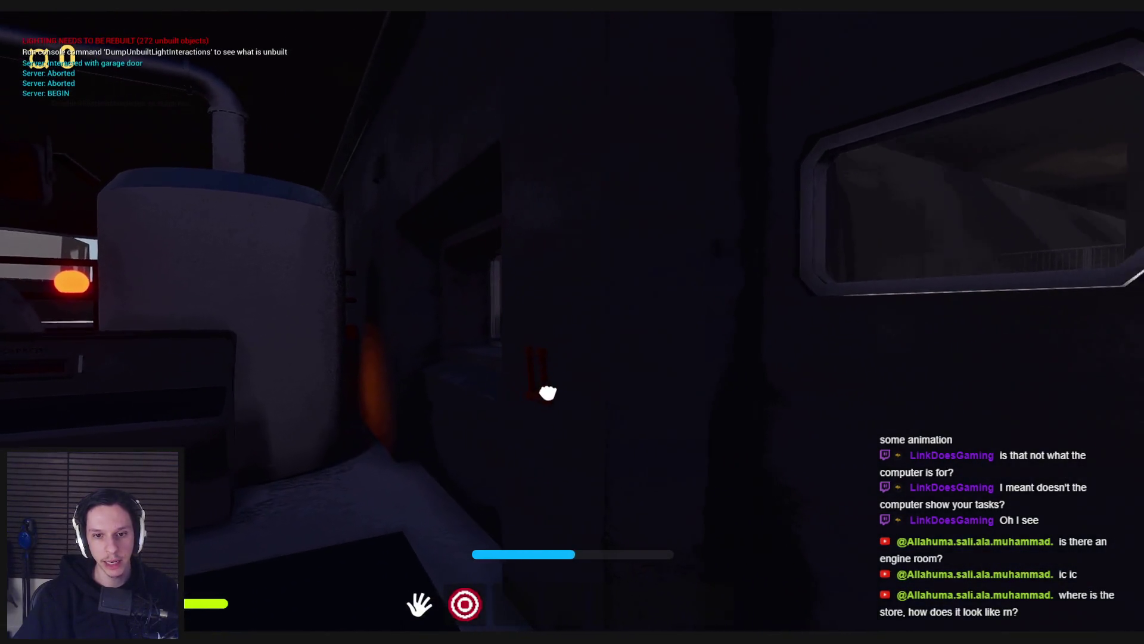
# Step: Open the garage door, drop the carried item in the SELL zone, and walk toward the store
pyautogui.press('e')
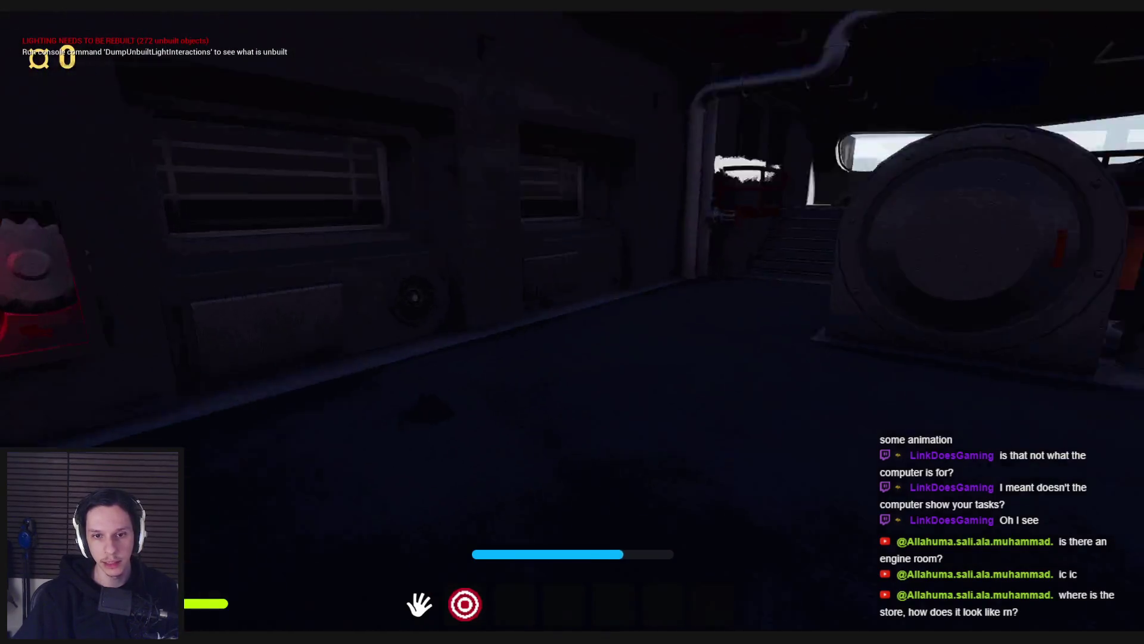
pyautogui.press('g')
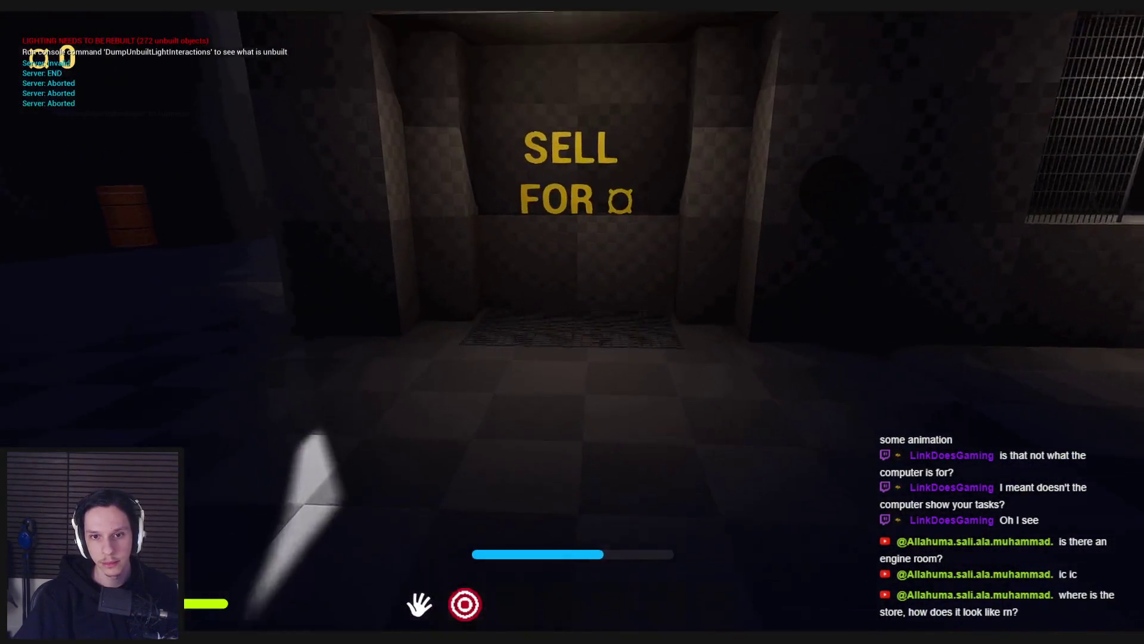
pyautogui.press('s')
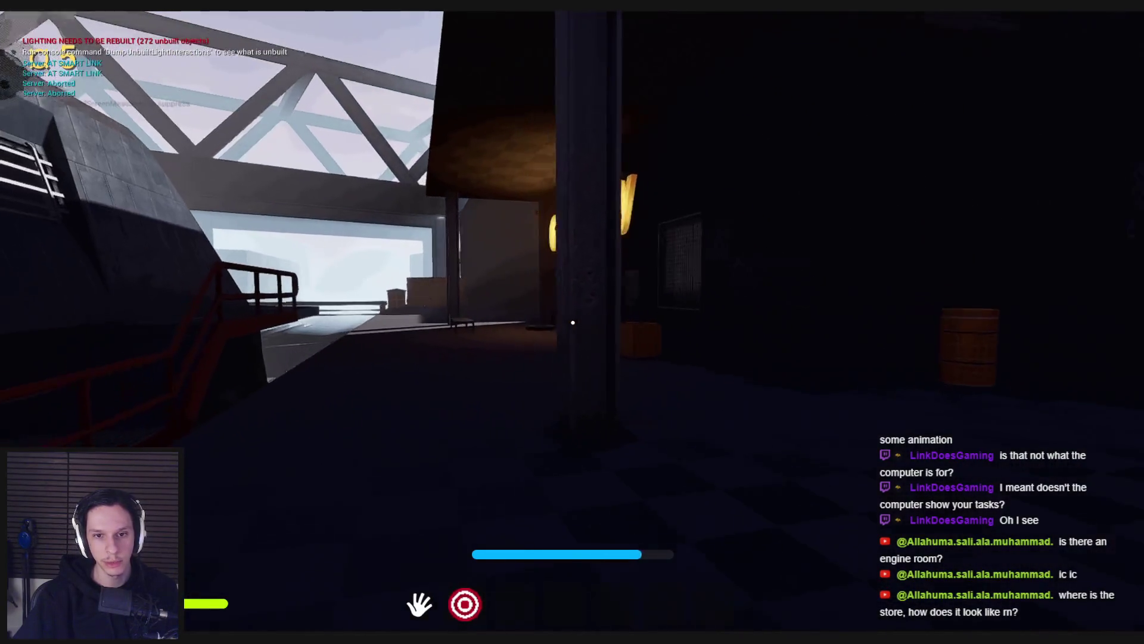
pyautogui.press('w')
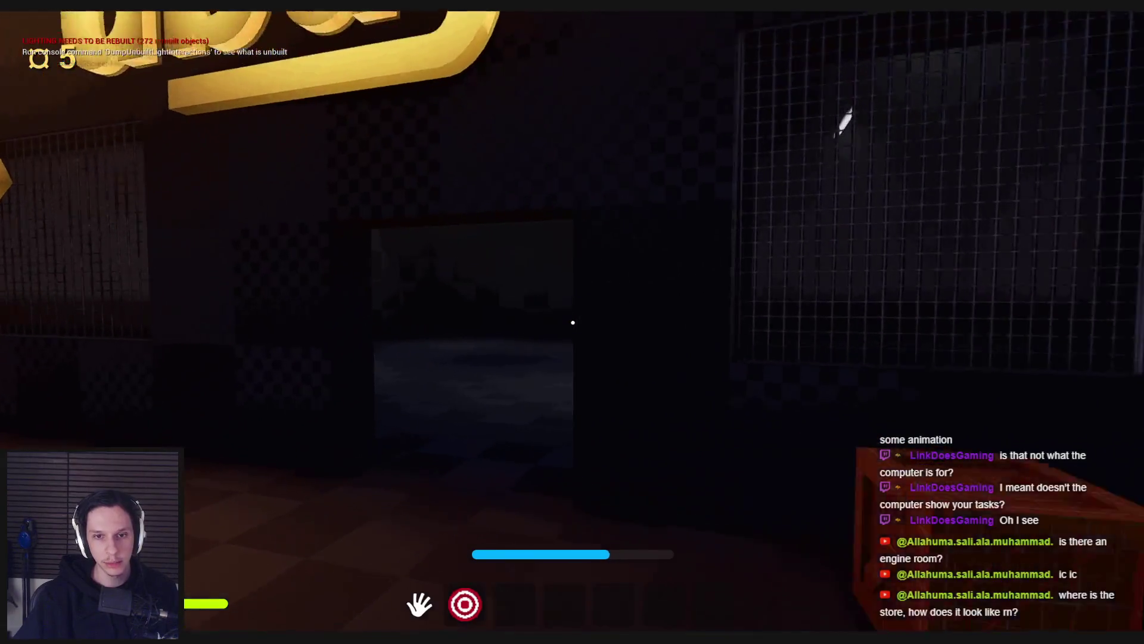